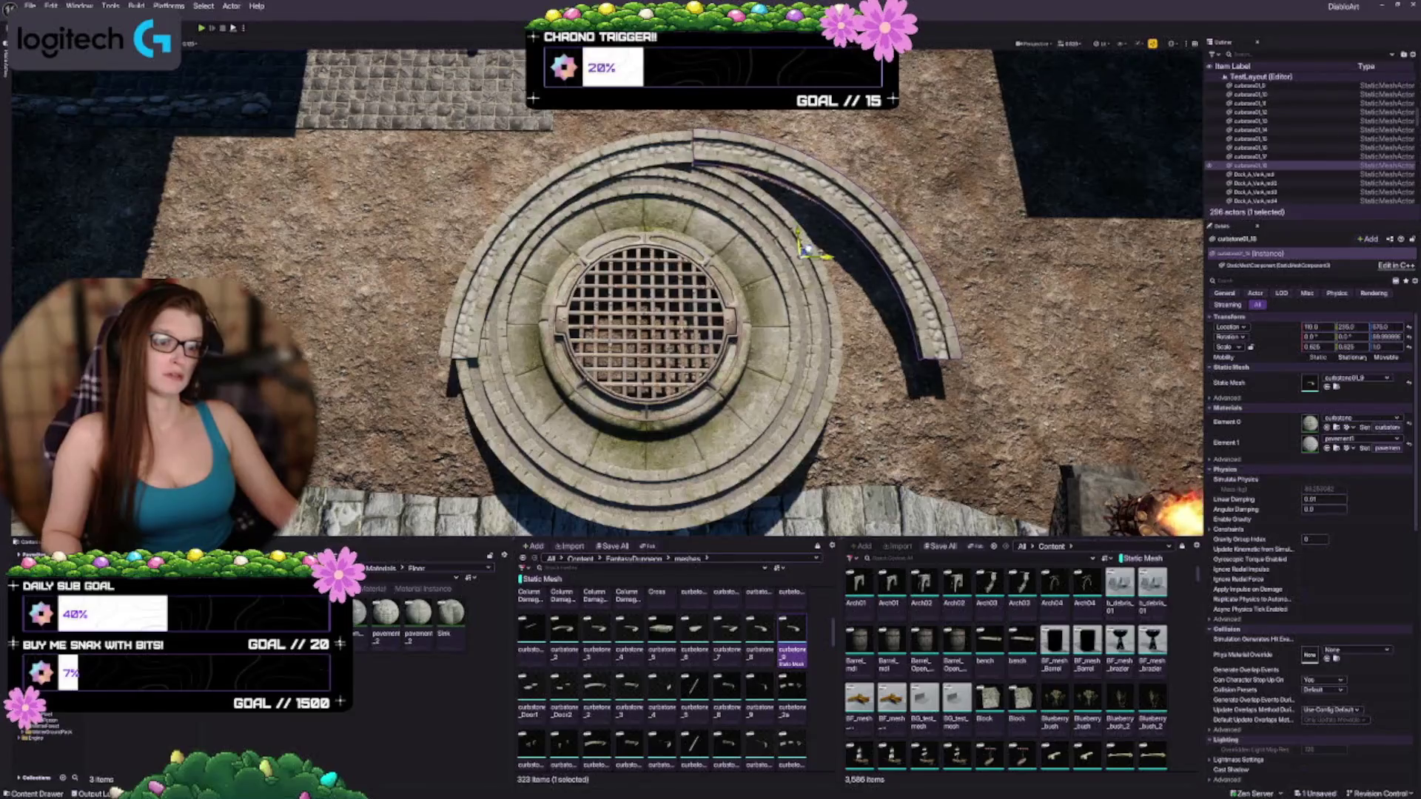
Step: Duplicate the two curbstone arcs as rotated copies around the manhole and align them into rings
mouse_move(666, 296)
mouse_down()
mouse_move(584, 296)
mouse_move(666, 385)
mouse_up()
ctrl+click(1251, 156)
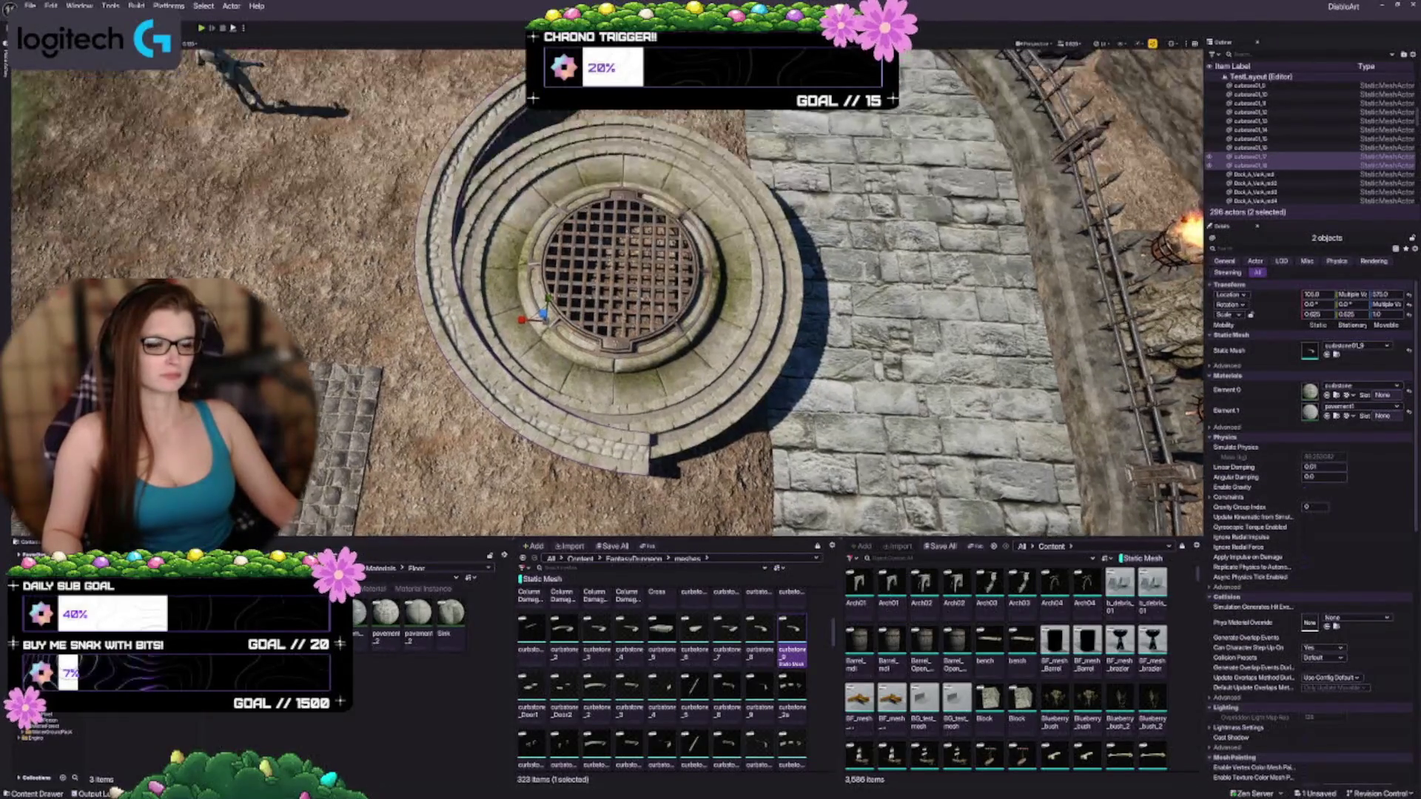
key(e)
mouse_move(511, 326)
mouse_down()
mouse_move(541, 363)
mouse_move(570, 348)
mouse_move(677, 199)
mouse_move(748, 140)
mouse_up()
key(w)
drag(744, 222, 744, 266)
scroll(607, 296, up, 10)
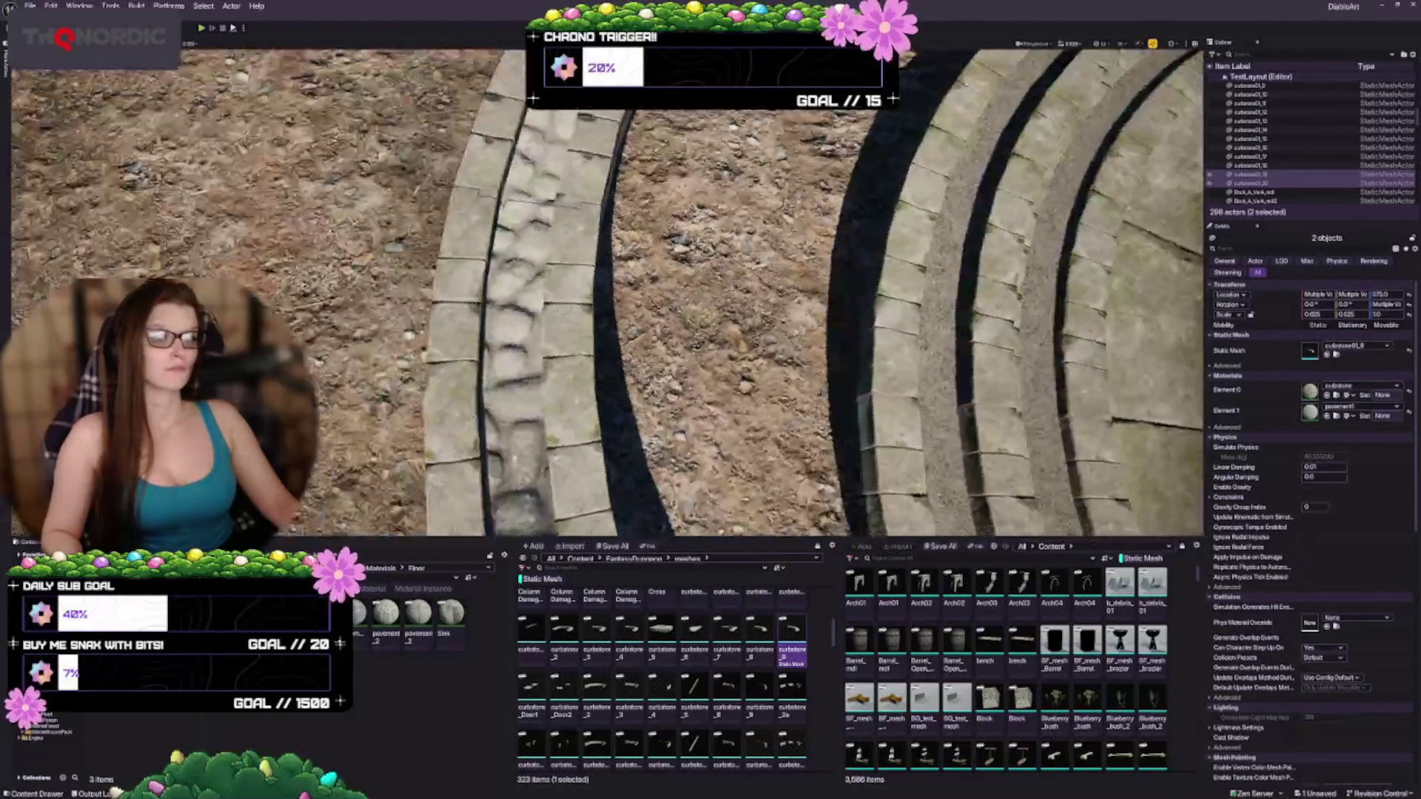
scroll(606, 296, down, 8)
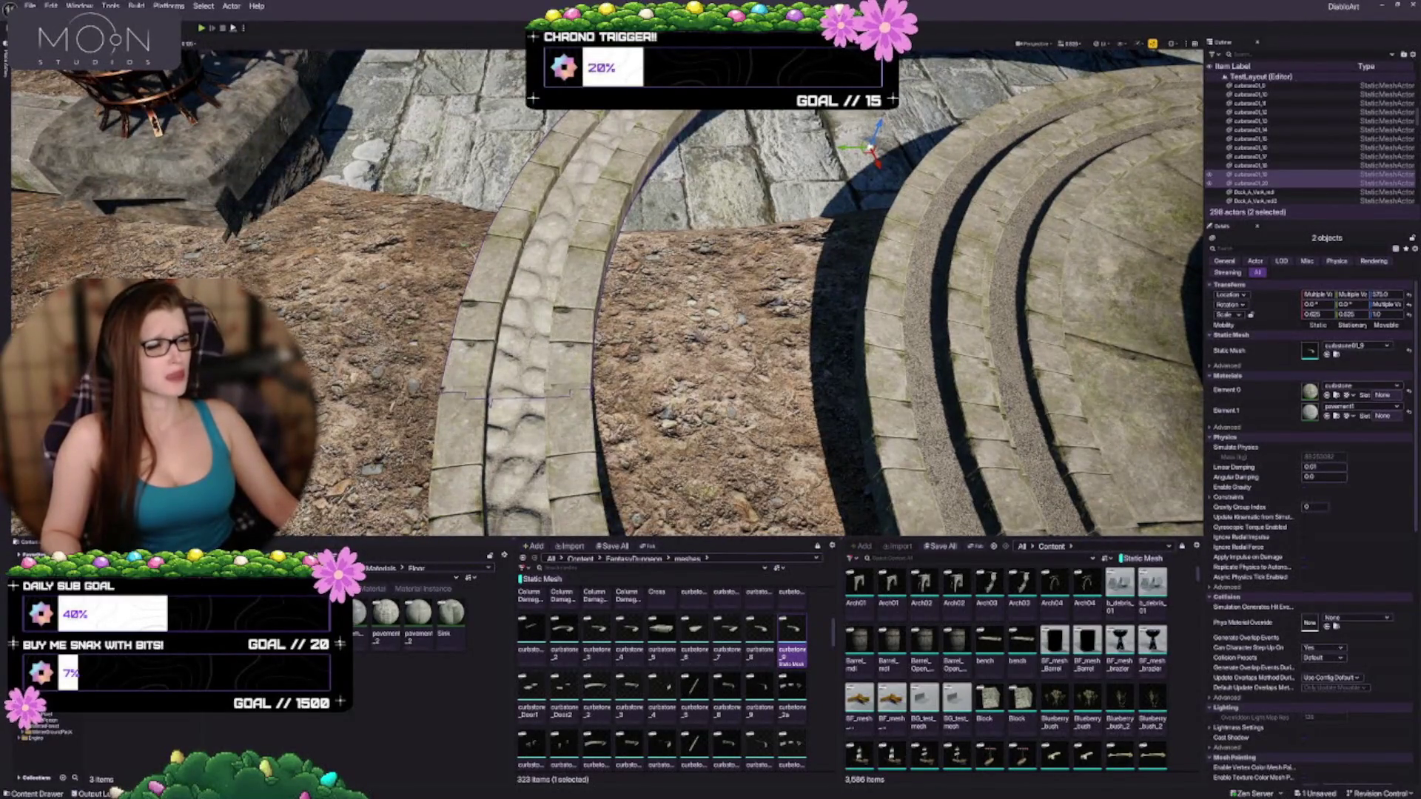
drag(875, 162, 918, 194)
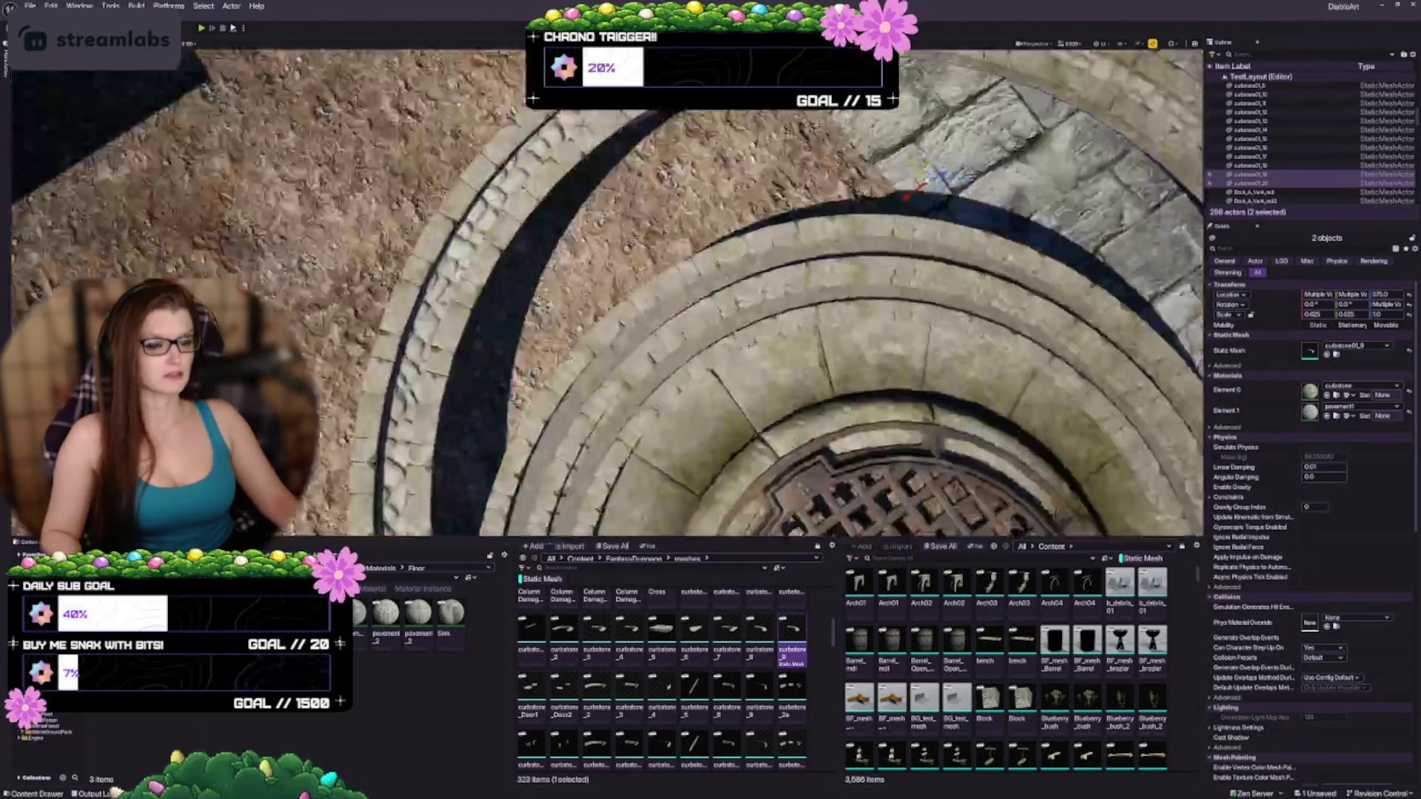
Step: Select all four curbstone rings and group them with Ctrl+G
key(d)
key(s)
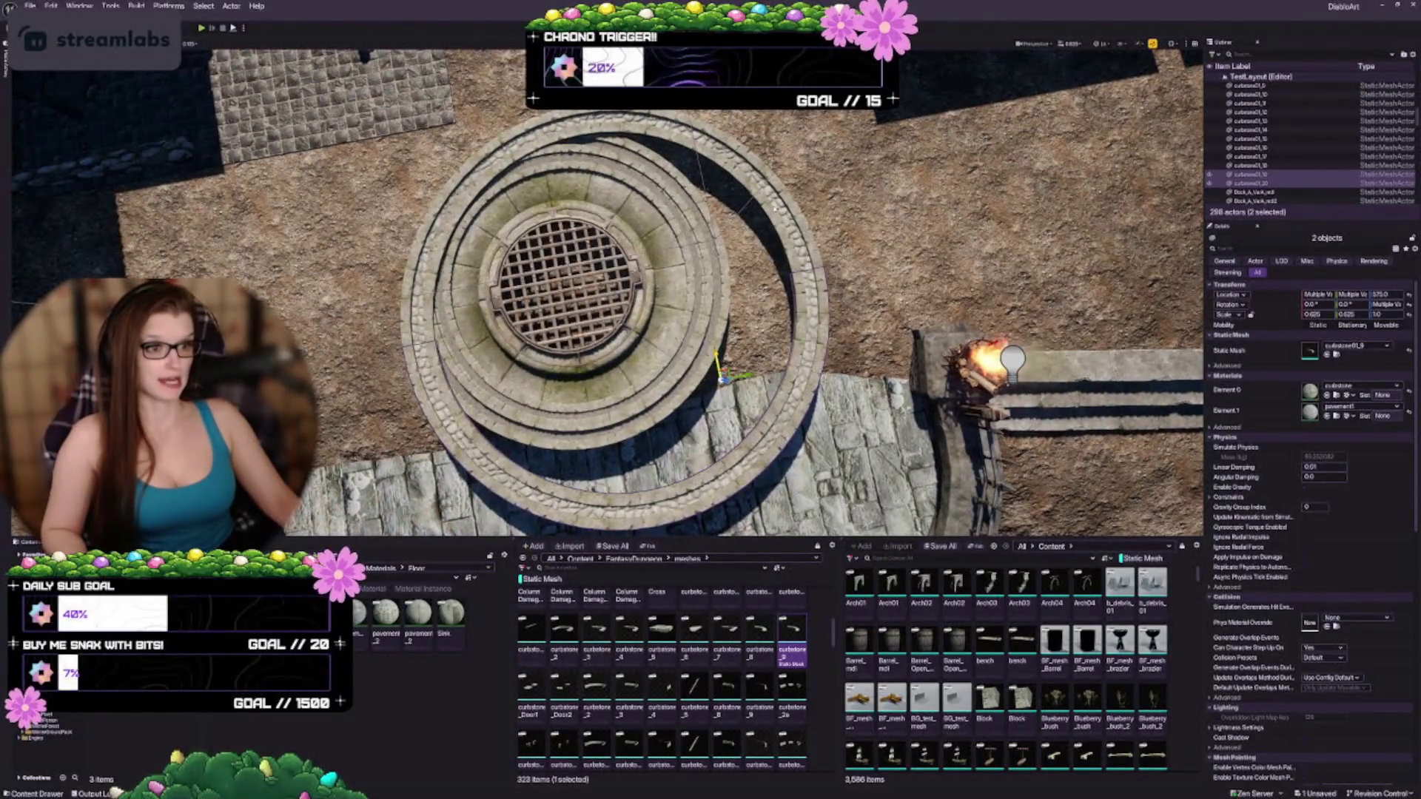
ctrl+click(761, 211)
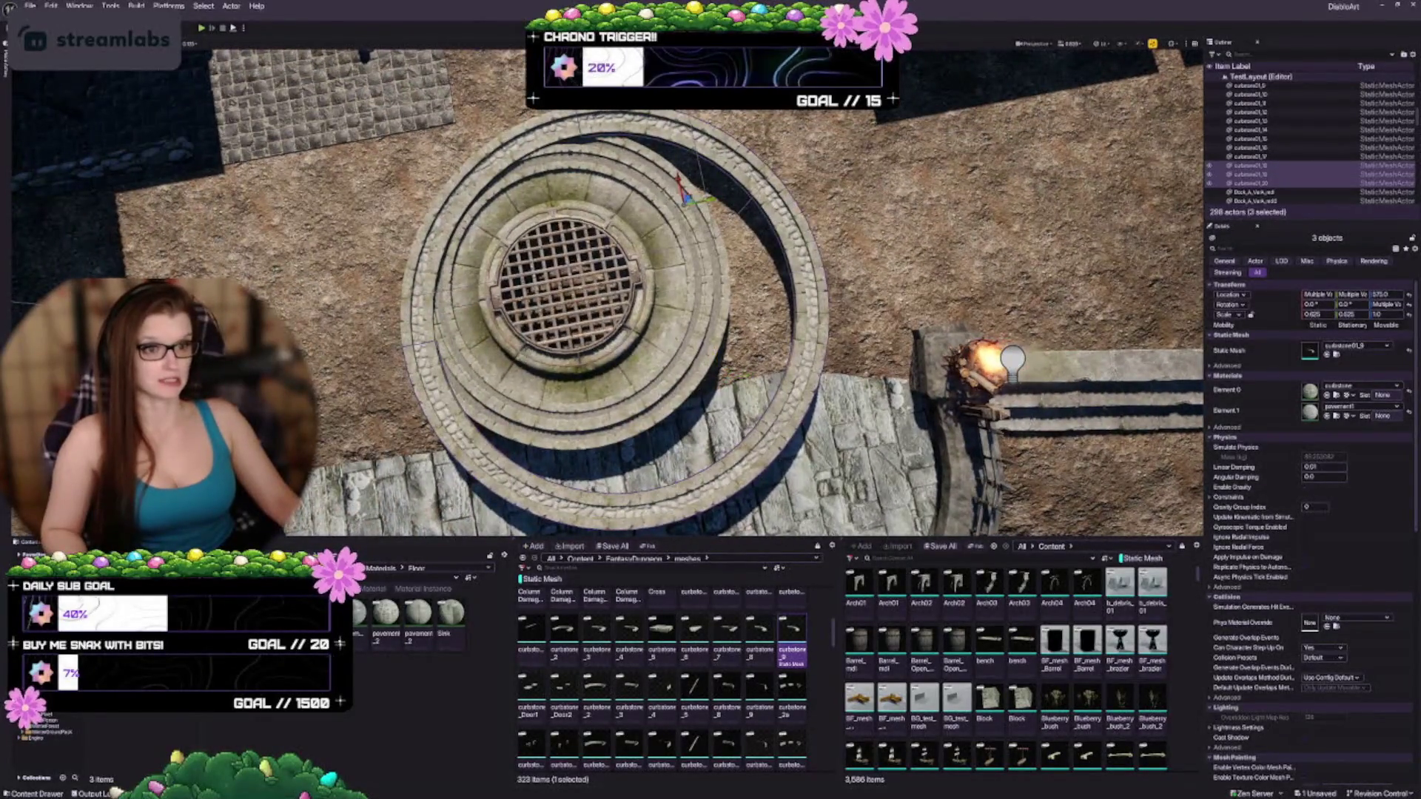
ctrl+click(444, 207)
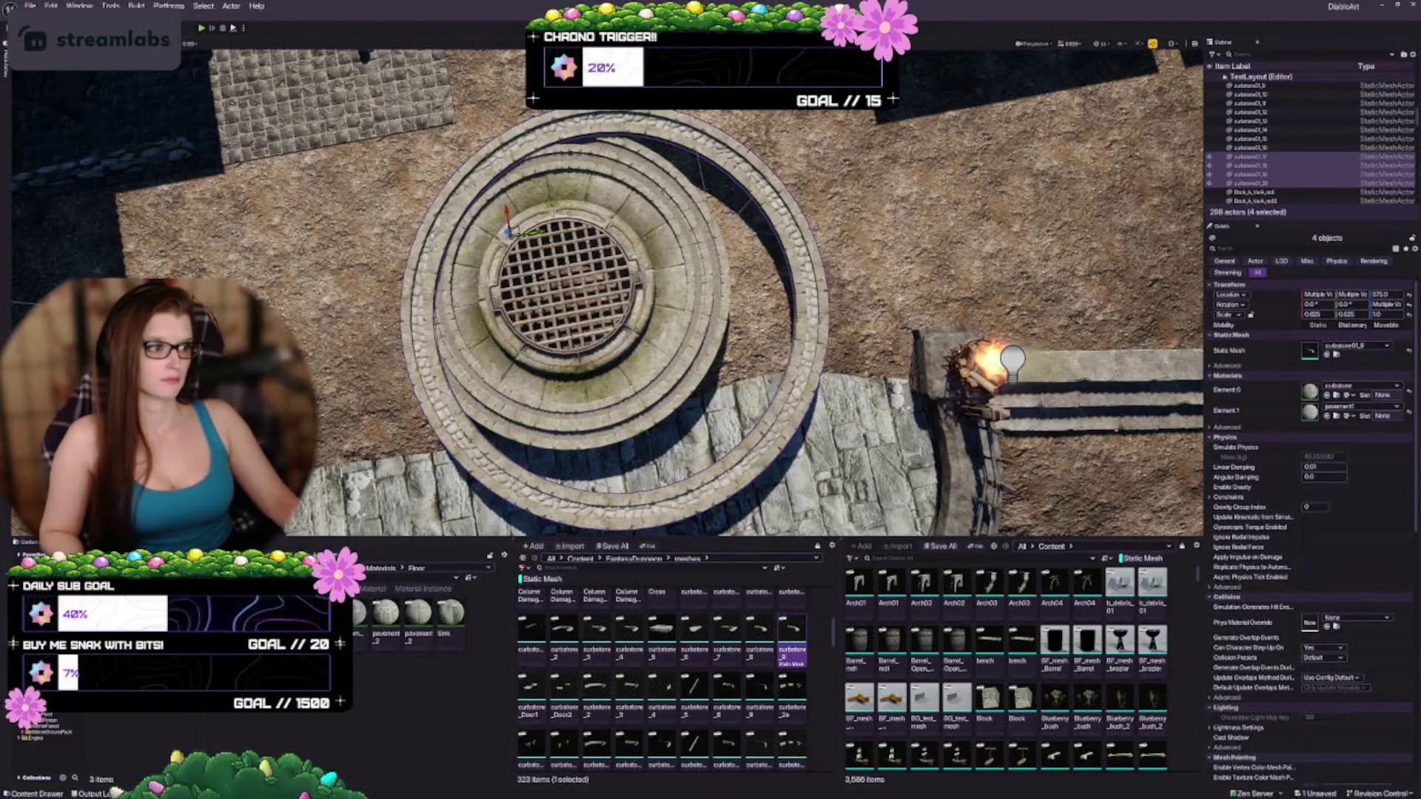
key(w)
key(ctrl+g)
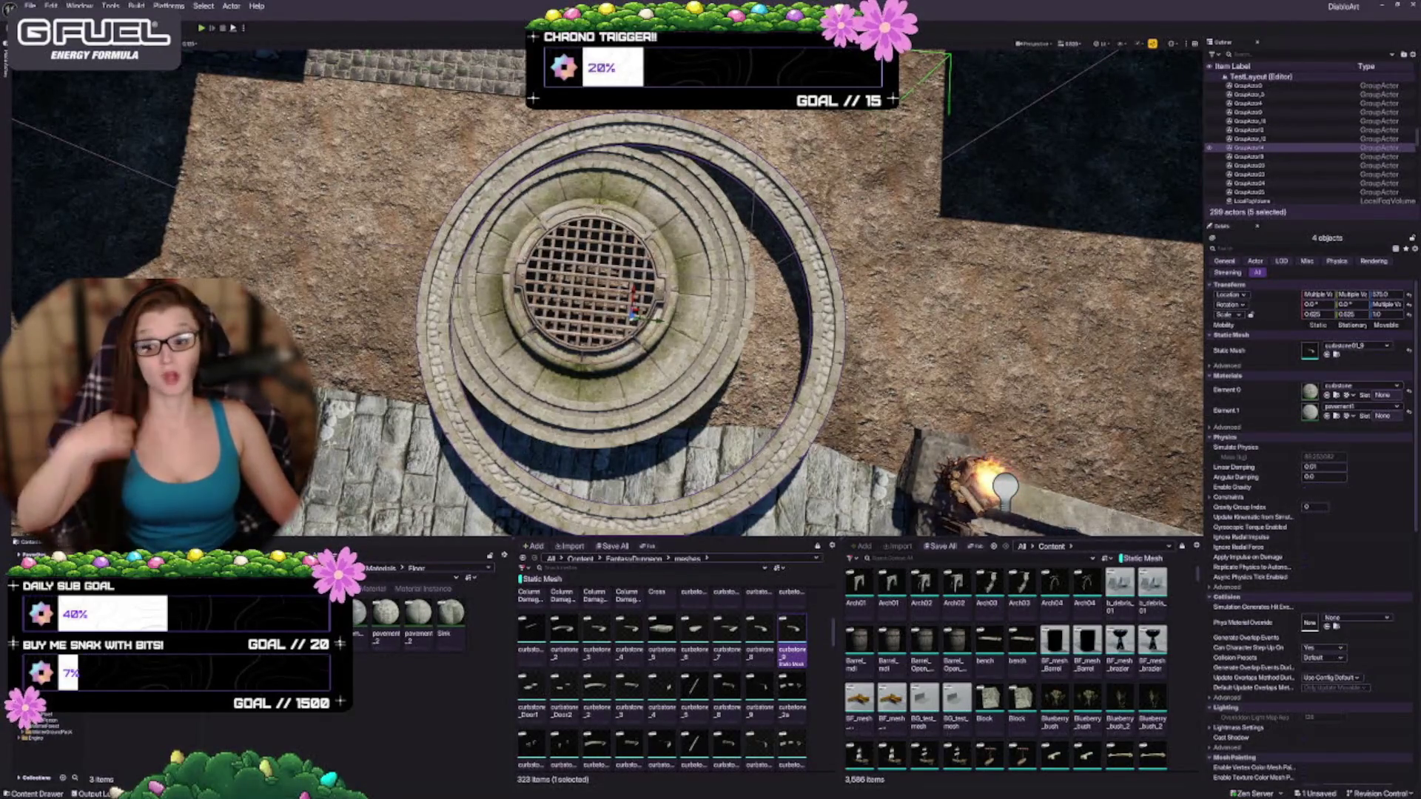
Step: Focus on the grouped curb rings and scale them down slightly around the manhole
scroll(607, 296, up, 5)
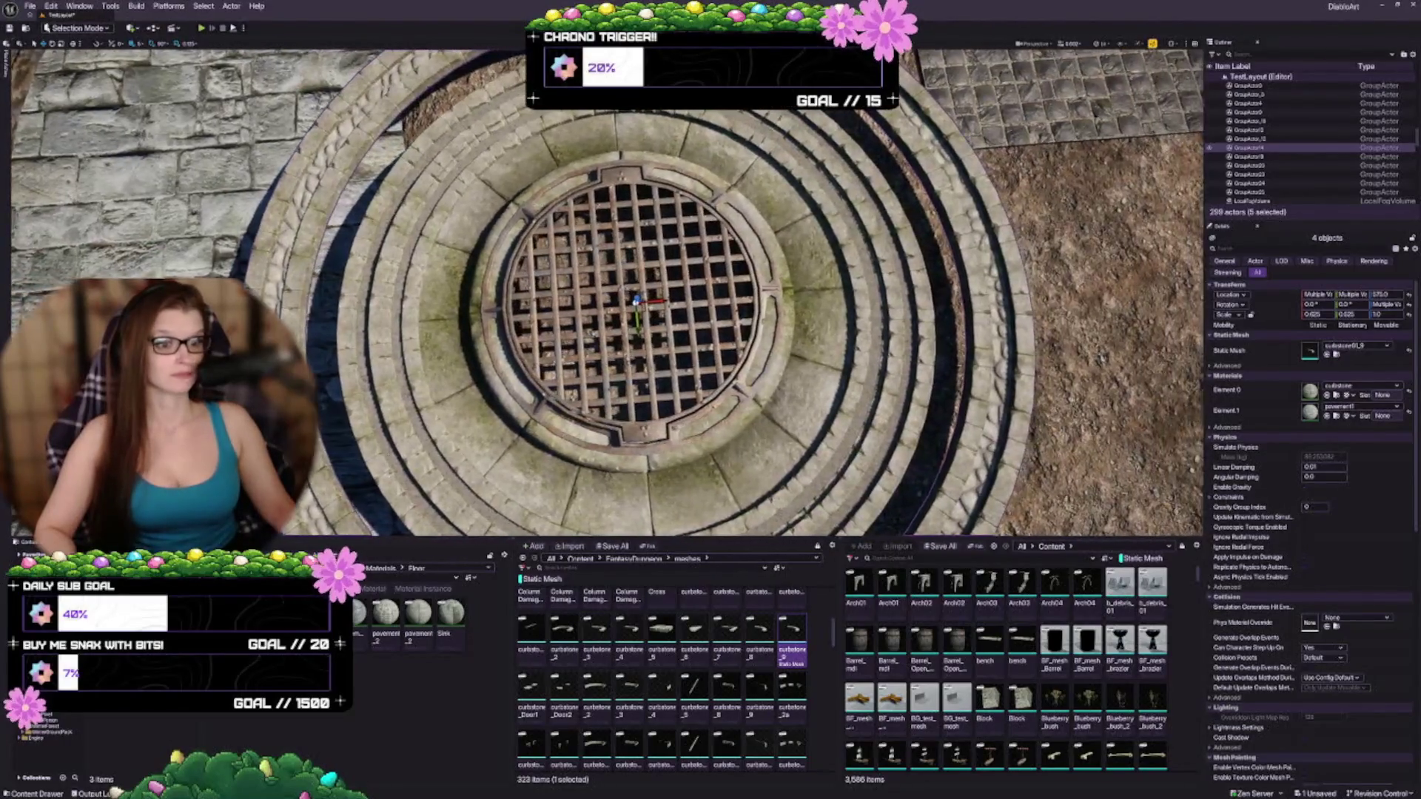
key(f)
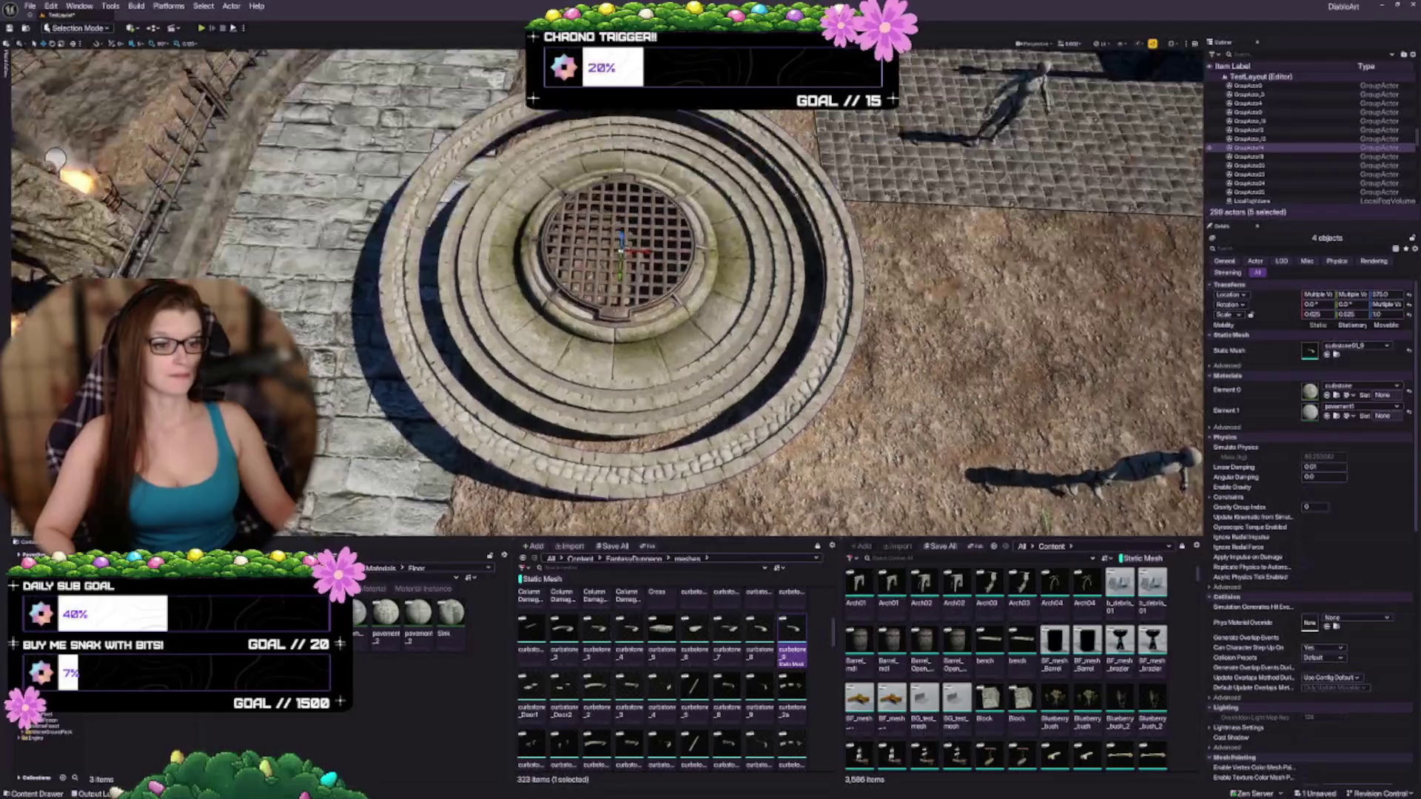
scroll(605, 303, down, 5)
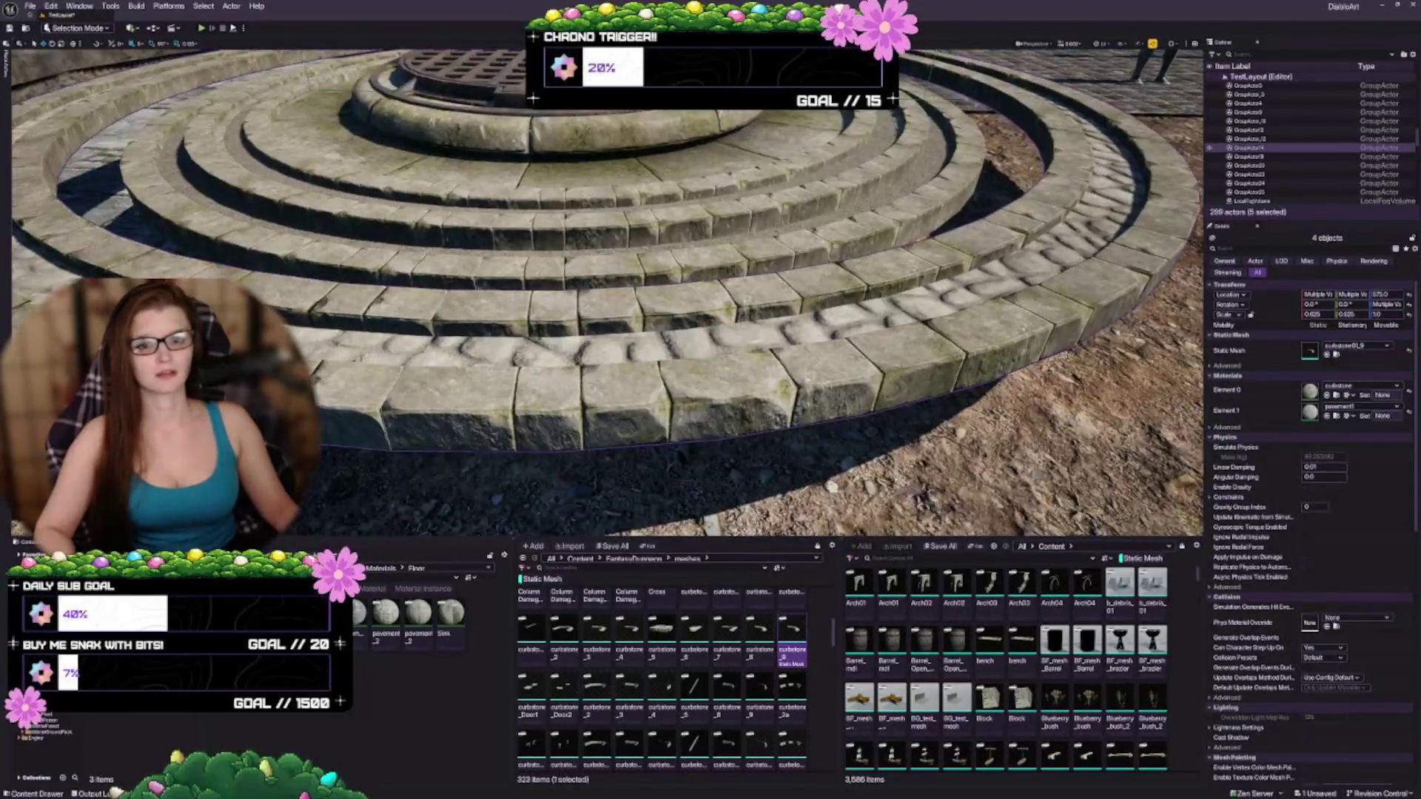
scroll(605, 303, up, 3)
scroll(605, 304, down, 3)
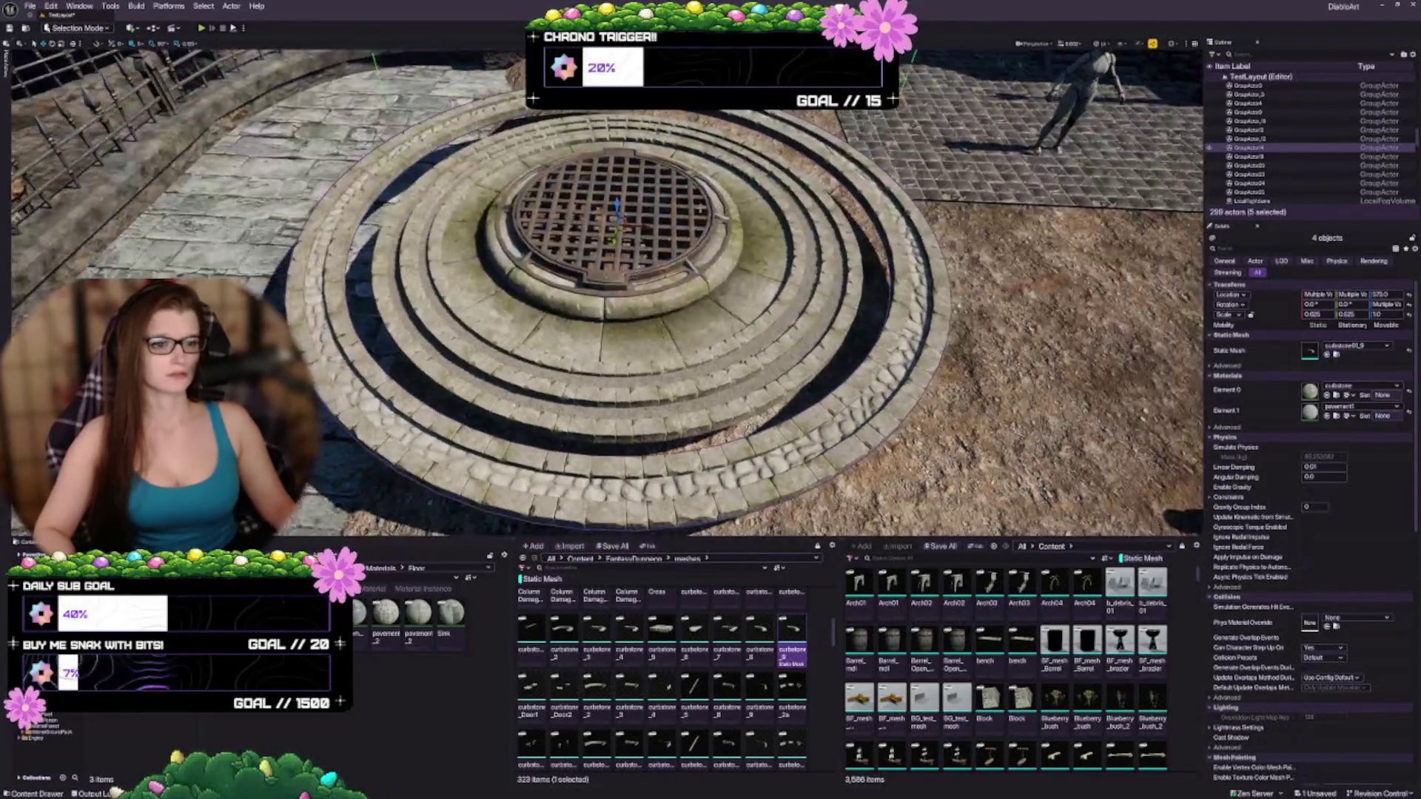
mouse_move(620, 226)
mouse_down()
mouse_move(607, 237)
mouse_move(629, 218)
mouse_up()
scroll(620, 303, down, 1)
Step: Set scale snapping to 0.03125 and shrink the curb rings further to fit the manhole
click(188, 44)
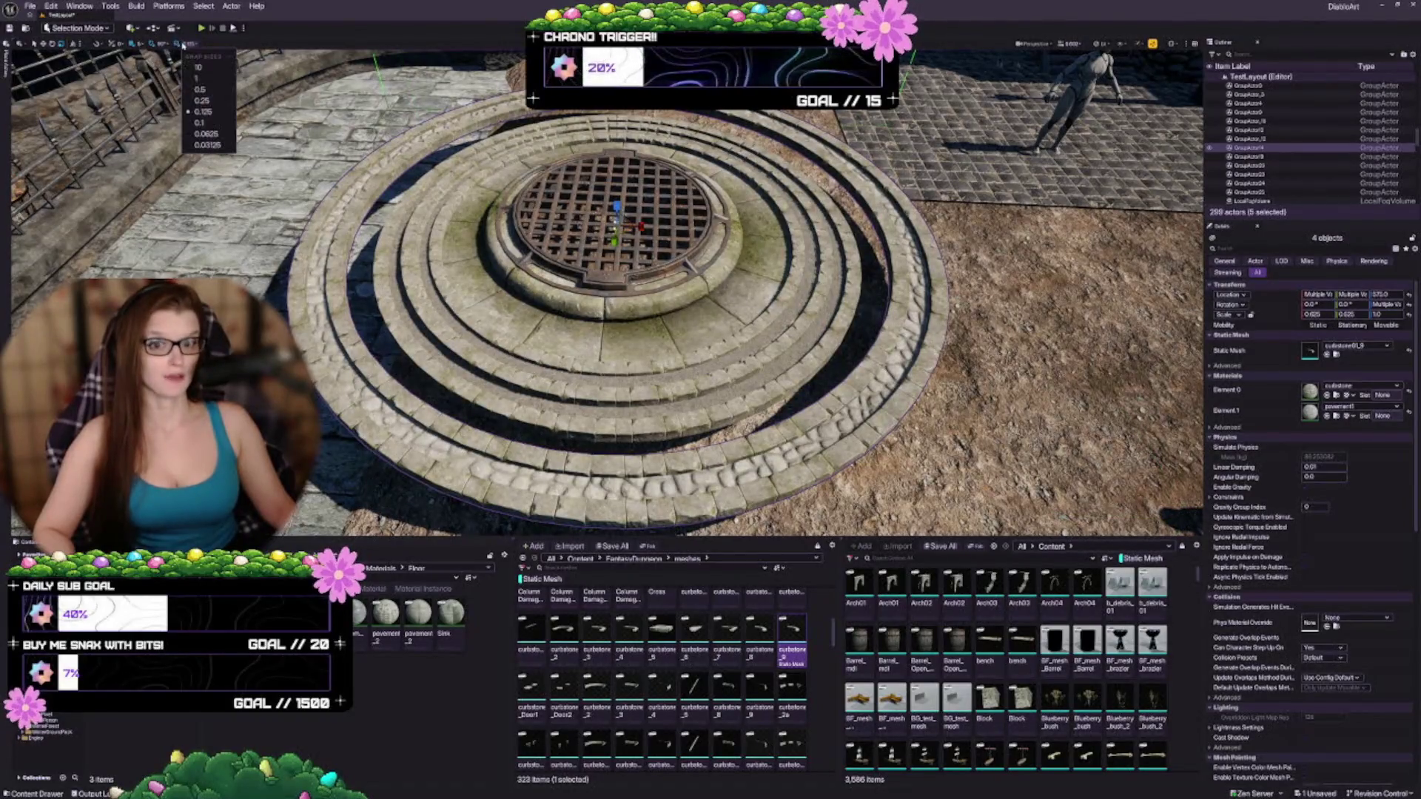
click(207, 144)
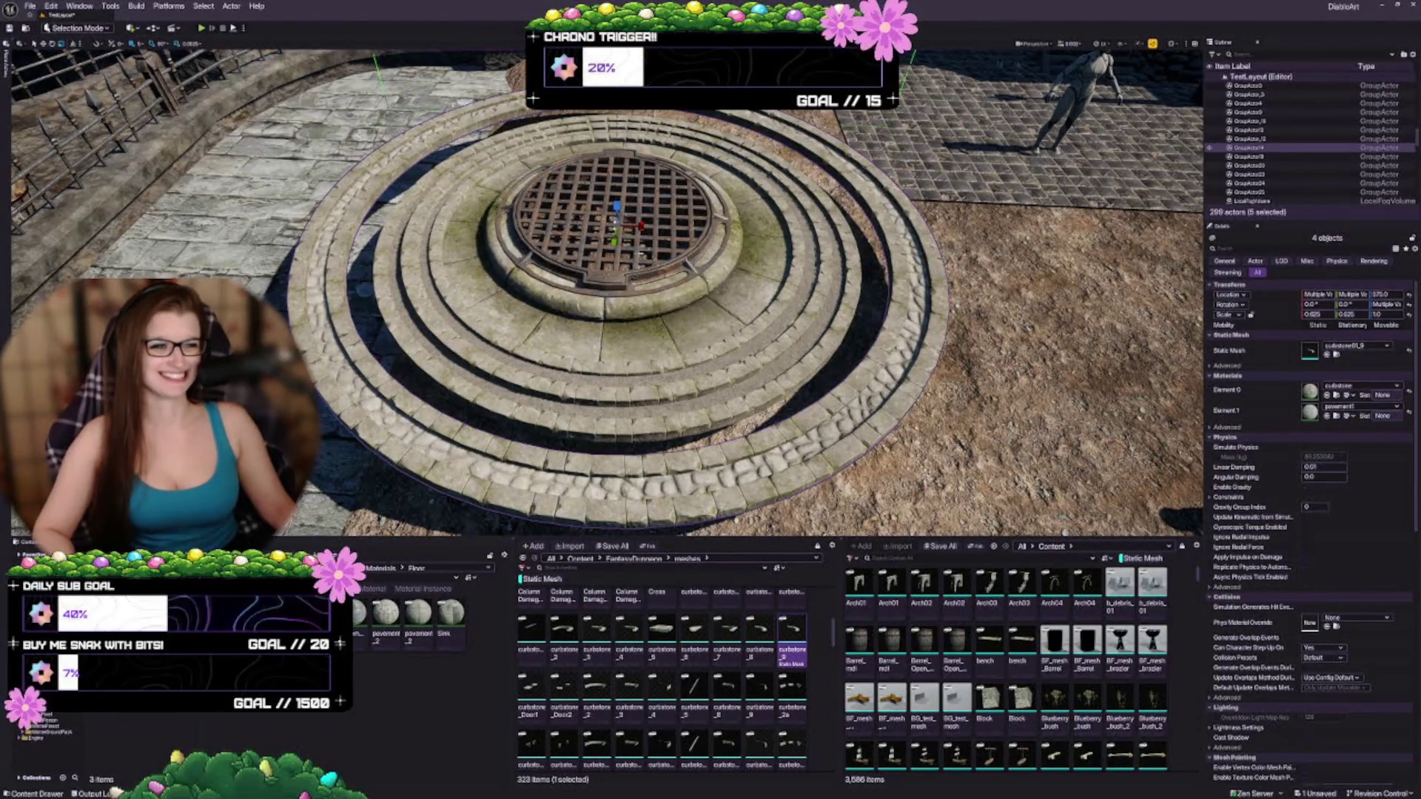
drag(626, 230, 616, 237)
scroll(629, 244, up, 5)
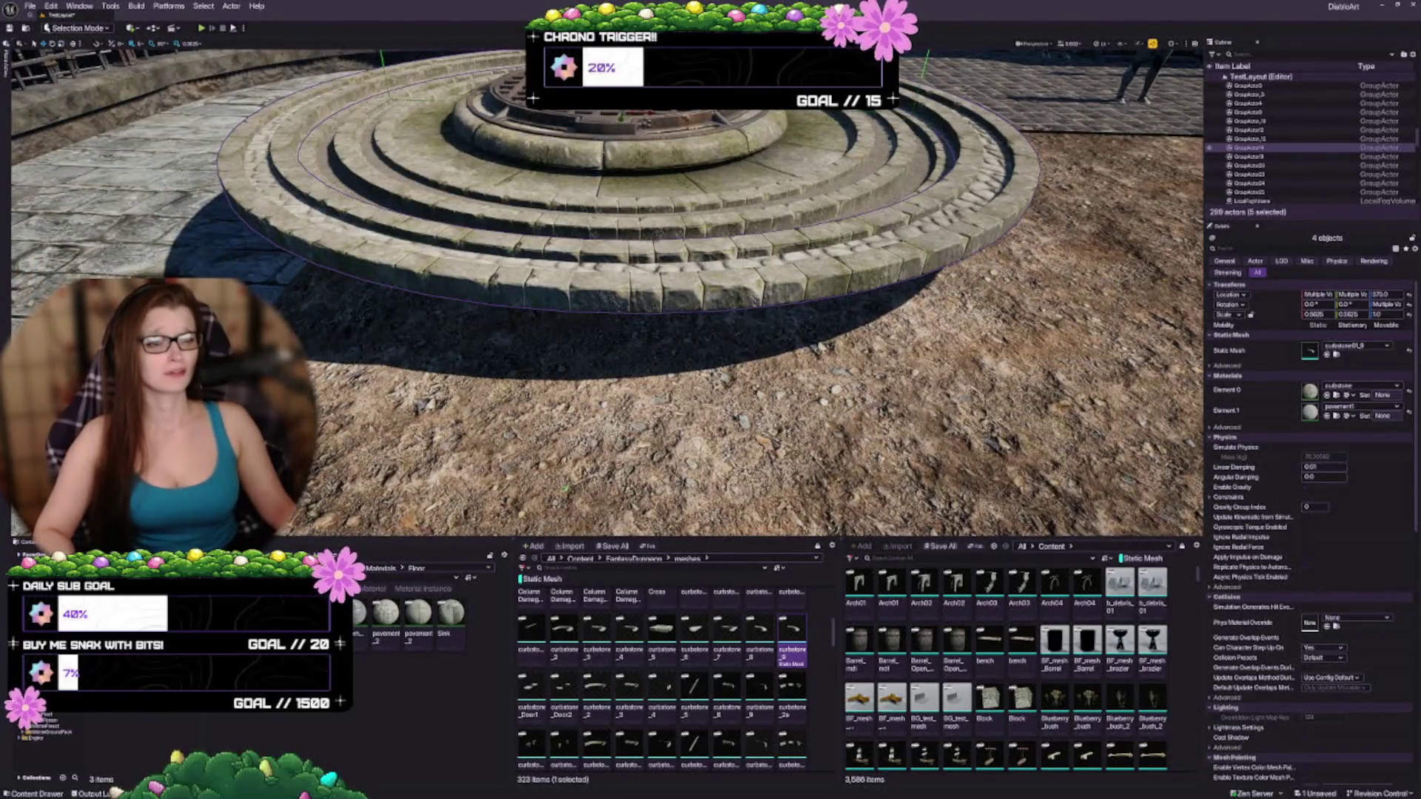
Step: Lower the curb rings to Z 560, then duplicate them at 0.375 scale at height 575
drag(1391, 294, 1379, 294)
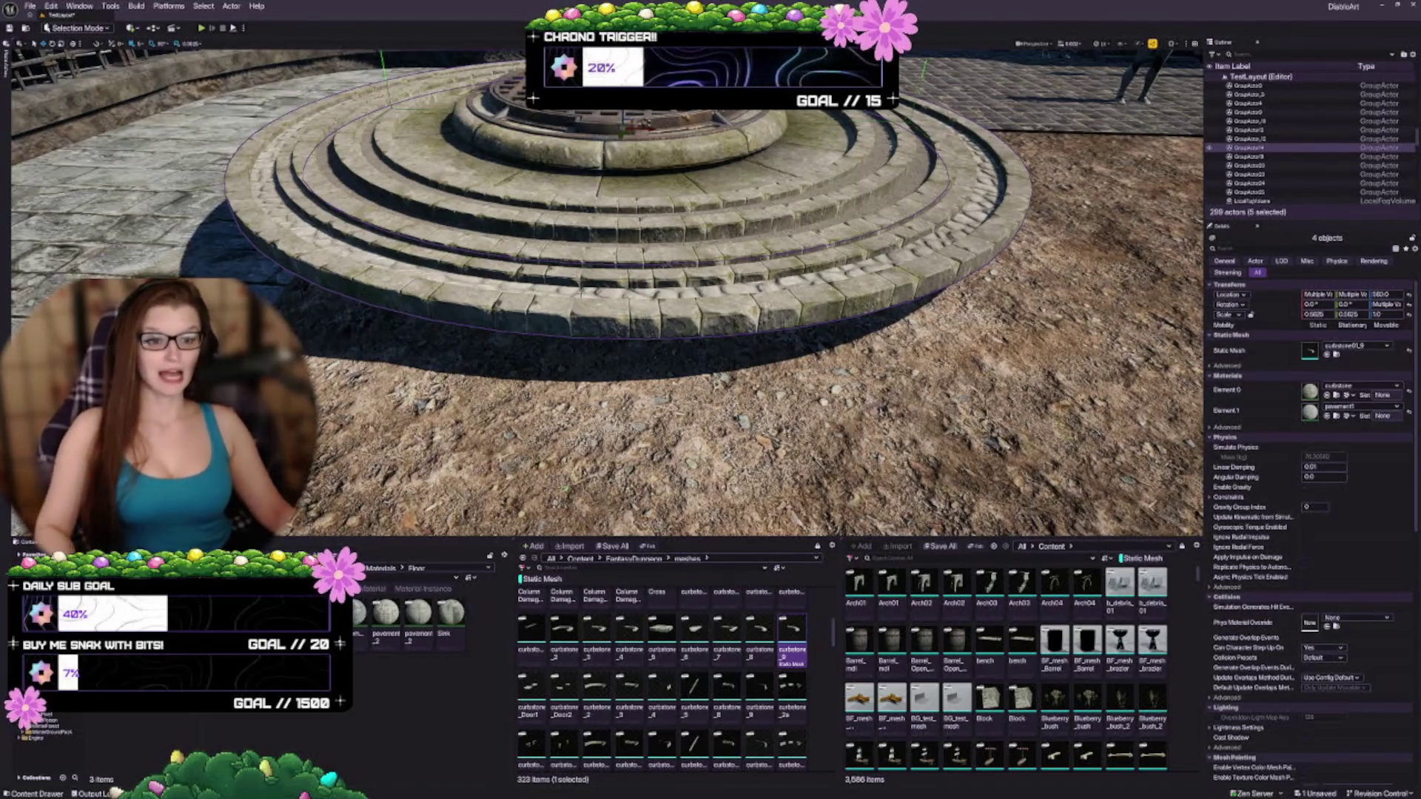
key(f)
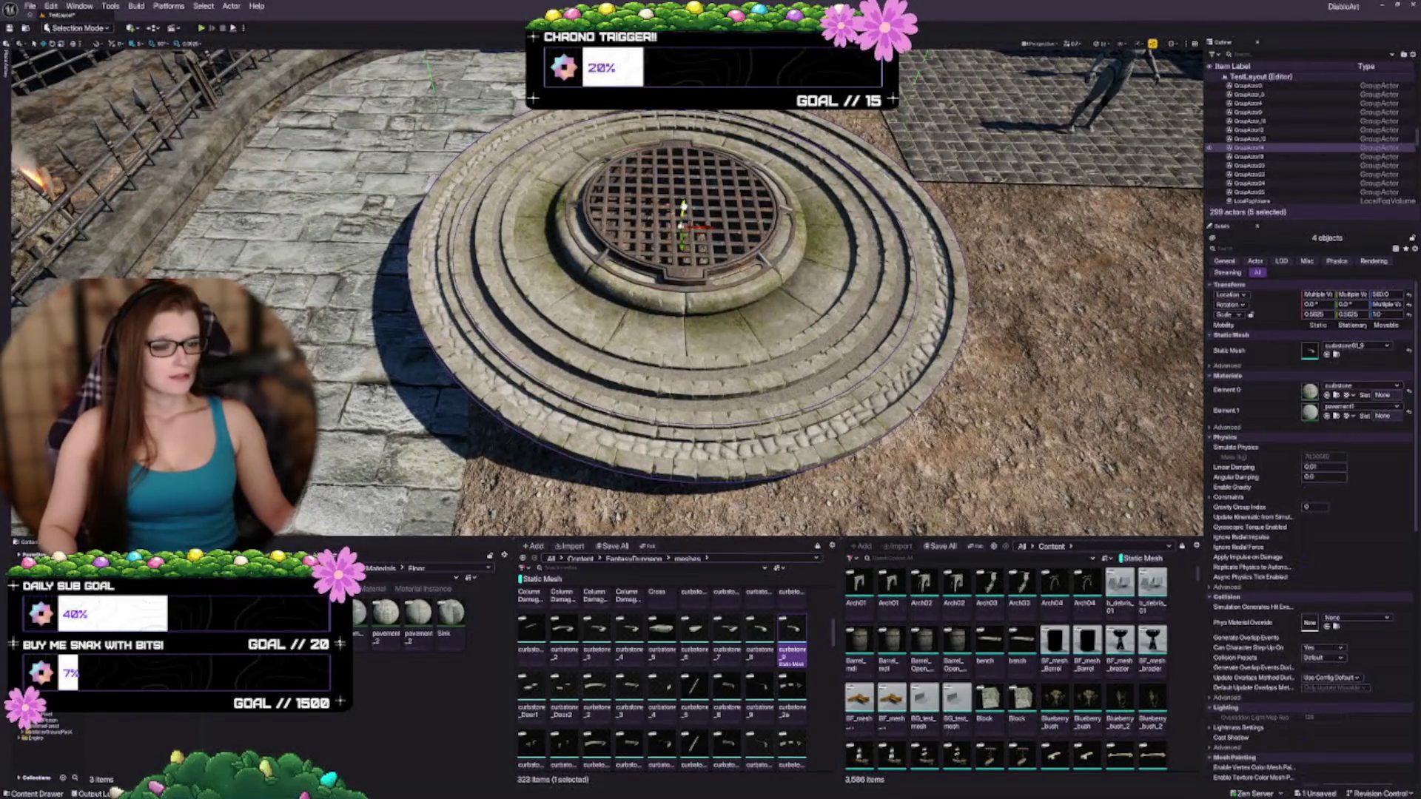
key(ctrl+d)
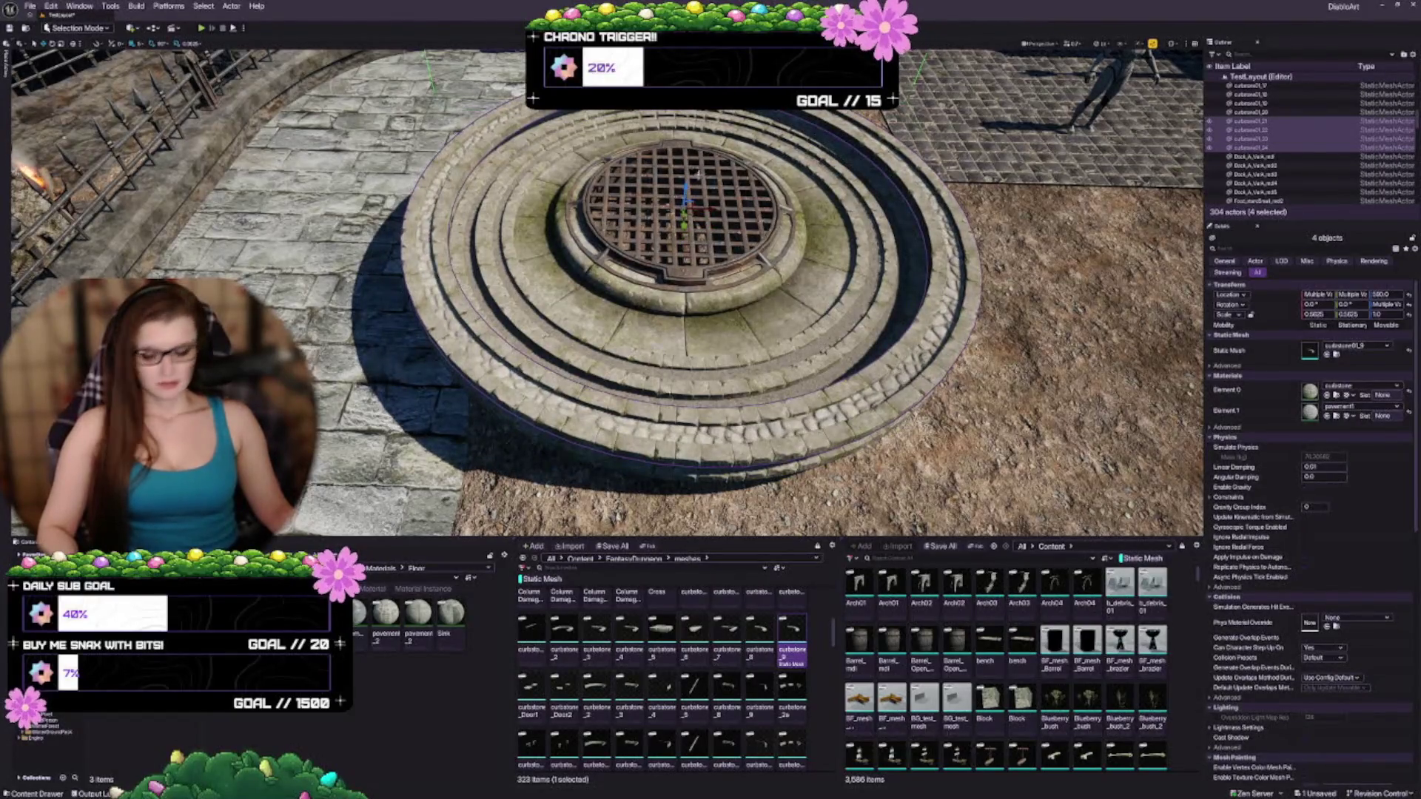
drag(1310, 313, 1281, 314)
scroll(685, 211, up, 5)
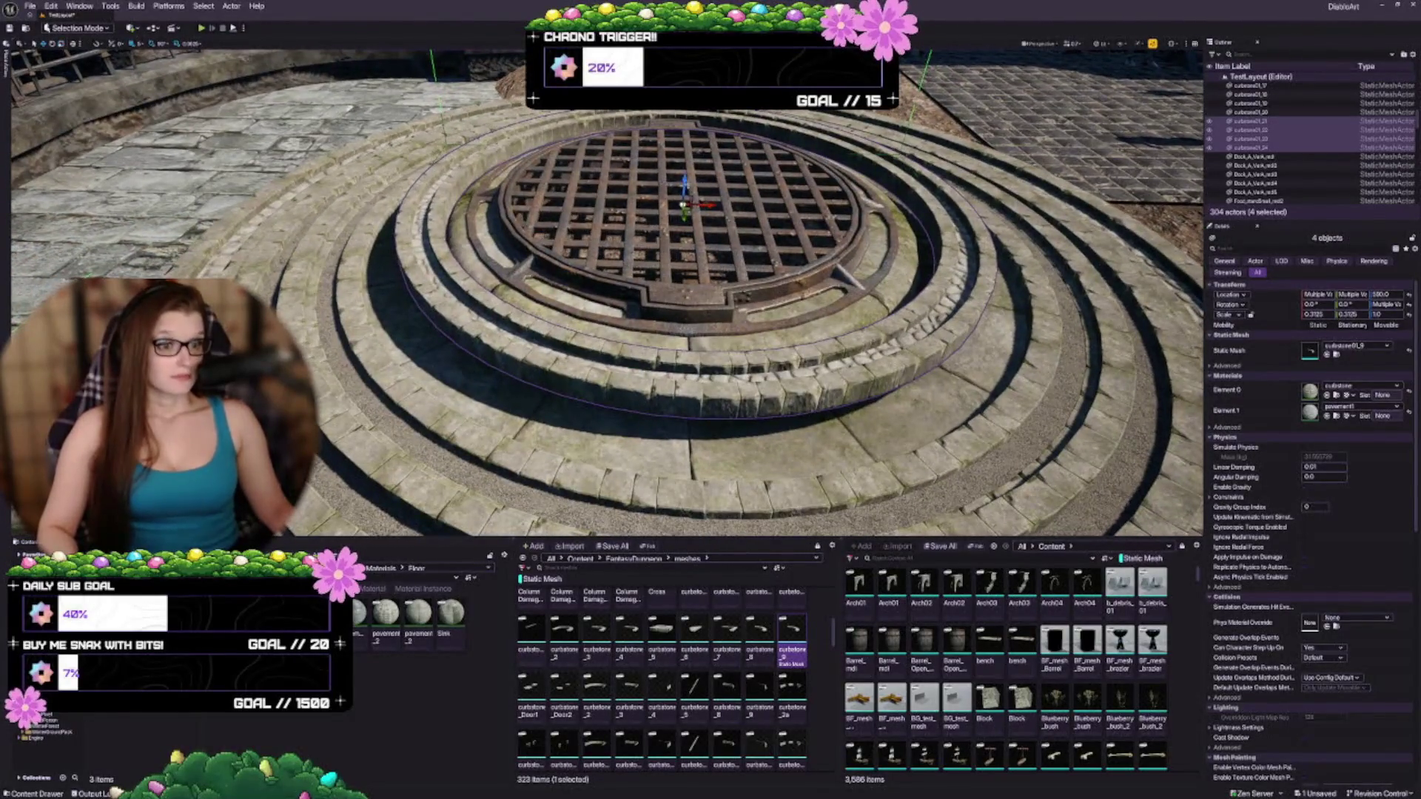
mouse_move(683, 177)
mouse_down()
mouse_move(690, 211)
mouse_move(740, 222)
mouse_move(695, 244)
mouse_move(688, 281)
mouse_move(663, 233)
mouse_move(690, 256)
mouse_move(675, 238)
mouse_up()
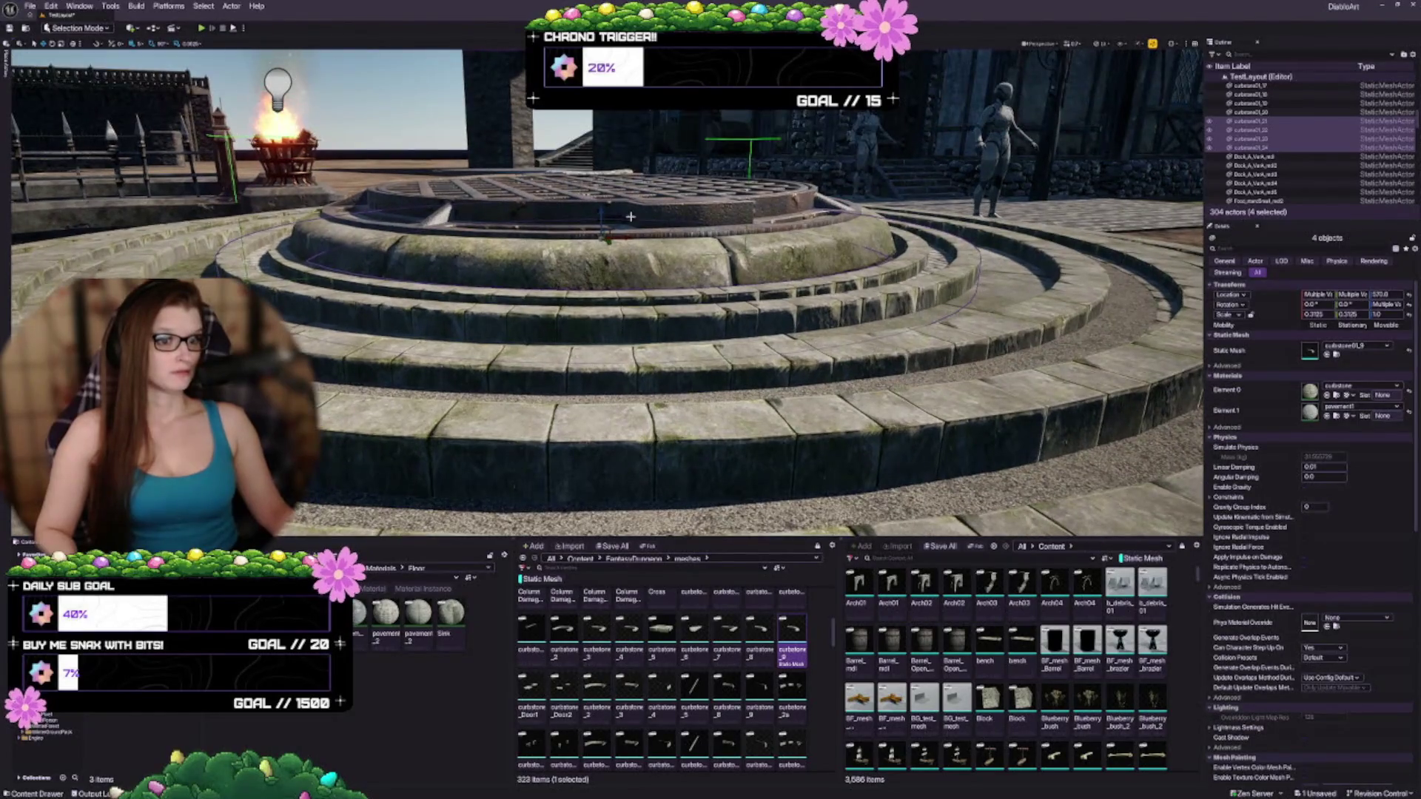
mouse_move(602, 211)
mouse_down()
mouse_move(592, 263)
mouse_move(664, 244)
mouse_move(664, 260)
mouse_up()
key(Escape)
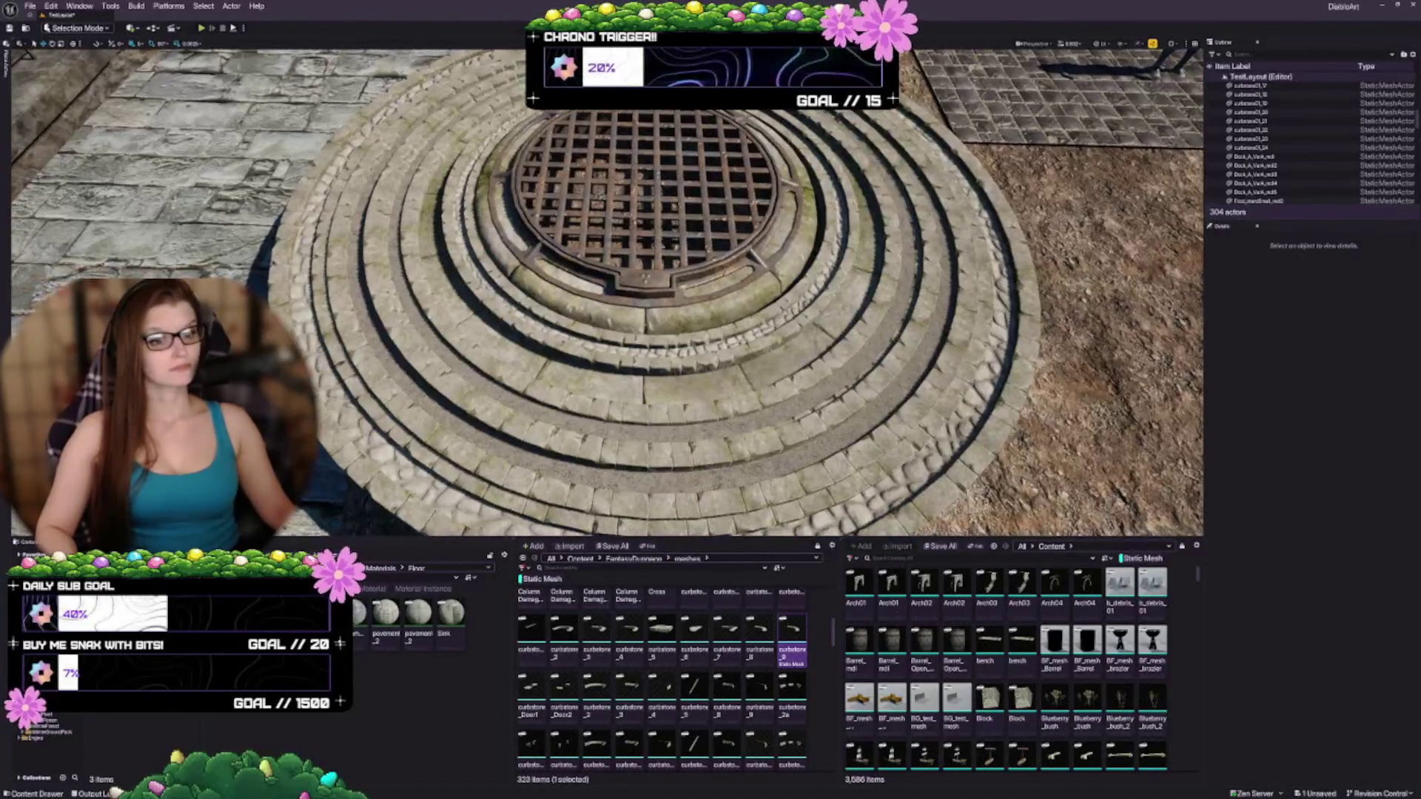
Step: Select the four inner curbstone rings, separate from the grate, and hide them
click(664, 261)
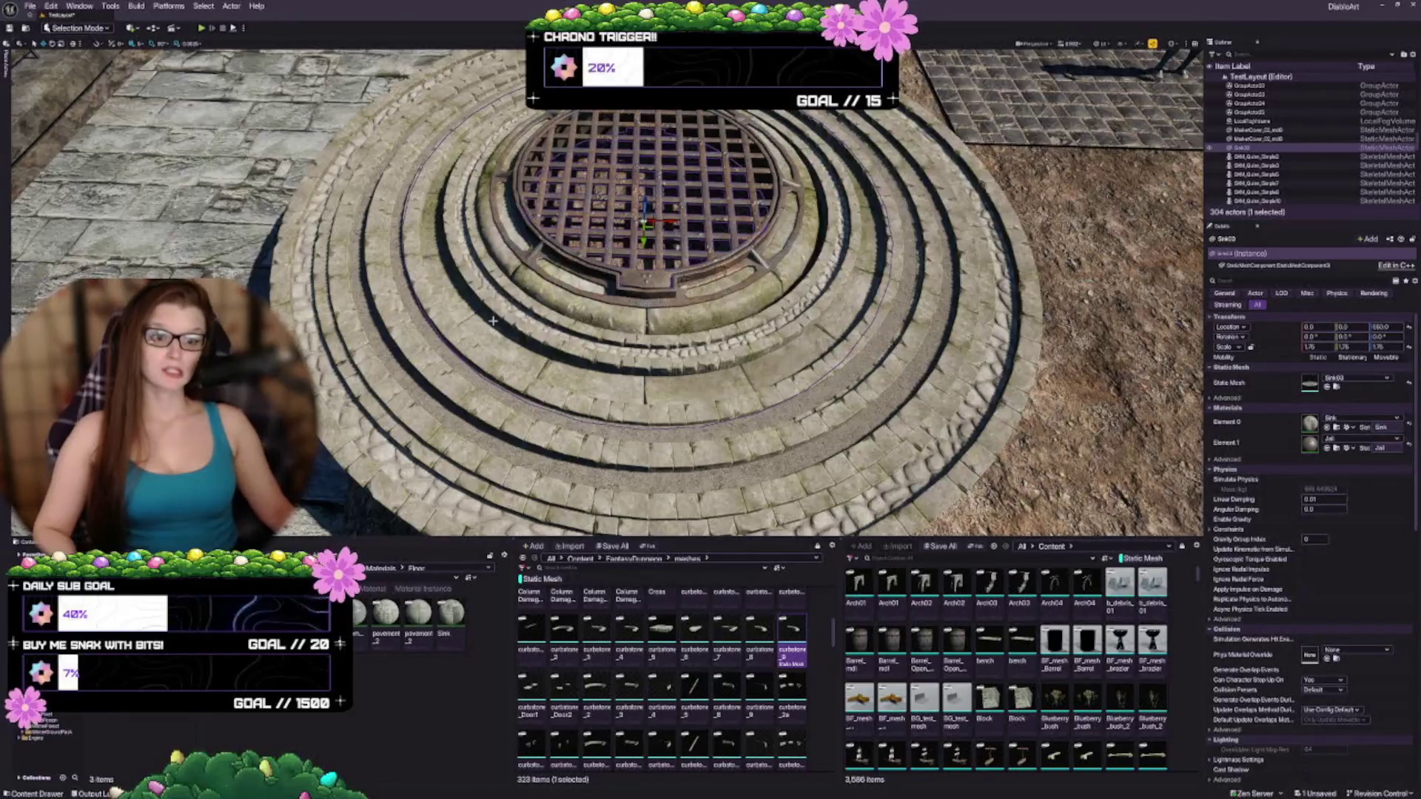
click(1029, 392)
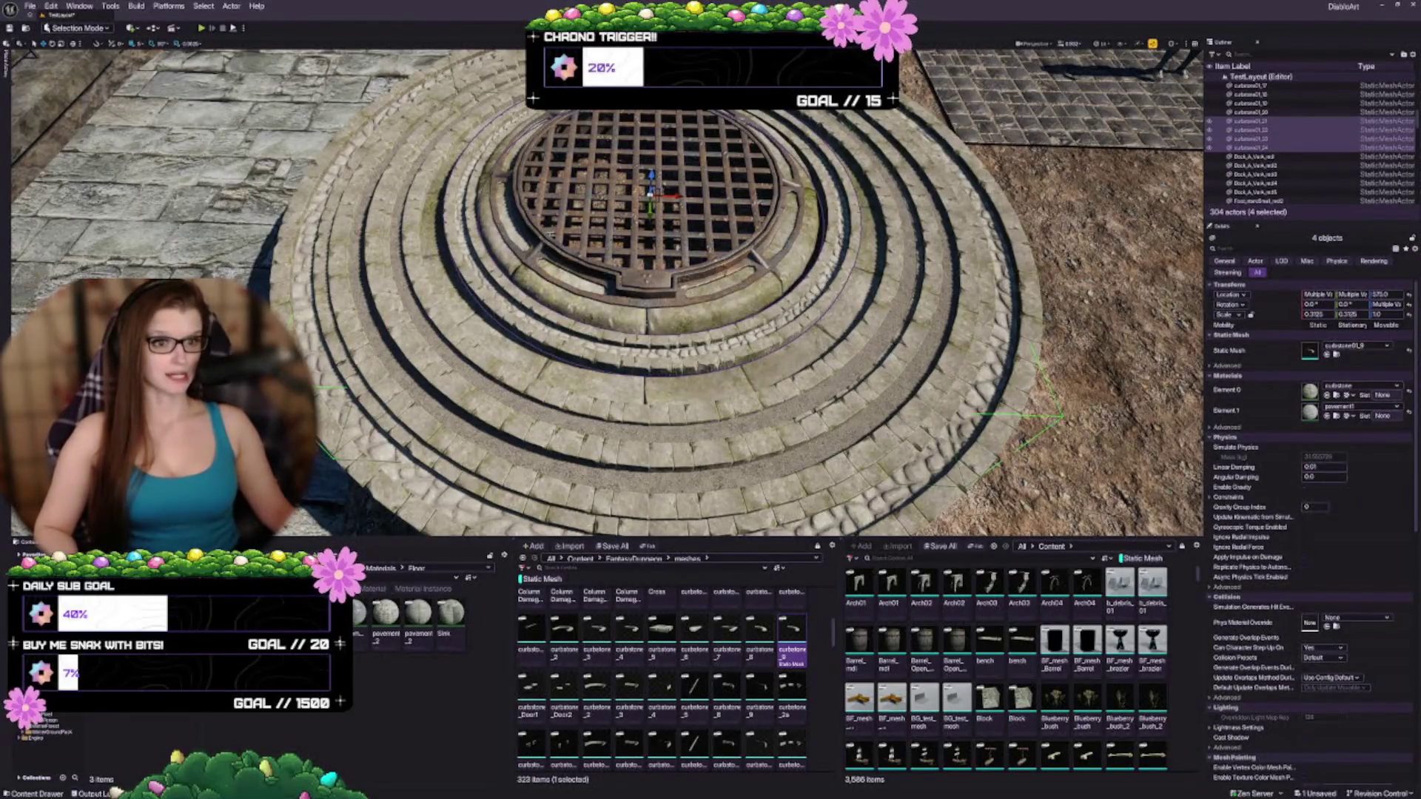
ctrl+click(524, 264)
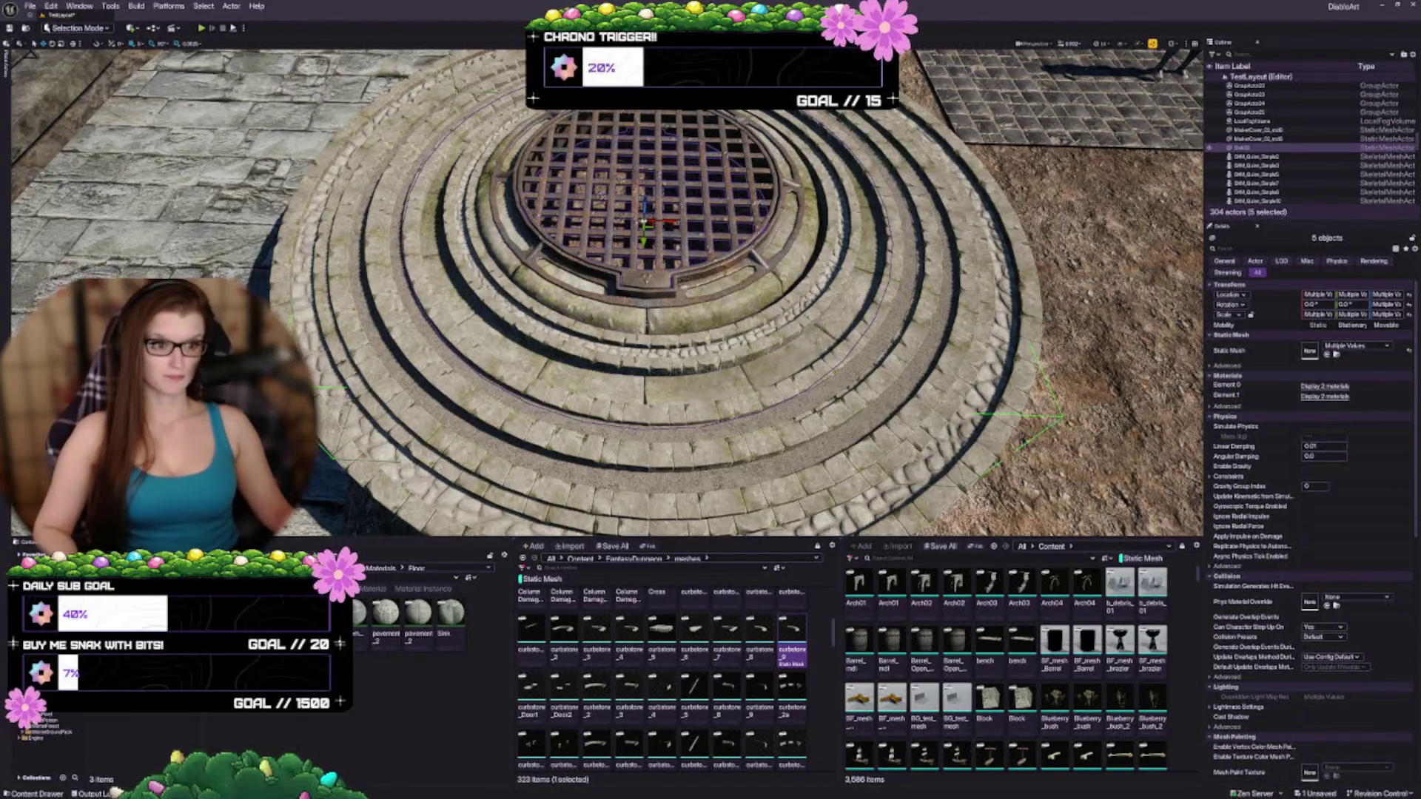
click(524, 264)
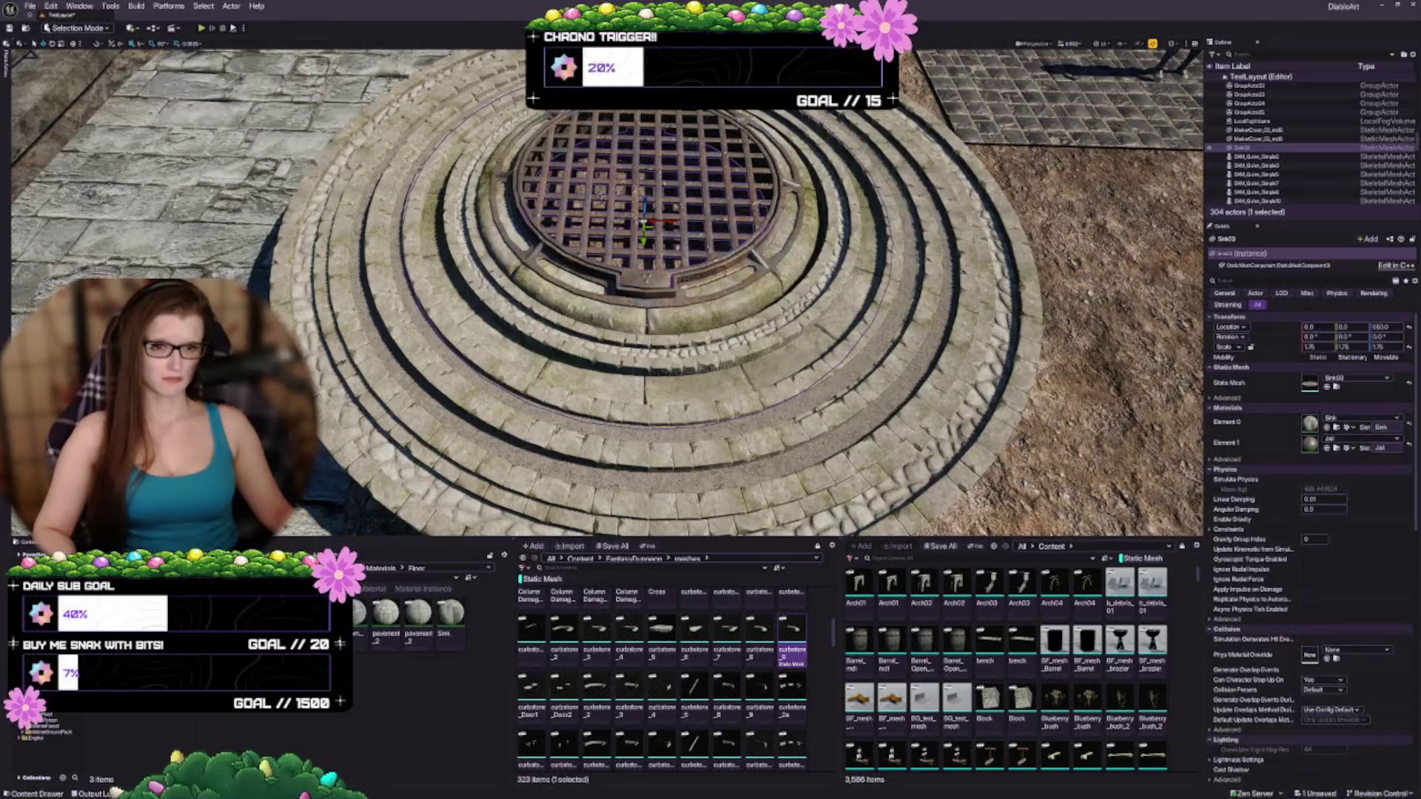
click(484, 427)
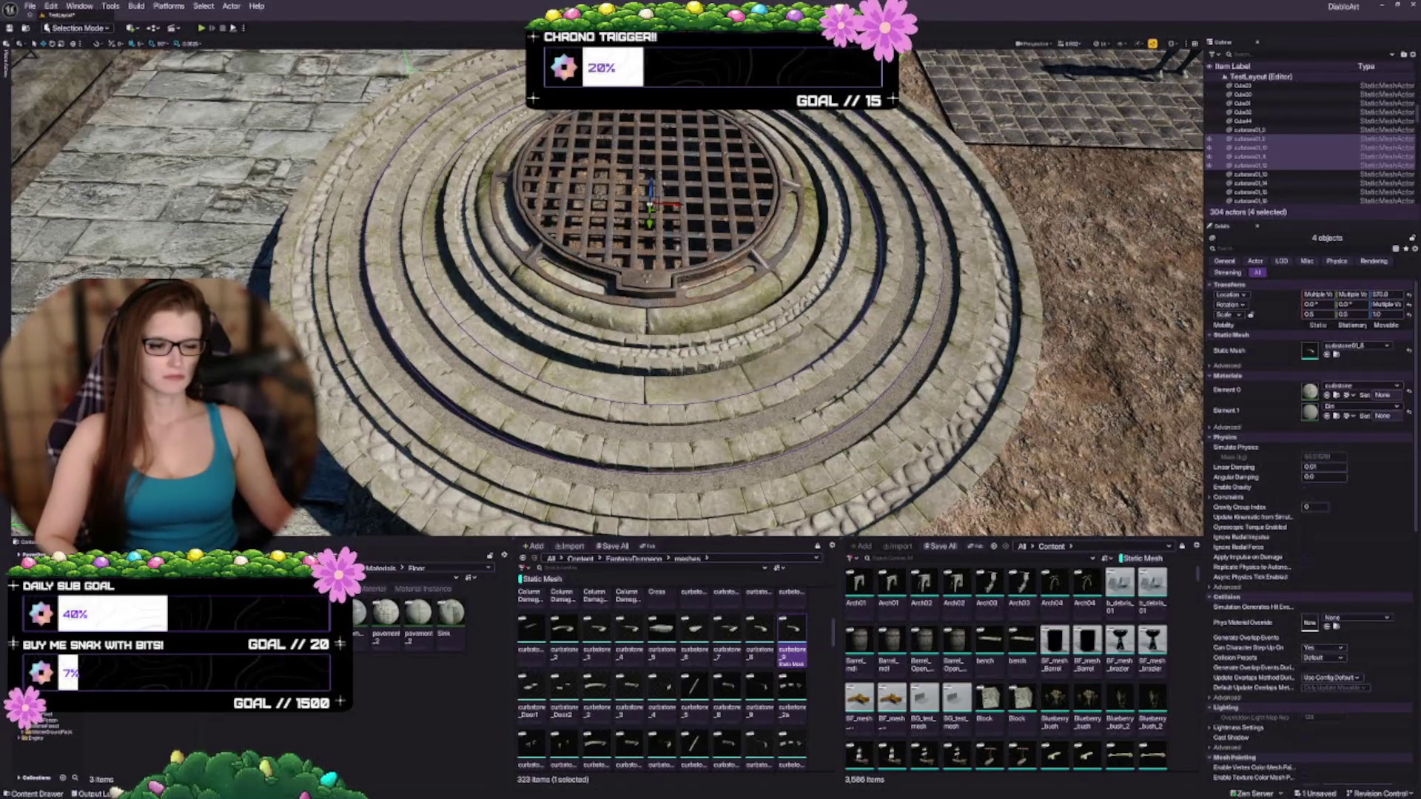
click(1209, 157)
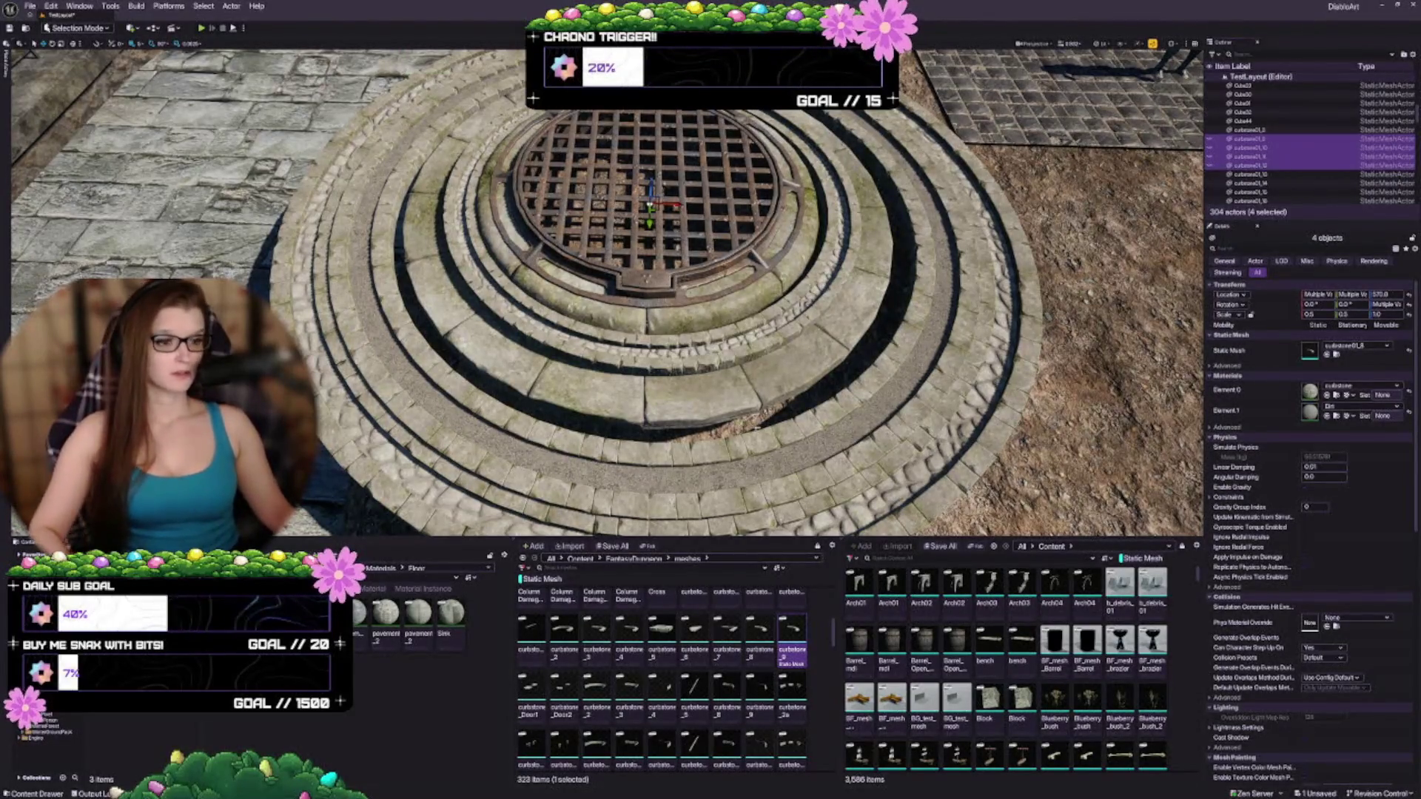
Step: Undo the hide and shrink the selected curbstone rings to 0.5 scale
key(ctrl+z)
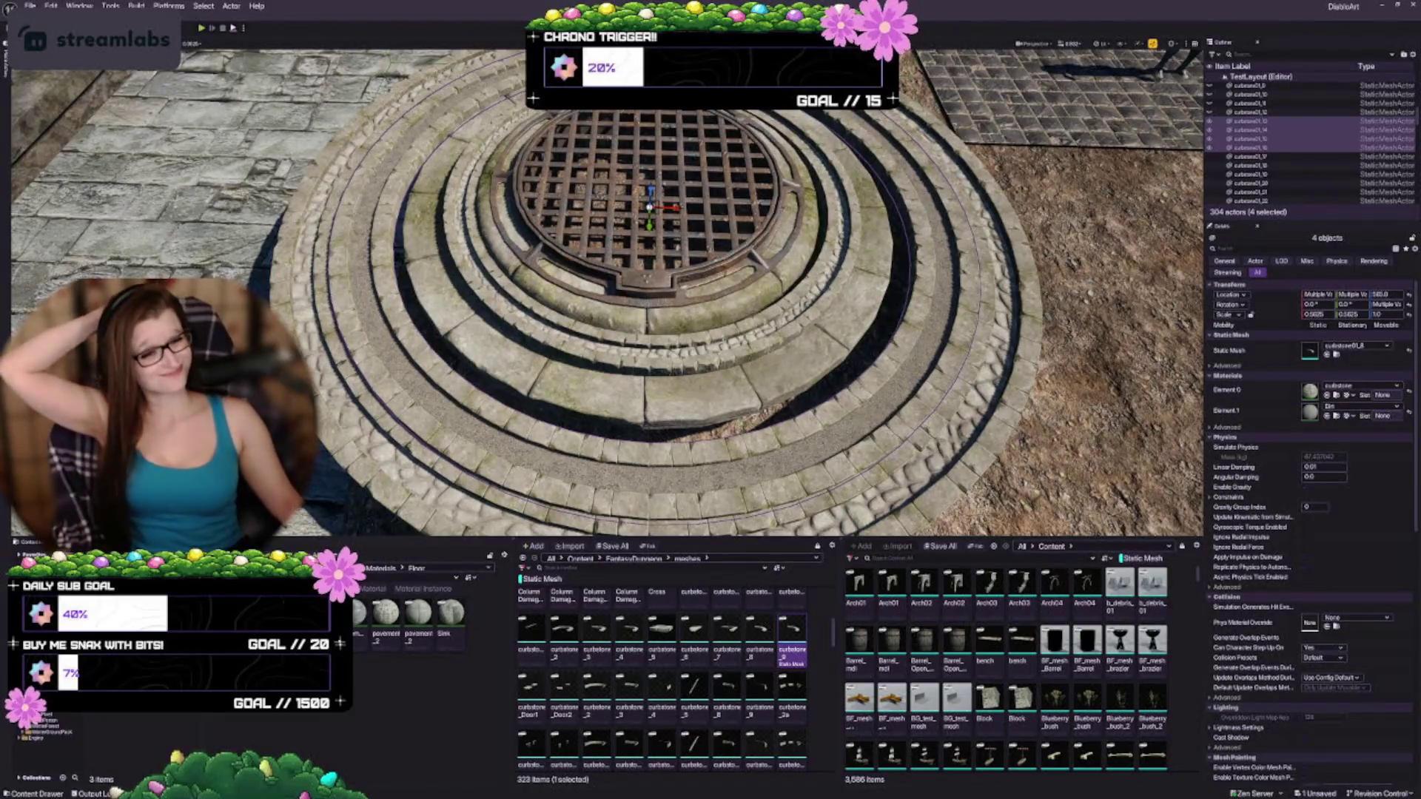
scroll(660, 229, up, 2)
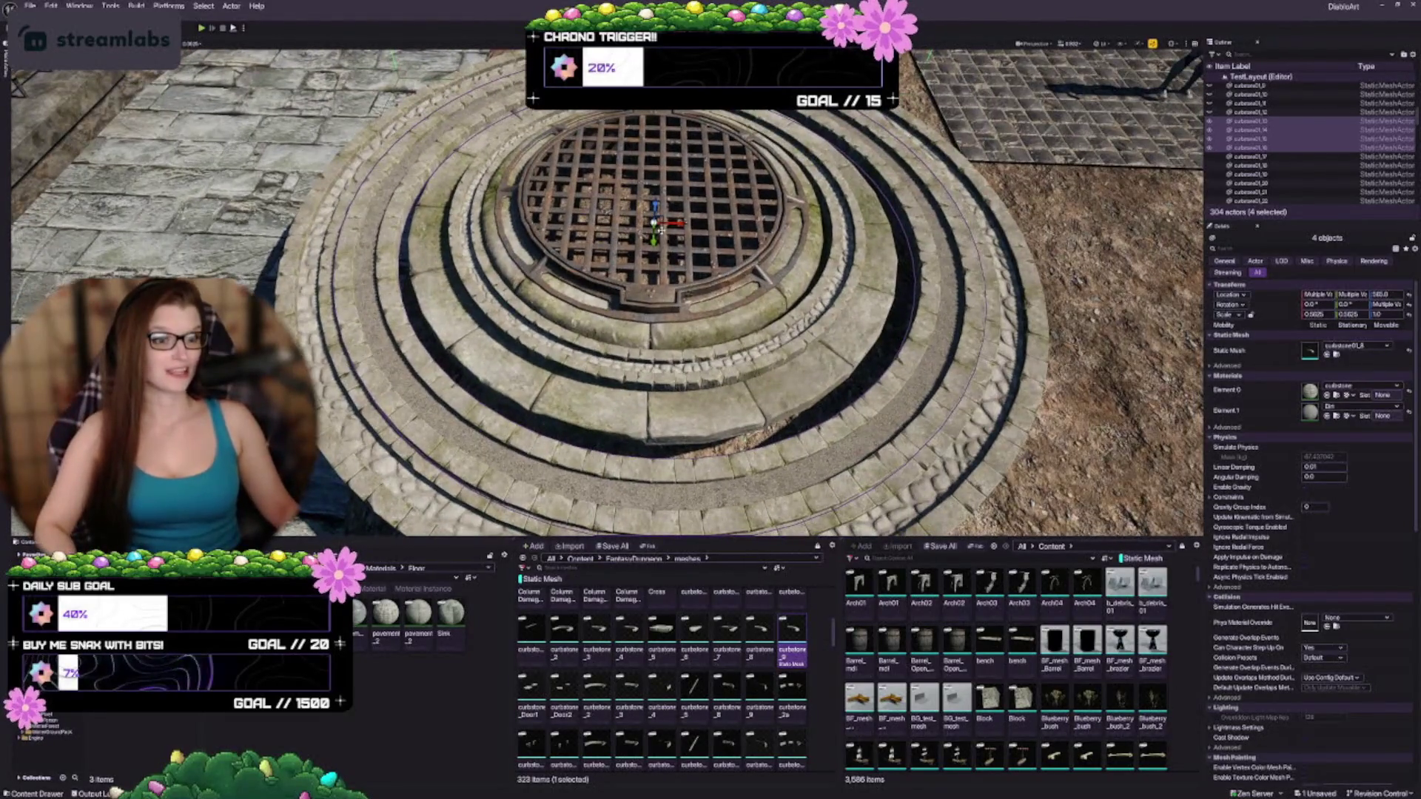
scroll(660, 230, up, 2)
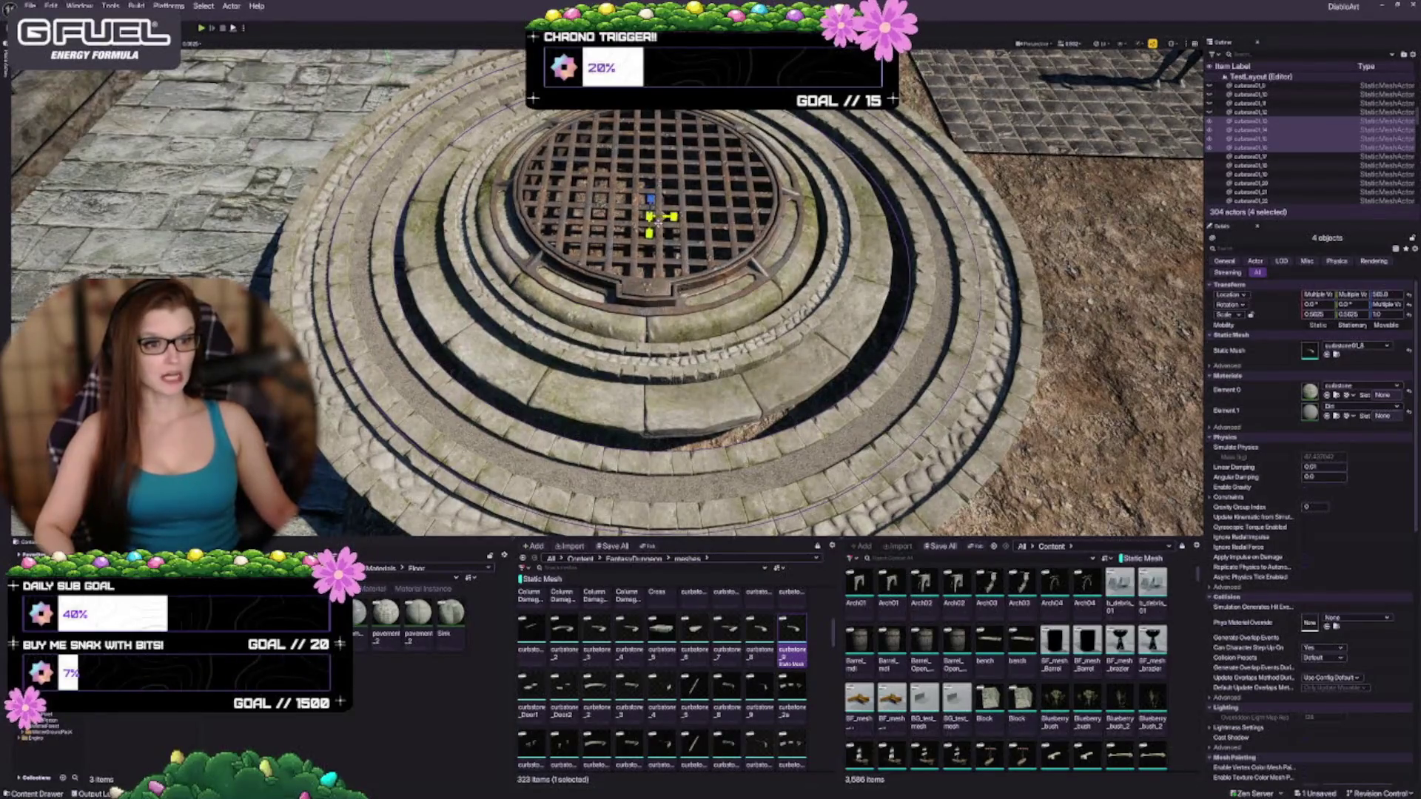
drag(658, 222, 659, 177)
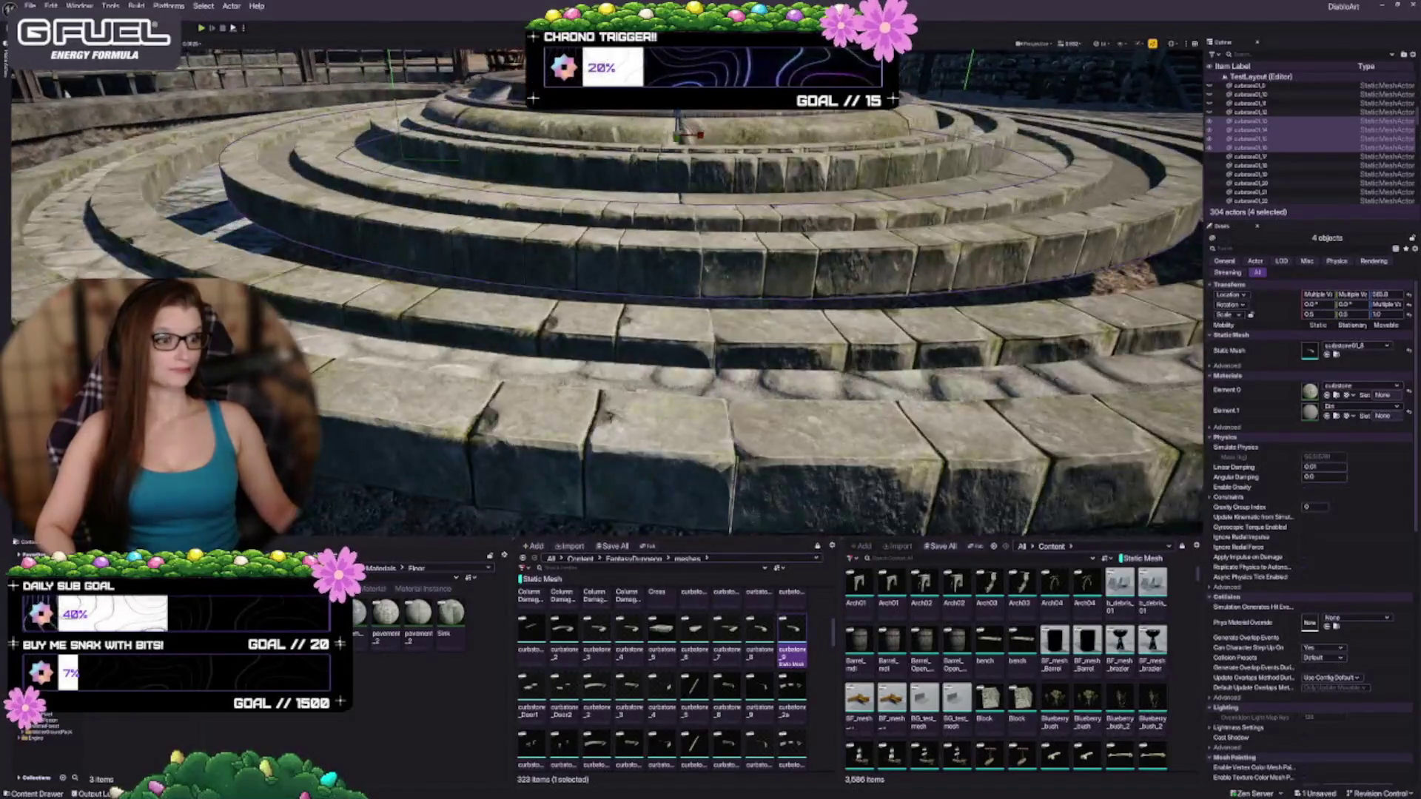
Step: Lower the four selected top-ring curbstones slightly and frame them from above
scroll(608, 293, down, 2)
scroll(715, 374, down, 1)
key(End)
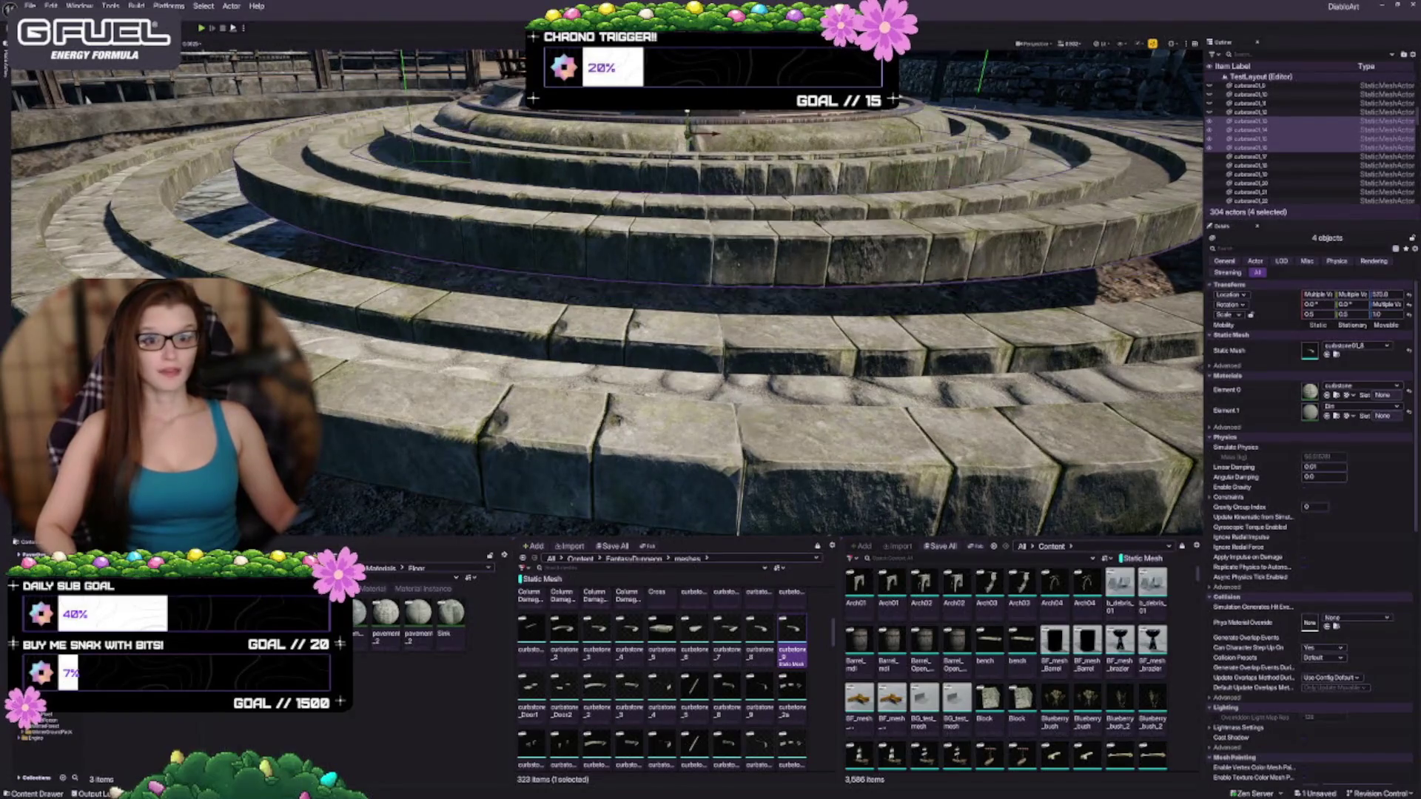
key(ctrl+z)
key(ctrl+z)
key(End)
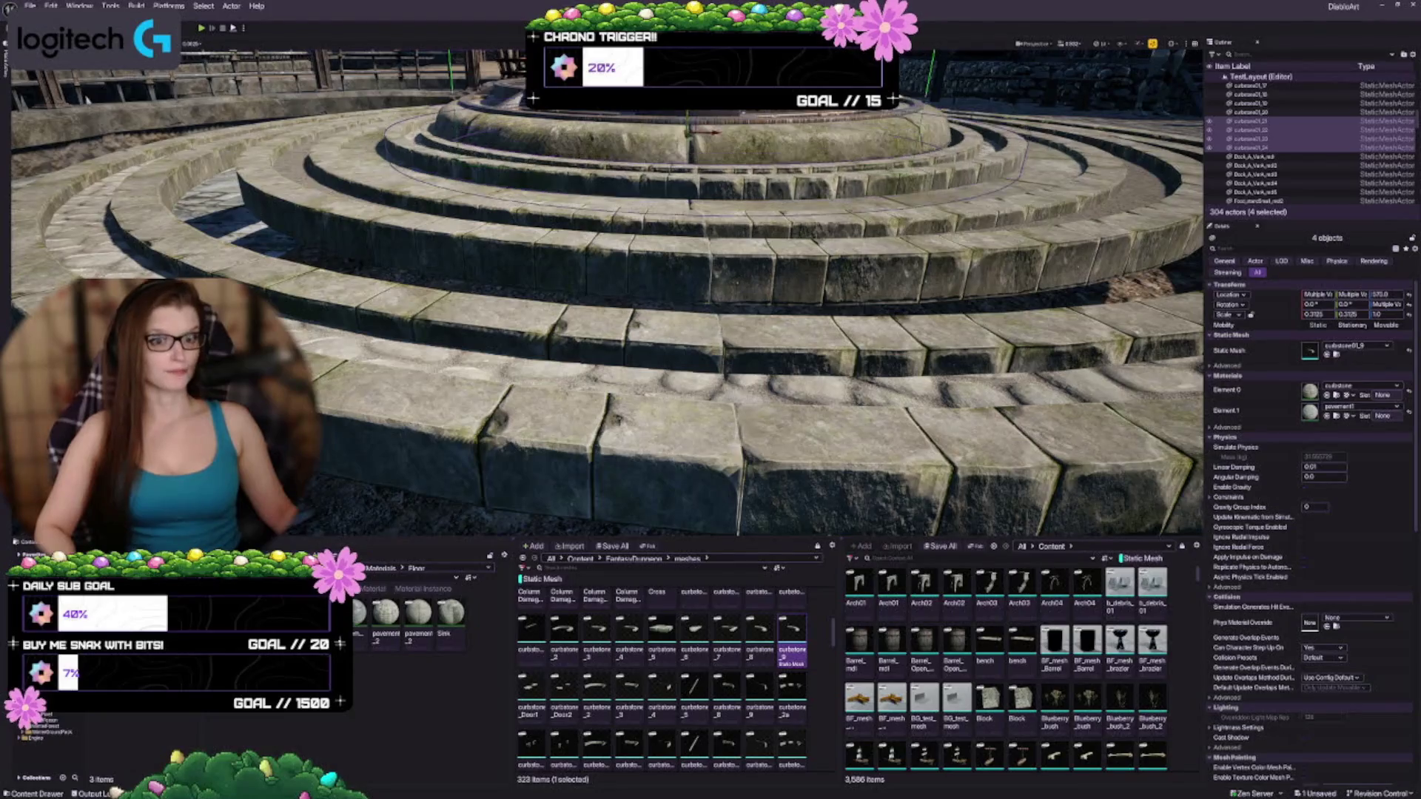
key(f)
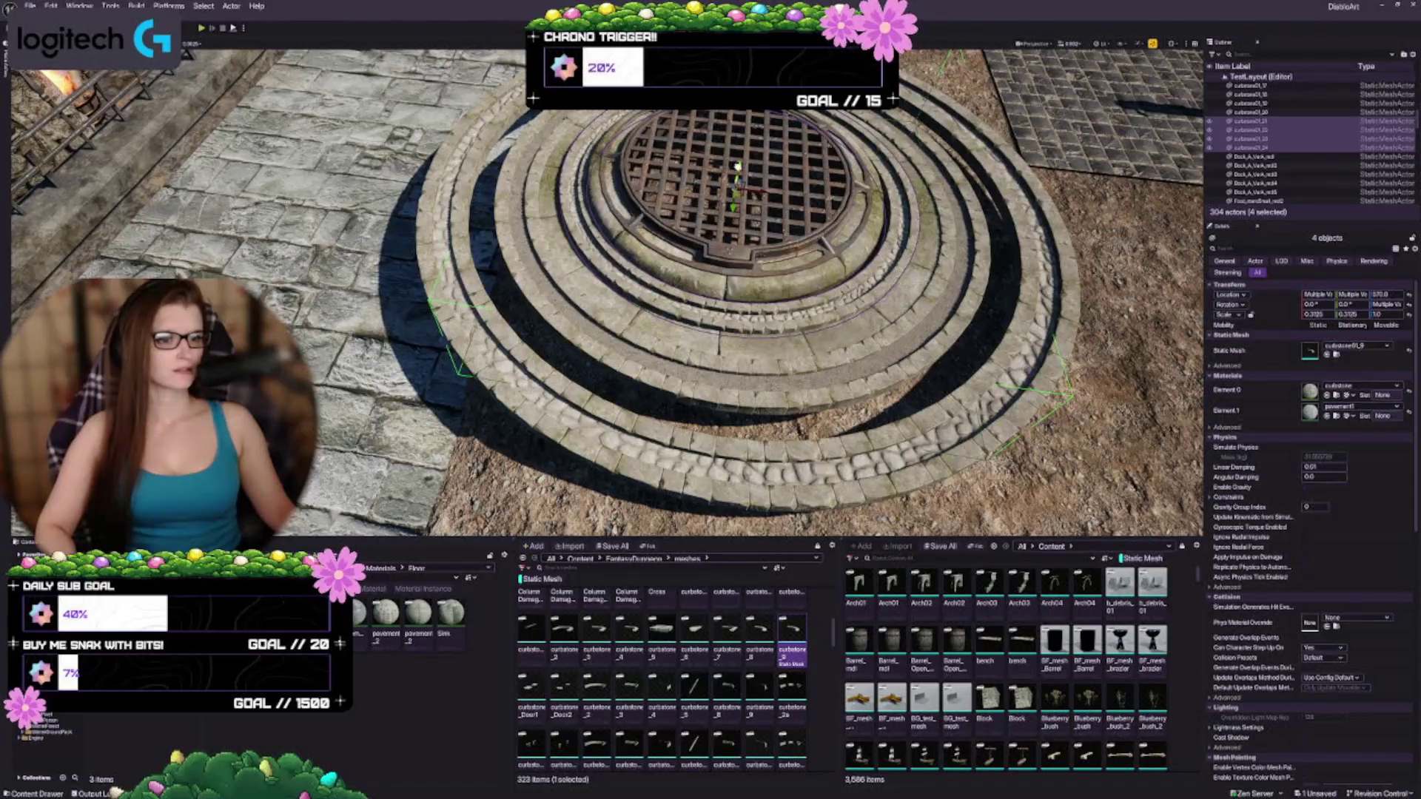
Step: Reselect and recentre on the lowered curbstones, then deselect them
key(Escape)
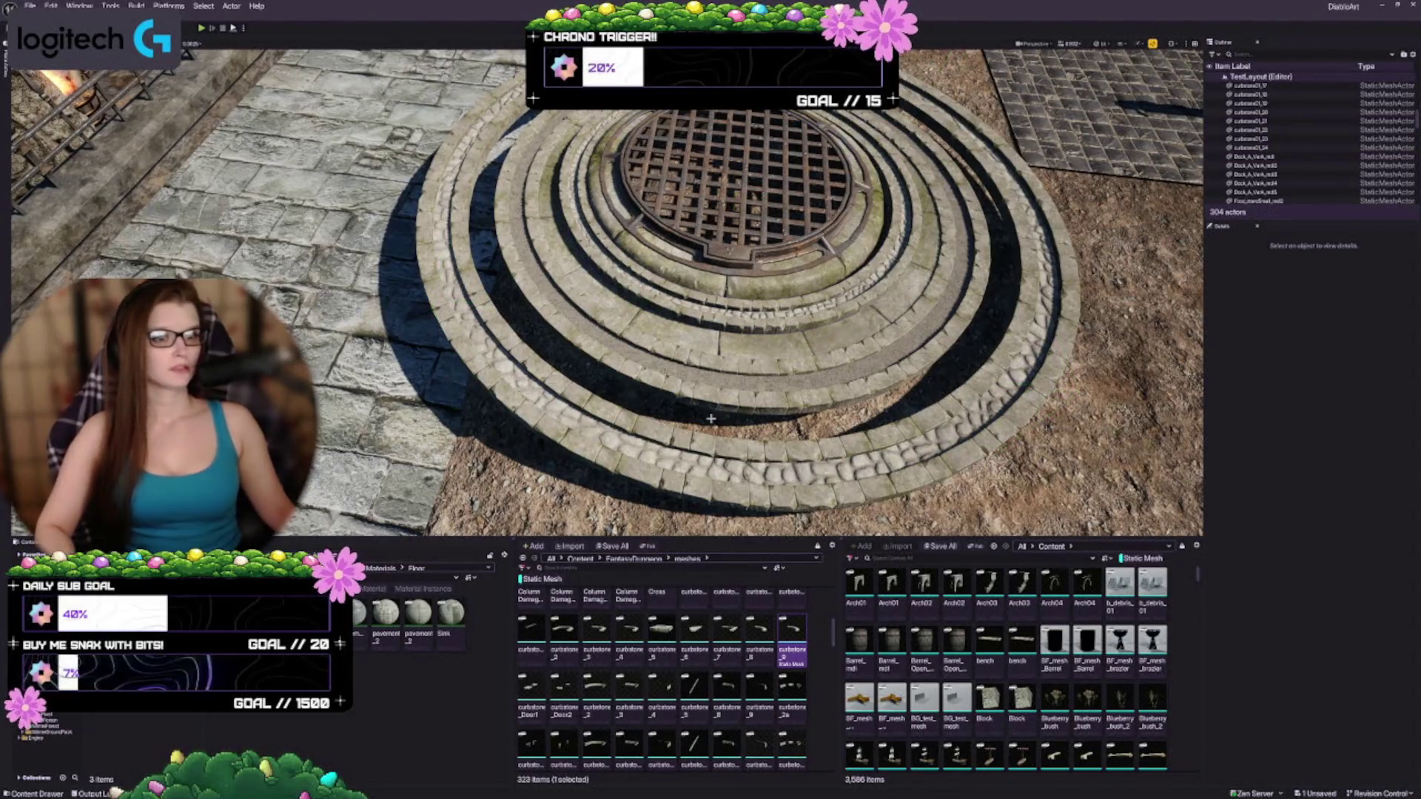
scroll(711, 418, down, 5)
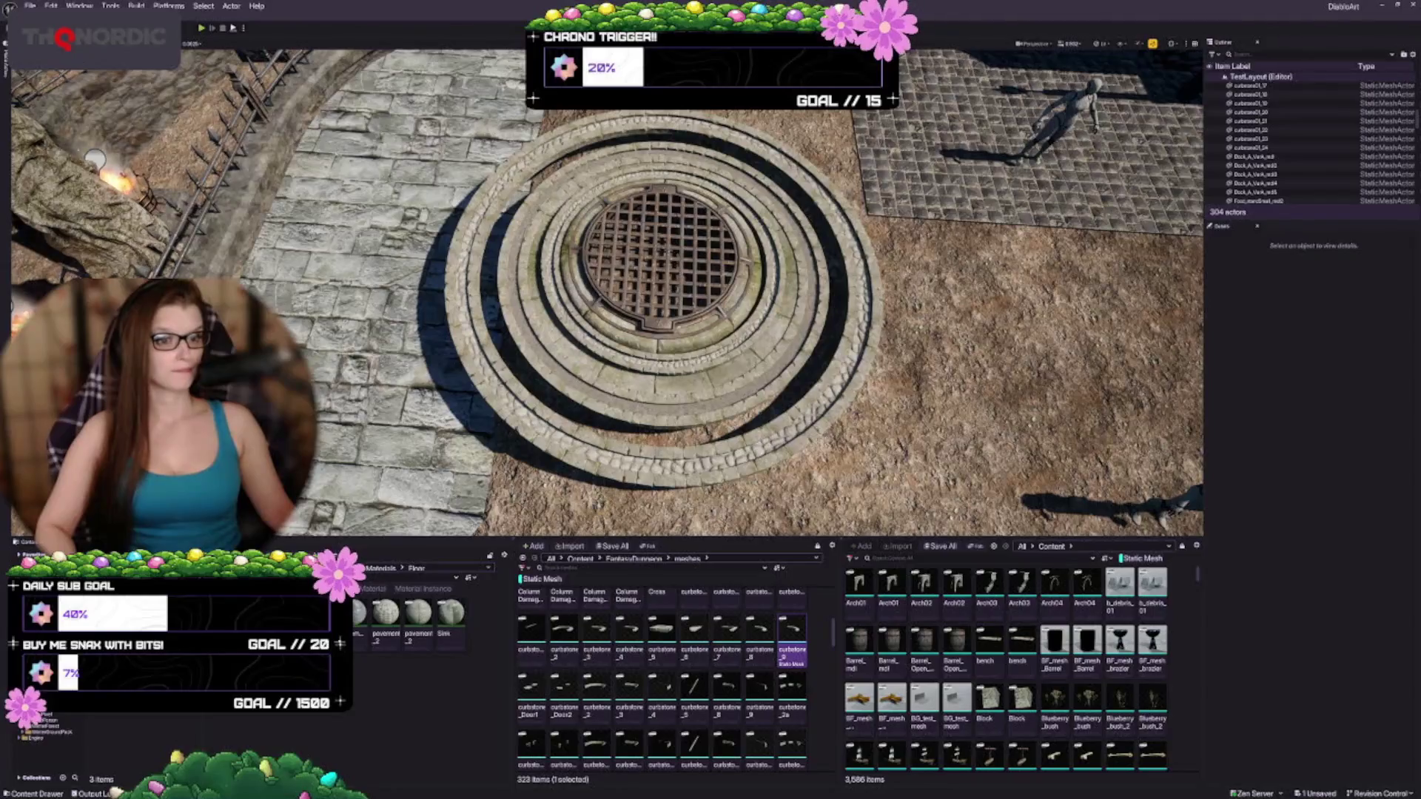
key(ctrl+z)
key(f)
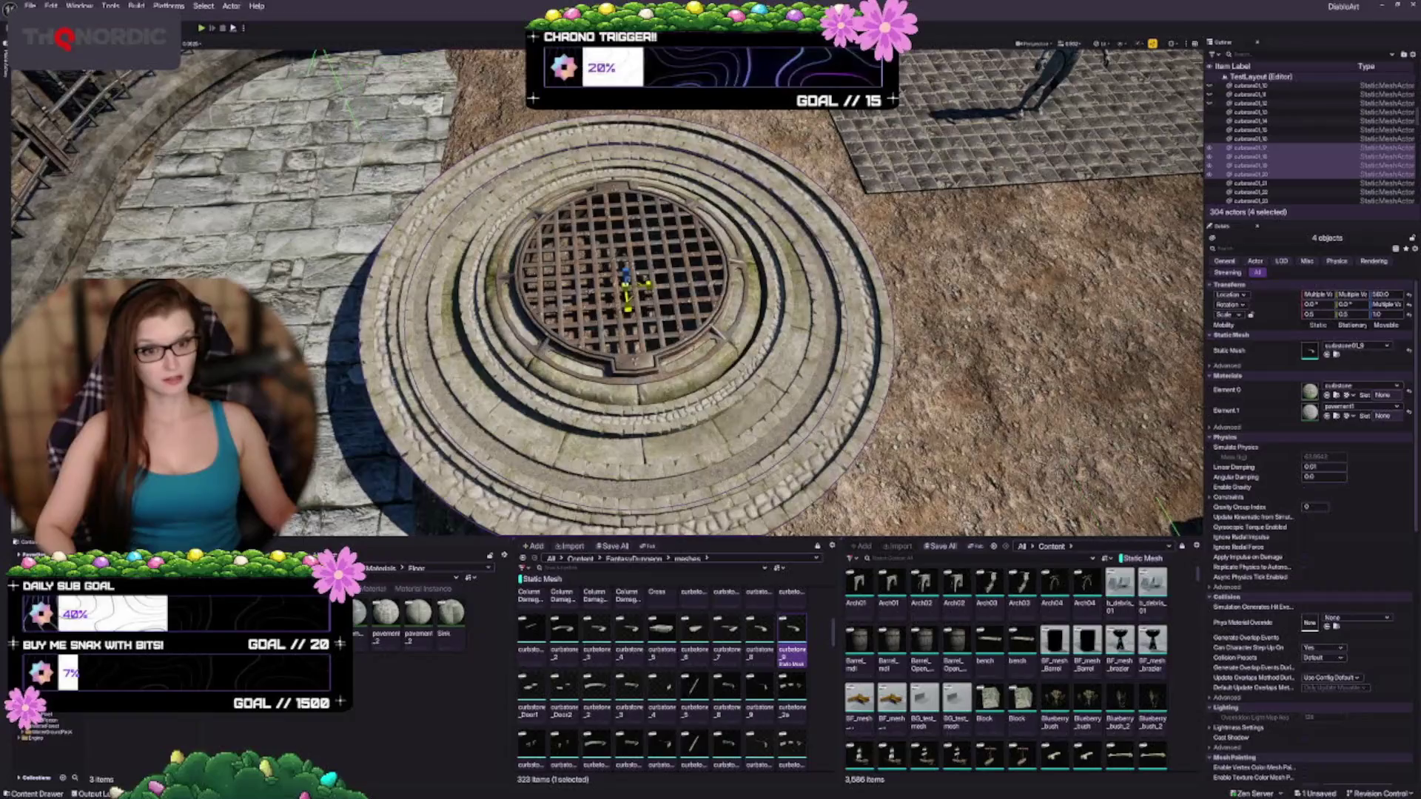
key(Escape)
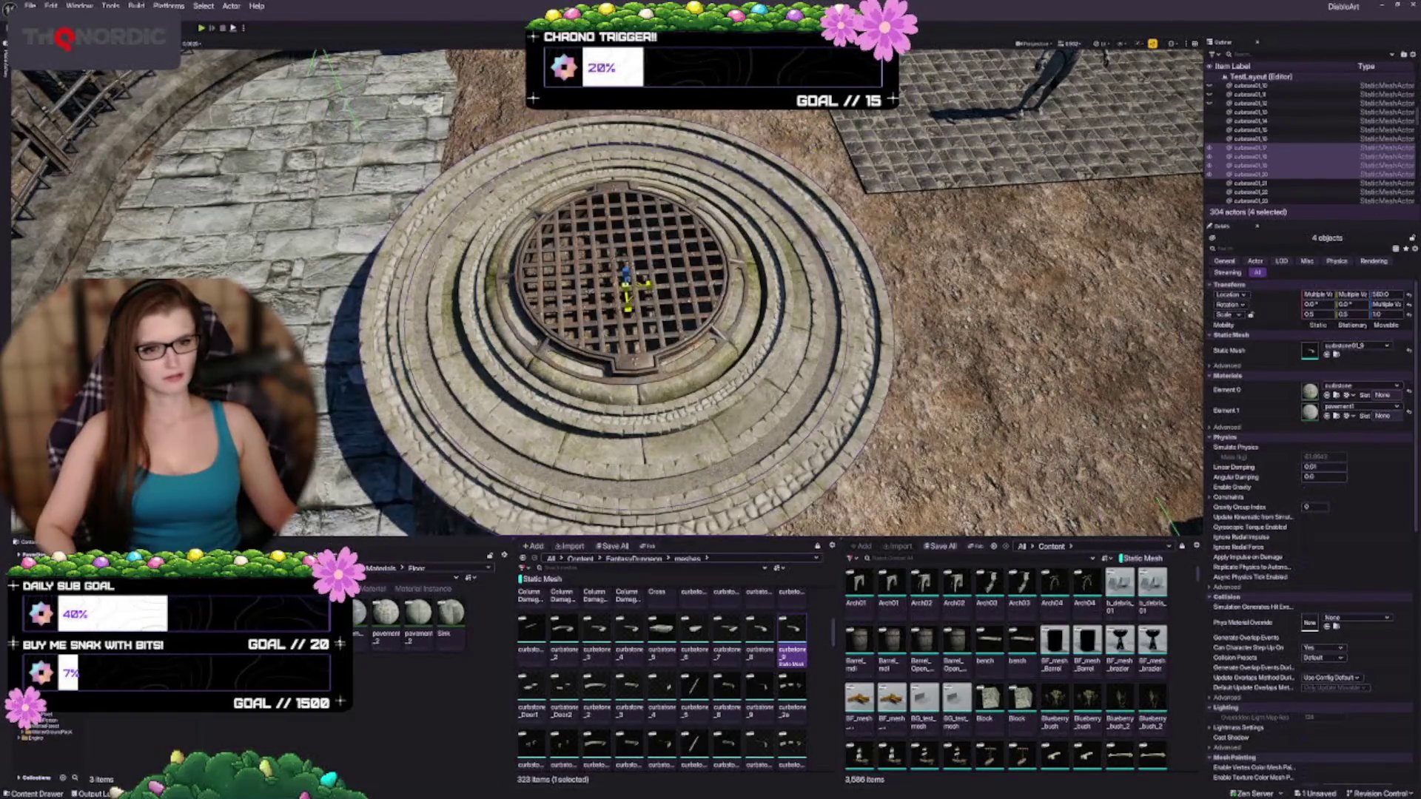
scroll(607, 288, down, 5)
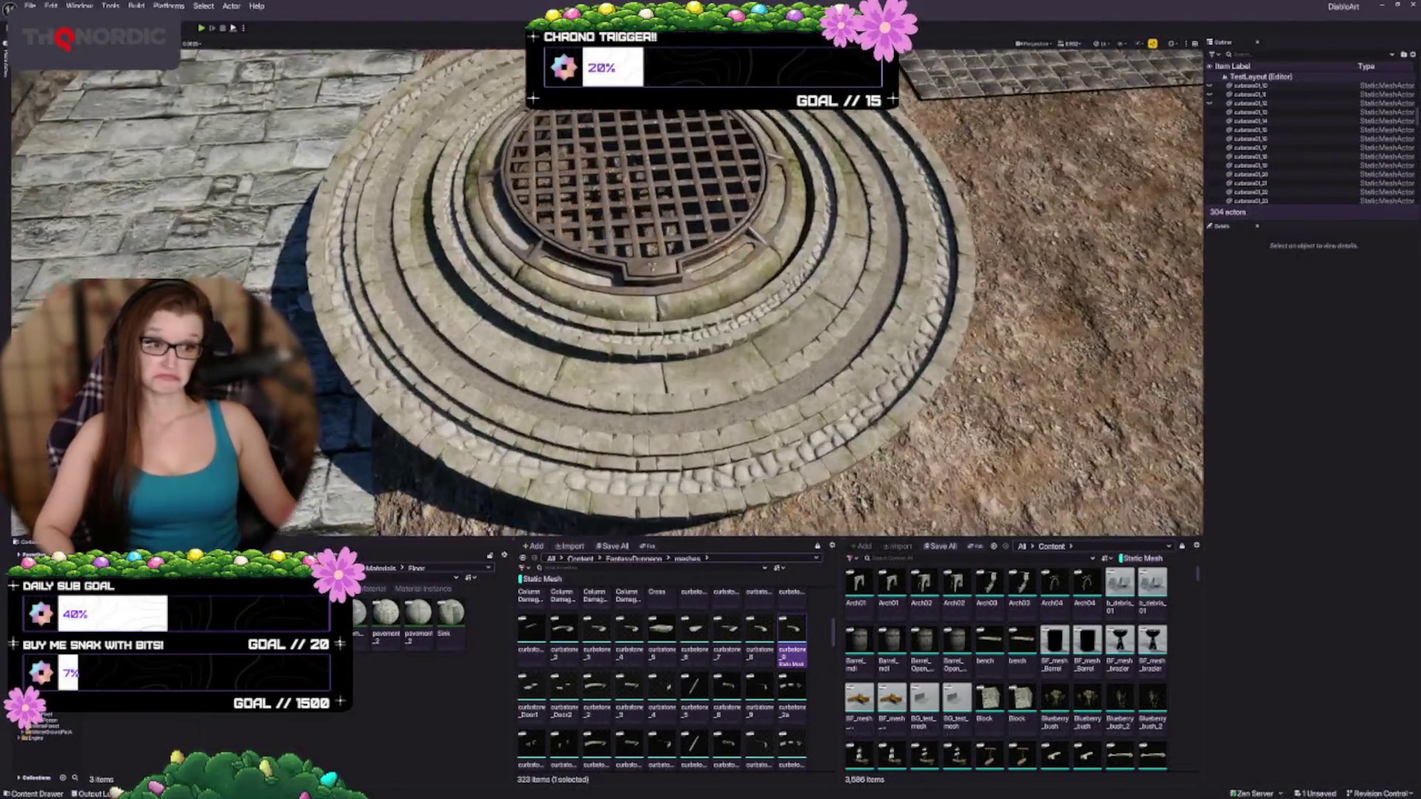
scroll(606, 289, down, 5)
scroll(607, 289, down, 5)
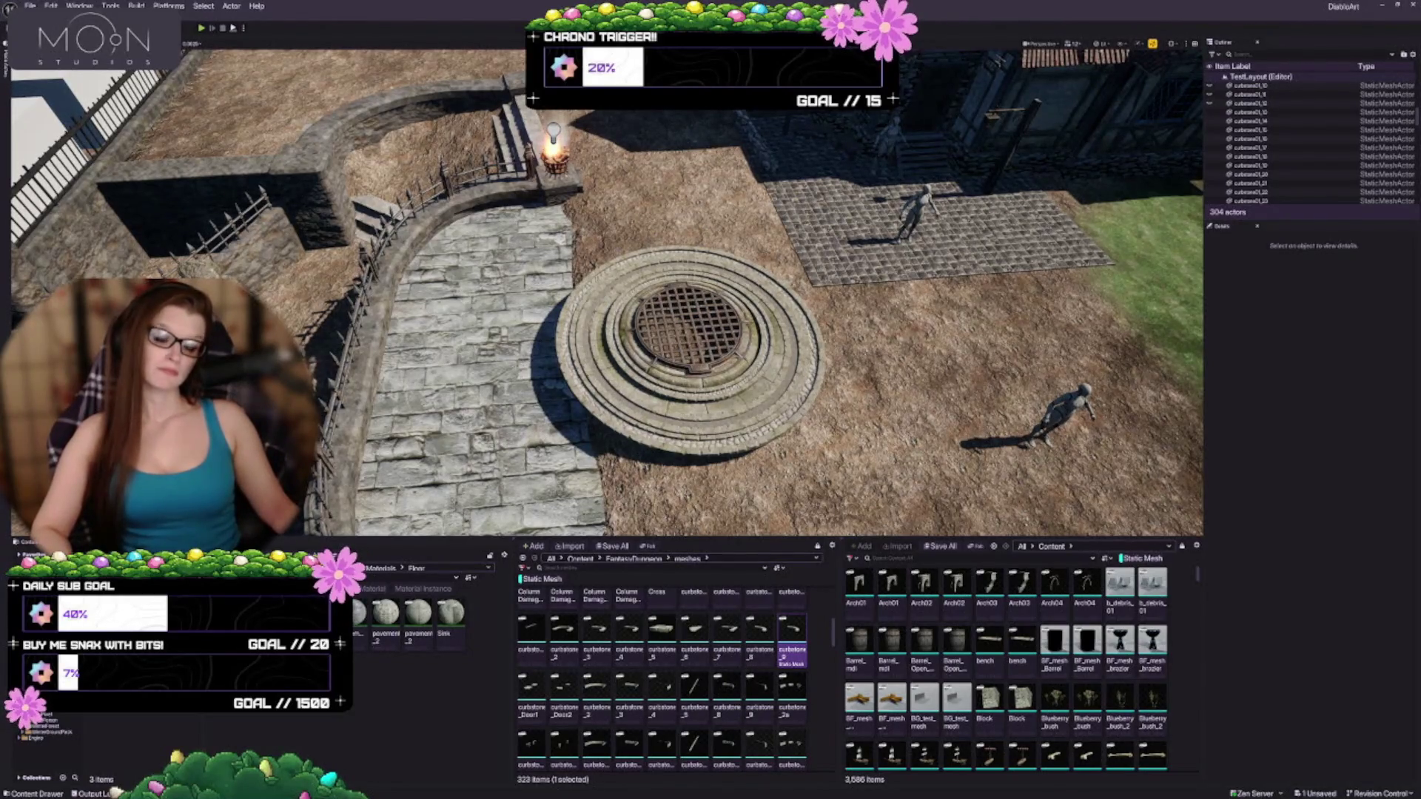
Step: Inspect the well from ground level, then select the Sink03 grate and one ring's four curbstones
drag(607, 333, 607, 296)
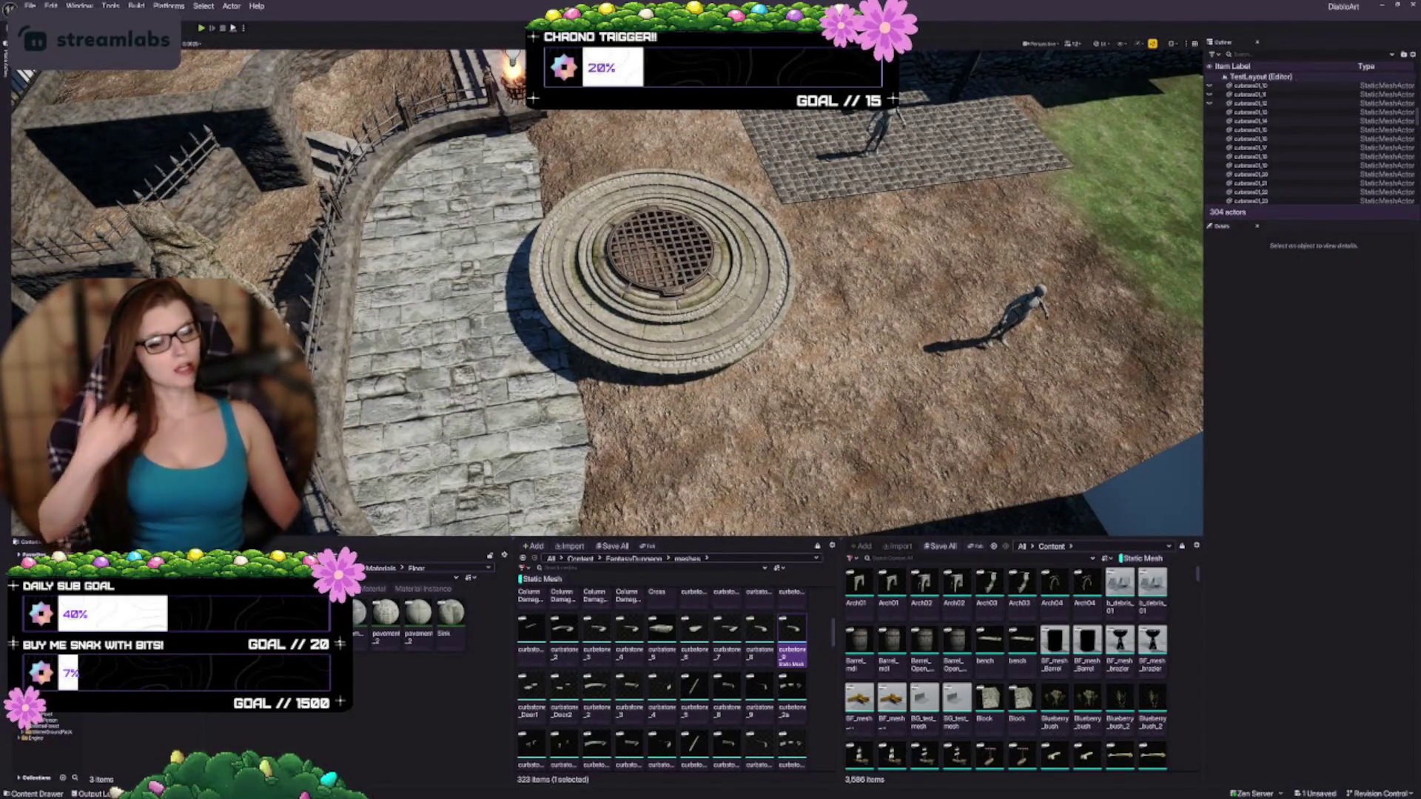
drag(607, 333, 606, 244)
mouse_move(519, 306)
mouse_down()
mouse_move(519, 333)
mouse_move(562, 306)
mouse_move(518, 305)
mouse_move(533, 306)
mouse_up()
click(519, 306)
mouse_move(650, 414)
mouse_down()
mouse_move(670, 341)
mouse_move(669, 407)
mouse_move(669, 333)
mouse_up()
click(651, 387)
click(599, 416)
key(Escape)
click(600, 244)
click(670, 333)
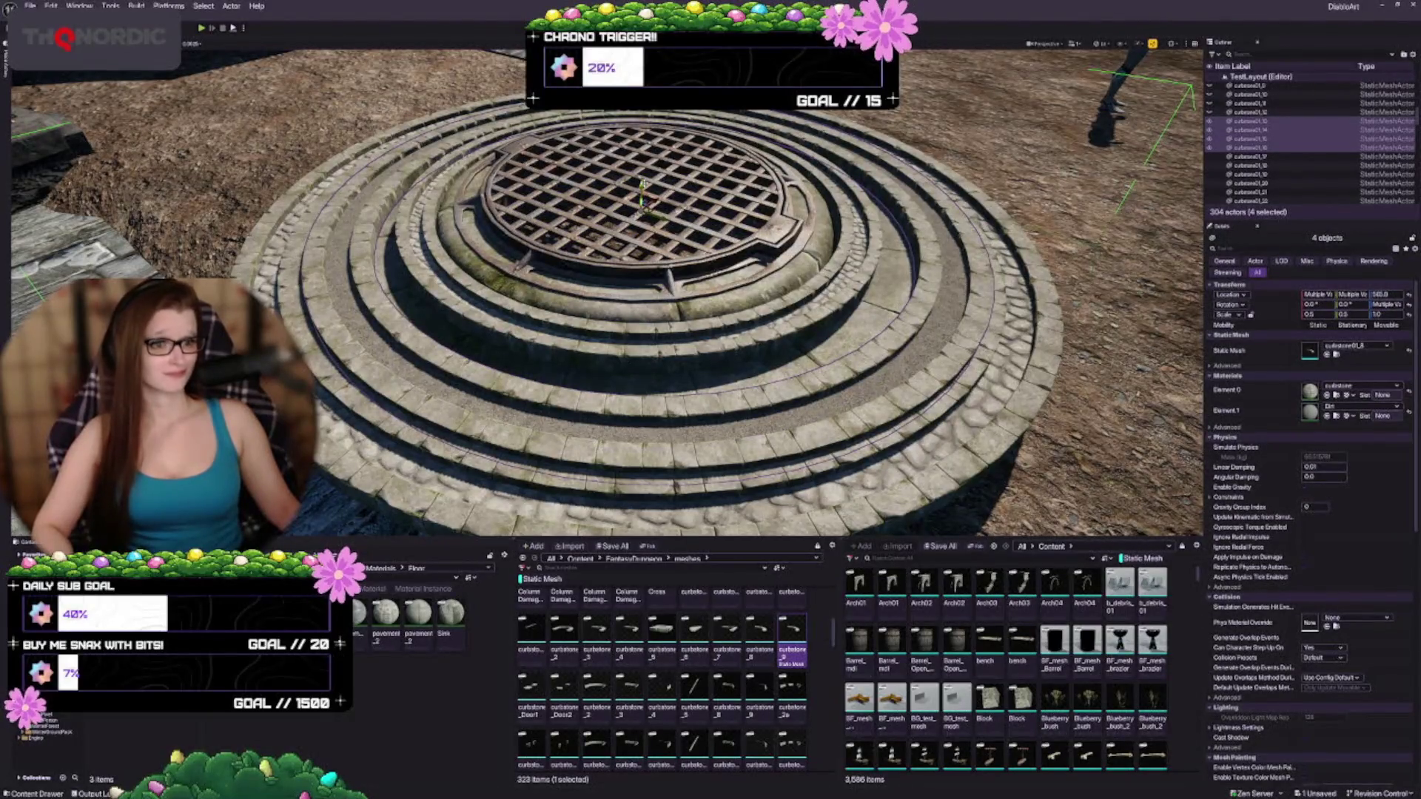
Step: Move the view over the well and pick out the next curbstone ring
mouse_move(670, 333)
mouse_down()
mouse_move(670, 318)
mouse_move(427, 367)
mouse_up()
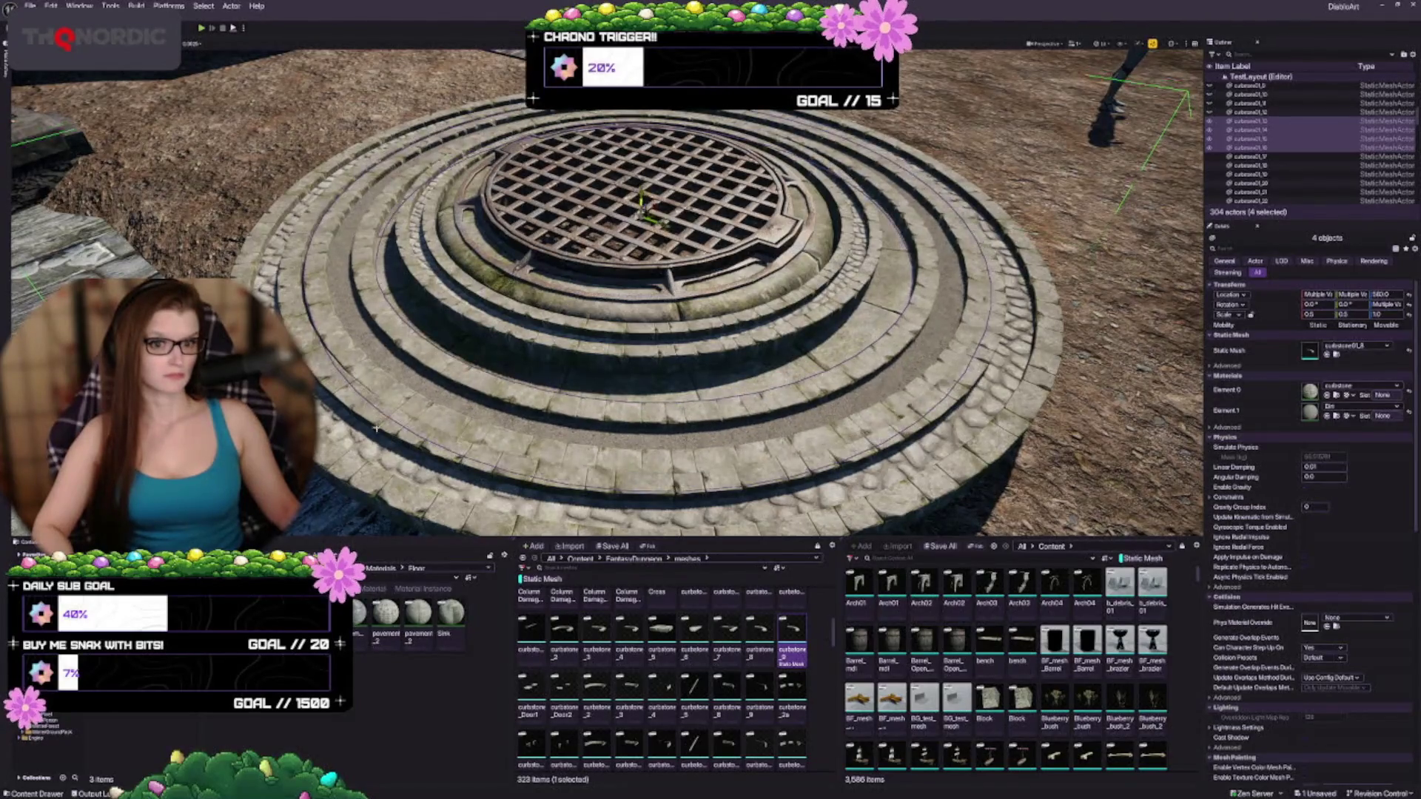
click(342, 416)
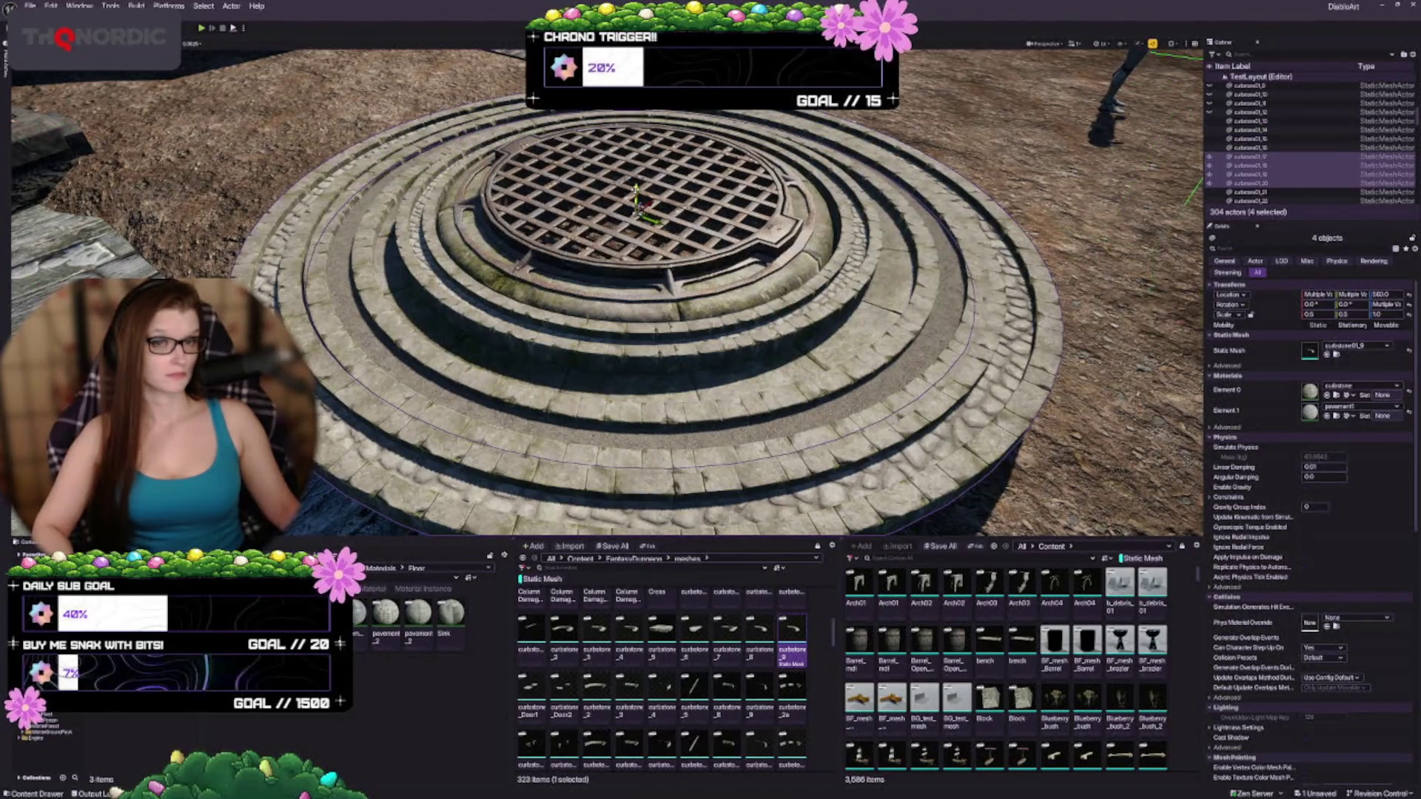
drag(342, 416, 342, 410)
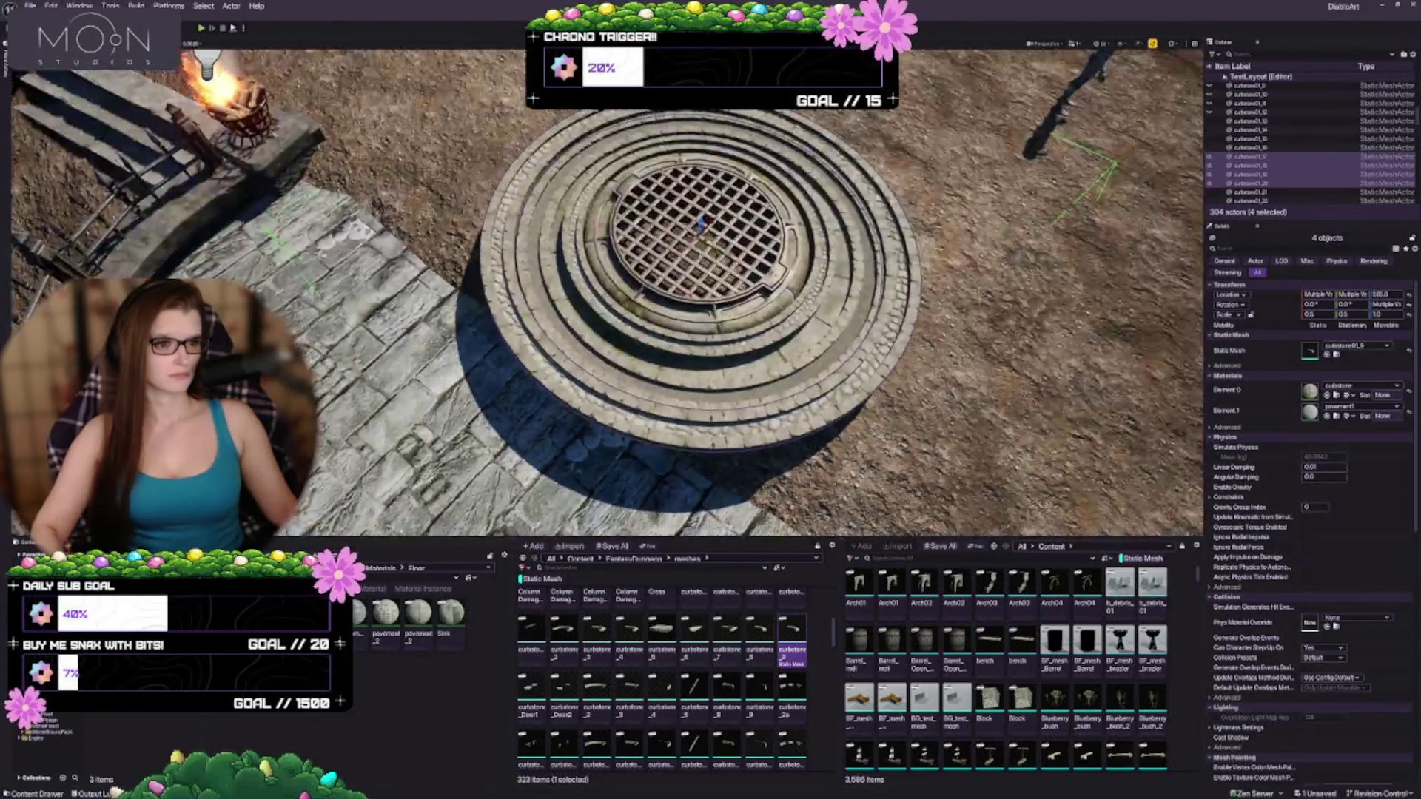
key(Escape)
mouse_move(796, 412)
mouse_down()
mouse_move(796, 389)
mouse_move(796, 412)
mouse_up()
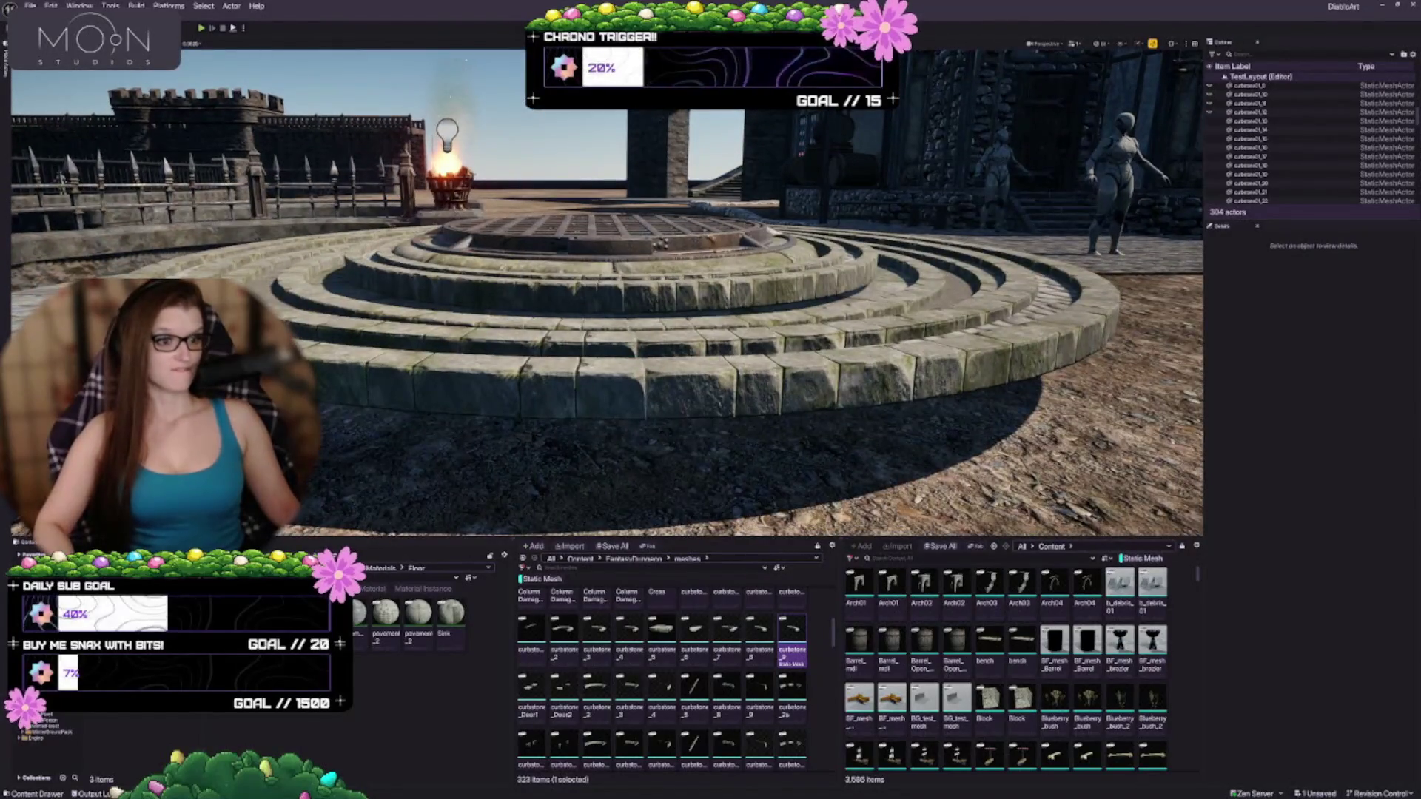
Step: Lower a ring of four curbstones from Z 570 to 560 and save the level
click(675, 213)
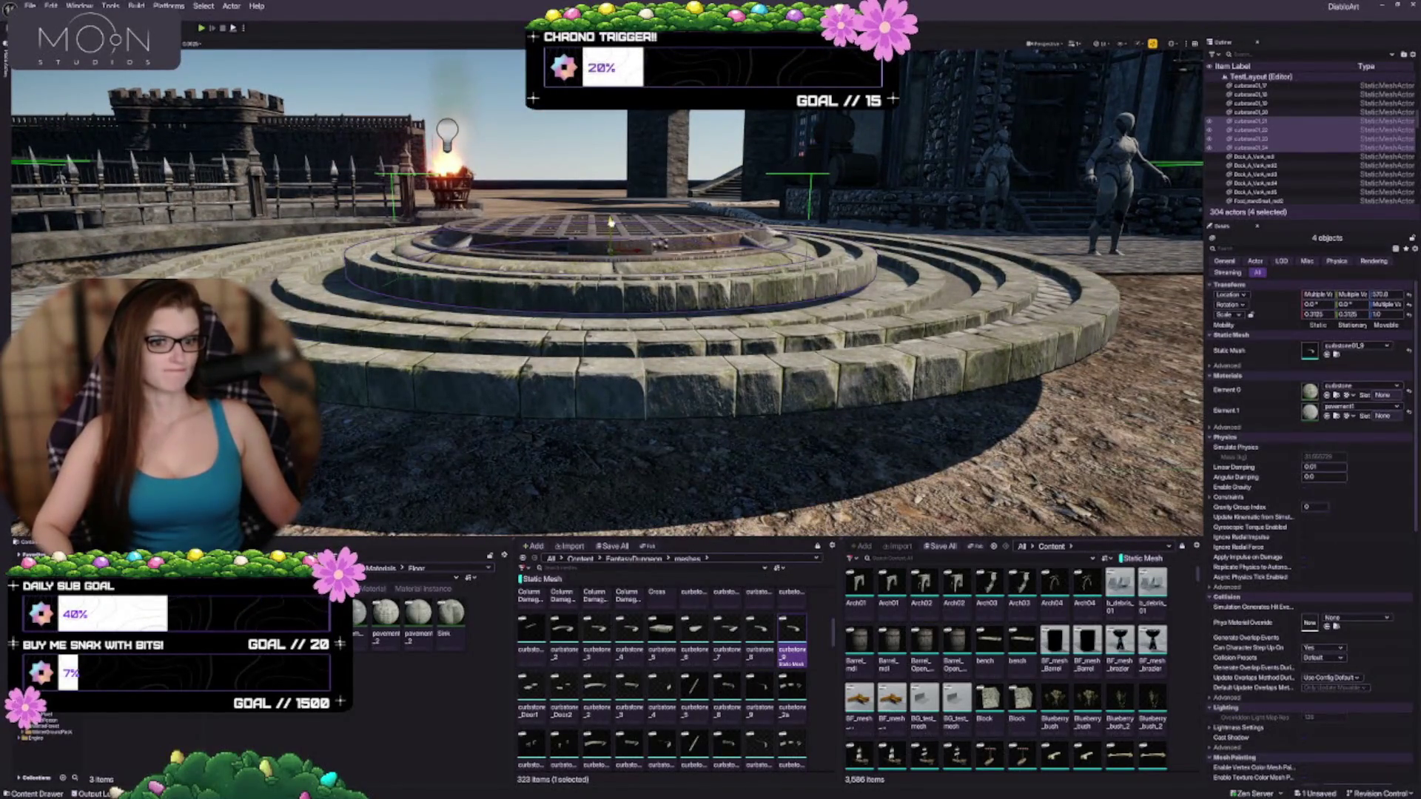
drag(611, 223, 613, 230)
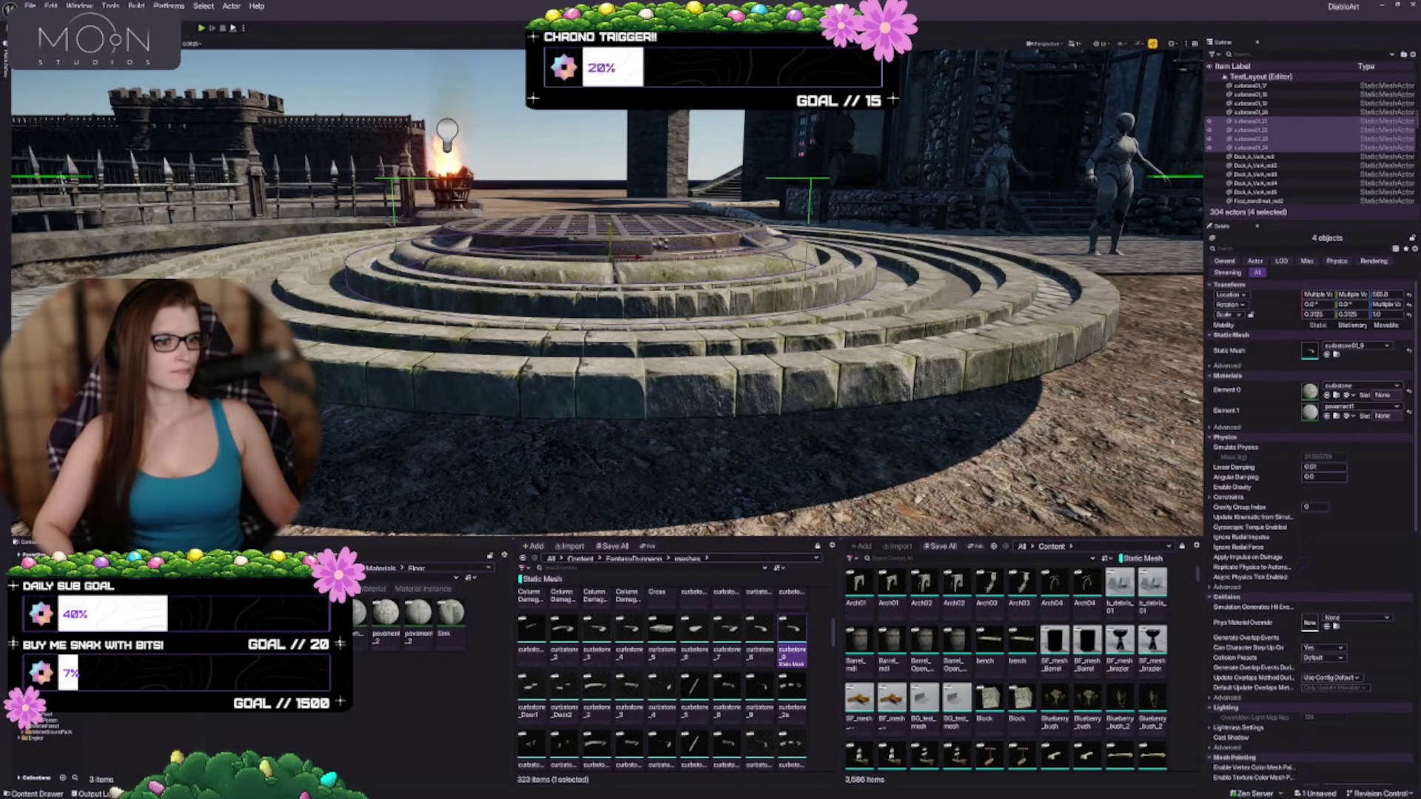
key(f)
key(Escape)
mouse_move(611, 296)
mouse_down()
mouse_move(611, 326)
mouse_move(666, 340)
mouse_move(820, 448)
mouse_move(762, 392)
mouse_up()
key(ctrl+s)
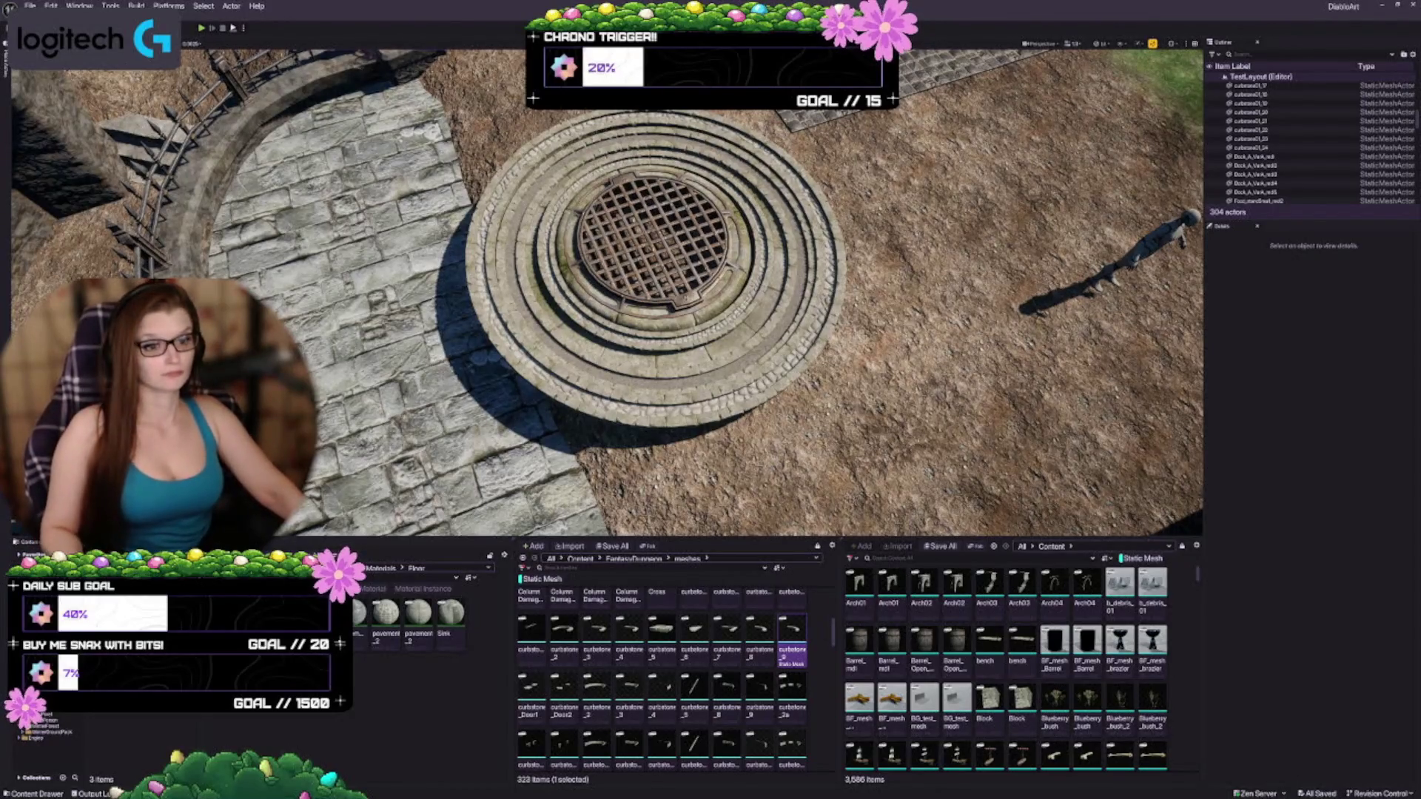
Step: Frame the Sink03 manhole grate in the view, then deselect it
drag(647, 290, 548, 299)
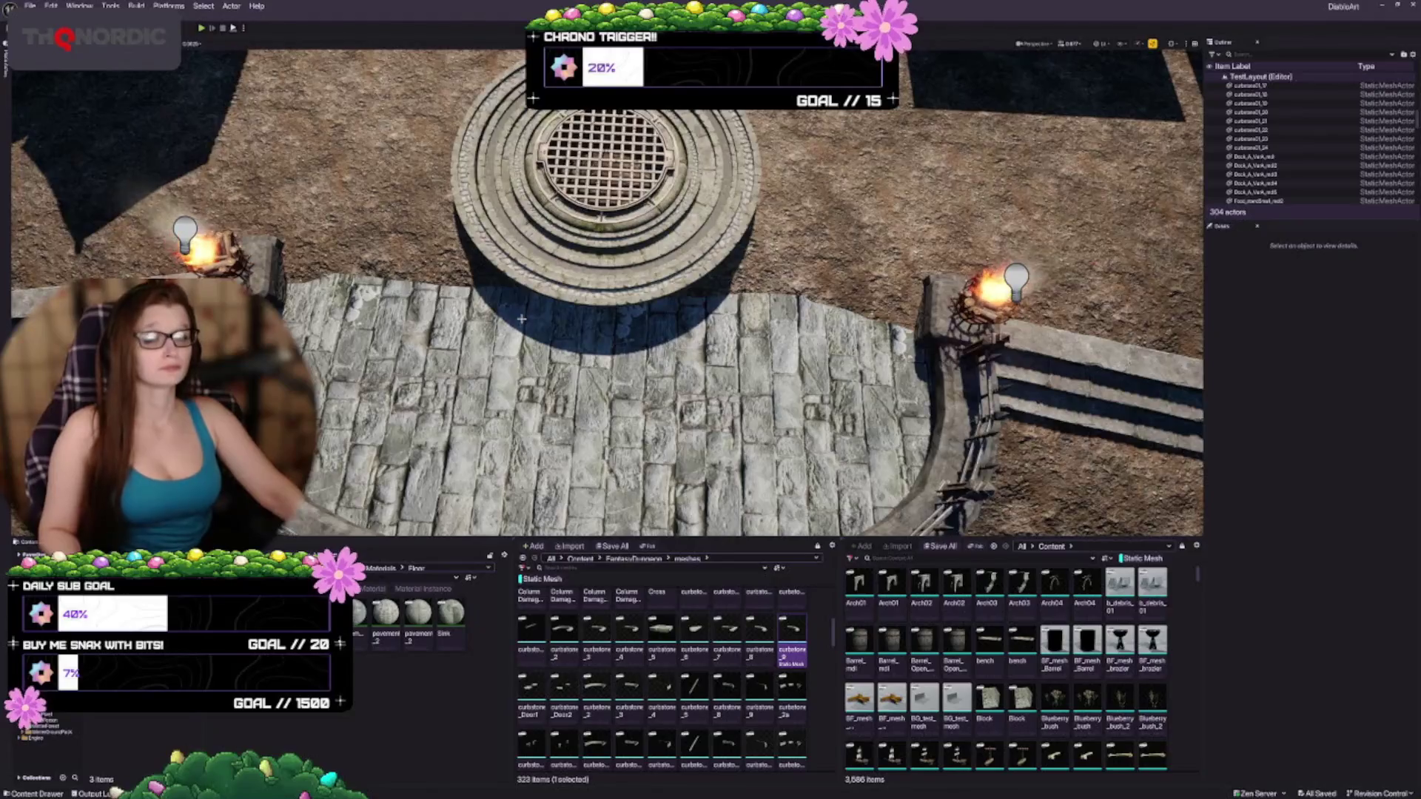
click(607, 166)
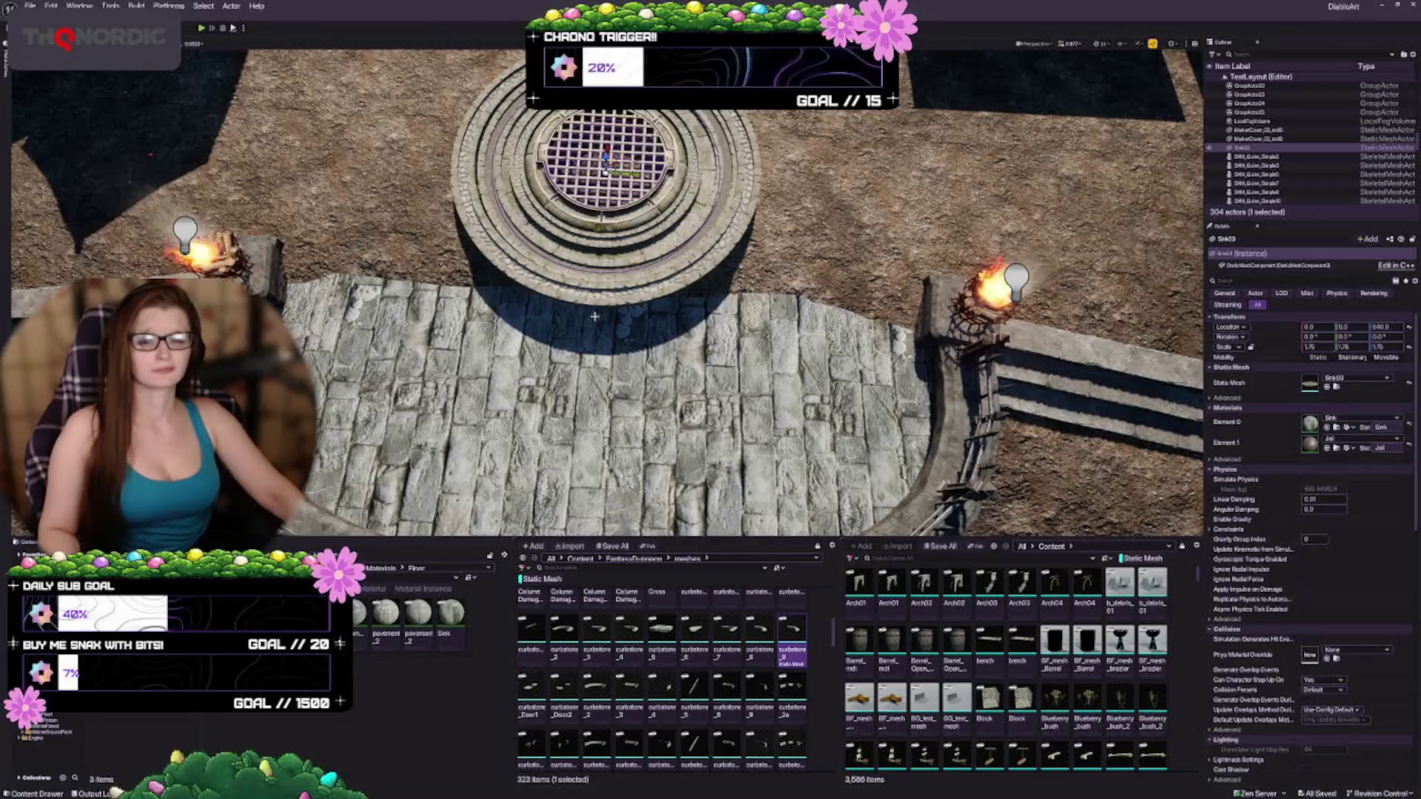
key(f)
scroll(607, 293, up, 10)
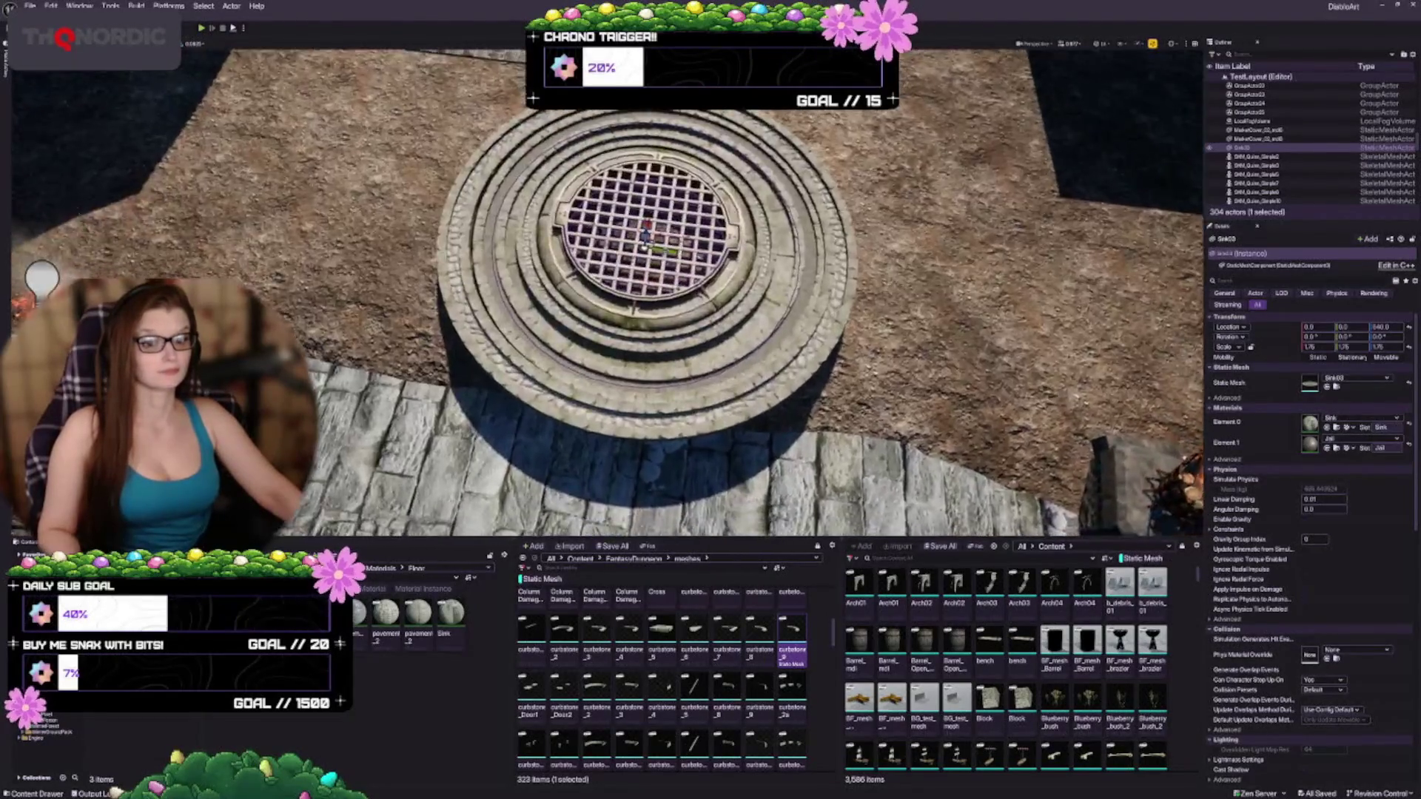
scroll(607, 292, down, 10)
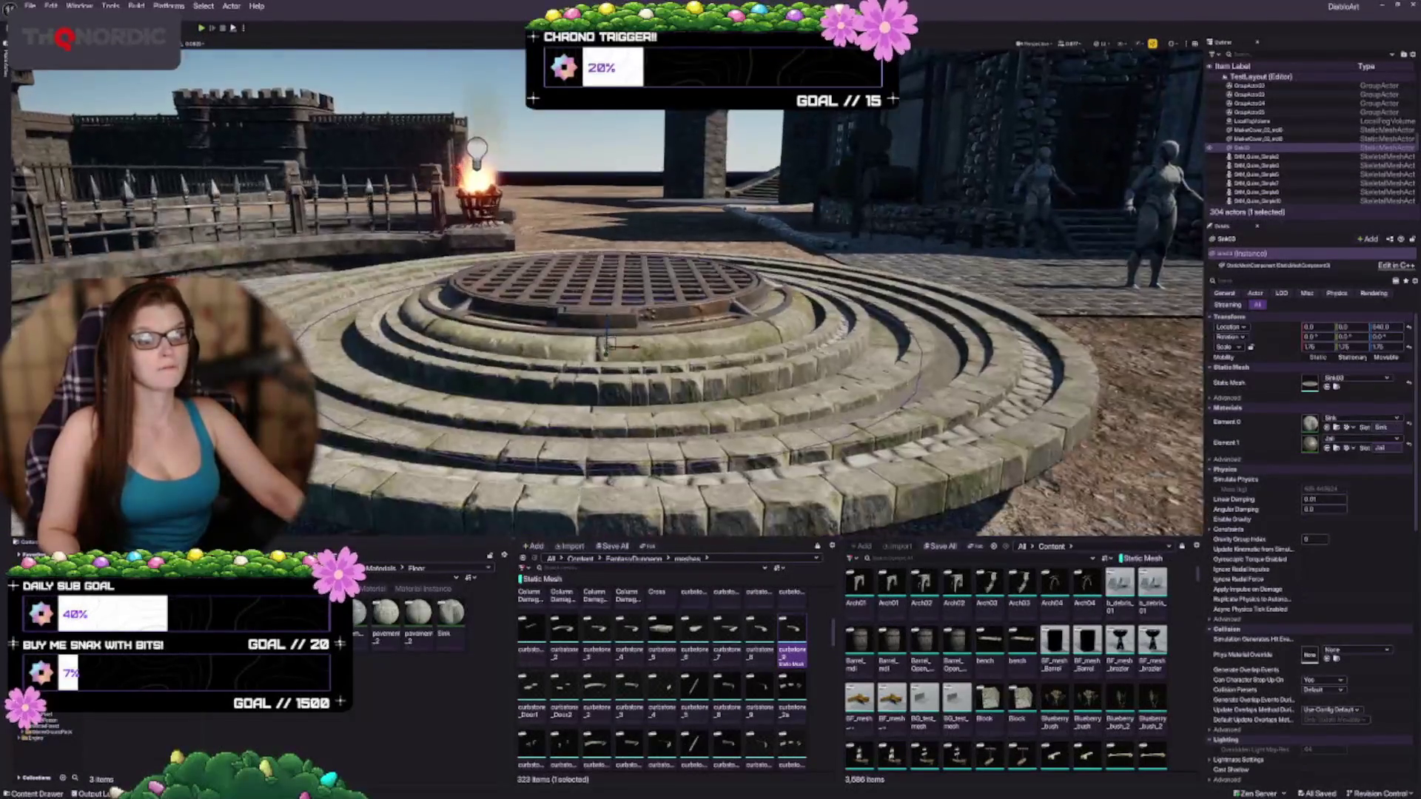
key(Escape)
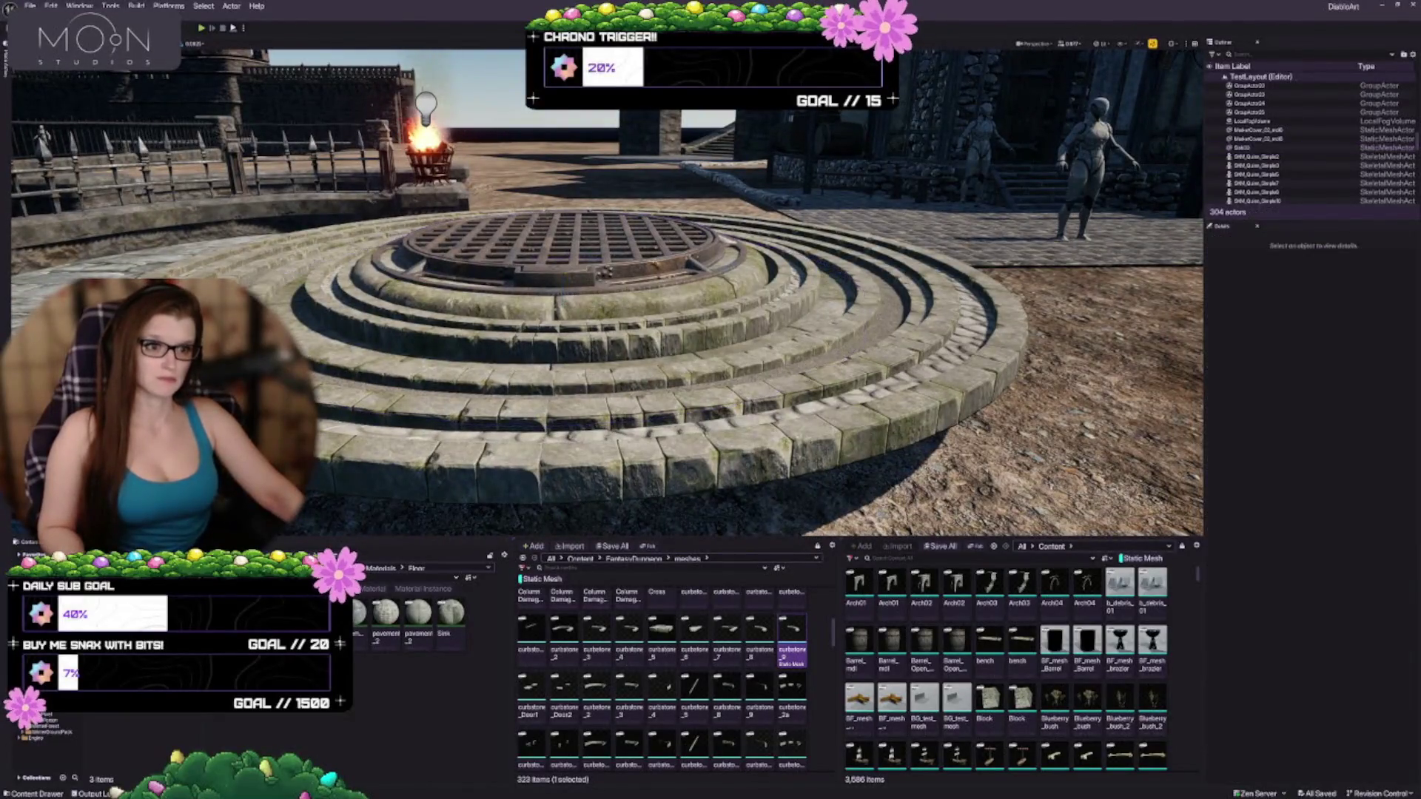
Step: Select all three curbstone rings, twelve pieces, and add the grate for 13 objects
click(629, 474)
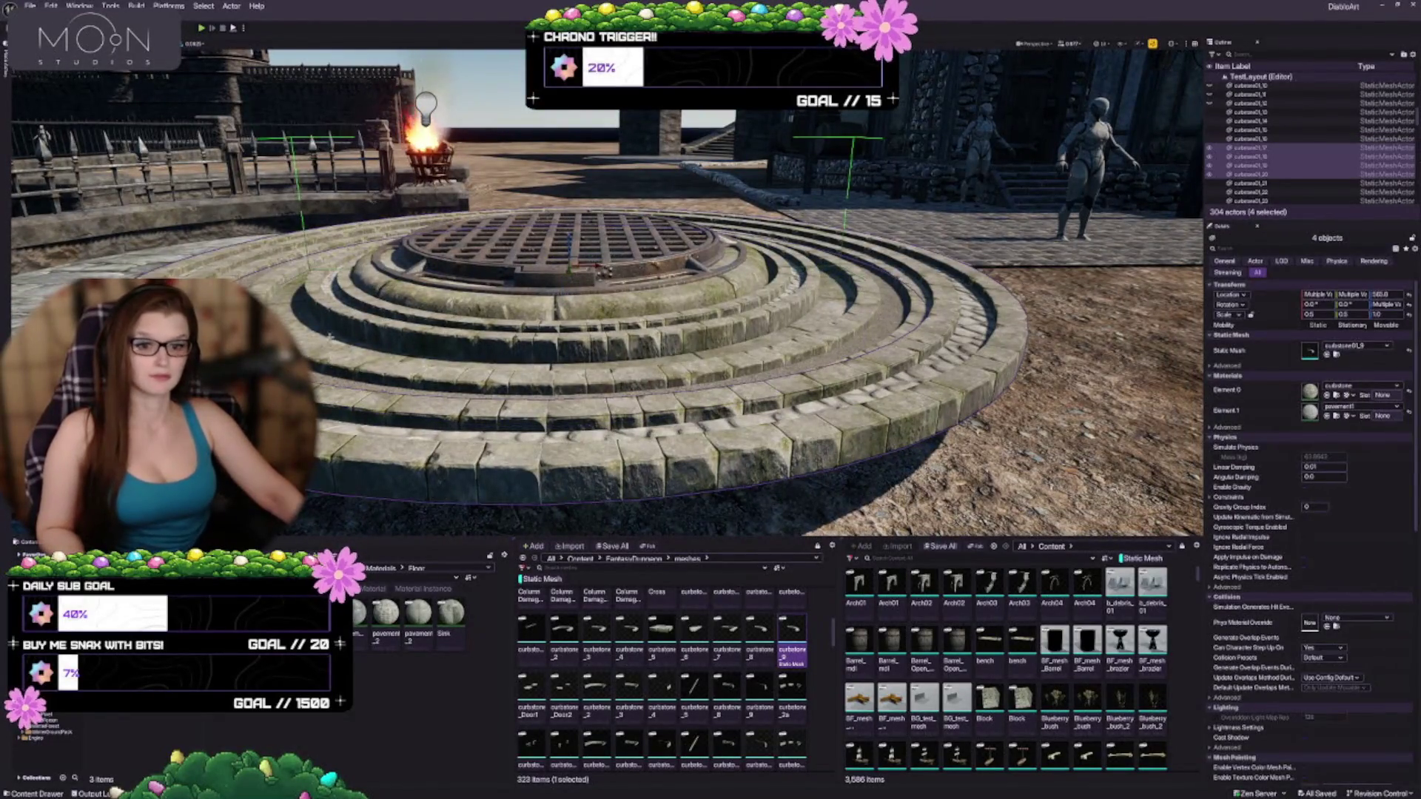
ctrl+click(320, 304)
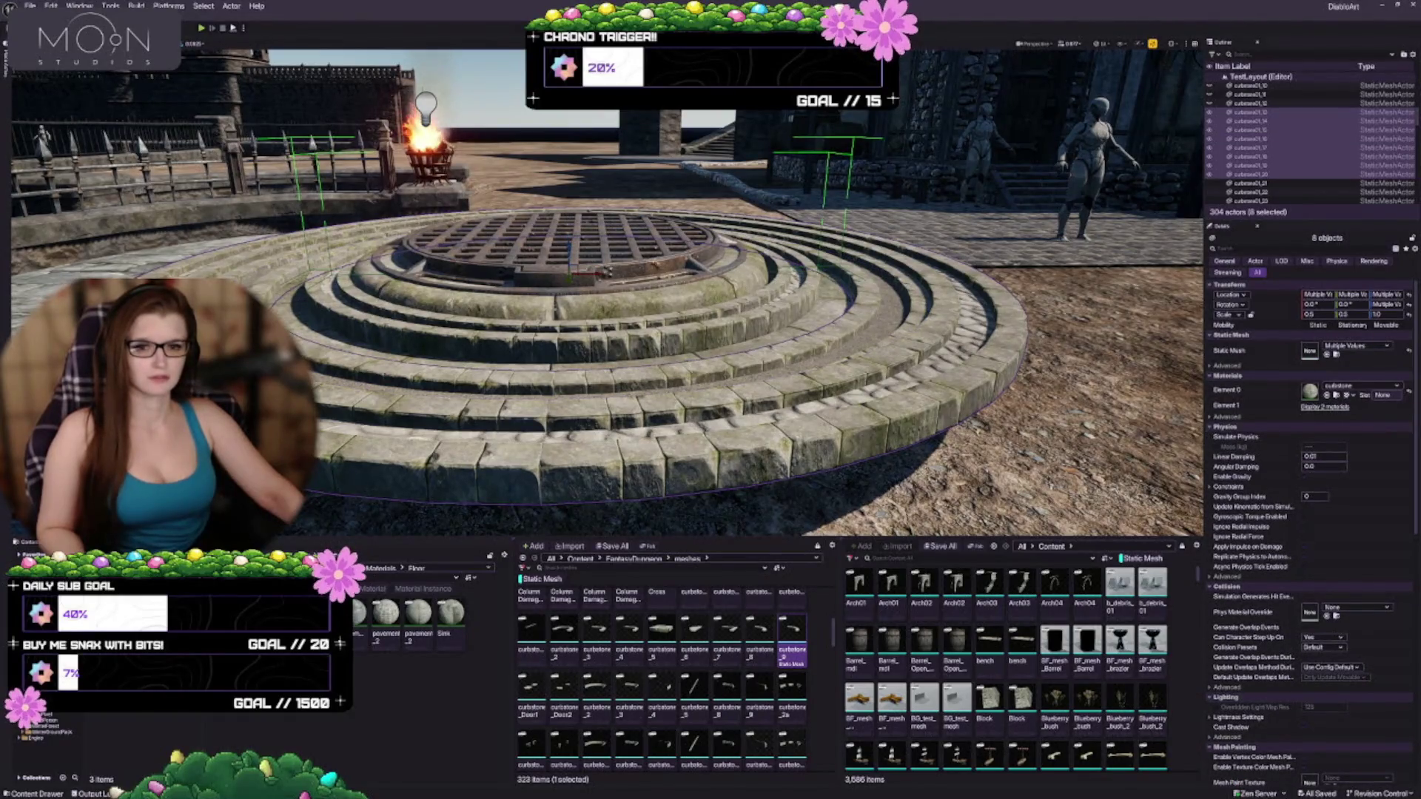
key(ctrl+z)
ctrl+click(299, 297)
ctrl+click(399, 319)
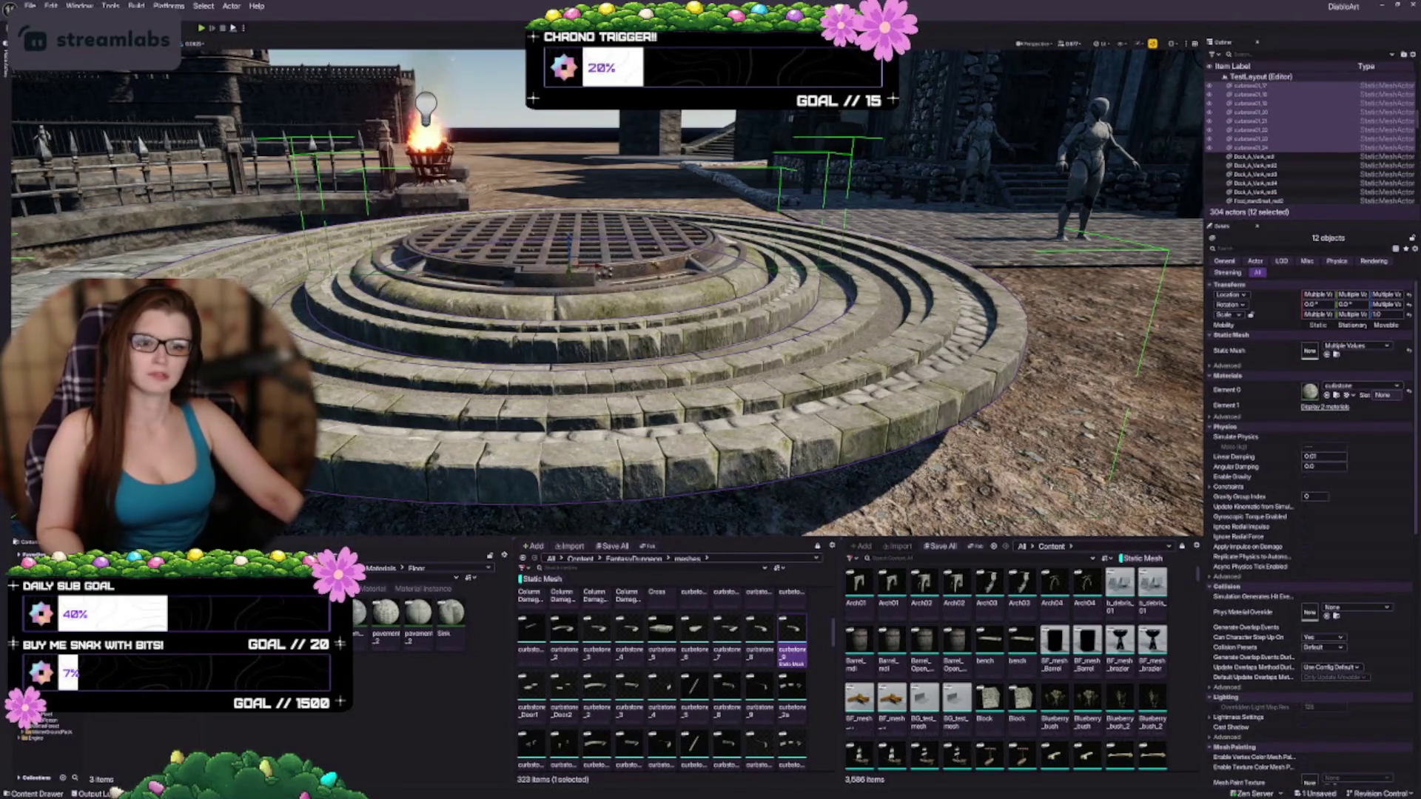
mouse_move(607, 296)
mouse_down()
mouse_move(670, 290)
mouse_move(651, 311)
mouse_move(613, 239)
mouse_up()
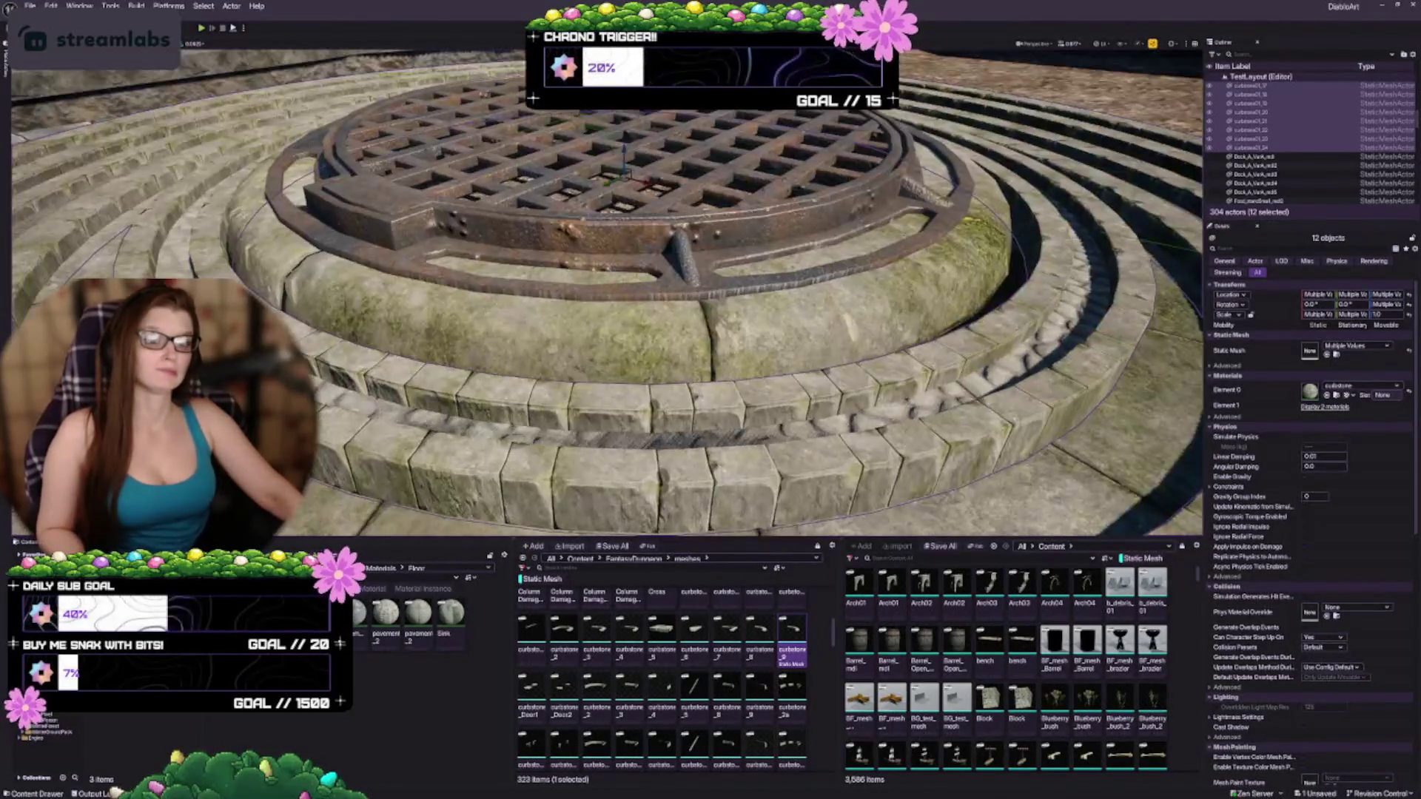
ctrl+click(613, 240)
mouse_move(614, 296)
mouse_down()
mouse_move(634, 257)
mouse_move(619, 163)
mouse_up()
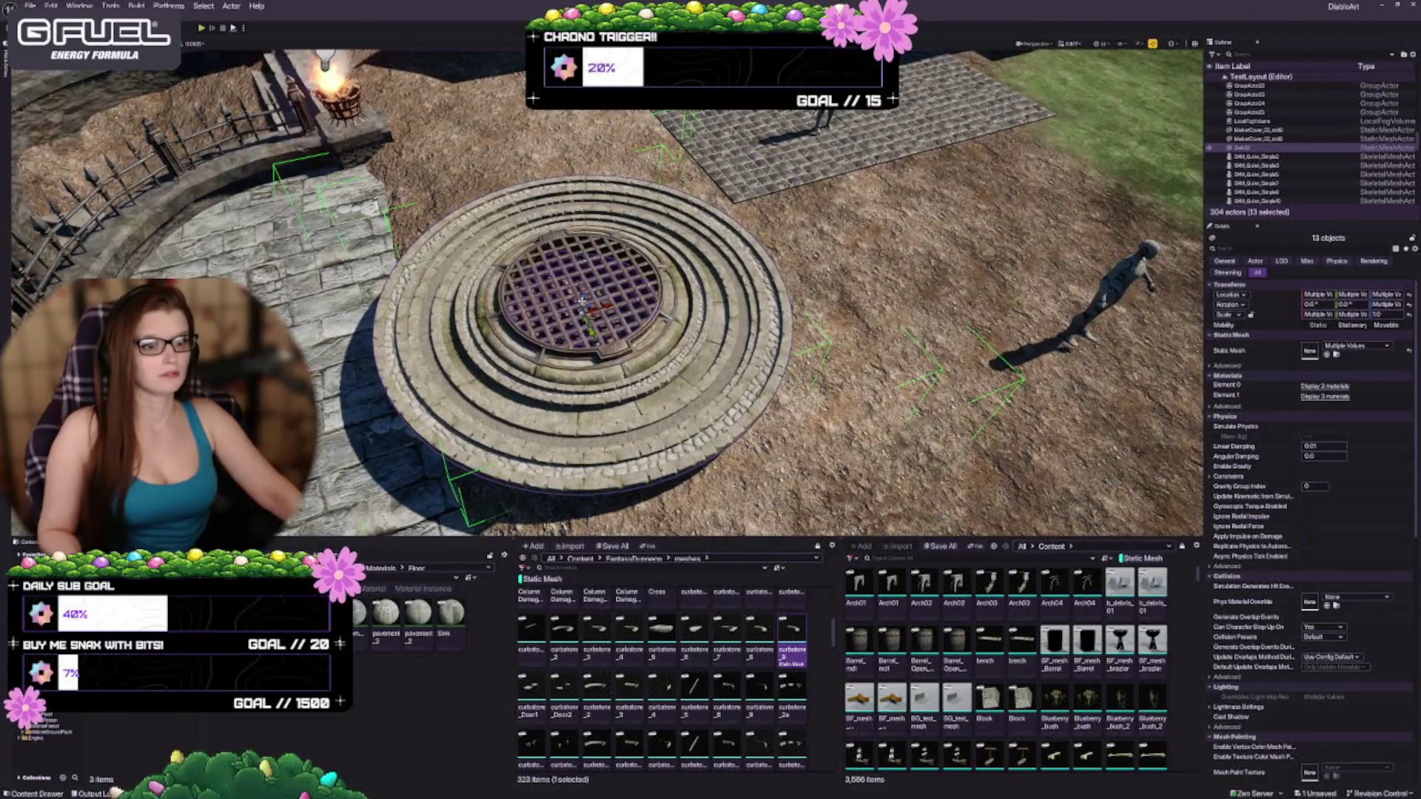
Step: Check the grate and curbstones by hiding and unhiding them, then group them with Ctrl+G
key(h)
key(ctrl+h)
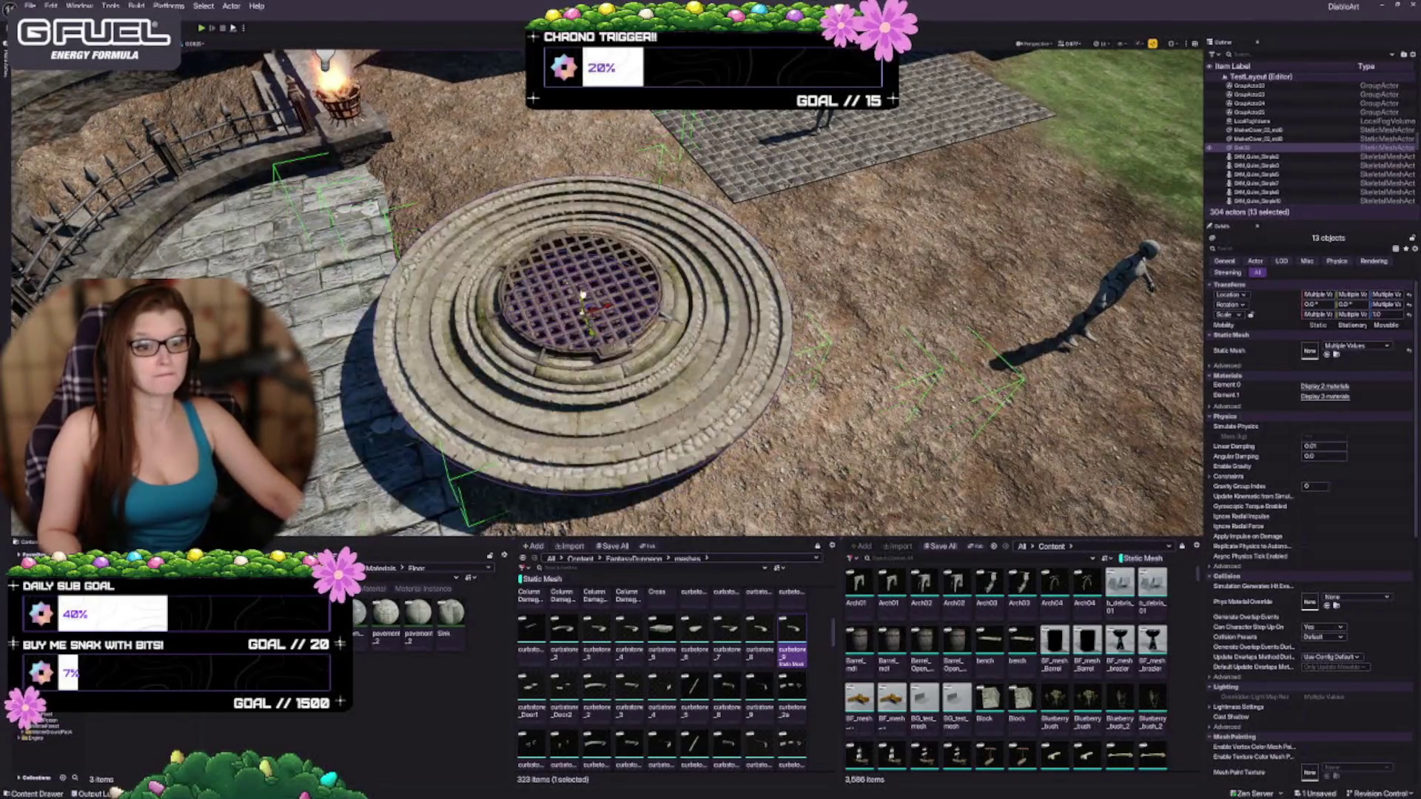
drag(621, 163, 606, 165)
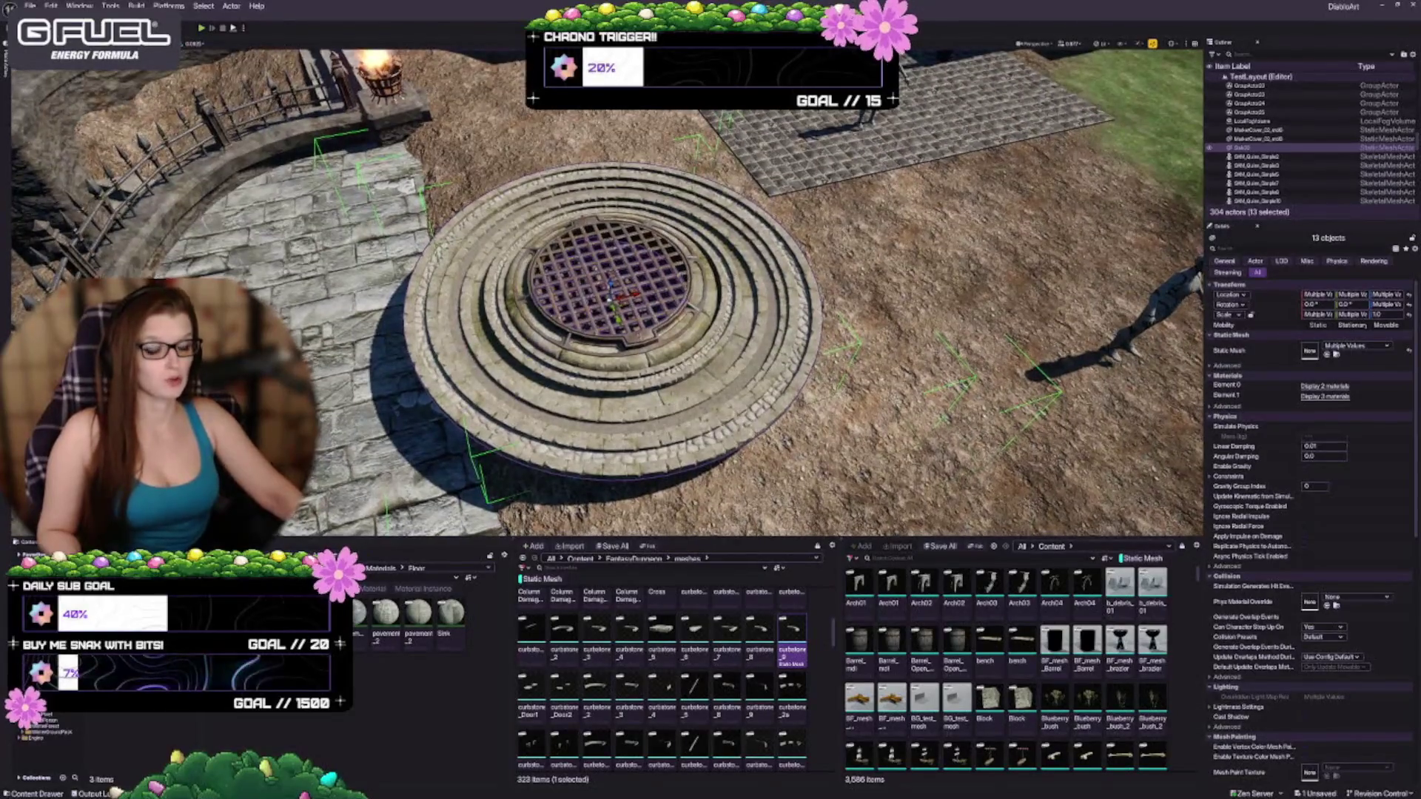
key(ctrl+g)
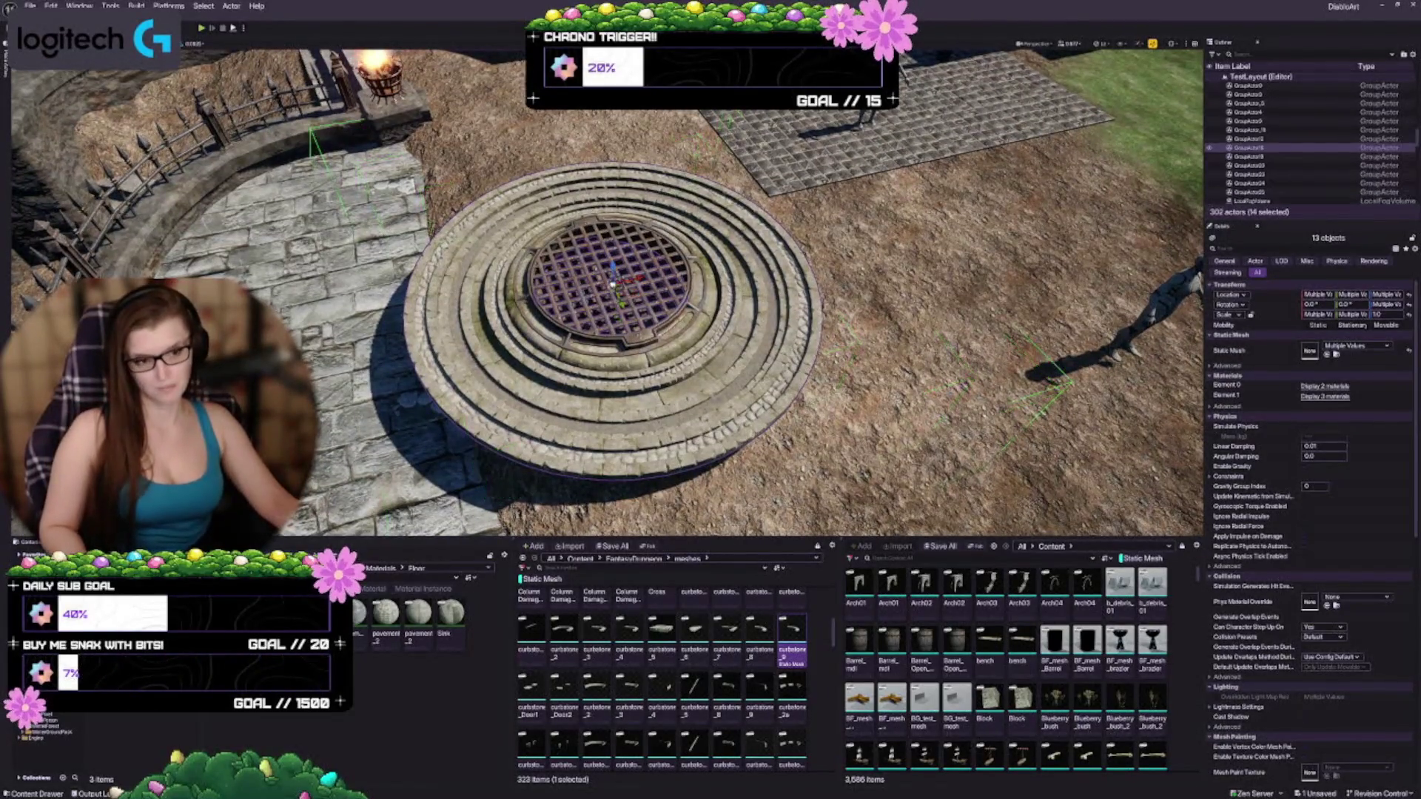
drag(605, 165, 584, 182)
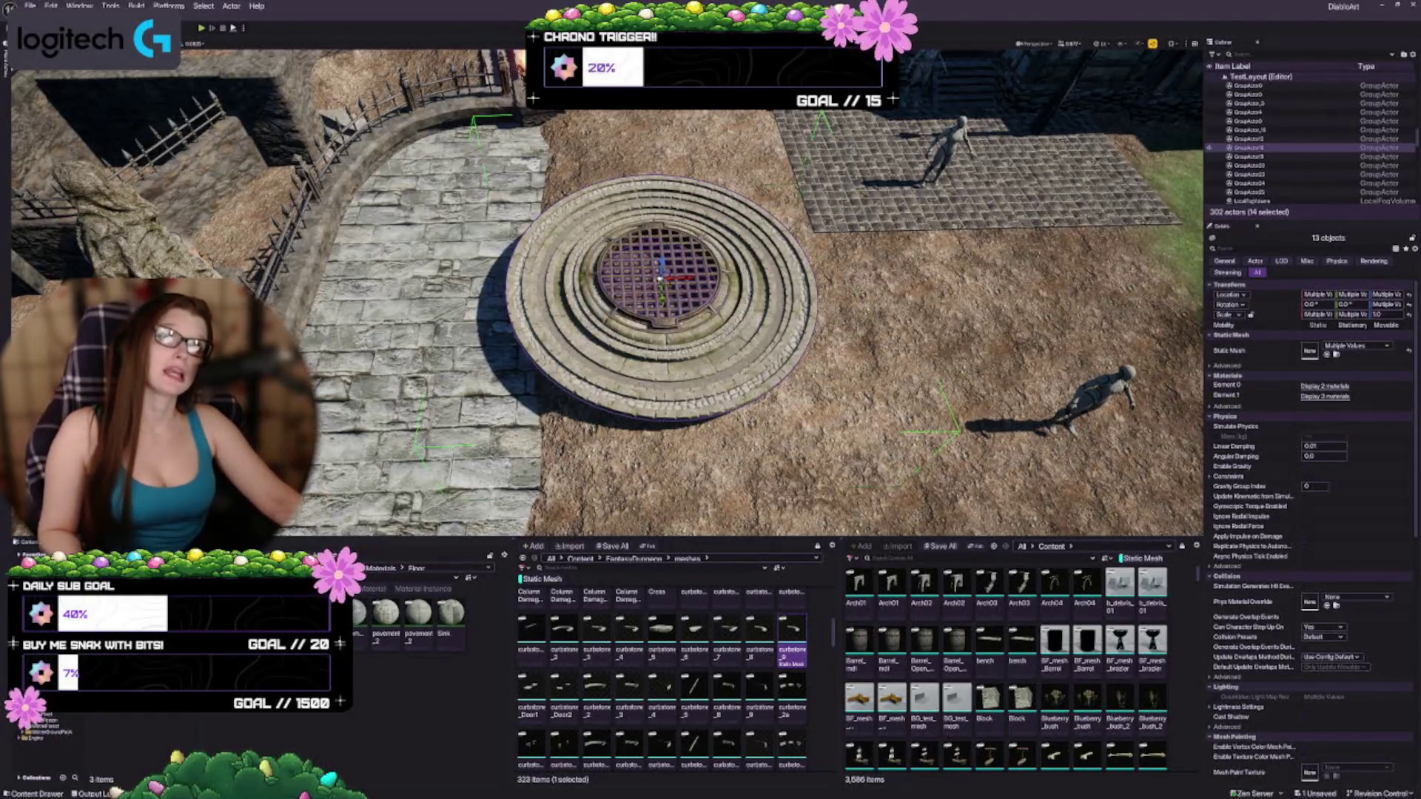
mouse_move(658, 281)
mouse_down()
mouse_move(643, 222)
mouse_move(651, 250)
mouse_move(656, 230)
mouse_up()
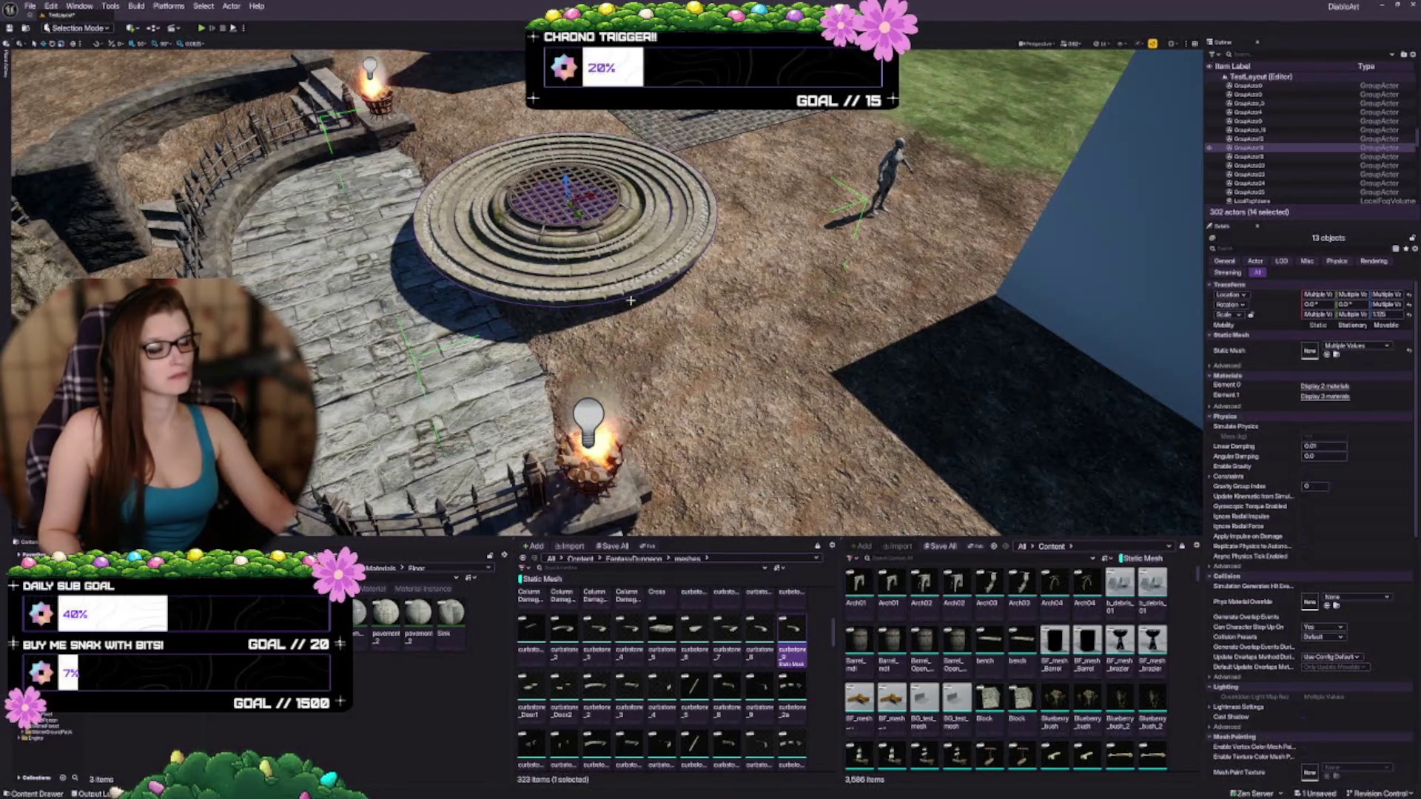
Step: Sink the selected fountain group into the ground with End and deselect it
mouse_move(630, 300)
mouse_down()
mouse_move(641, 348)
mouse_move(614, 311)
mouse_move(555, 281)
mouse_move(518, 311)
mouse_up()
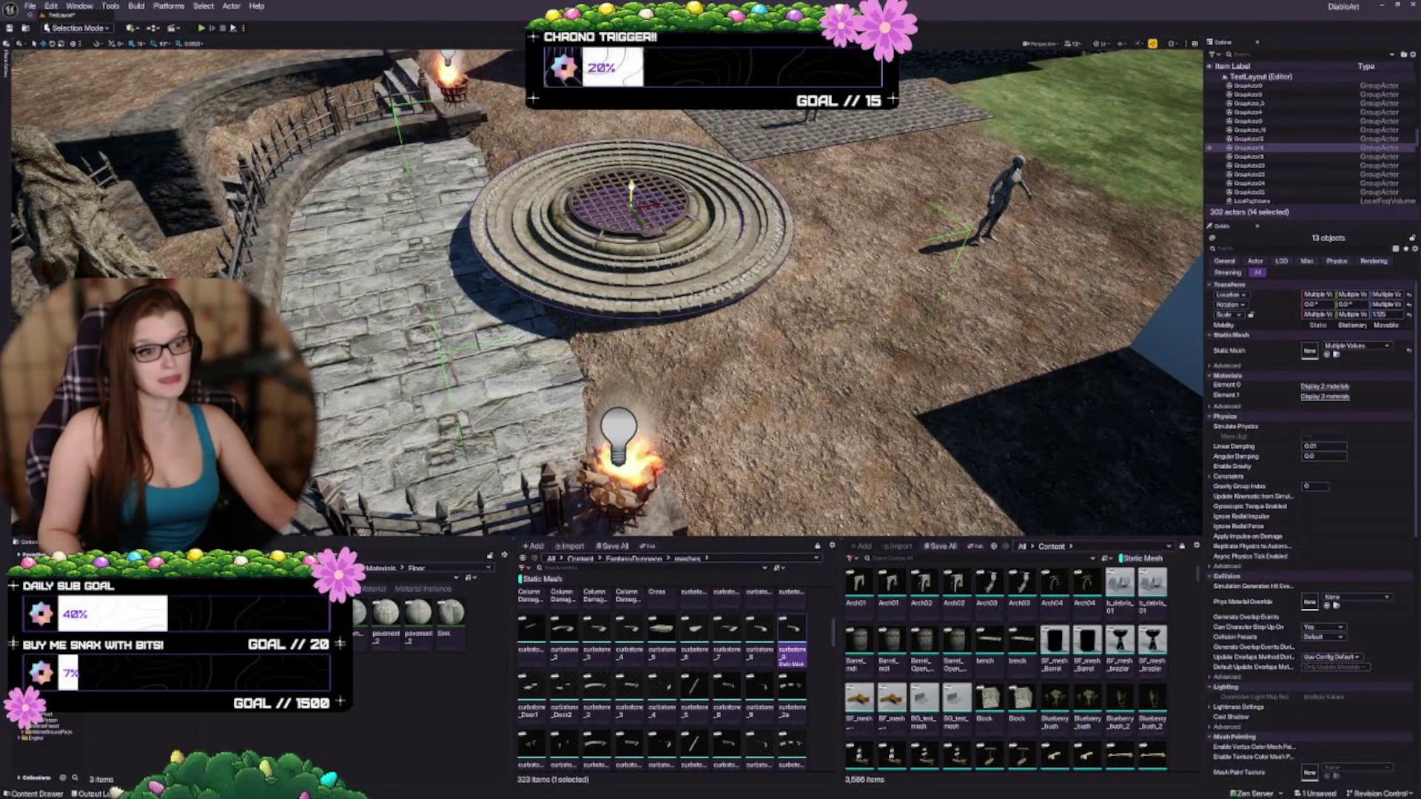
key(End)
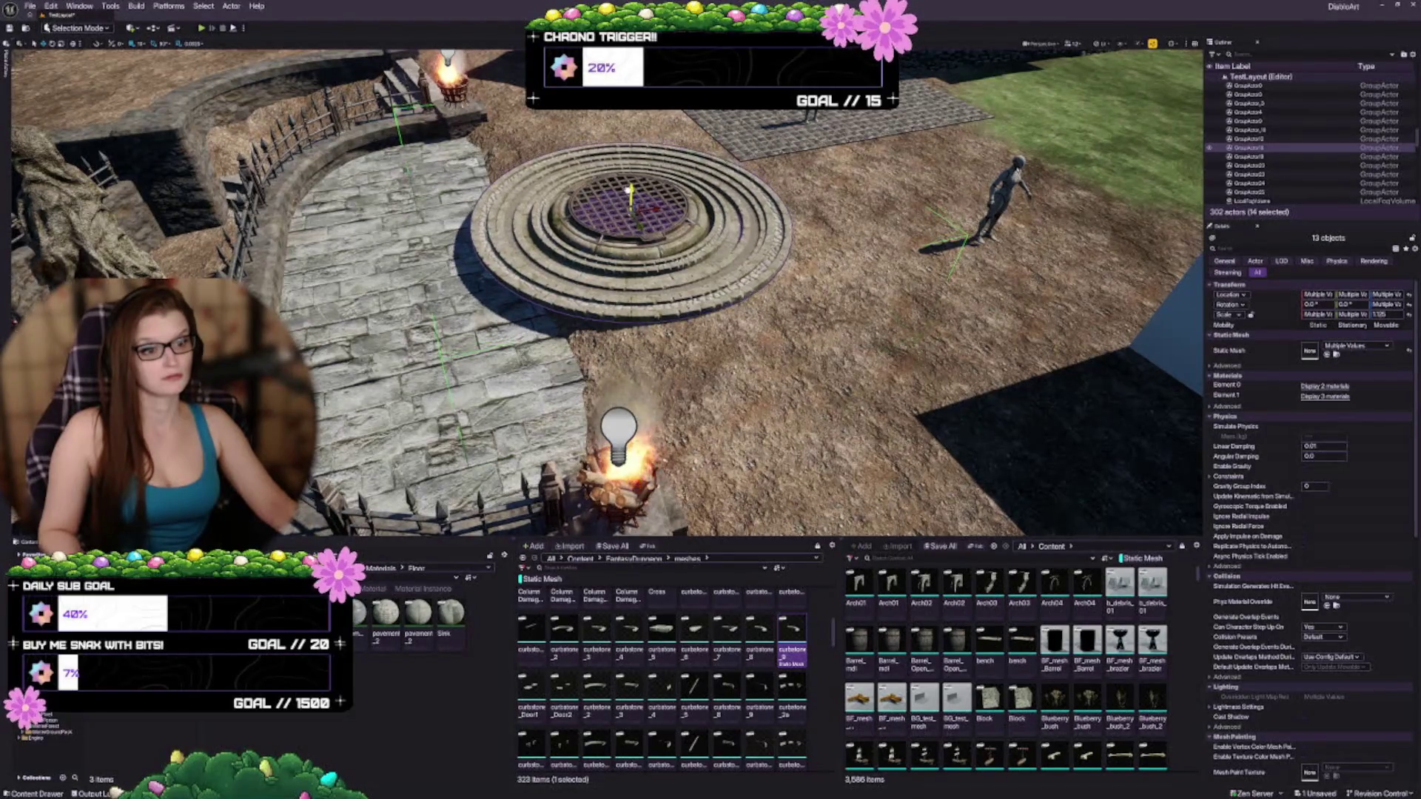
key(Escape)
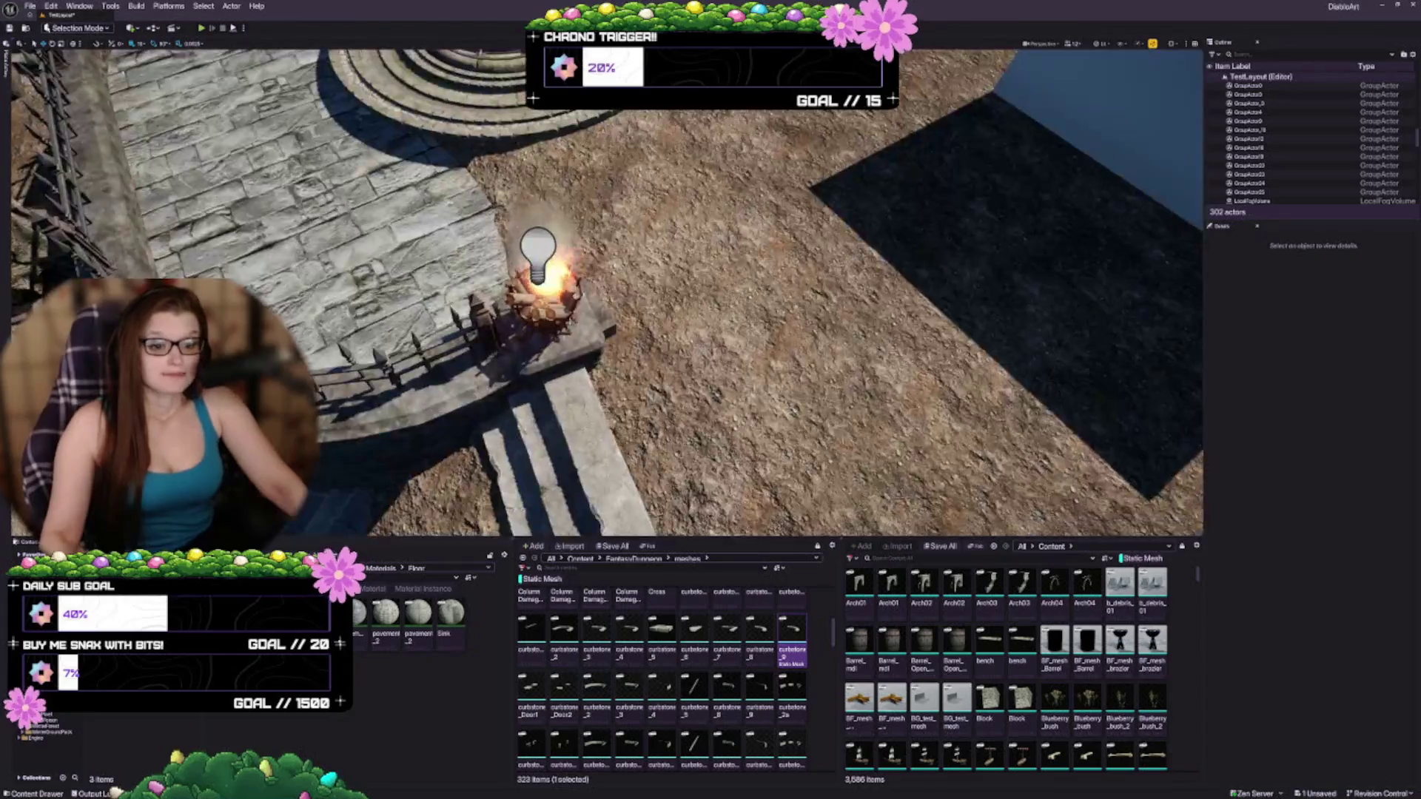
Step: Save the TestLayout map
key(ctrl+s)
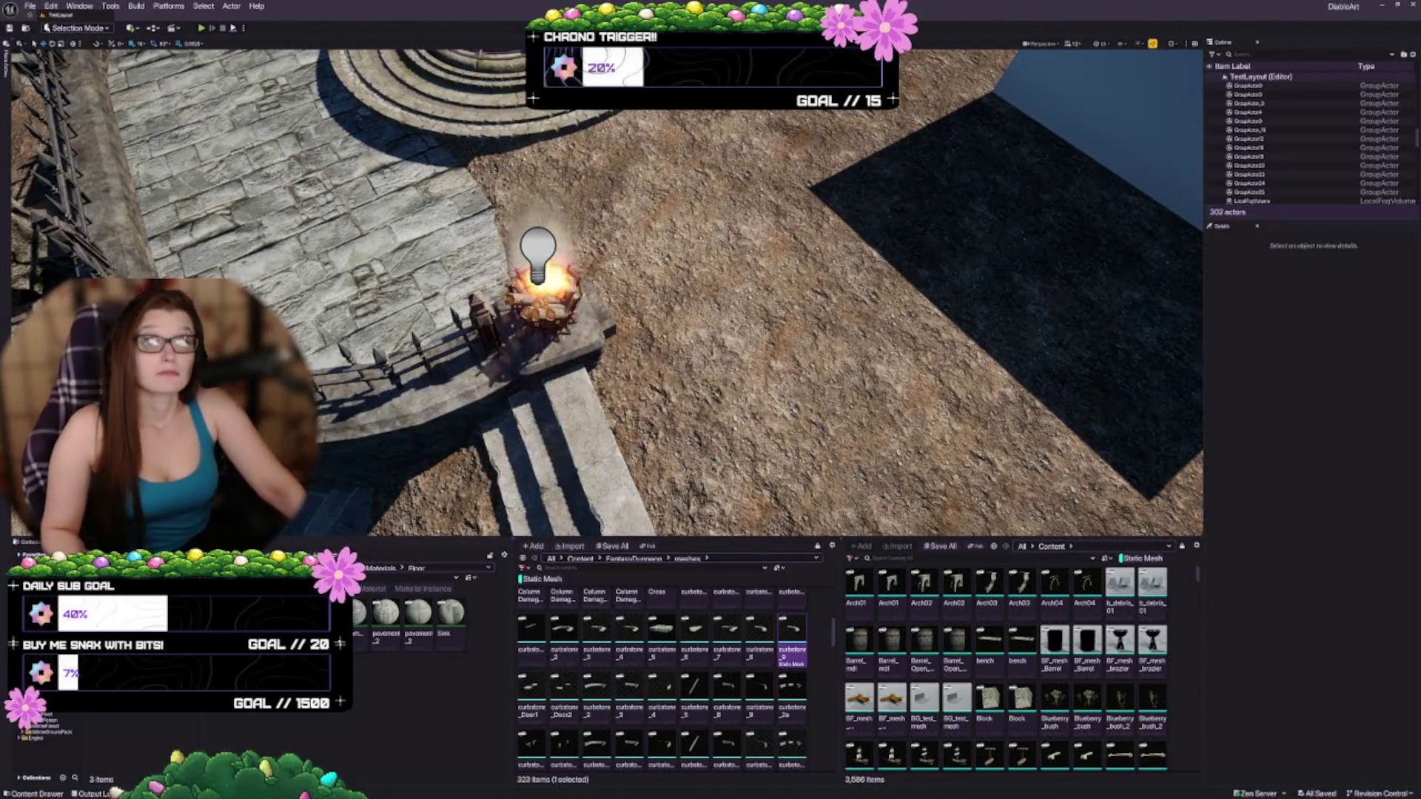
scroll(607, 288, up, 3)
scroll(888, 286, down, 5)
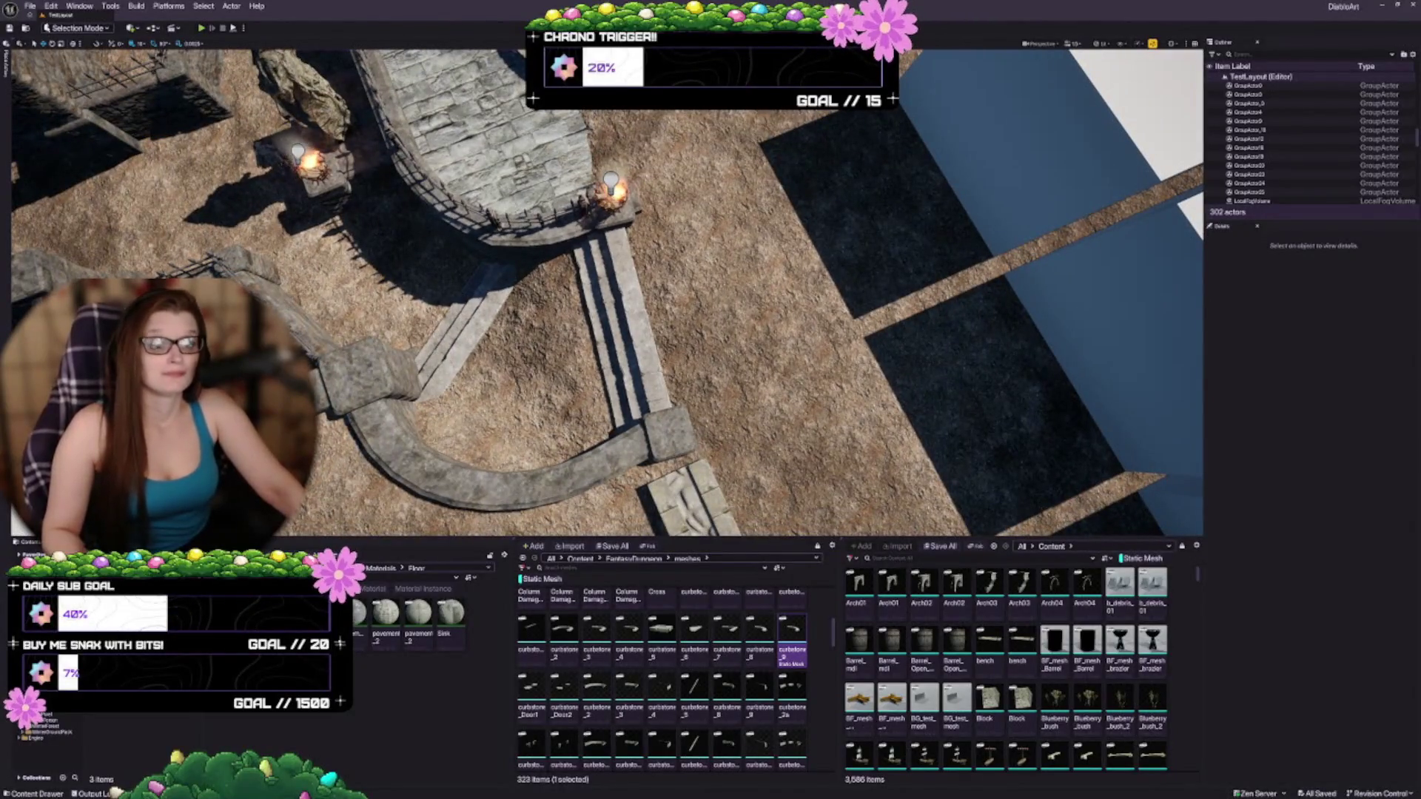
scroll(607, 289, down, 3)
Step: Tilt to a top-down view of the courtyard and select a curbstone on the left curb
drag(692, 266, 592, 363)
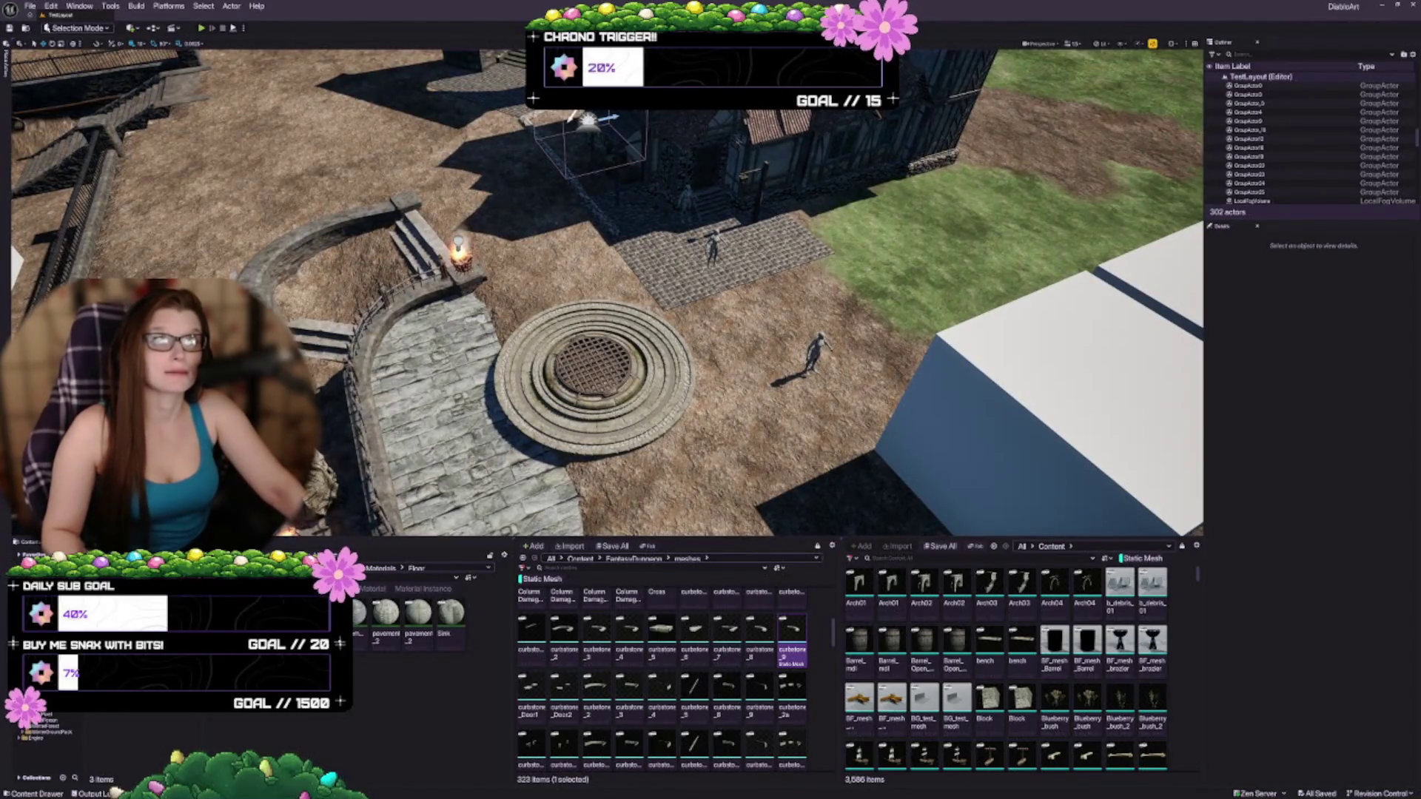
mouse_move(607, 296)
mouse_down()
mouse_move(606, 414)
mouse_move(666, 414)
mouse_up()
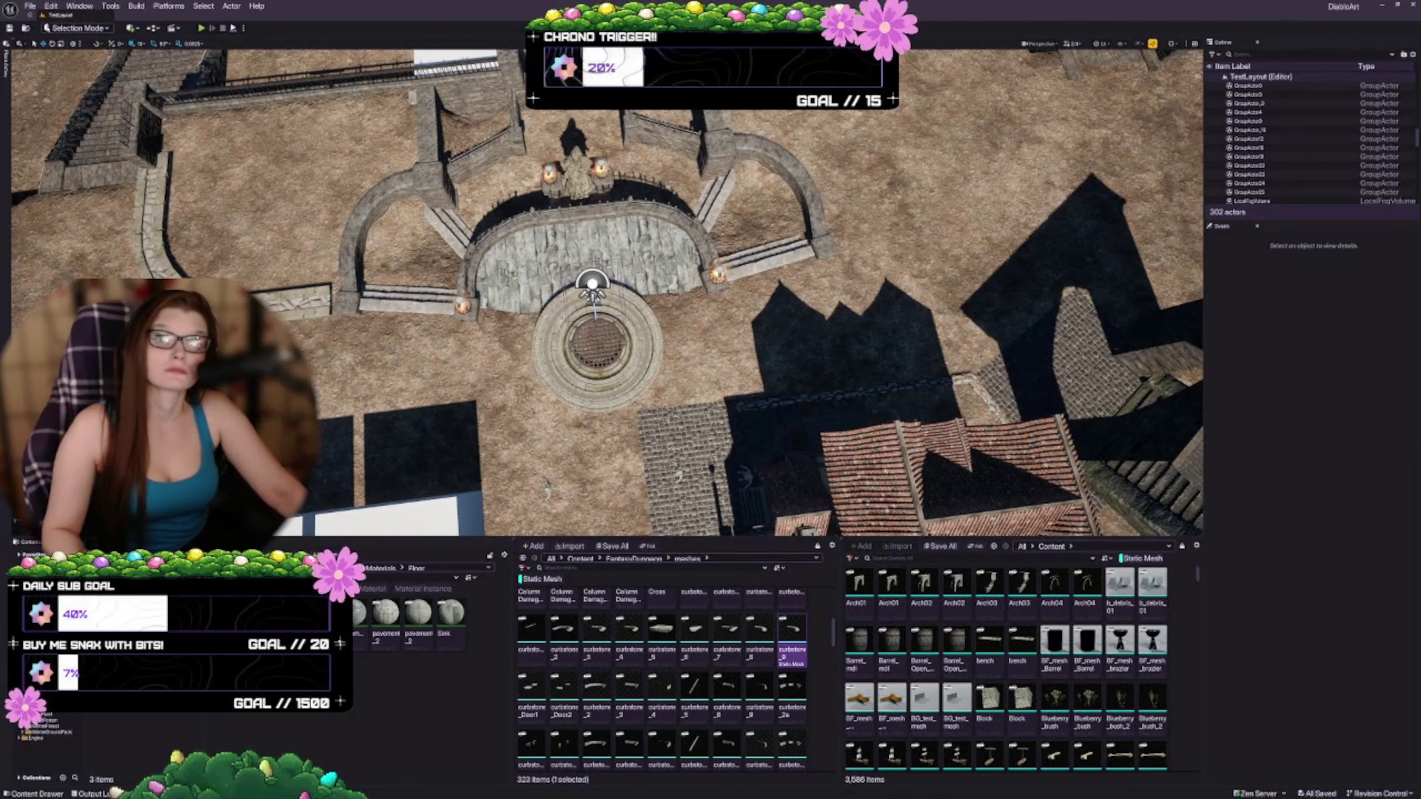
scroll(607, 292, up, 2)
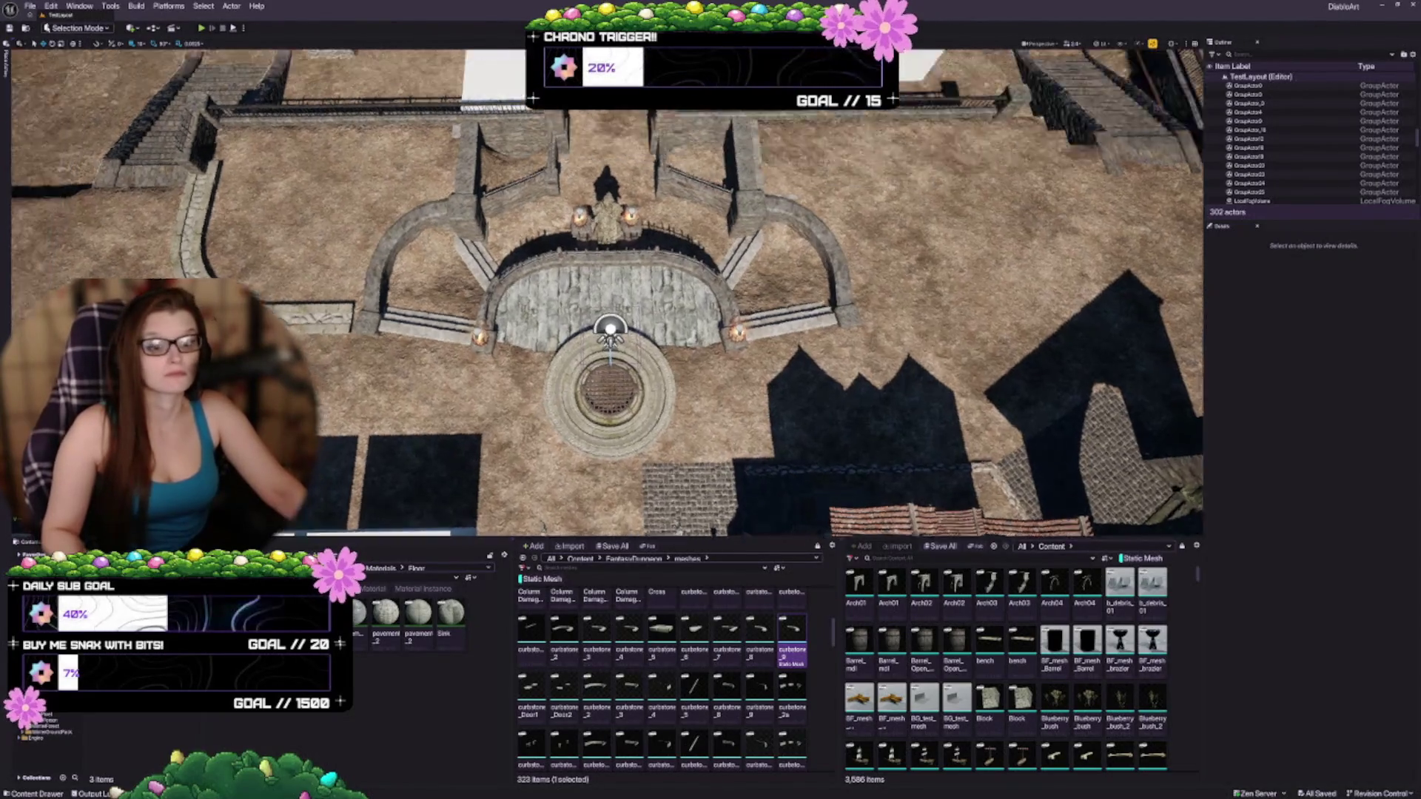
drag(607, 370, 607, 296)
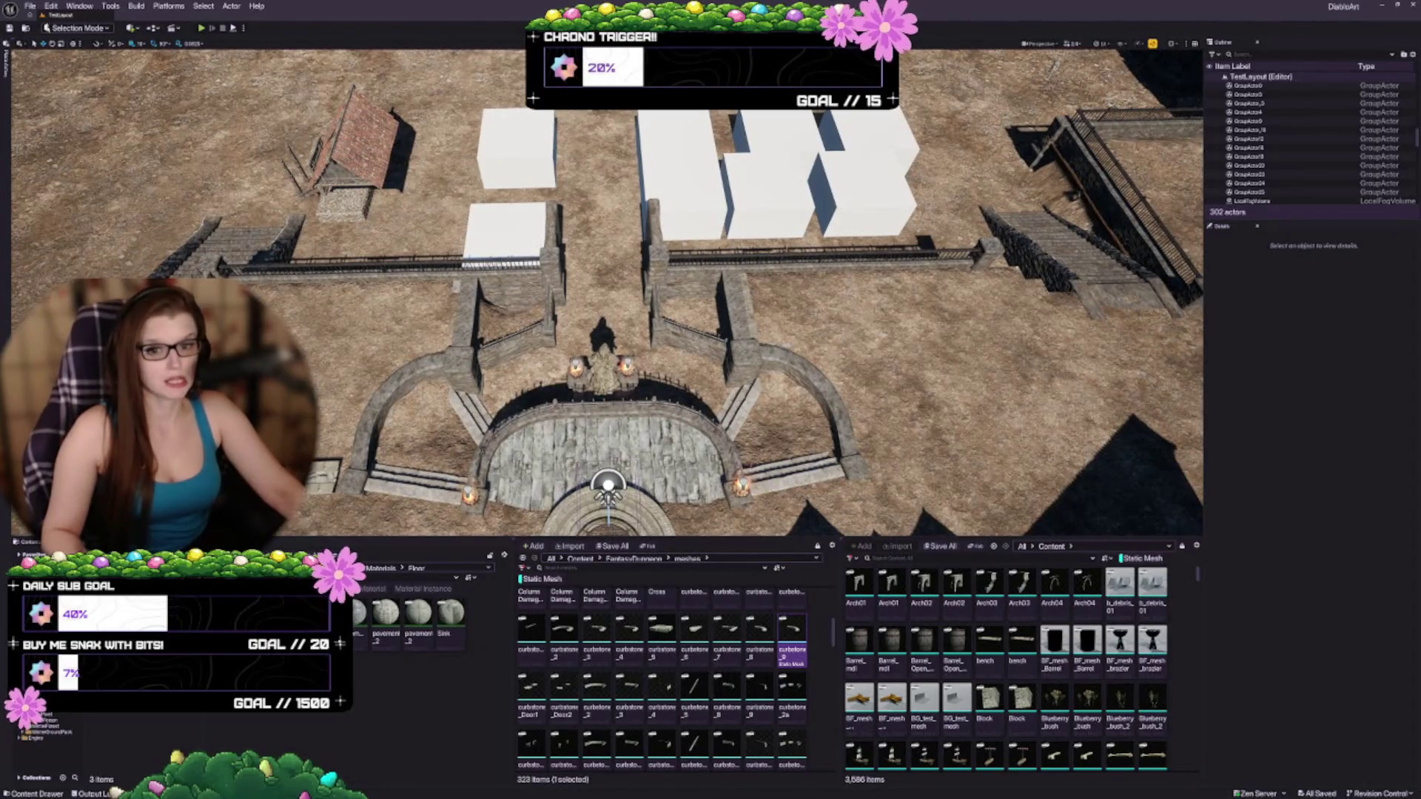
click(270, 403)
scroll(607, 293, down, 3)
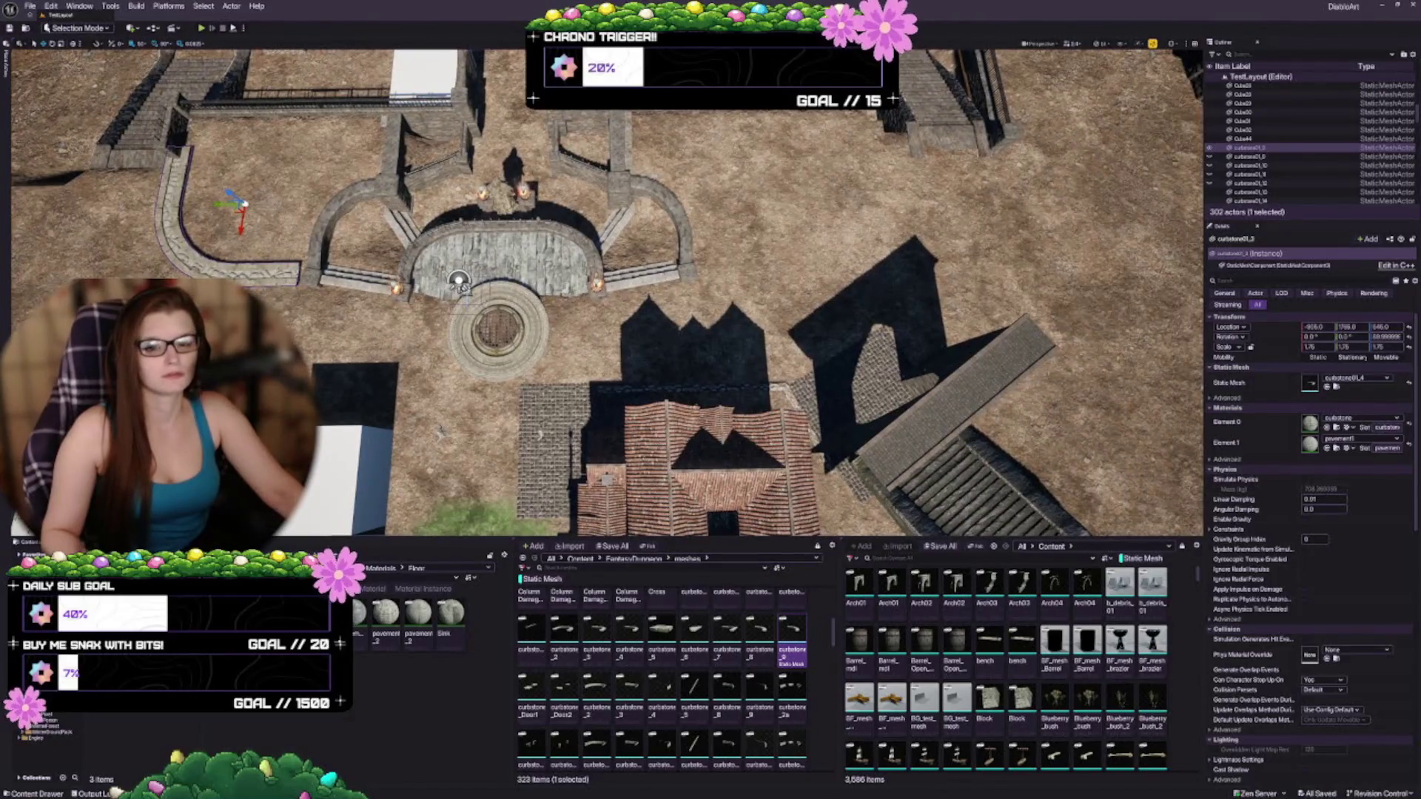
Step: Alt-drag a copy of the curbstone, rotate it 90°, and pick a new grid snap size
mouse_move(222, 203)
mouse_down()
mouse_move(985, 194)
mouse_move(826, 197)
mouse_up()
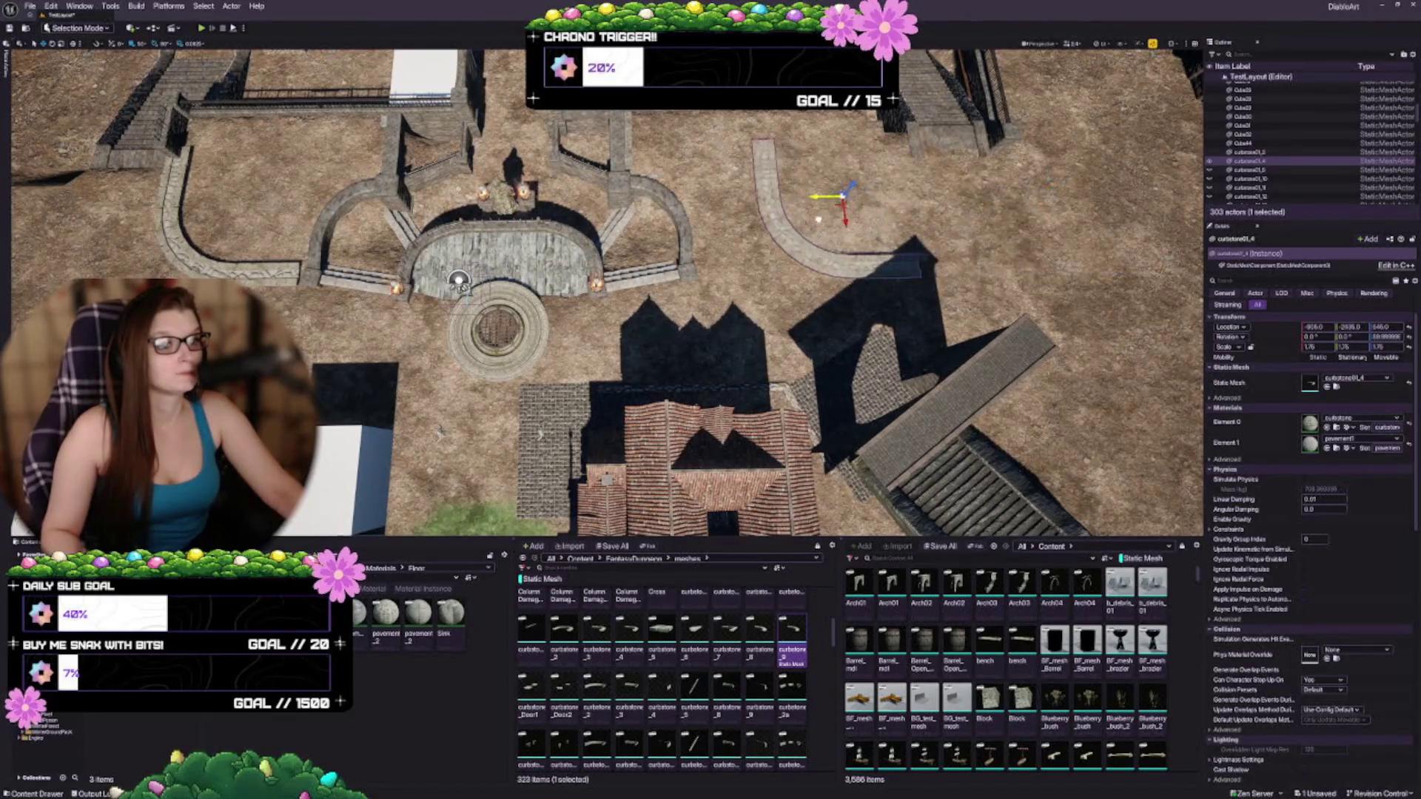
scroll(825, 219, up, 5)
mouse_move(694, 184)
mouse_down()
mouse_move(679, 194)
mouse_move(732, 184)
mouse_up()
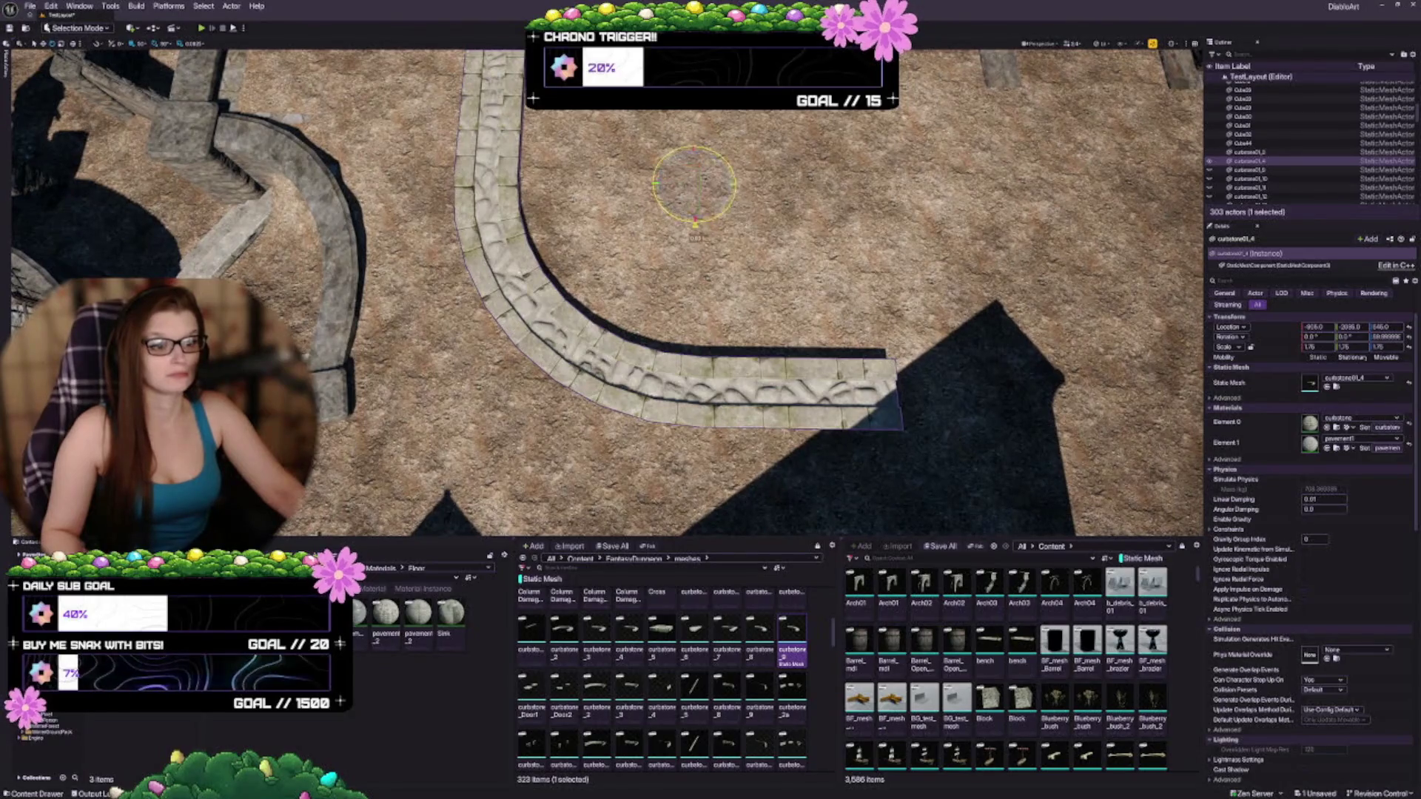
key(w)
click(190, 44)
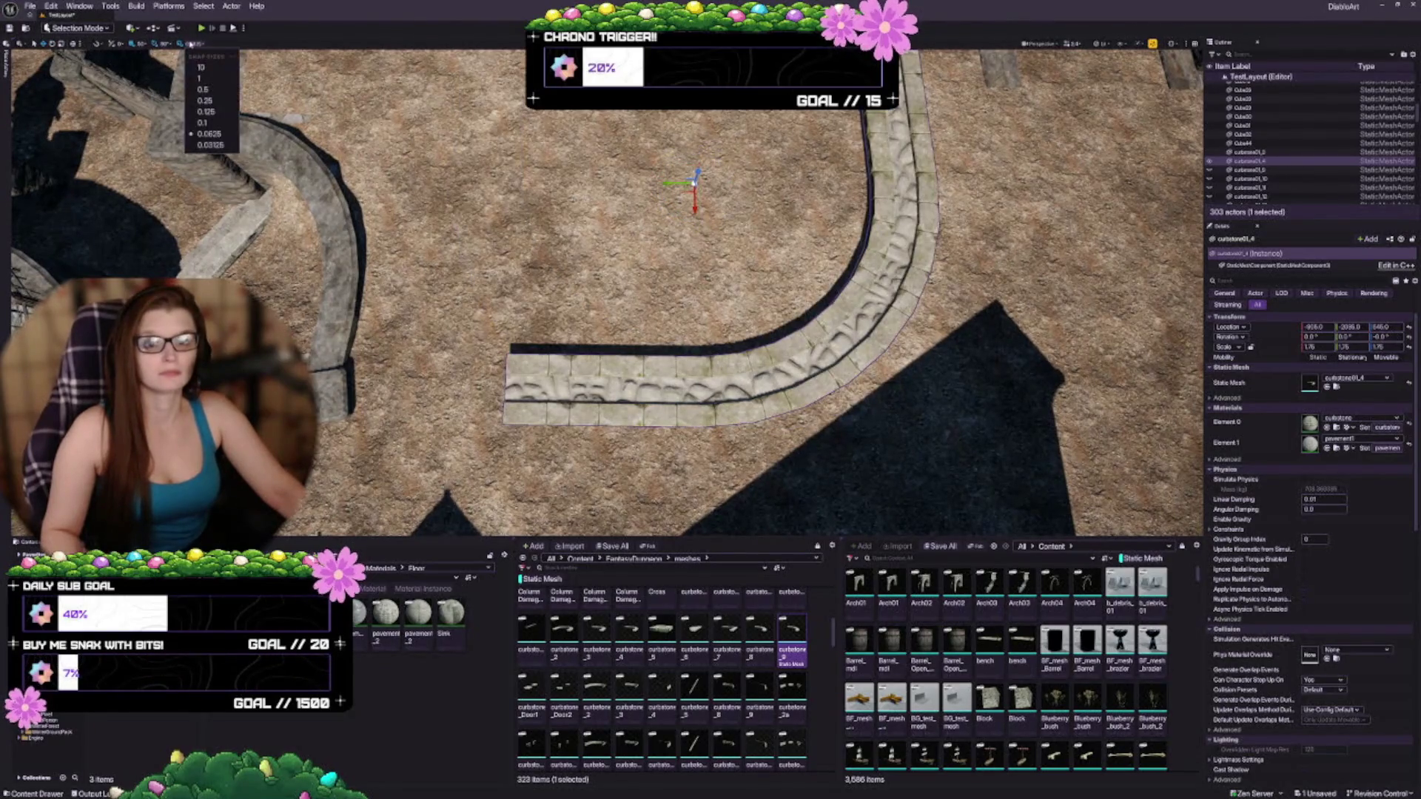
click(207, 111)
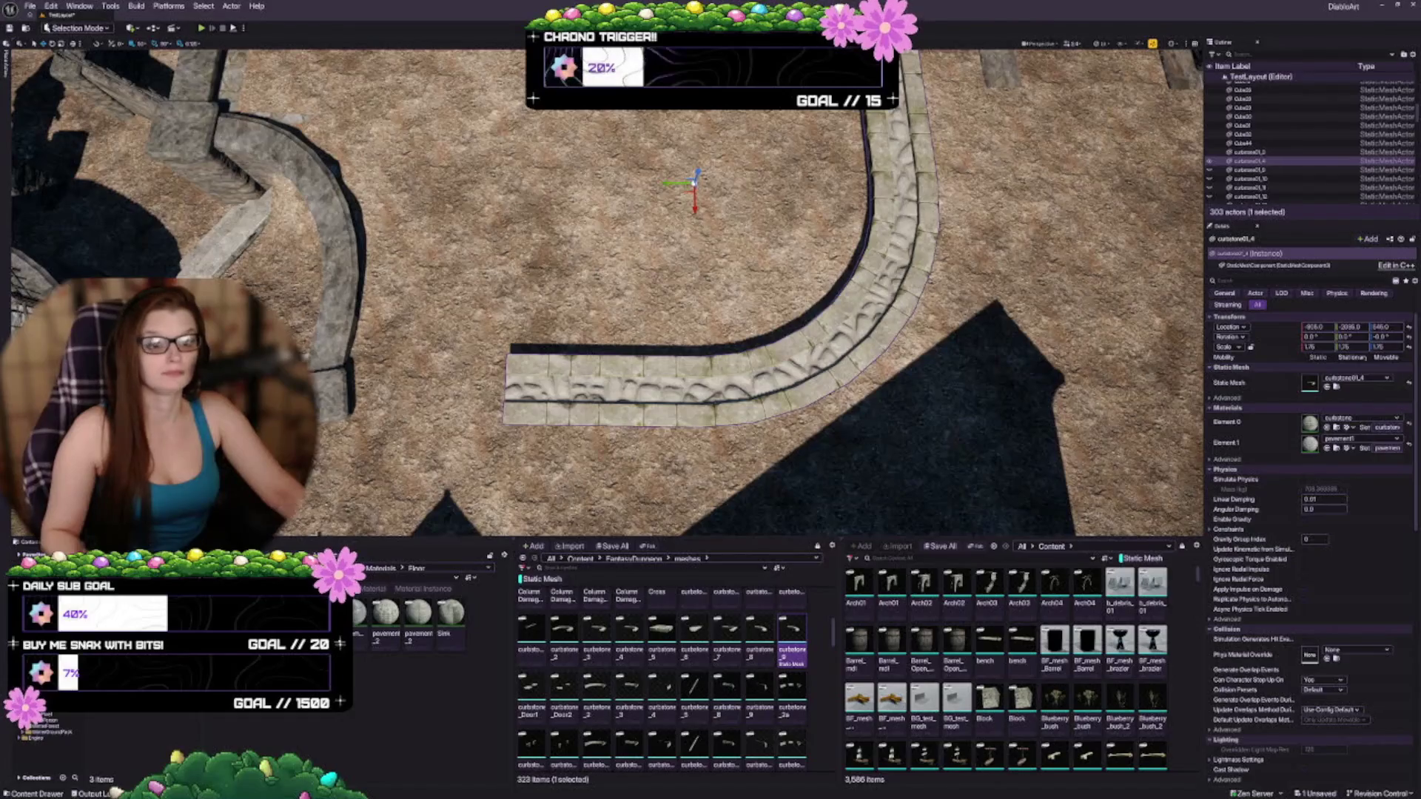
Step: Nudge the curbstone copy into place as the right-hand curb edge
key(a)
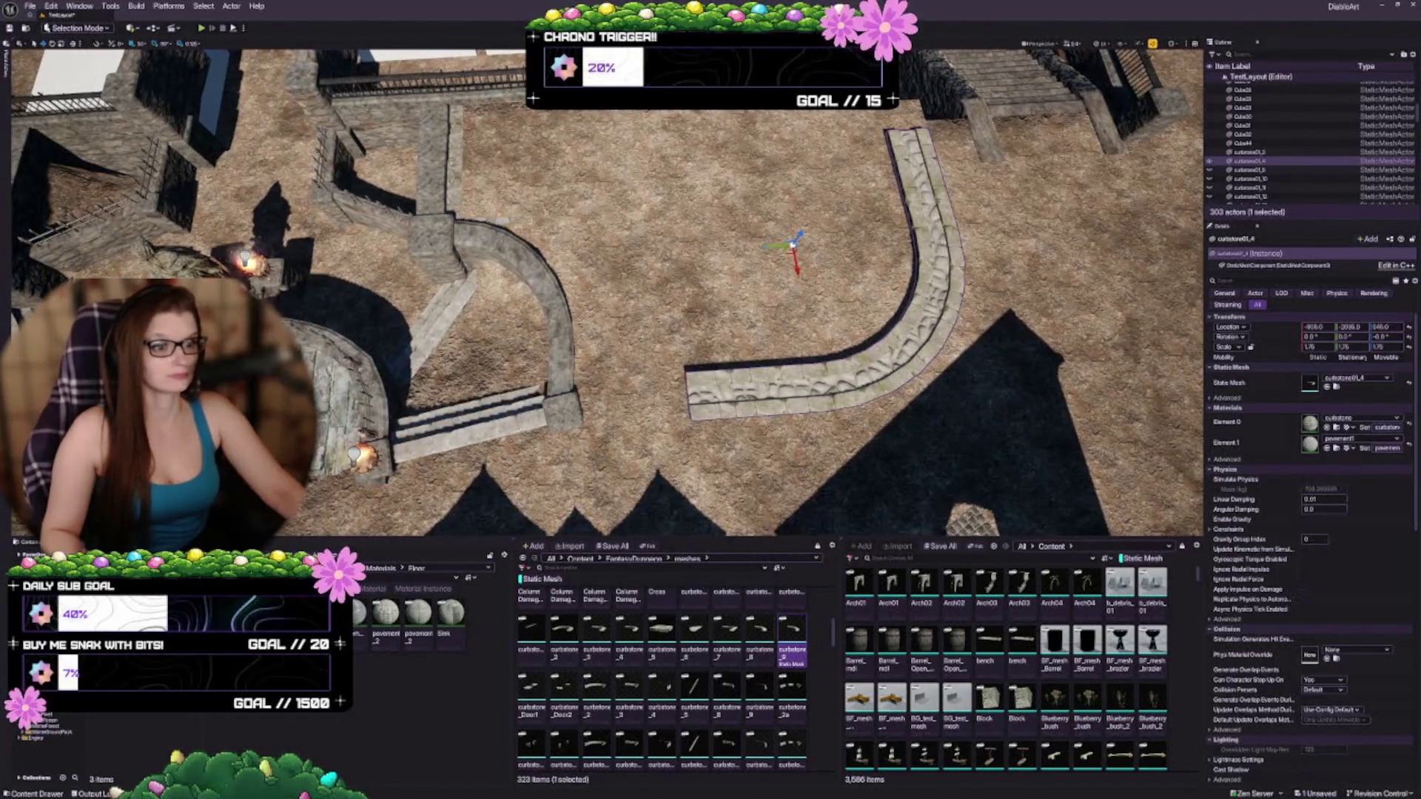
mouse_move(763, 247)
mouse_down()
mouse_move(655, 254)
mouse_move(684, 257)
mouse_up()
key(a)
key(a)
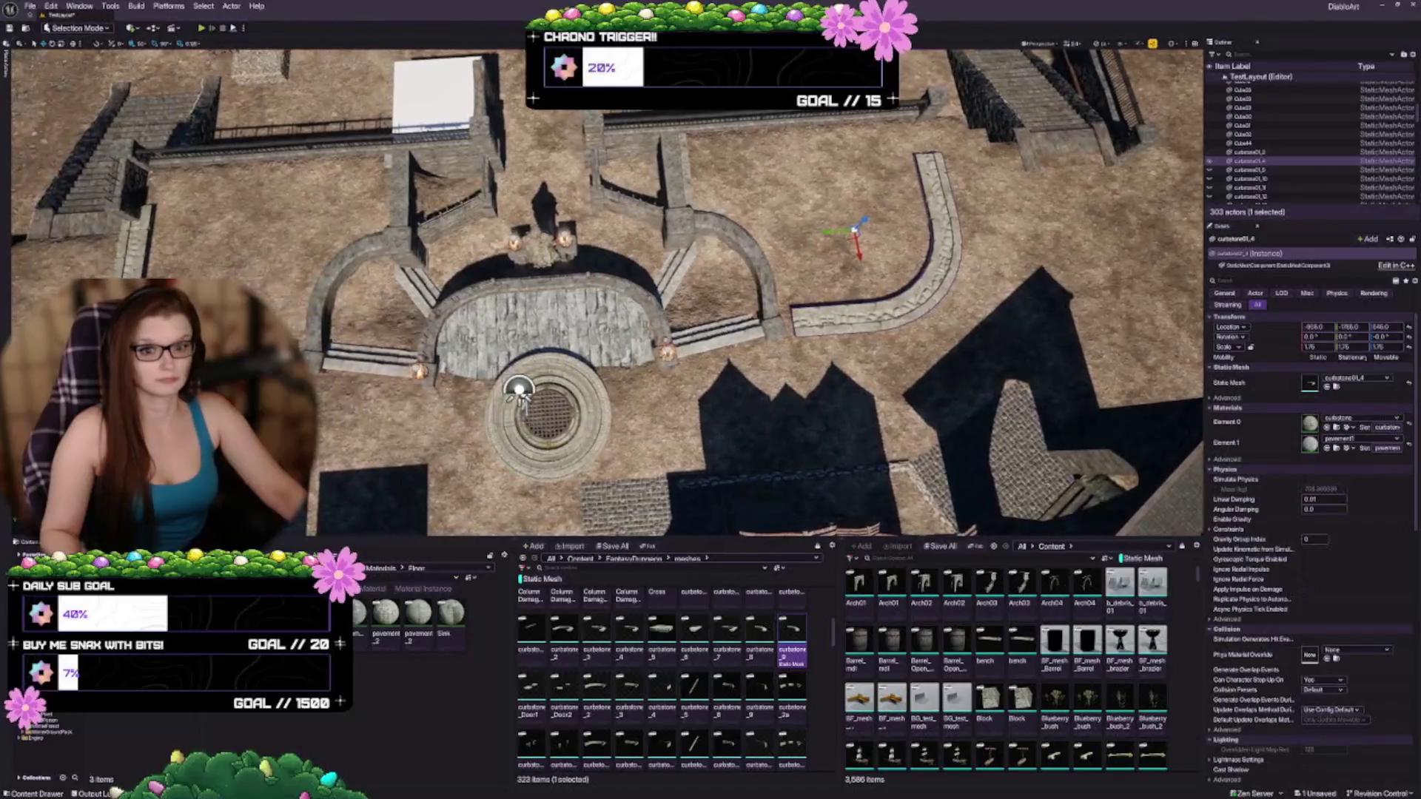
drag(840, 231, 831, 233)
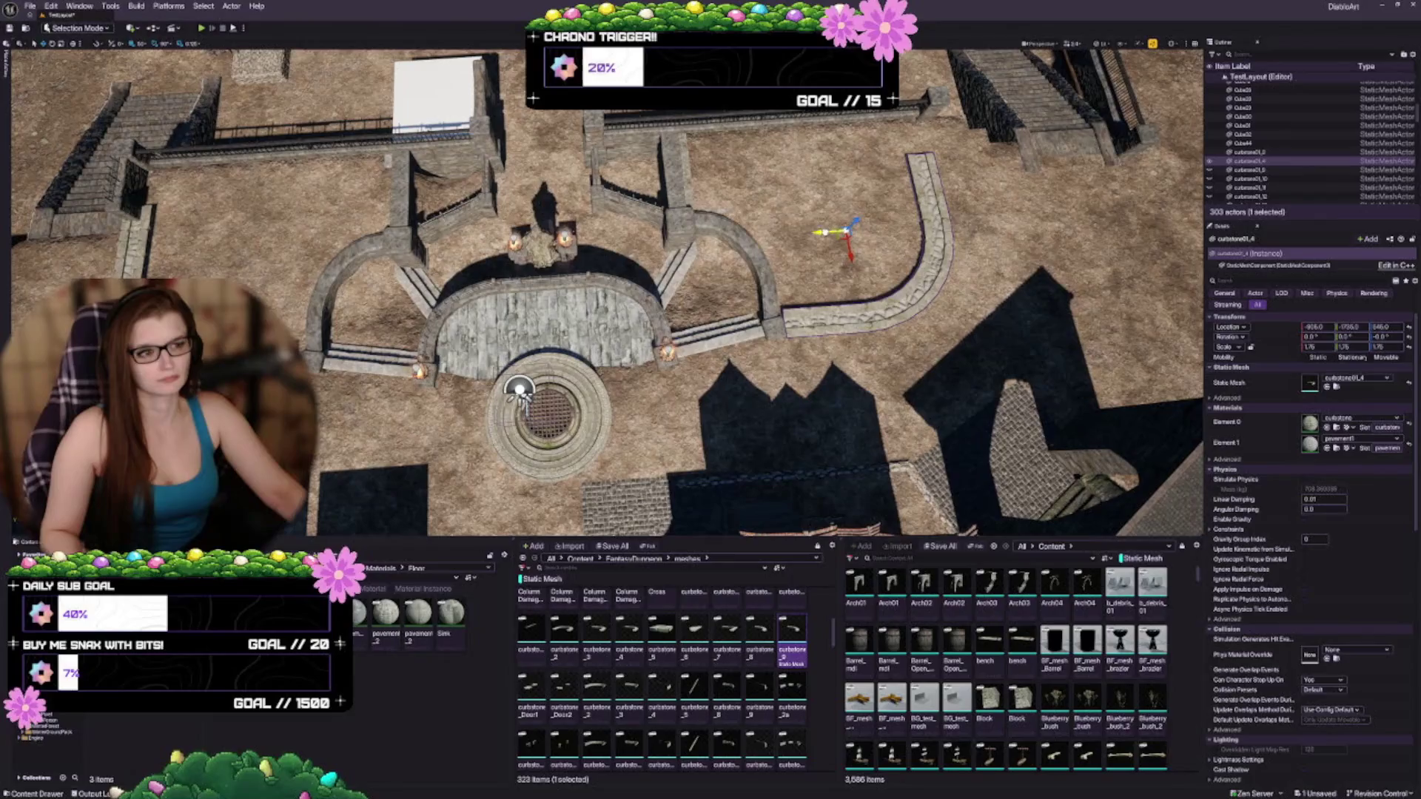
key(f)
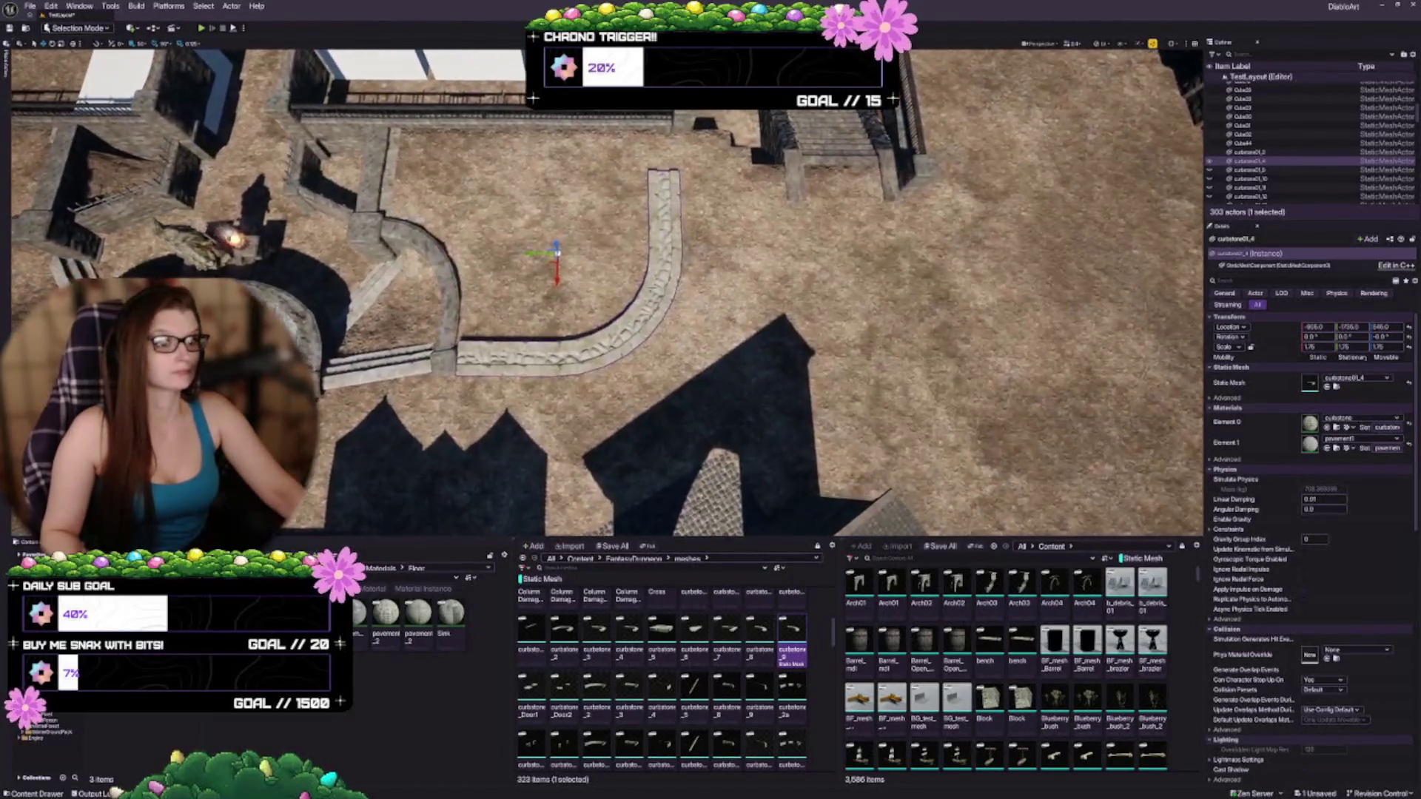
drag(536, 253, 547, 253)
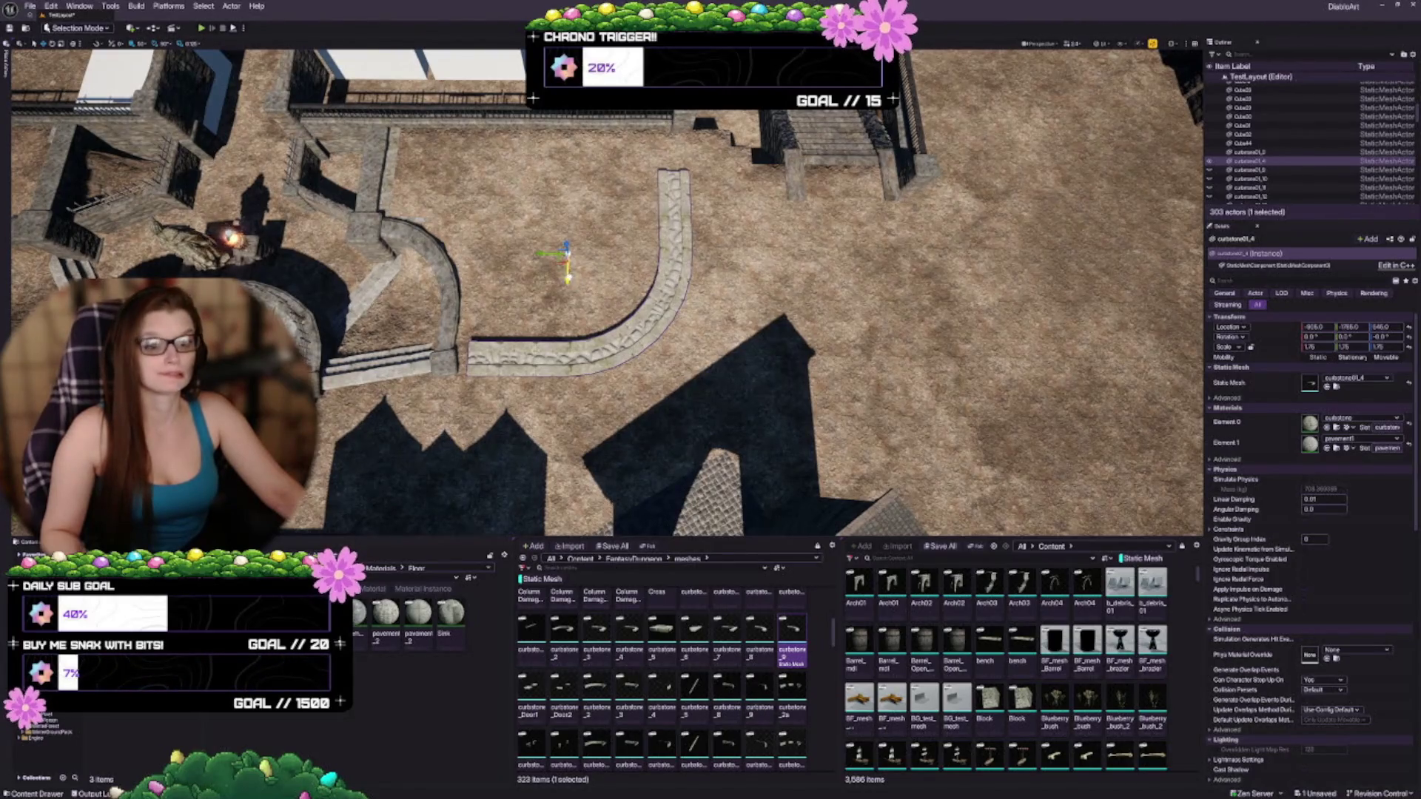
drag(567, 275, 567, 266)
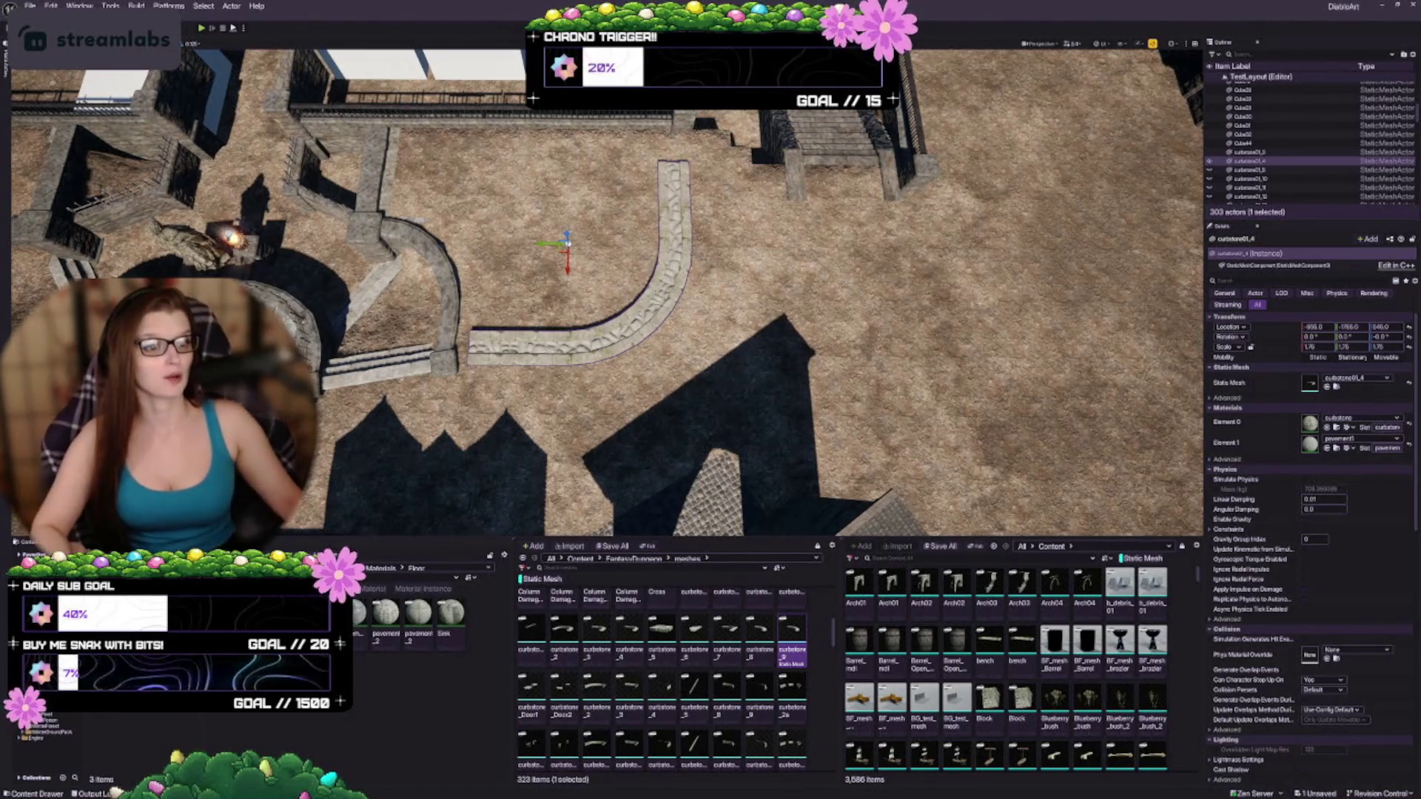
key(Left)
key(Left)
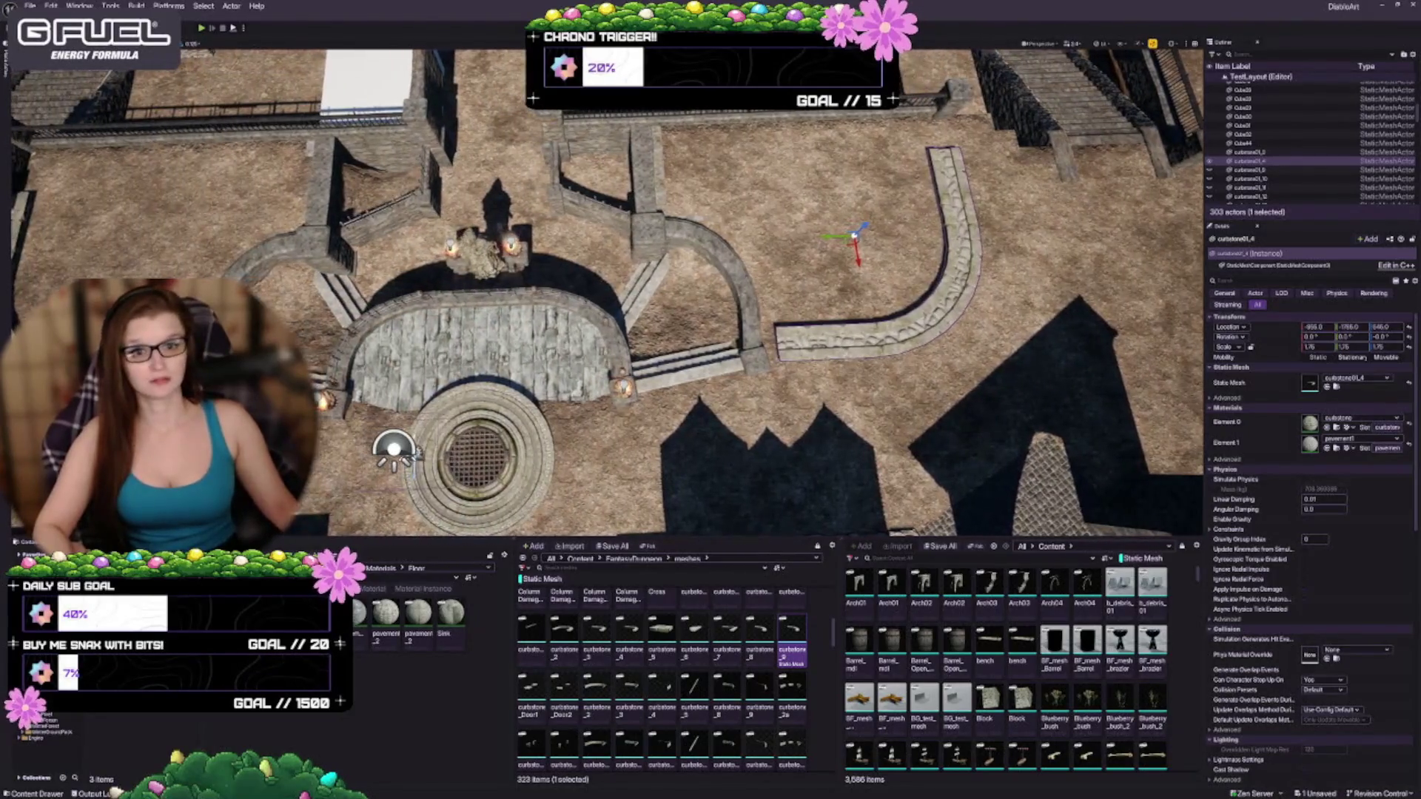
key(Left)
Step: Duplicate the curved curb toward the upper left and rotate it to run vertically
key(Down)
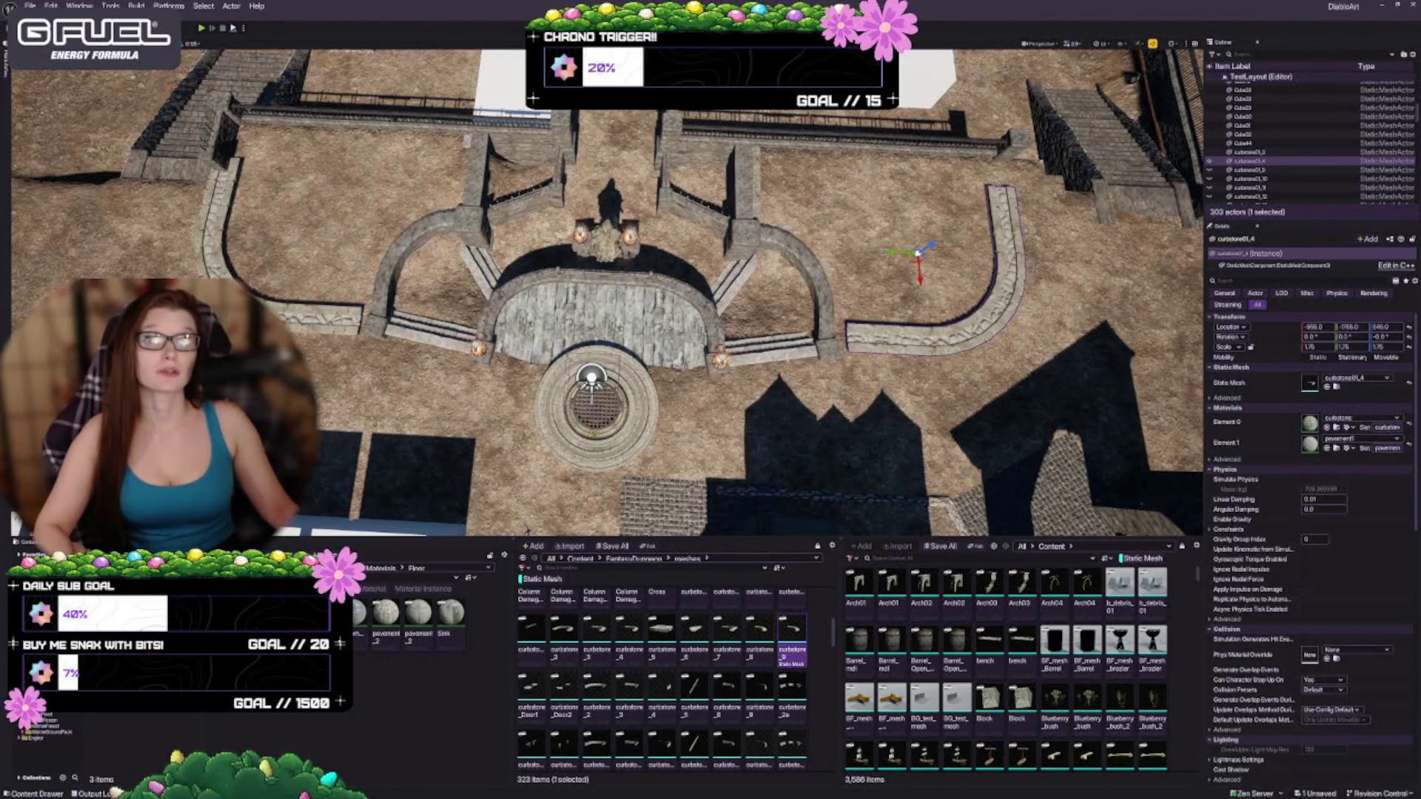
mouse_move(773, 392)
mouse_down()
mouse_move(681, 377)
mouse_move(710, 411)
mouse_move(732, 388)
mouse_up()
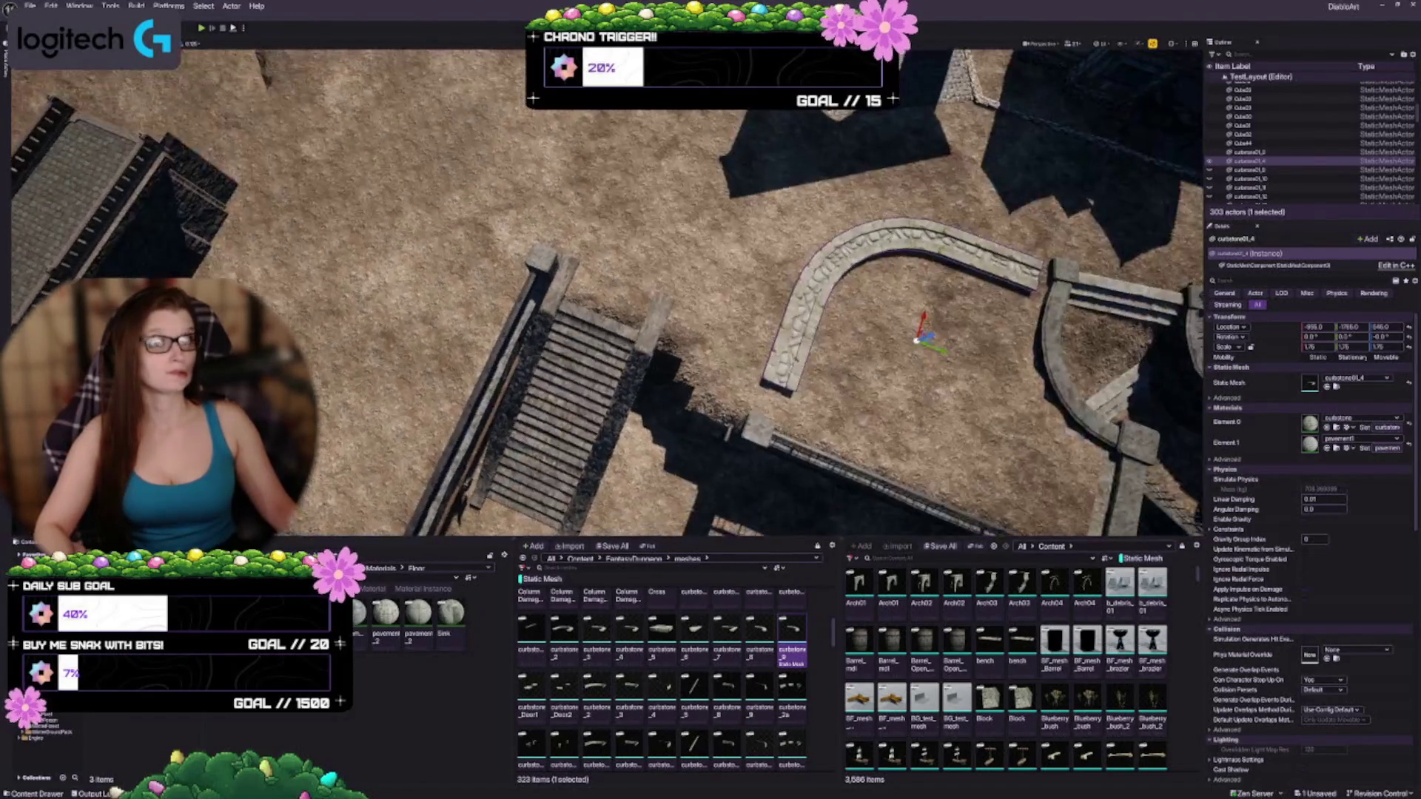
mouse_move(925, 336)
mouse_down()
mouse_move(577, 288)
mouse_move(510, 191)
mouse_move(523, 207)
mouse_move(538, 193)
mouse_move(480, 214)
mouse_up()
key(e)
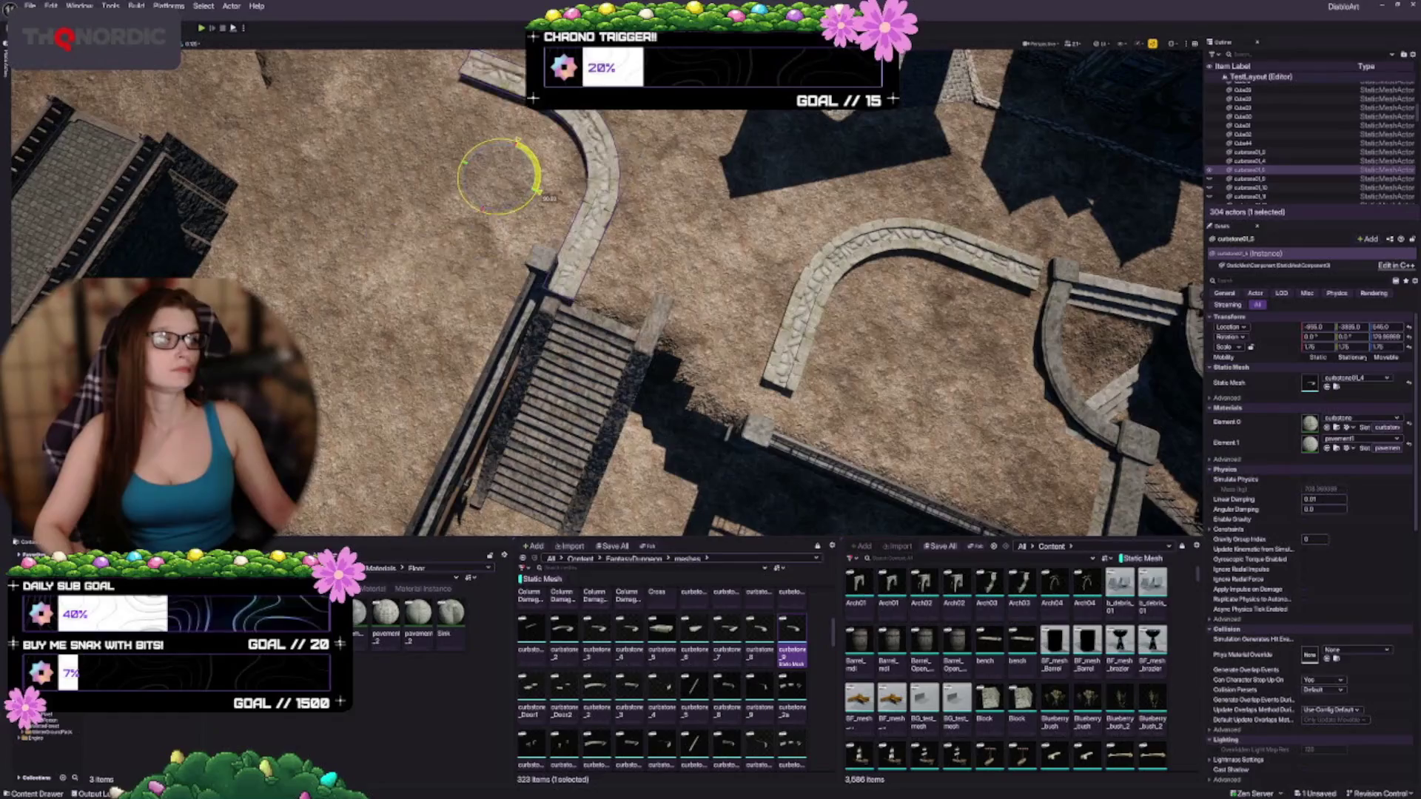
mouse_move(479, 213)
mouse_down()
mouse_move(444, 296)
mouse_move(333, 189)
mouse_up()
drag(576, 300, 488, 259)
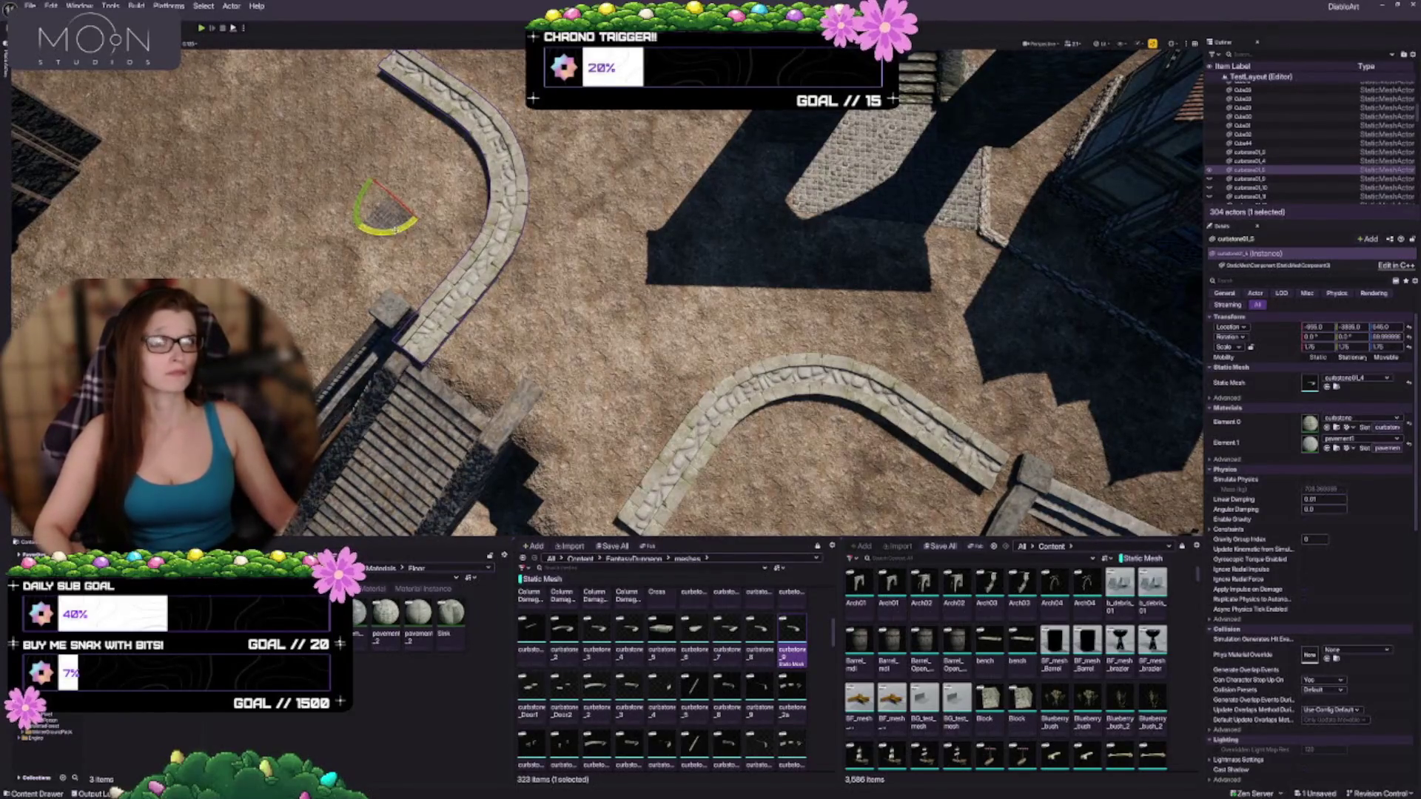
mouse_move(395, 230)
mouse_down()
mouse_move(430, 194)
mouse_move(389, 194)
mouse_up()
Step: Reposition and re-rotate the copy so the curb line continues toward the stairs
key(w)
mouse_move(307, 179)
mouse_down()
mouse_move(586, 143)
mouse_move(553, 148)
mouse_move(546, 175)
mouse_move(491, 133)
mouse_move(428, 197)
mouse_move(540, 124)
mouse_up()
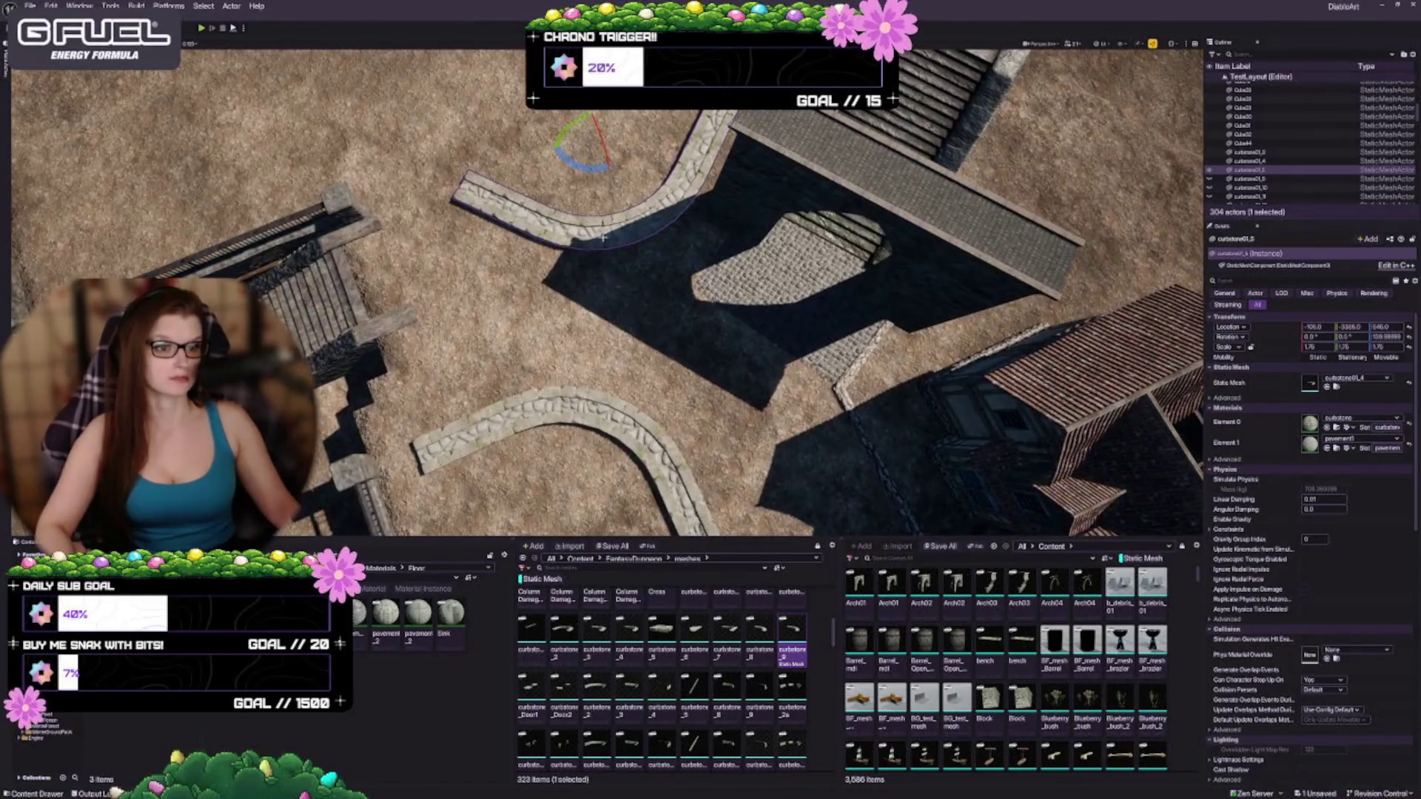
key(e)
drag(570, 149, 624, 118)
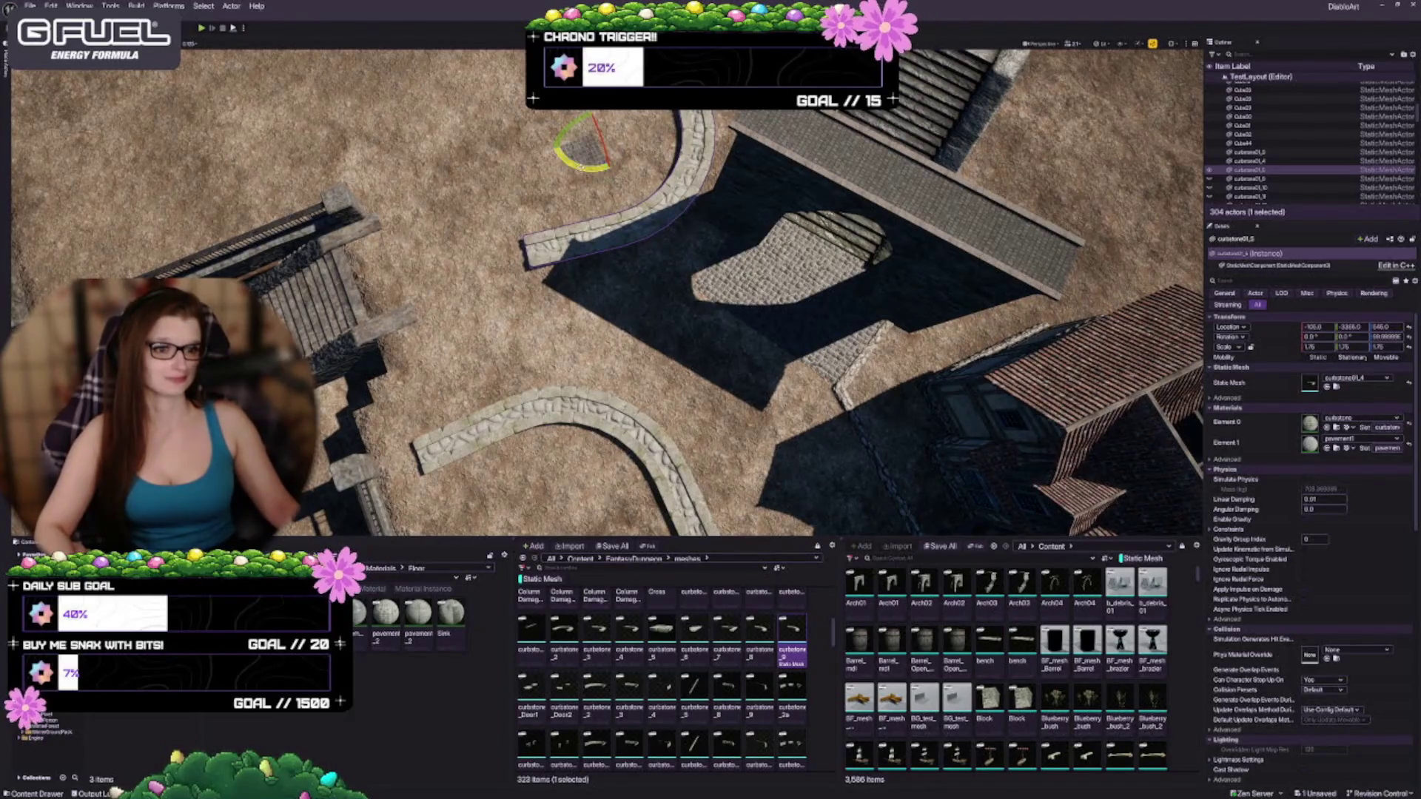
drag(603, 137, 573, 74)
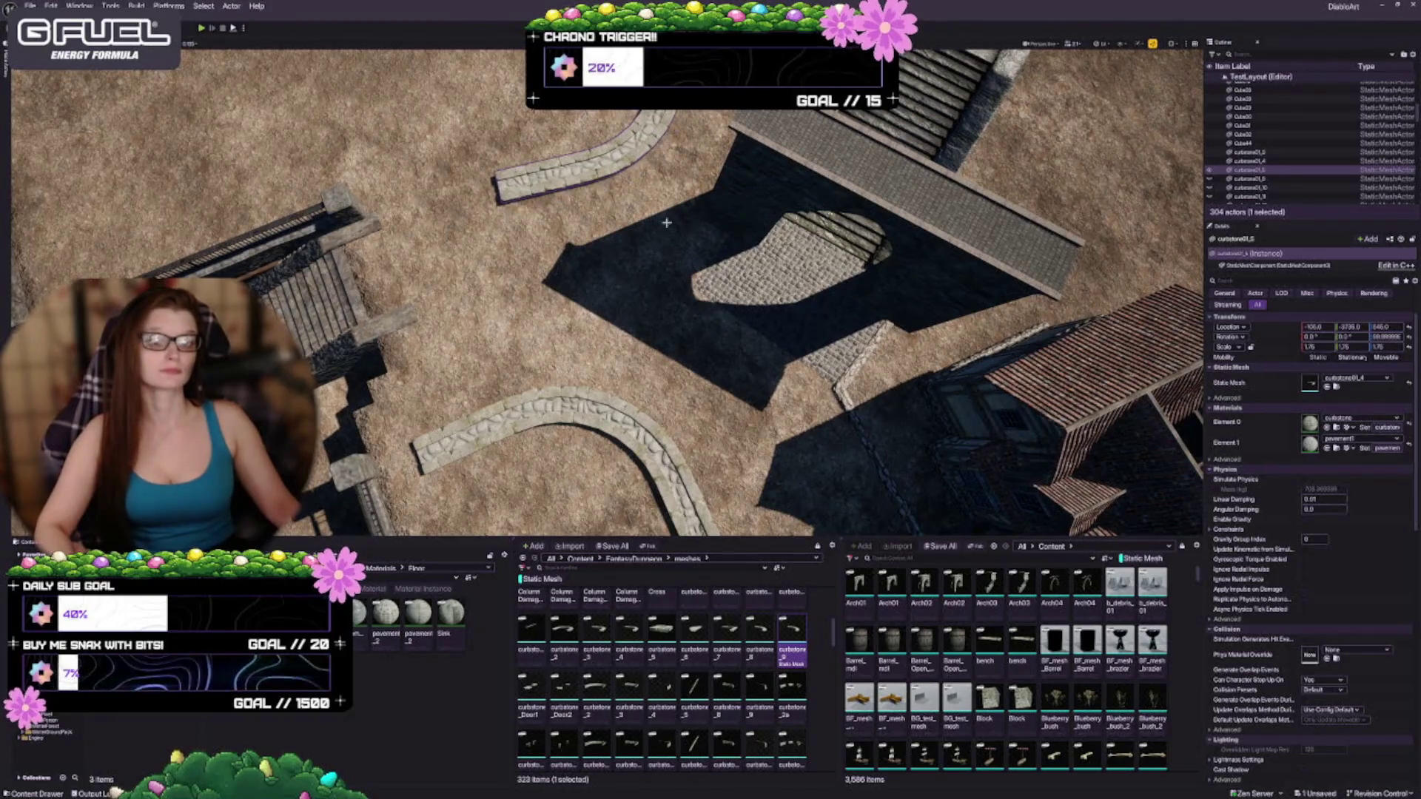
key(f)
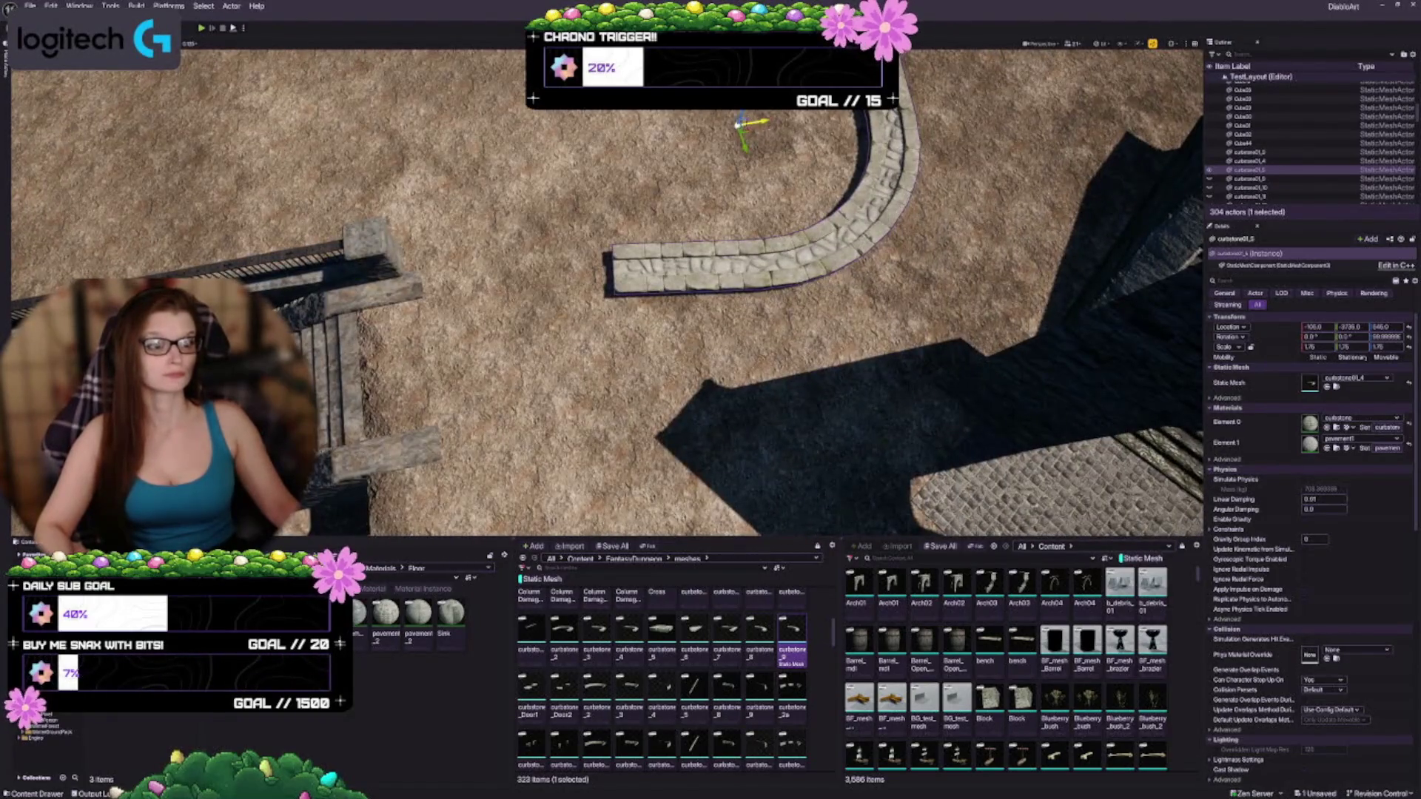
Step: Duplicate the curved curb, swap it to straight curbstone01, and move it alongside
key(ctrl+grave)
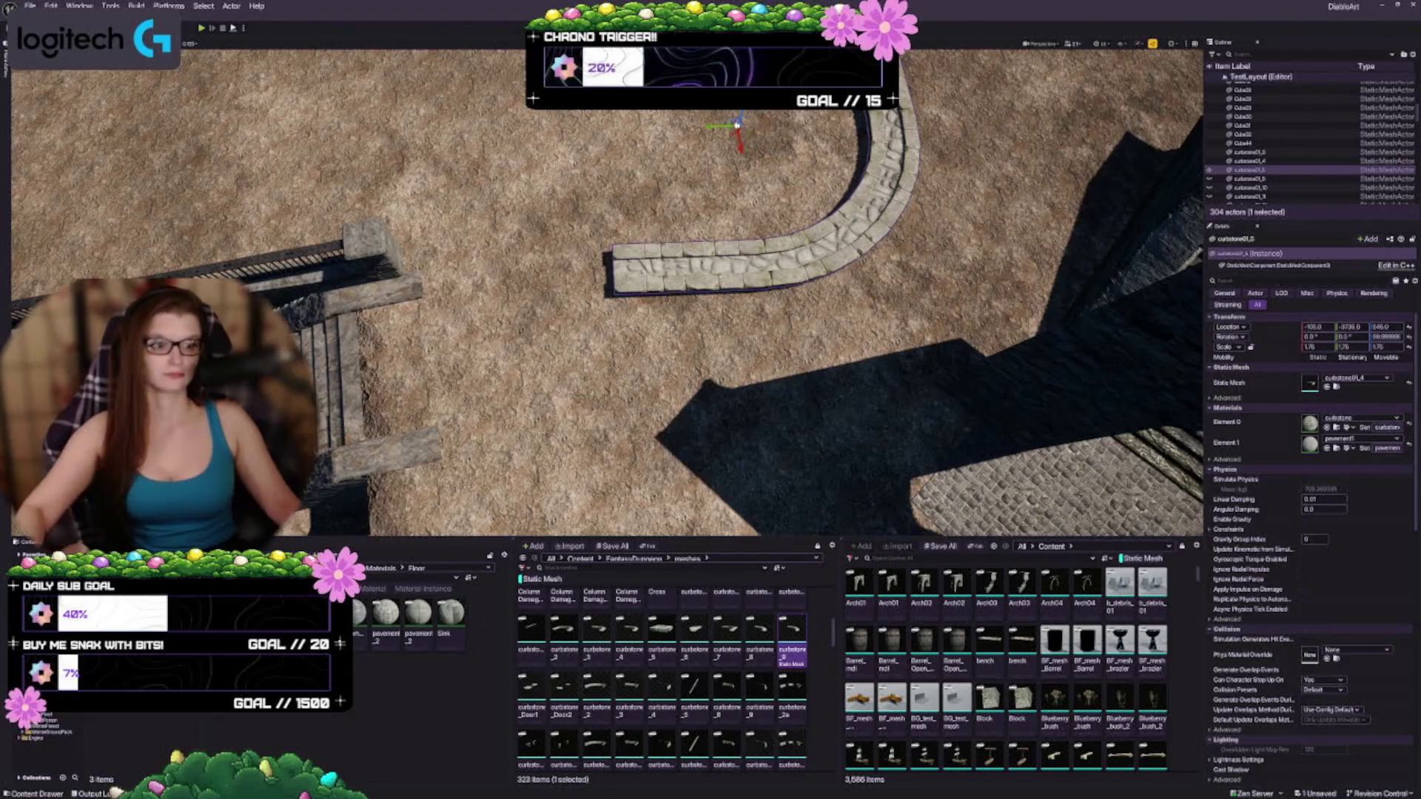
drag(735, 126, 587, 134)
scroll(687, 687, up, 1)
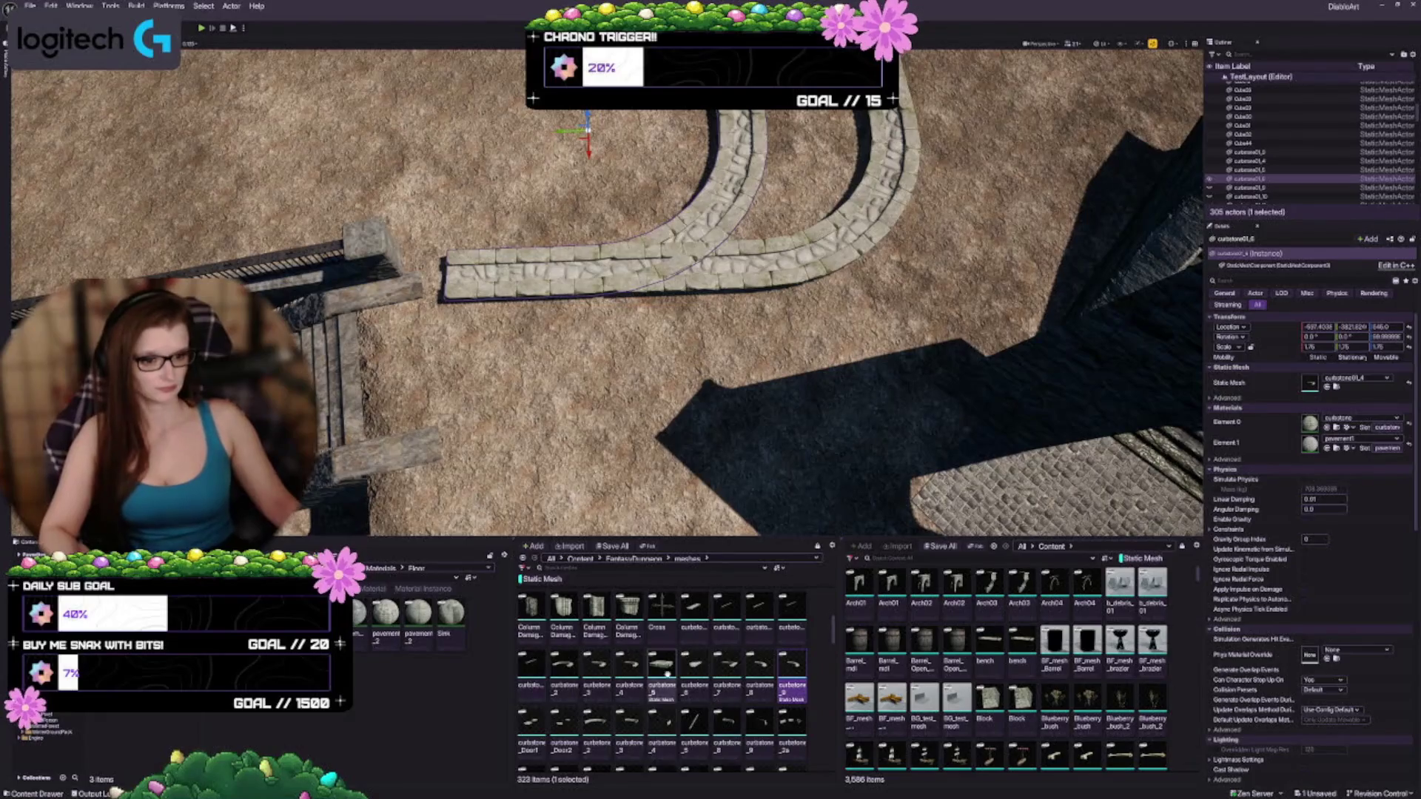
scroll(688, 674, up, 1)
click(695, 645)
click(1330, 386)
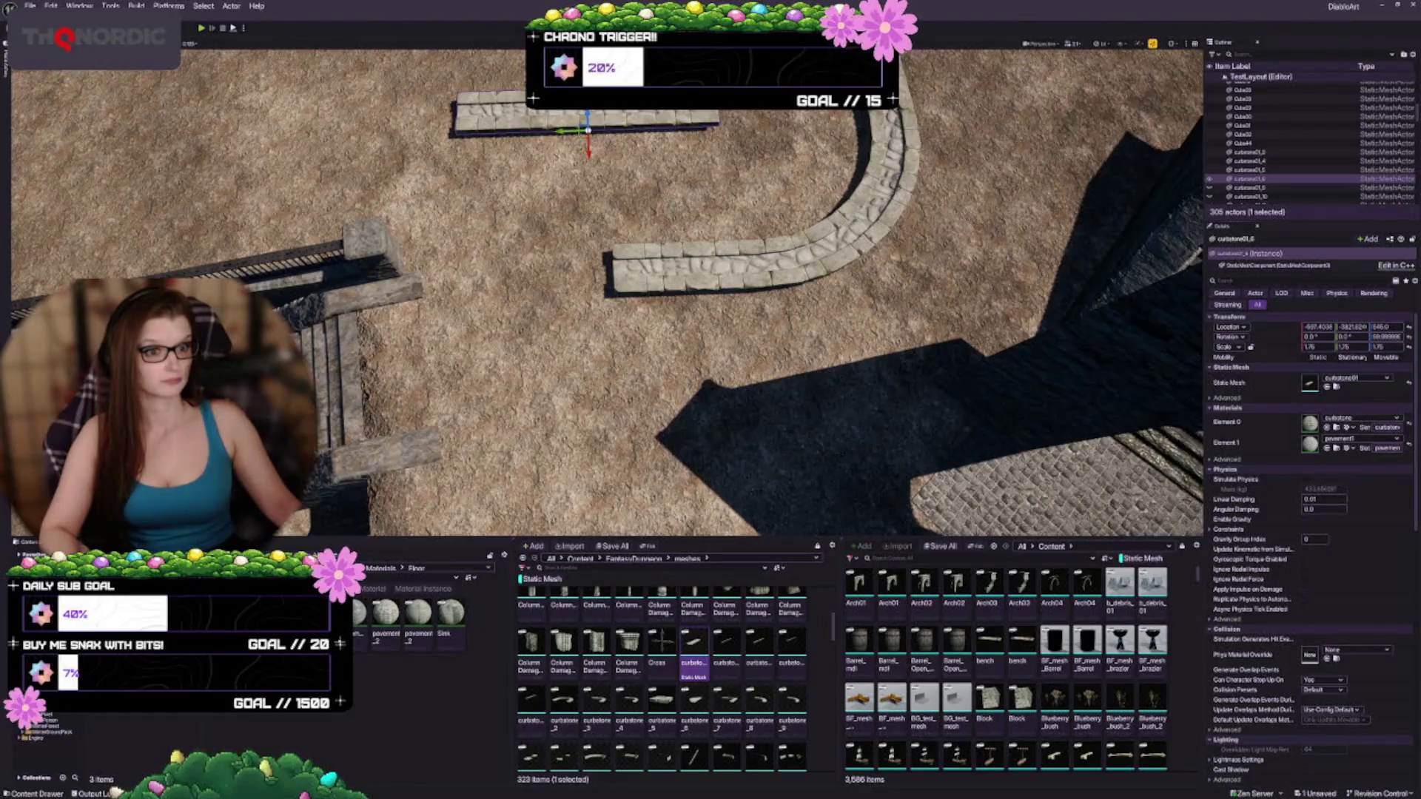
drag(580, 136, 514, 302)
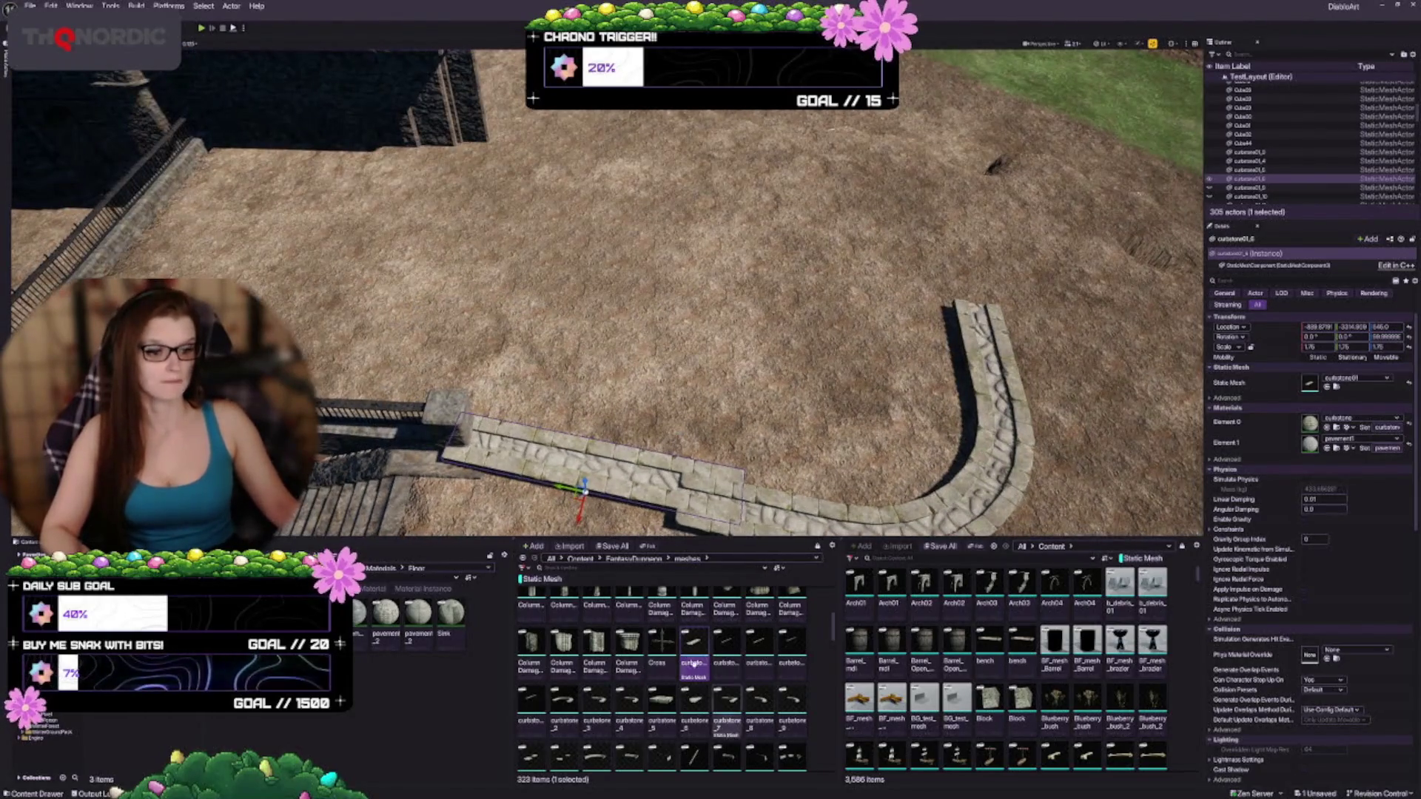
Step: Change the piece to the curbstone01_7 mesh and move it up to close the gap
scroll(649, 752, down, 1)
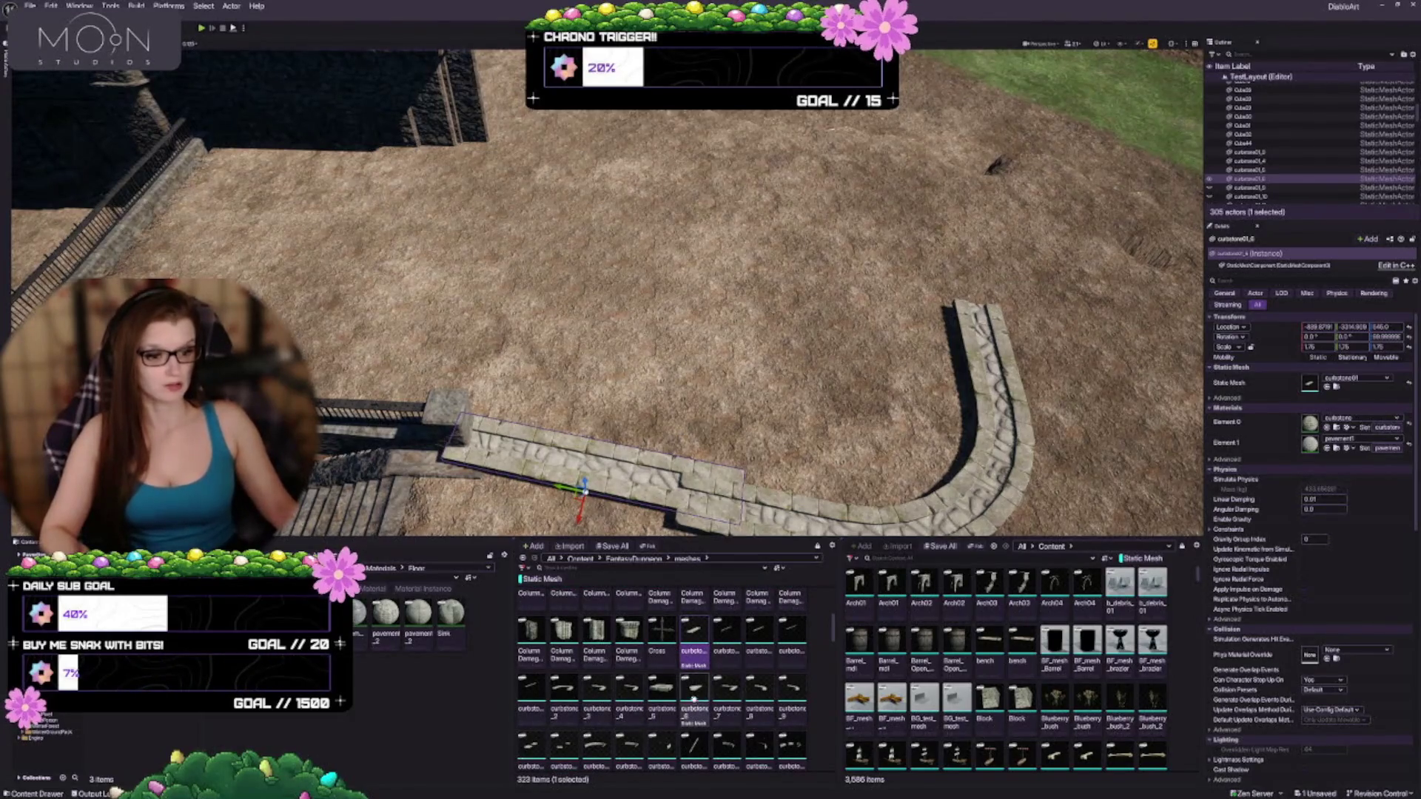
drag(728, 692, 1343, 379)
scroll(607, 292, down, 2)
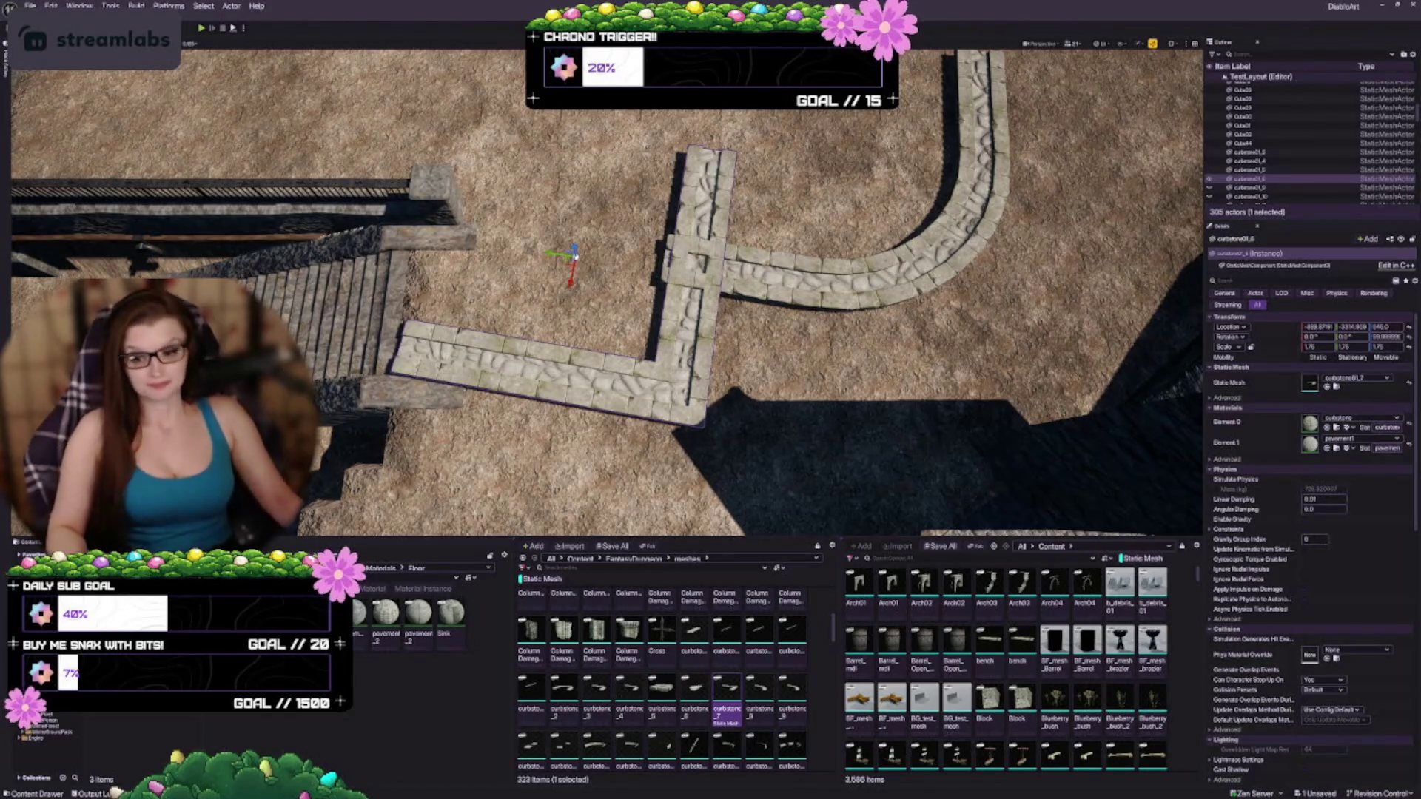
key(d)
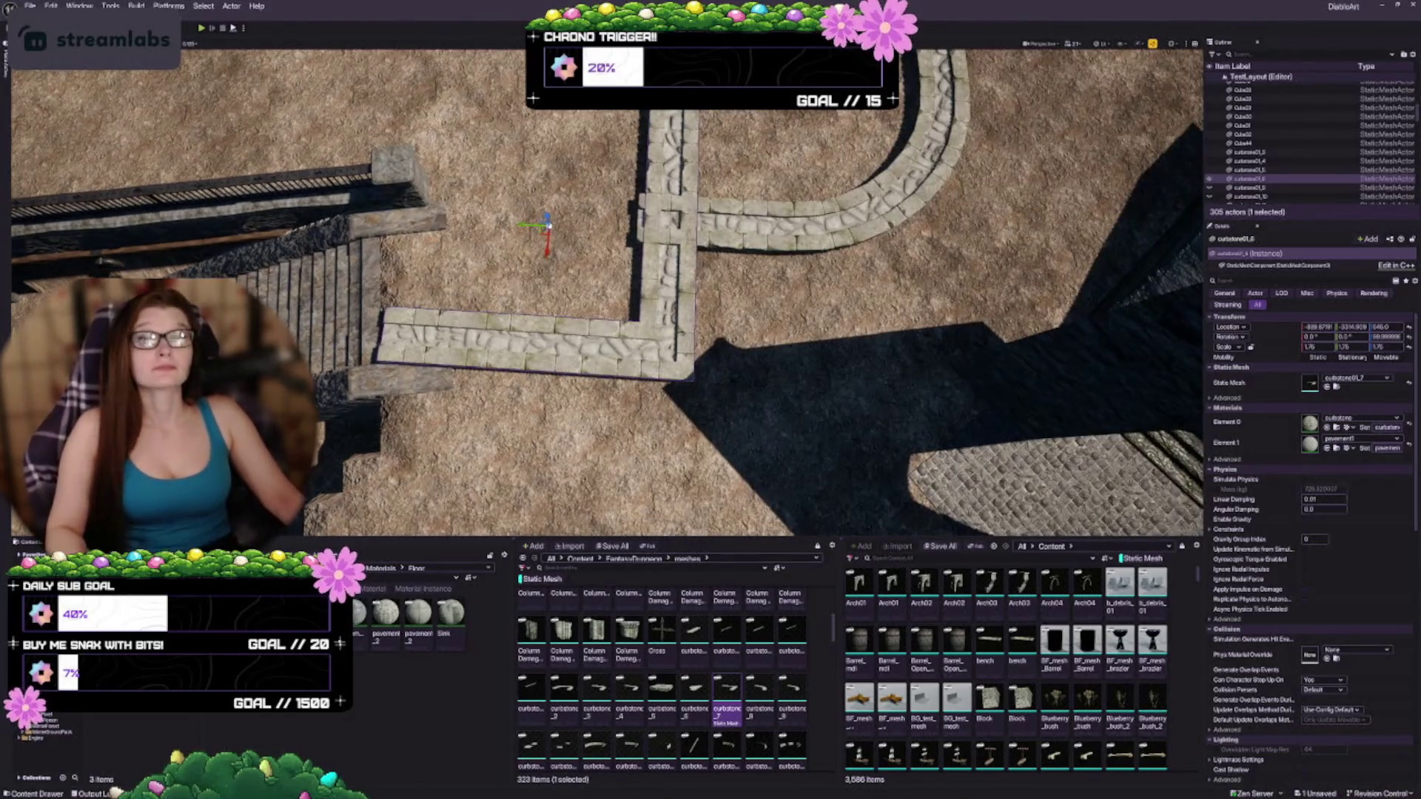
drag(541, 234, 543, 107)
scroll(542, 111, down, 5)
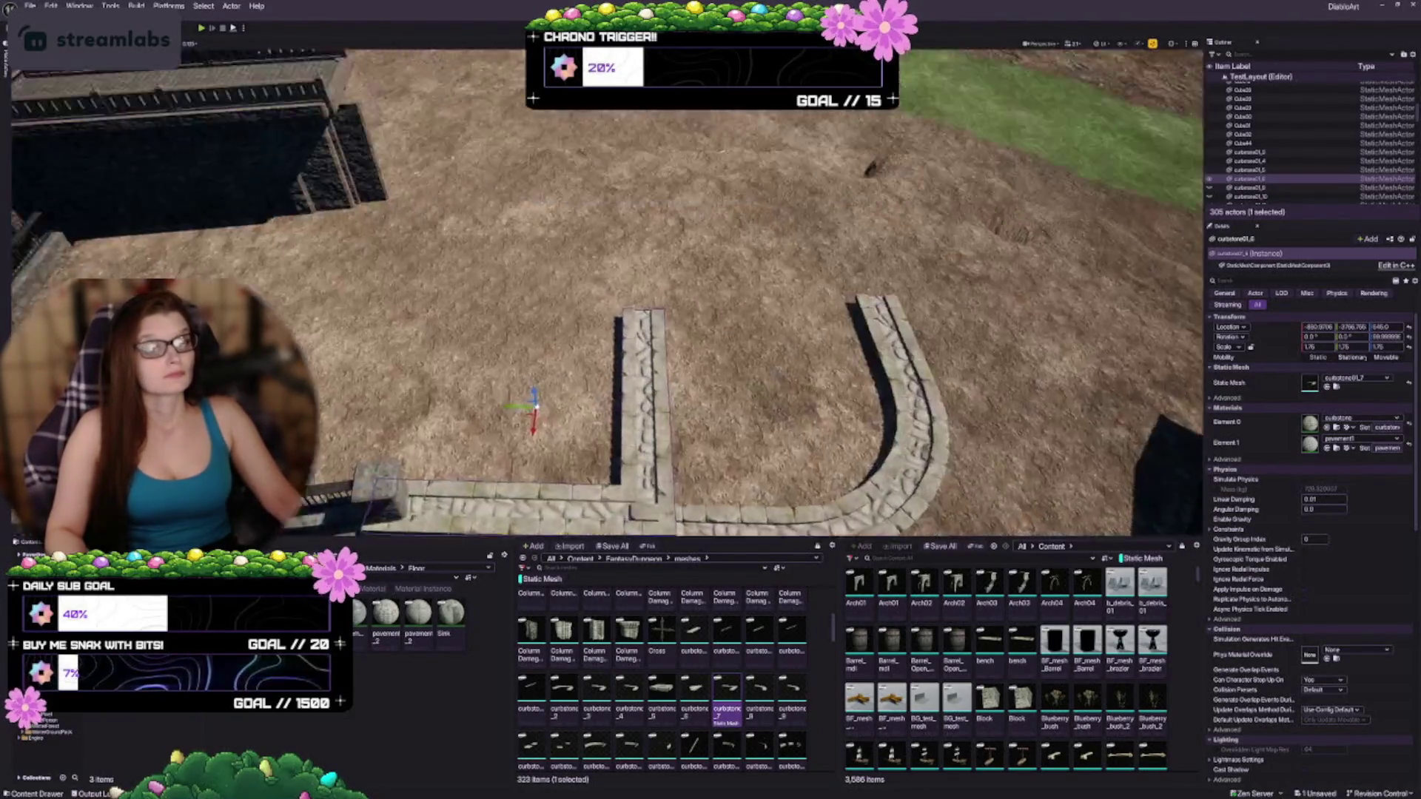
key(s)
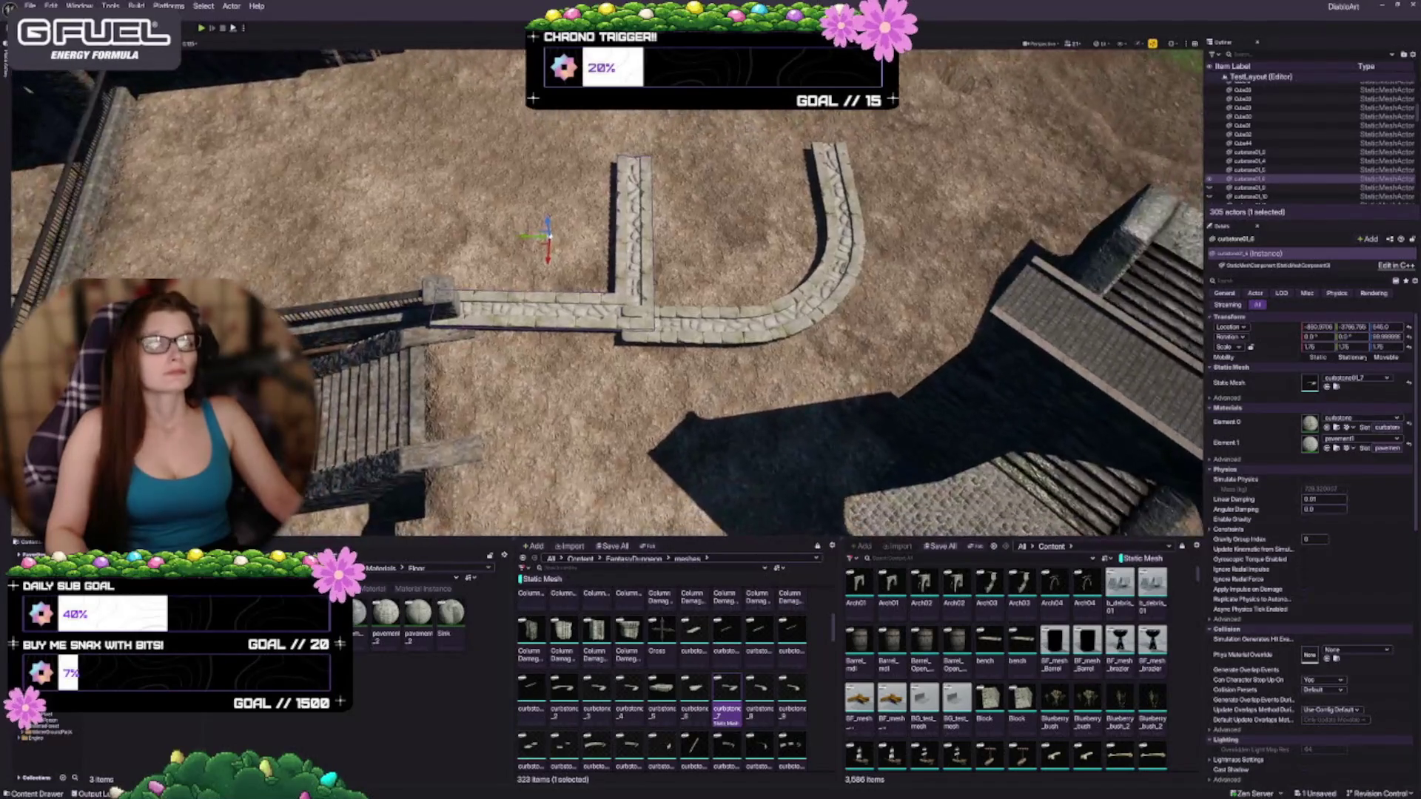
Step: Test-rotate the curb piece, undo it, and nudge it into alignment at the corner
key(e)
mouse_move(549, 271)
mouse_down()
mouse_move(563, 271)
mouse_move(549, 271)
mouse_up()
key(w)
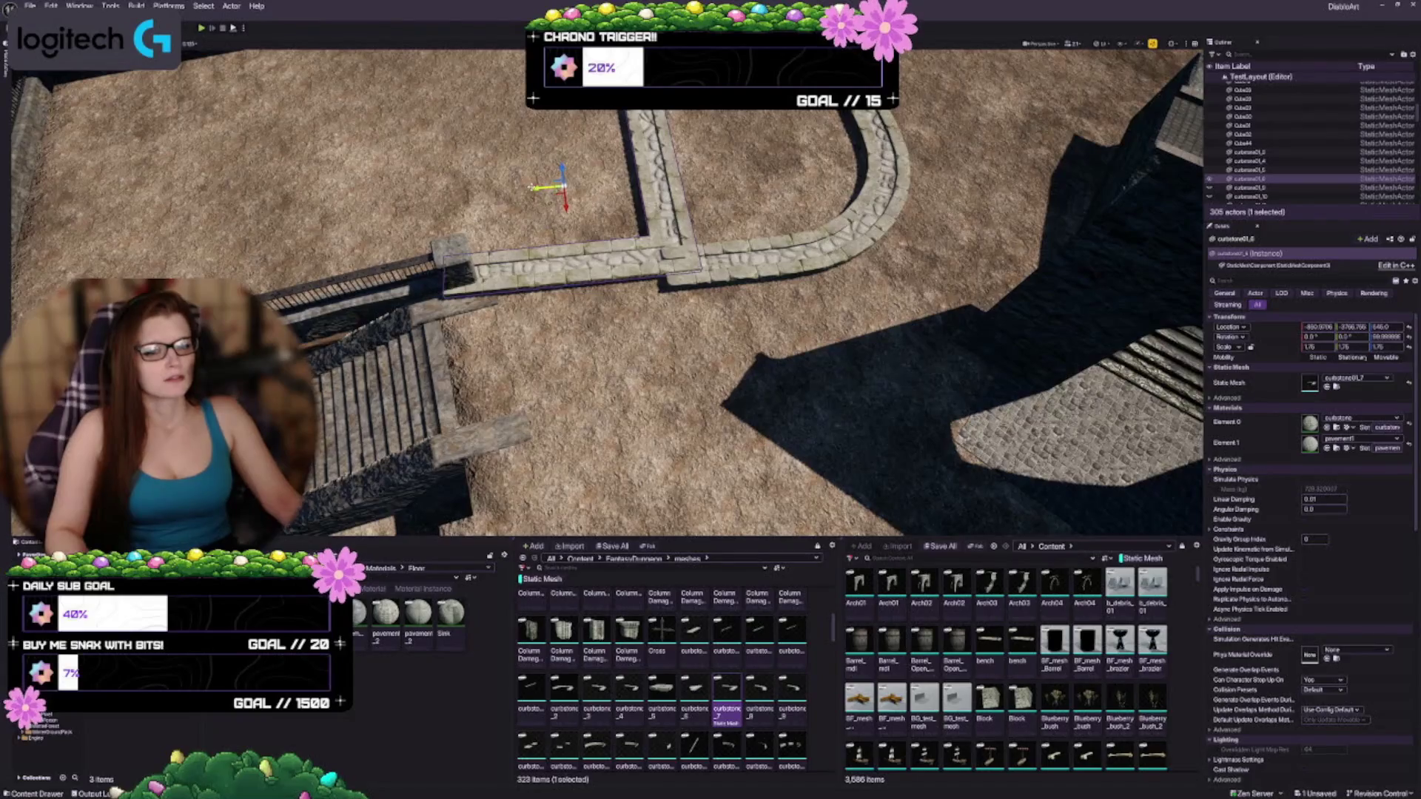
drag(563, 185, 589, 184)
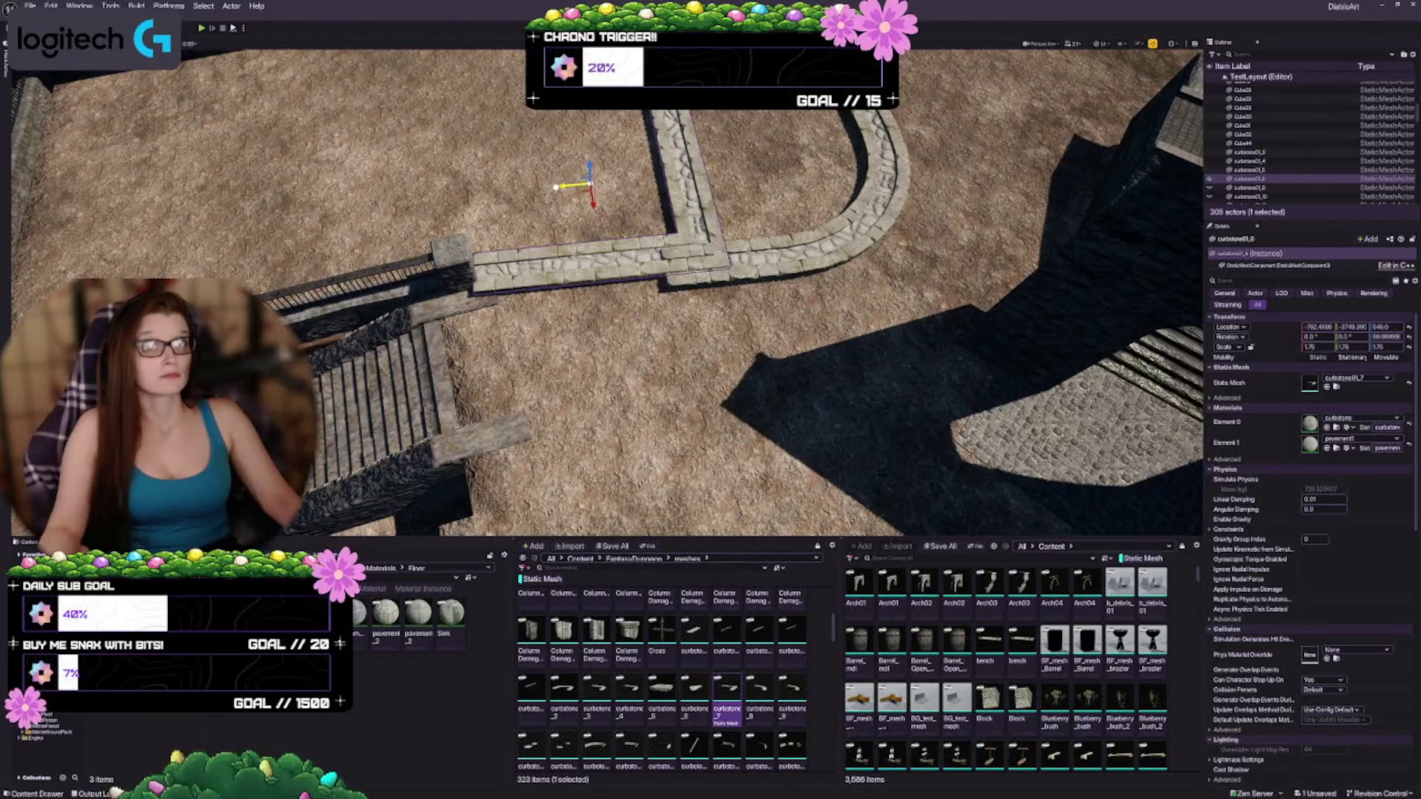
drag(556, 187, 571, 175)
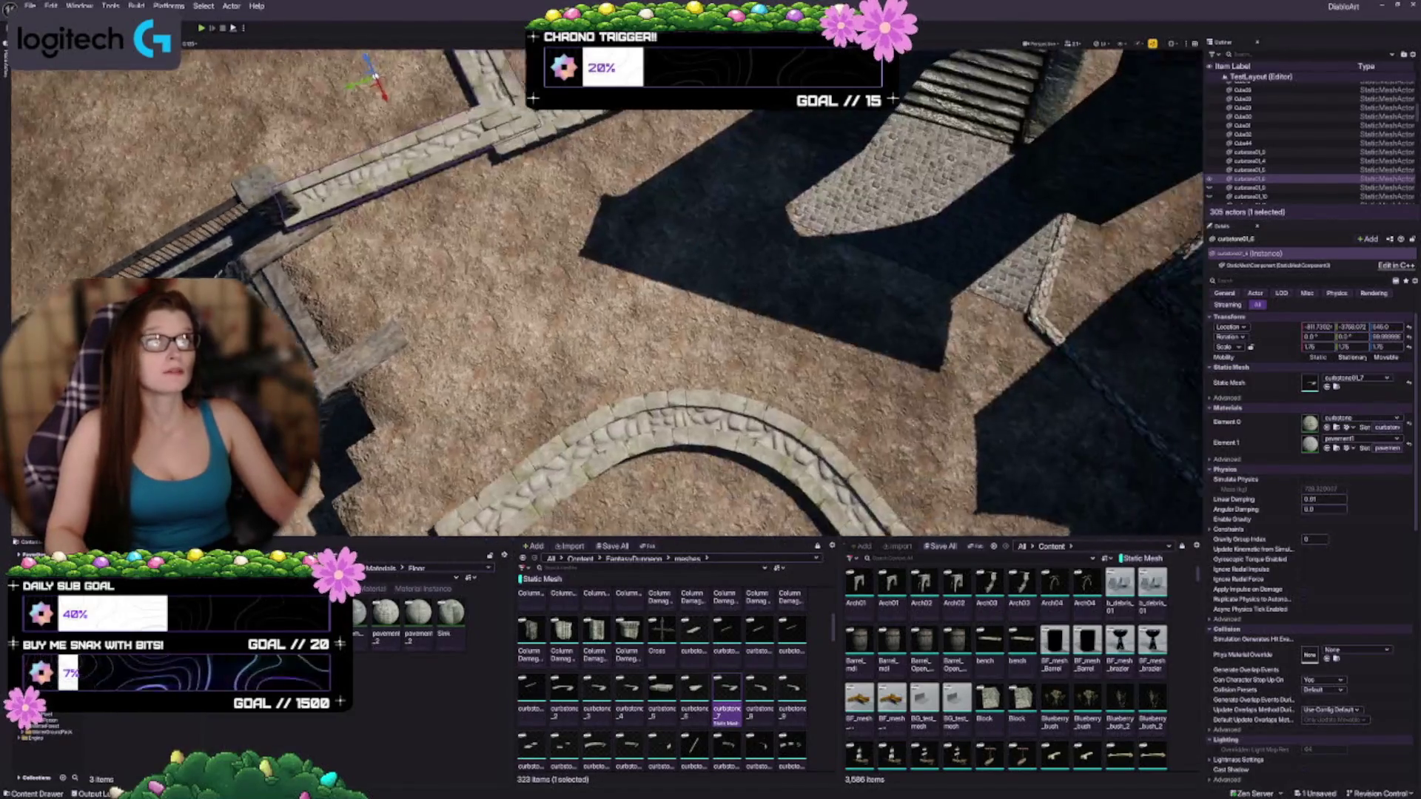
Step: Select the timber house and its parts and frame them in view
key(d)
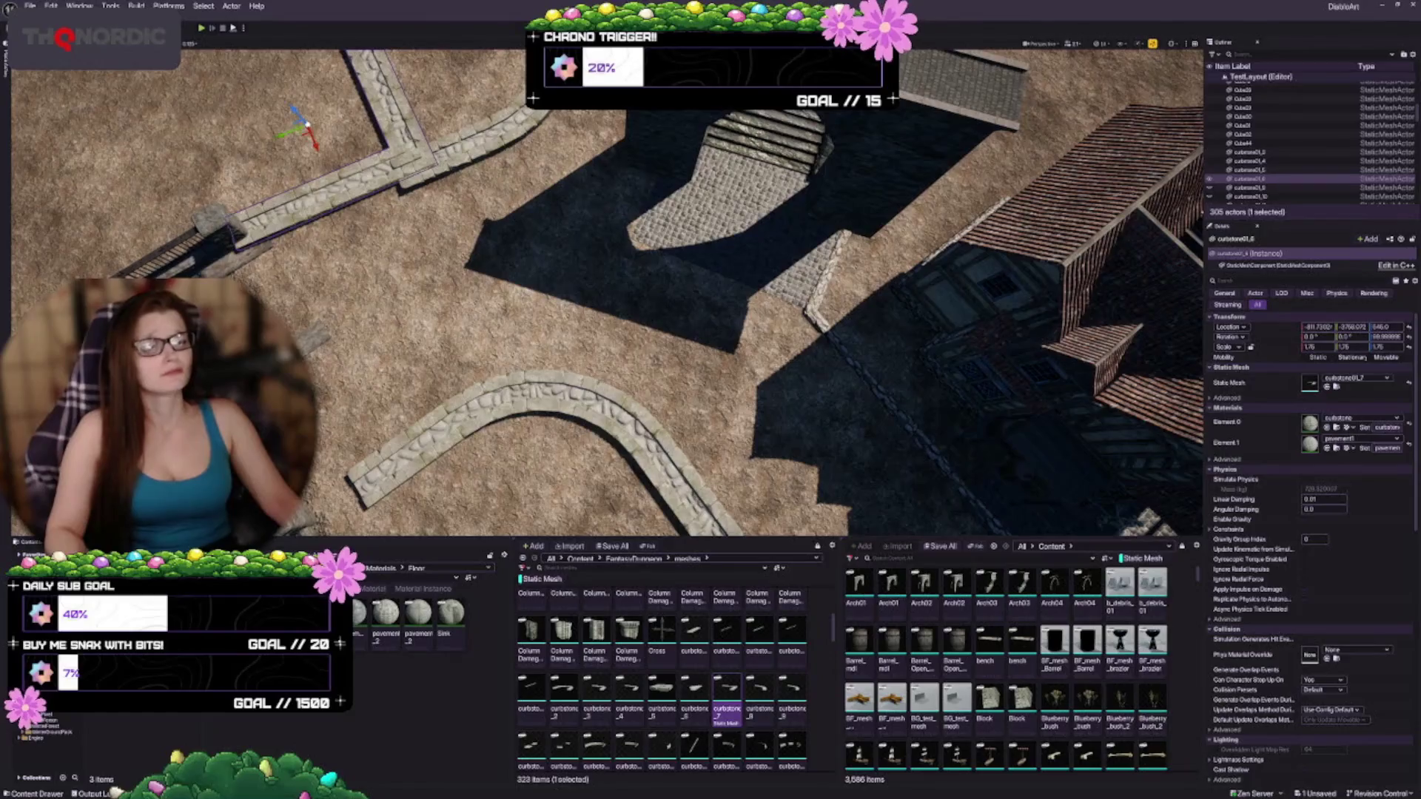
key(w)
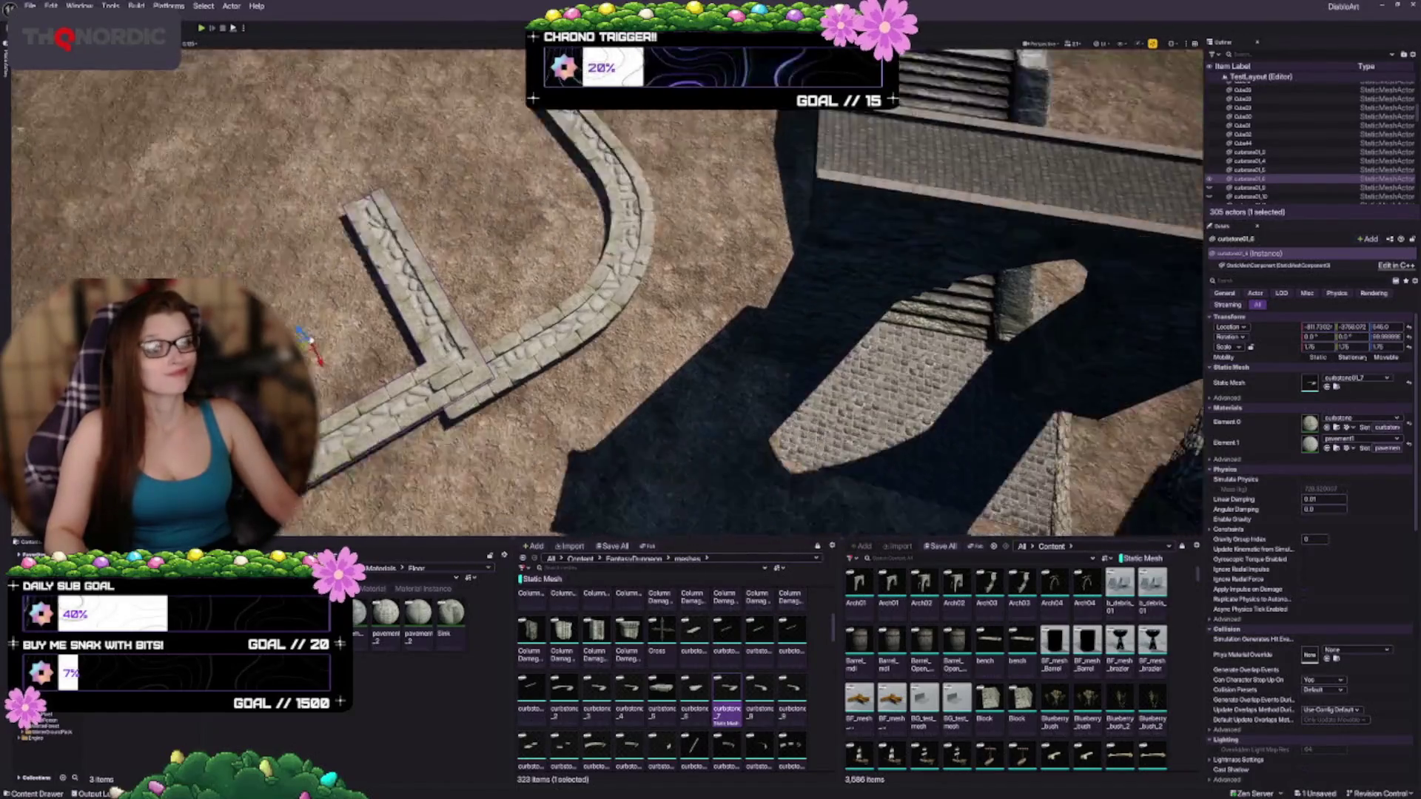
key(s)
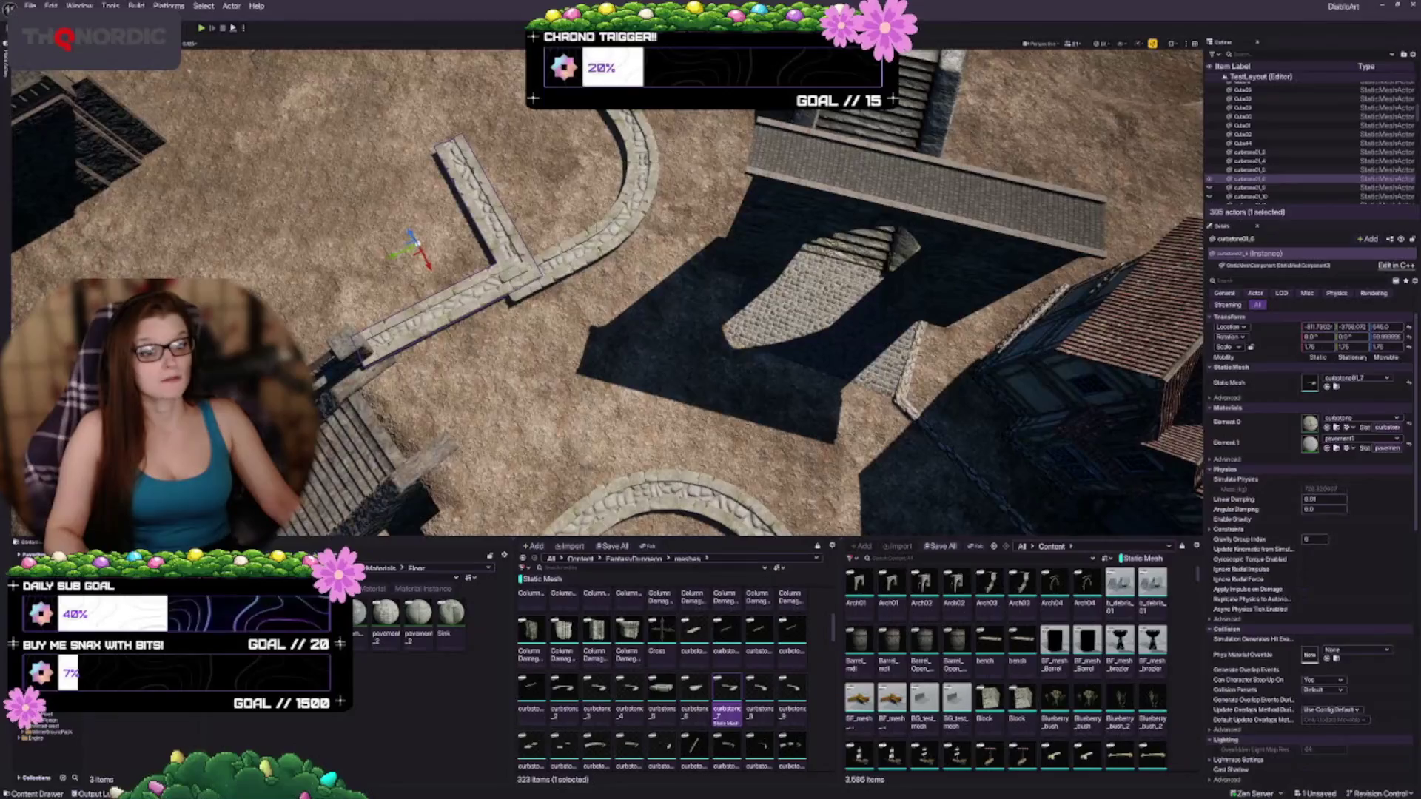
click(629, 178)
key(d)
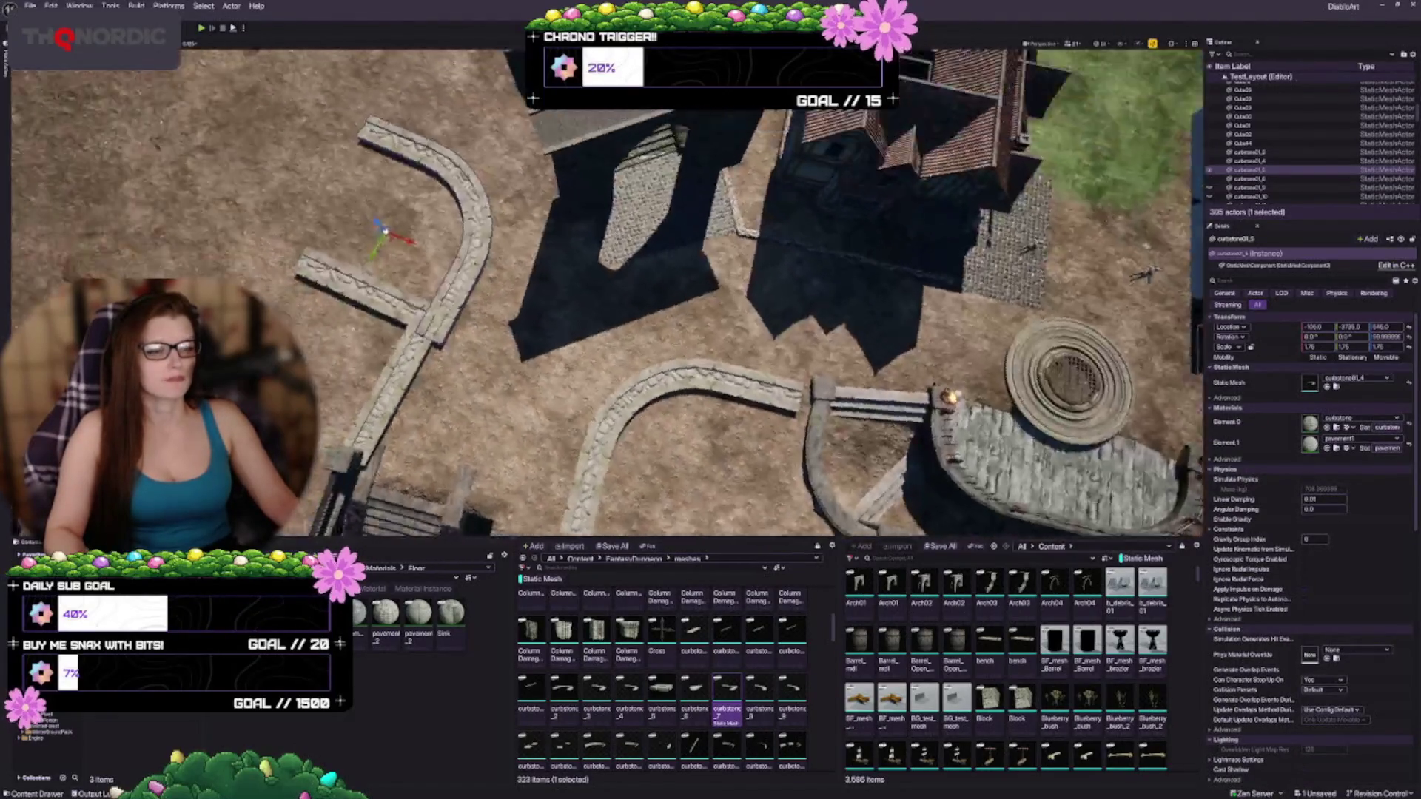
click(888, 185)
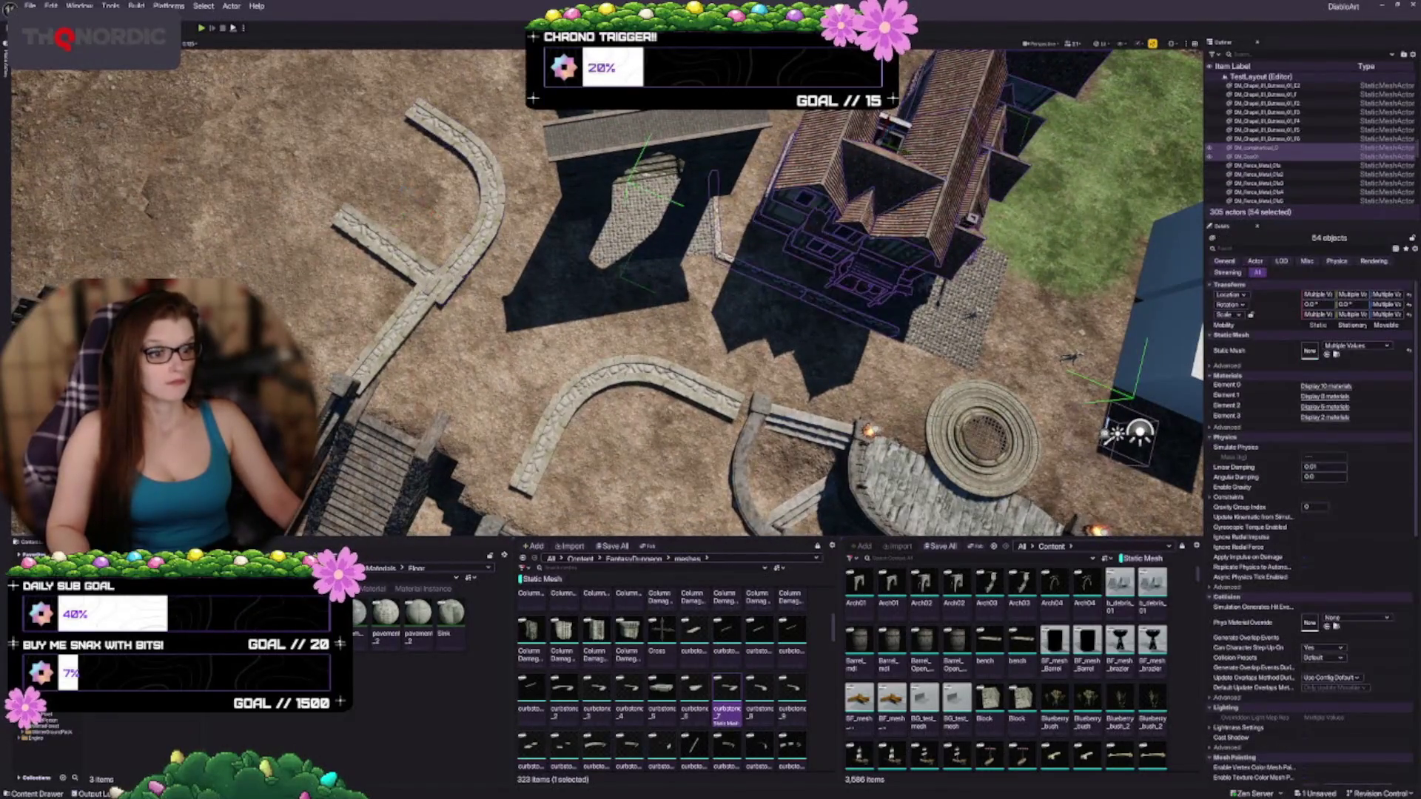
key(f)
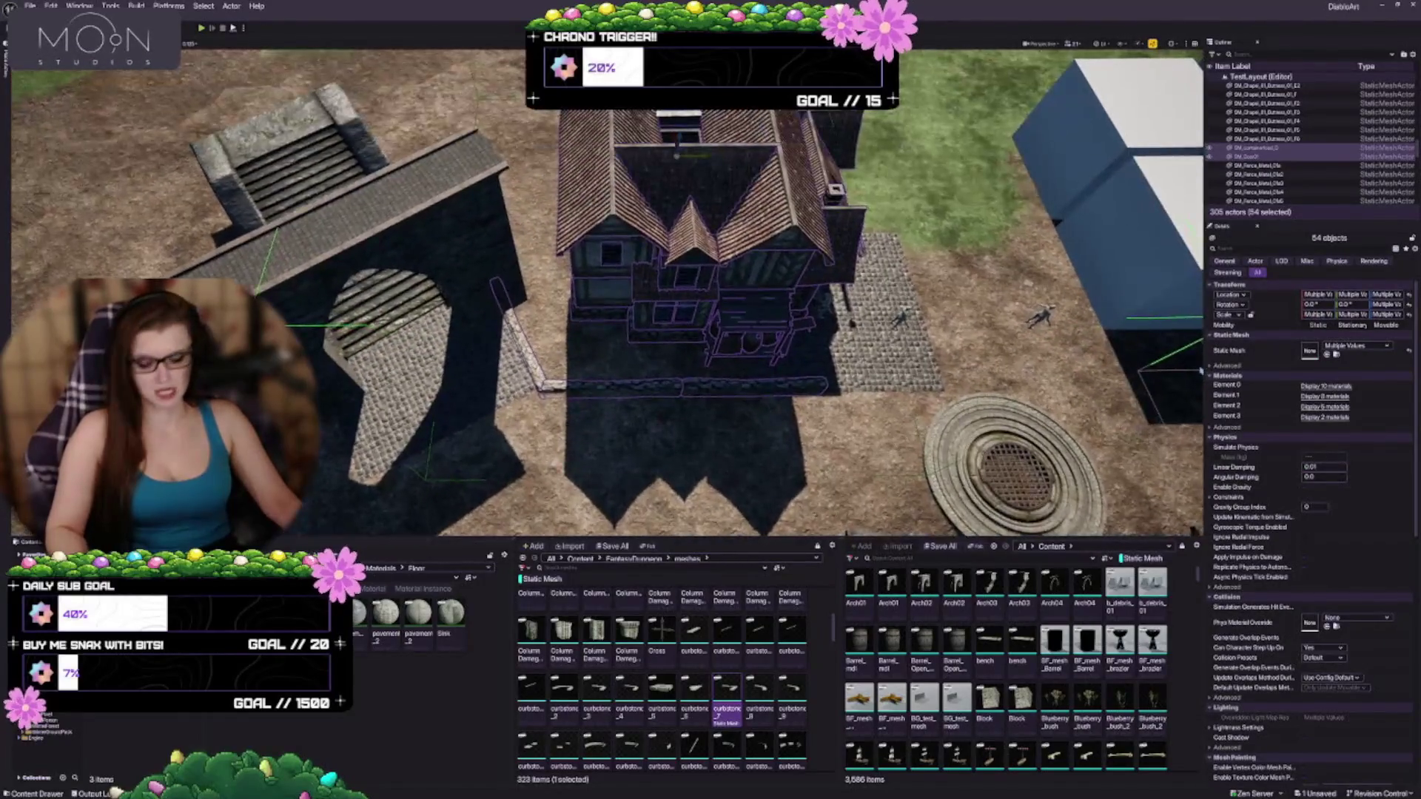
Step: Deselect everything but the three SM_FenceWall pieces and delete them, leaving 302 actors
ctrl+click(544, 379)
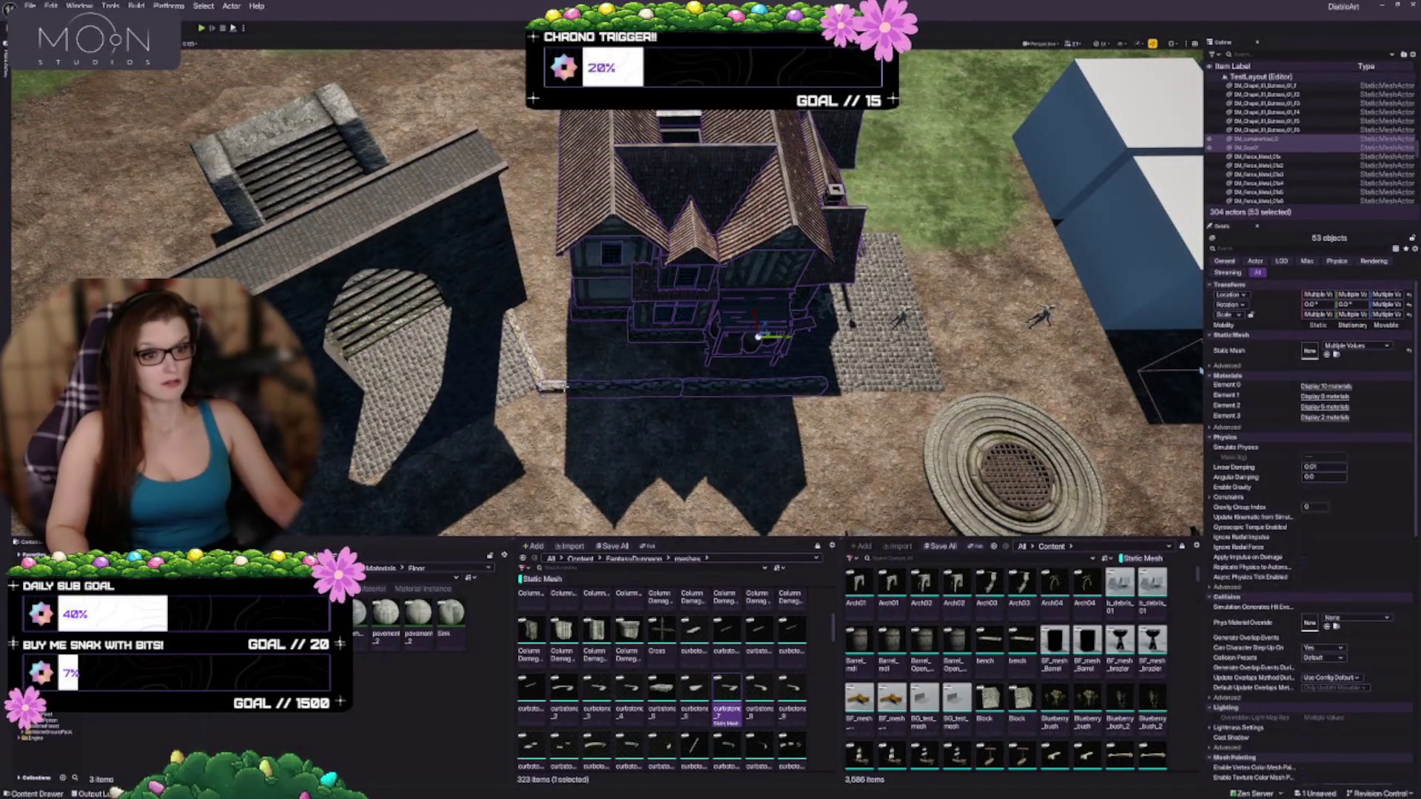
ctrl+click(692, 383)
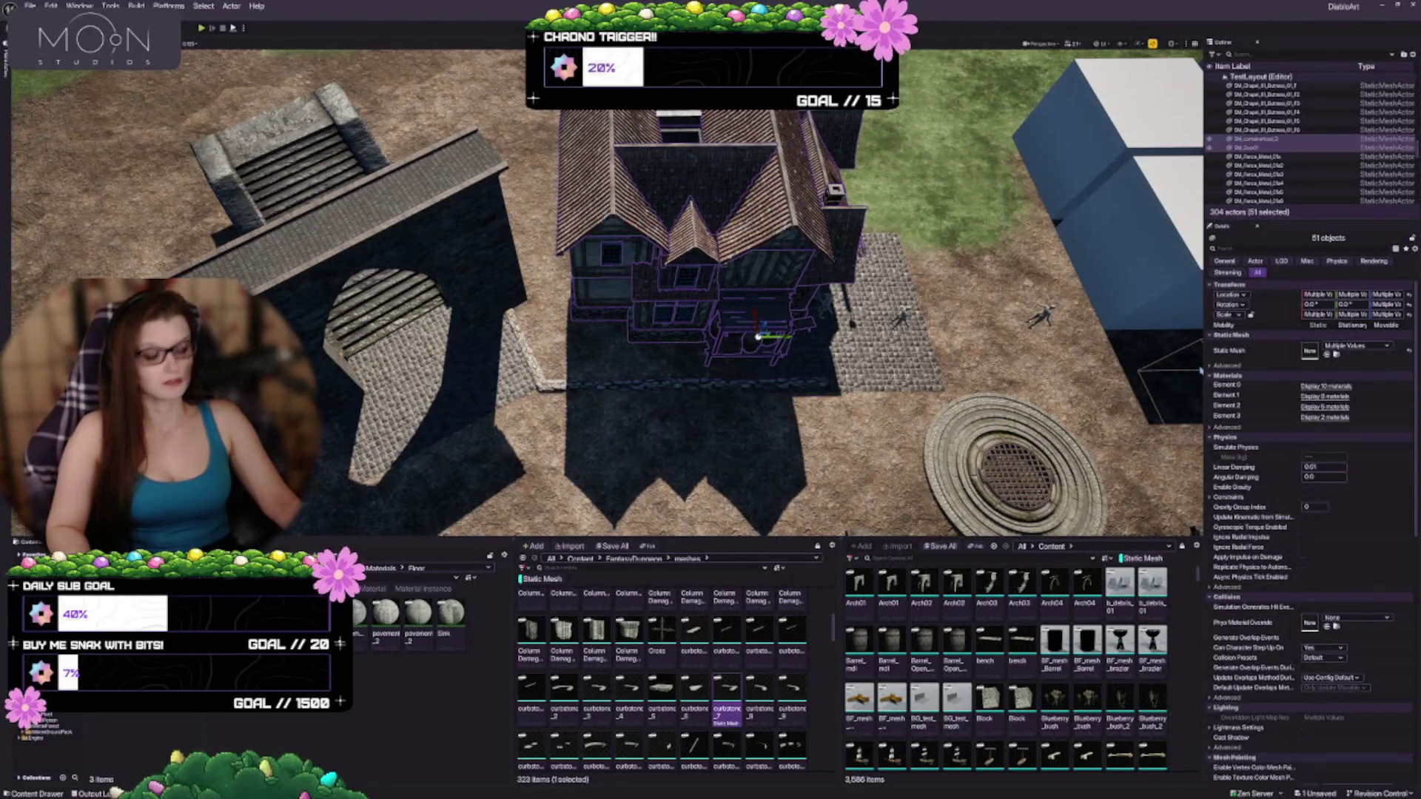
click(635, 381)
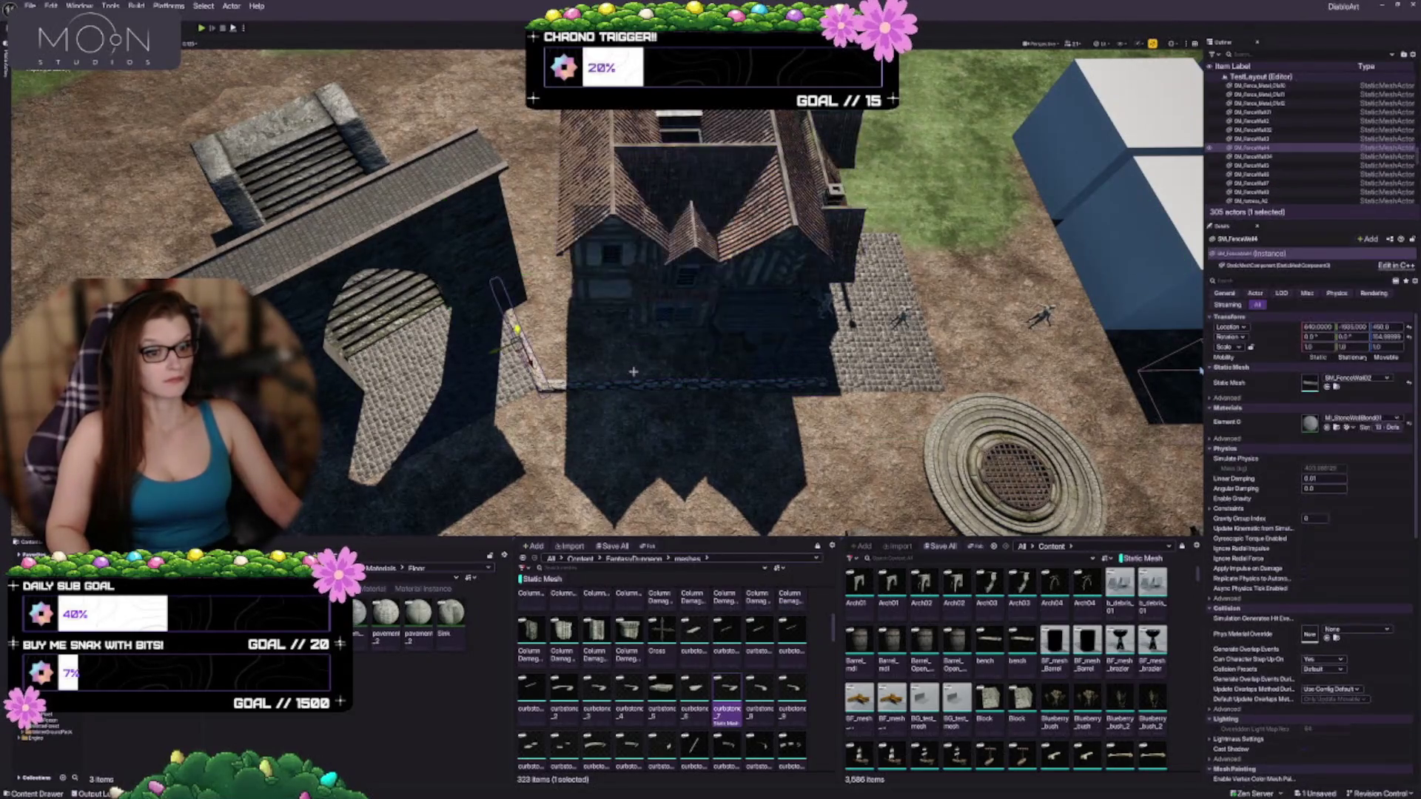
ctrl+click(733, 387)
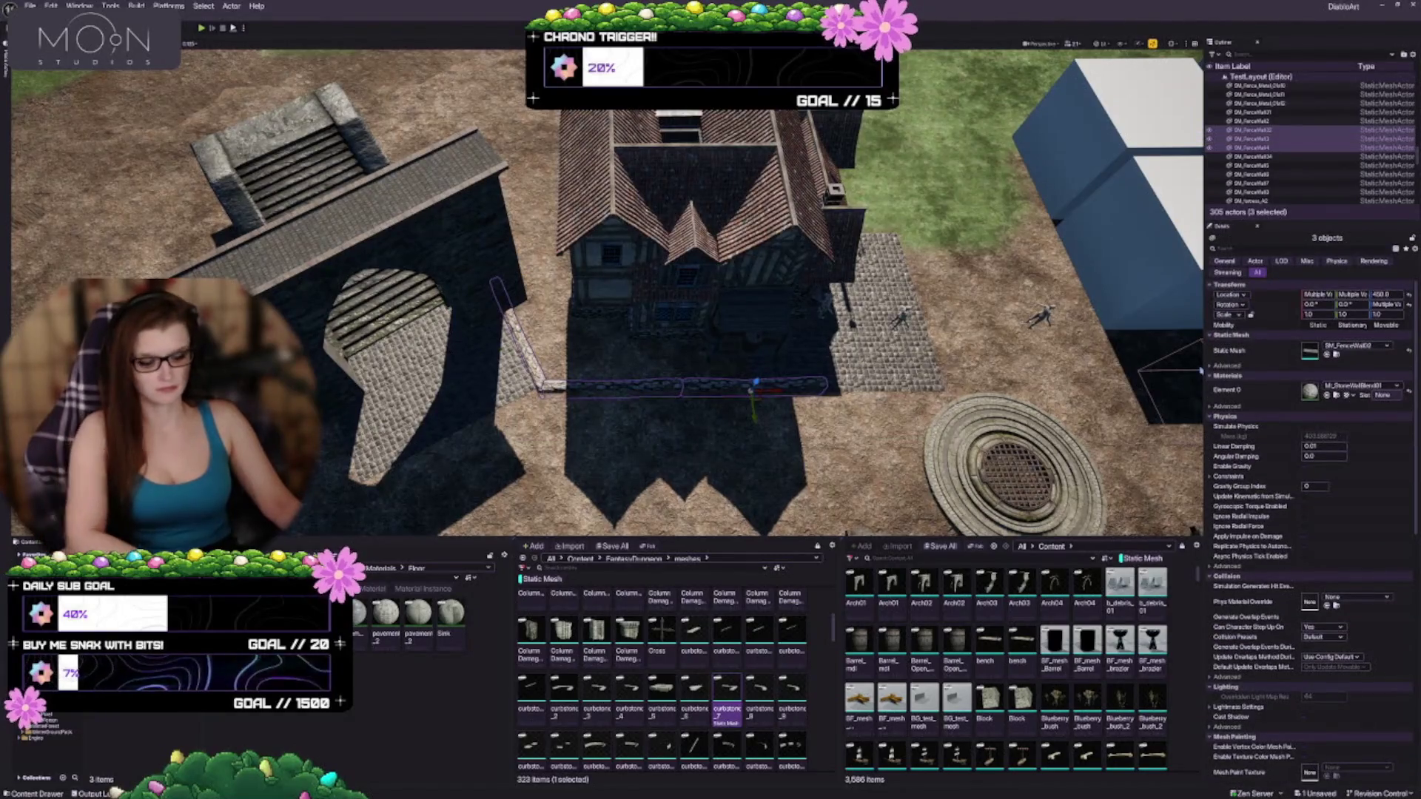
key(Delete)
scroll(607, 296, up, 1)
scroll(606, 296, up, 1)
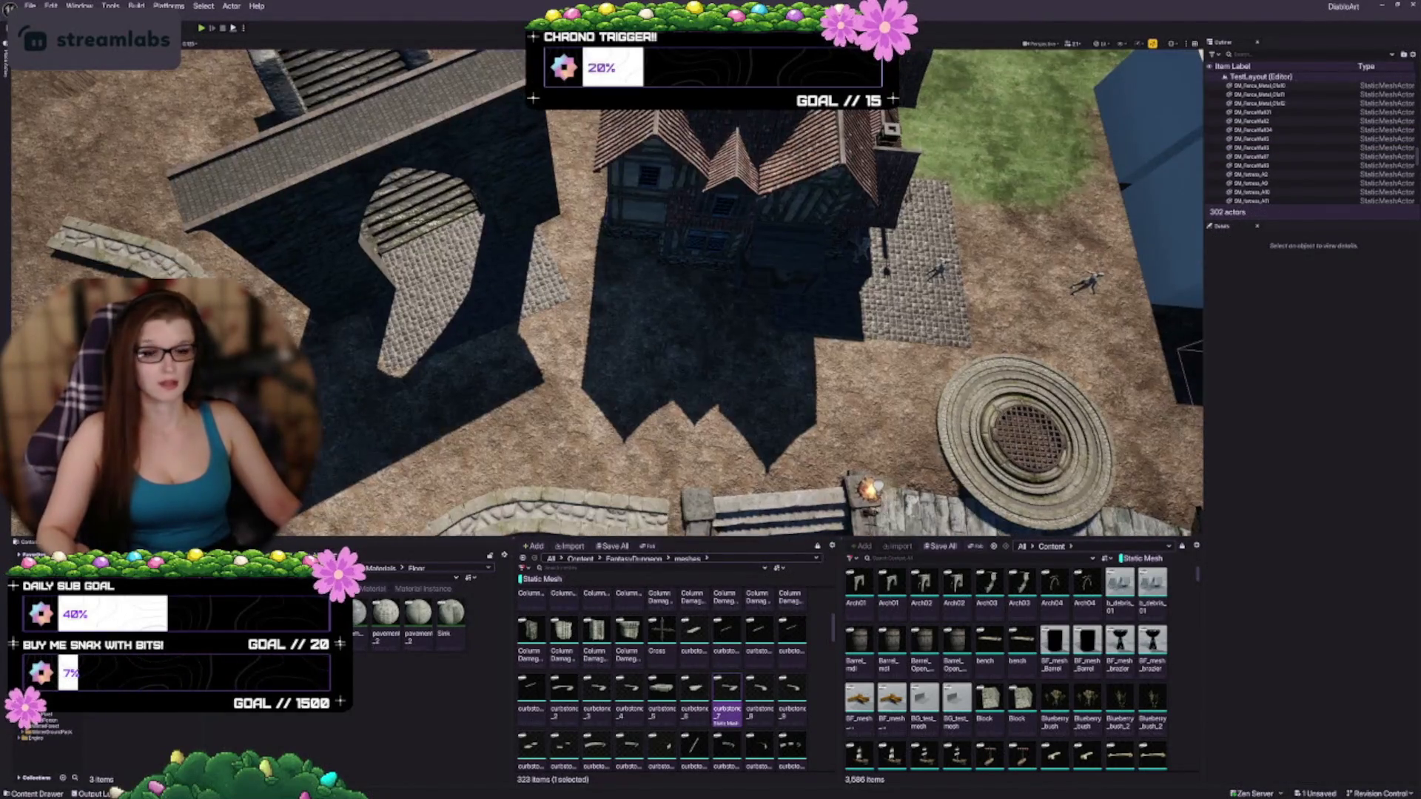
click(133, 244)
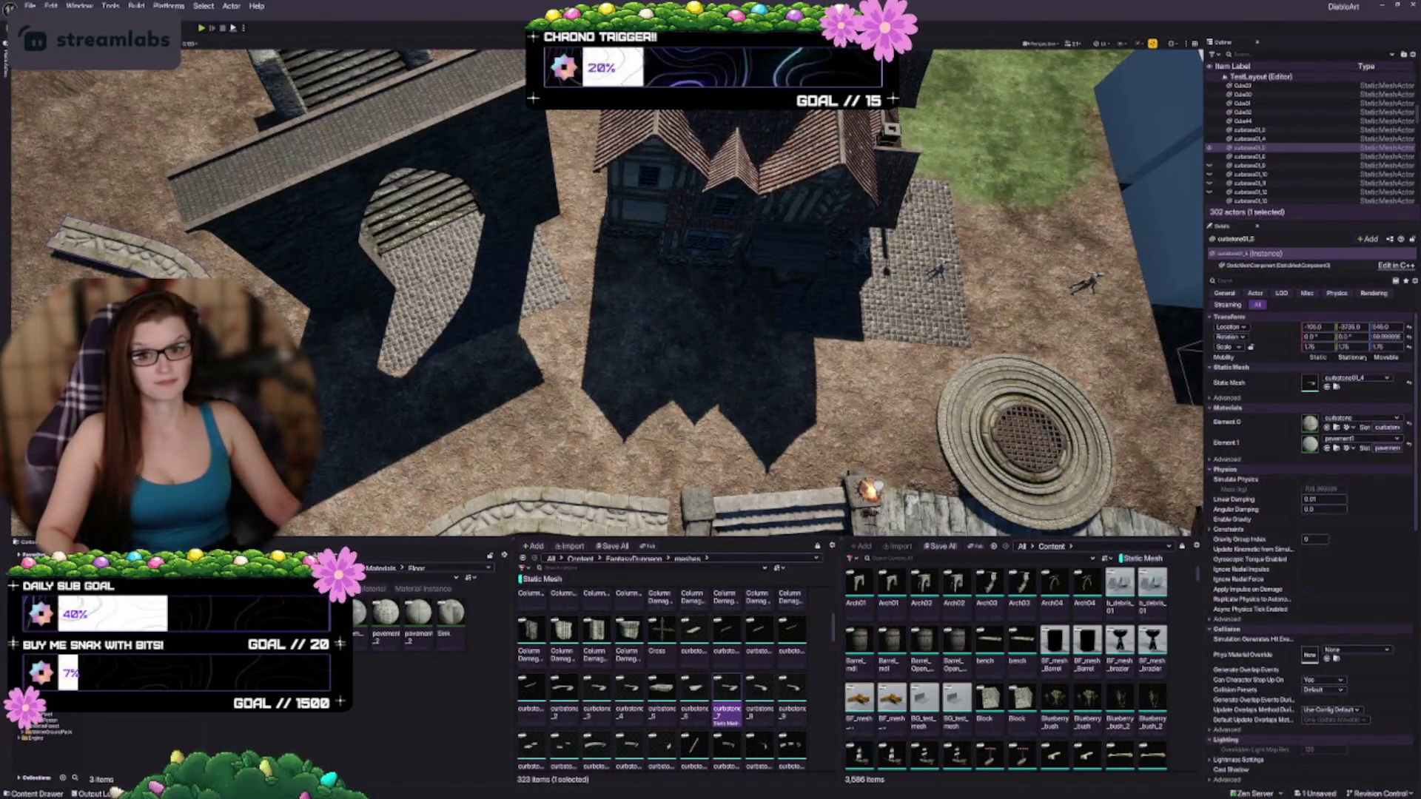
Step: Move curbstone01_5 toward the house and rotate it about 45°
mouse_move(133, 244)
mouse_down()
mouse_move(508, 326)
mouse_move(516, 305)
mouse_up()
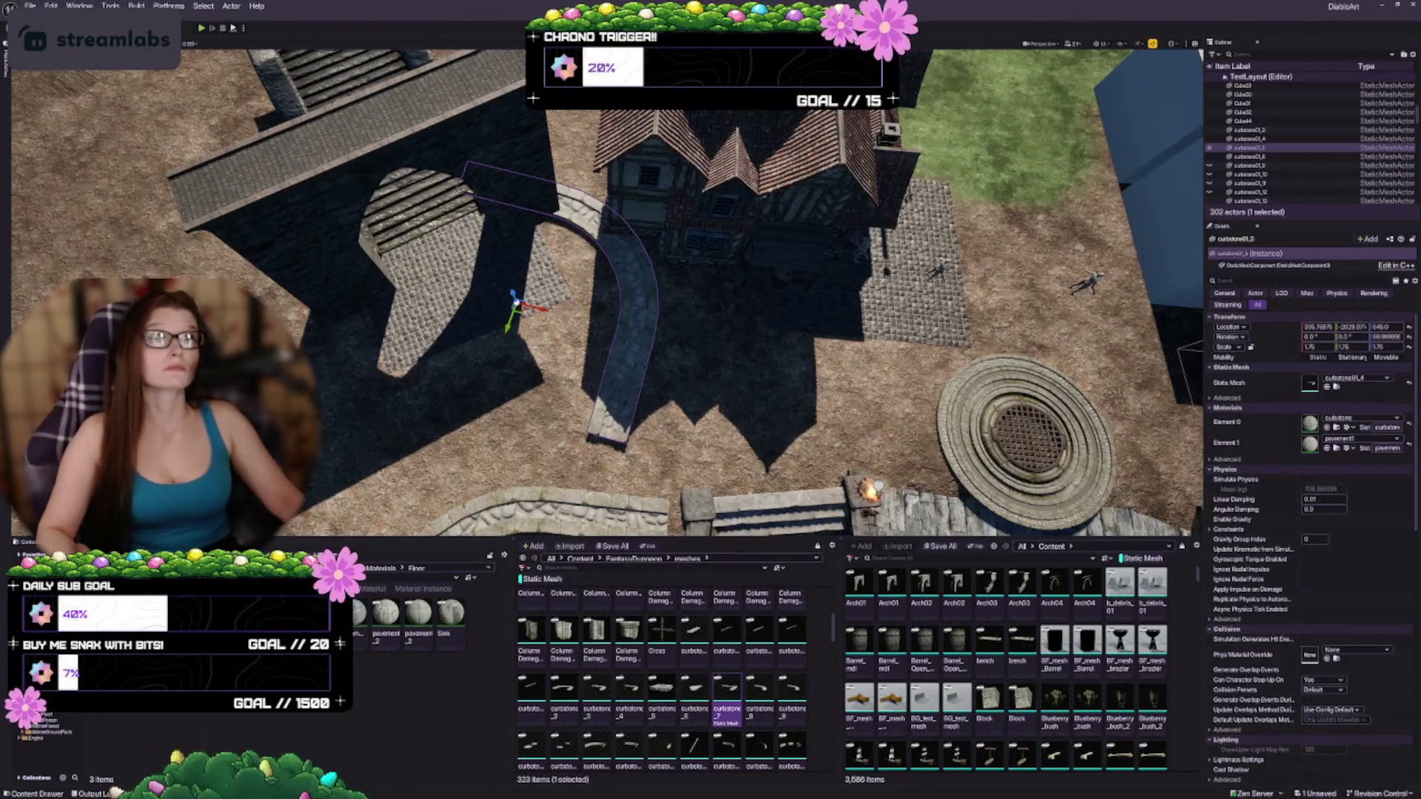
drag(685, 324, 673, 296)
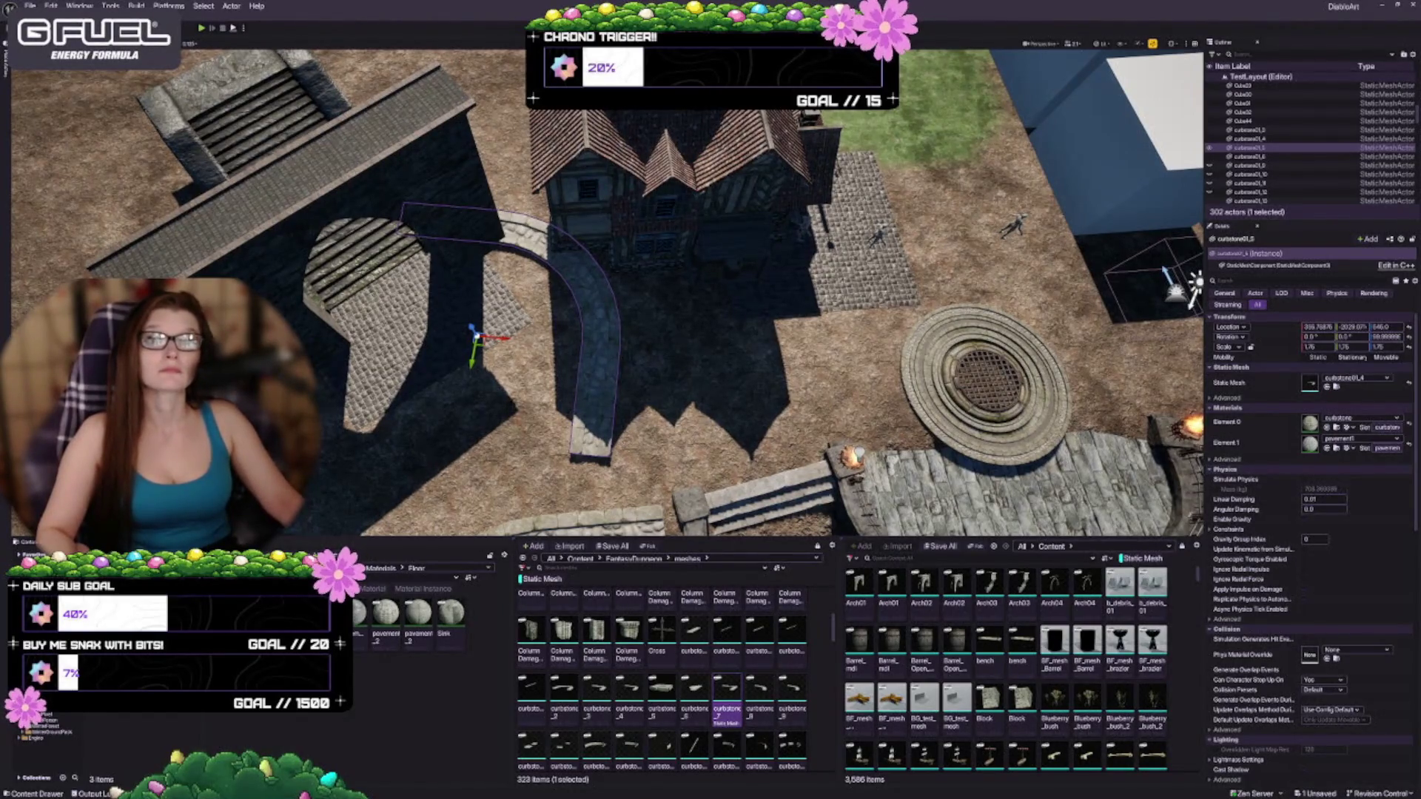
drag(649, 364, 649, 364)
key(e)
drag(432, 221, 447, 216)
key(w)
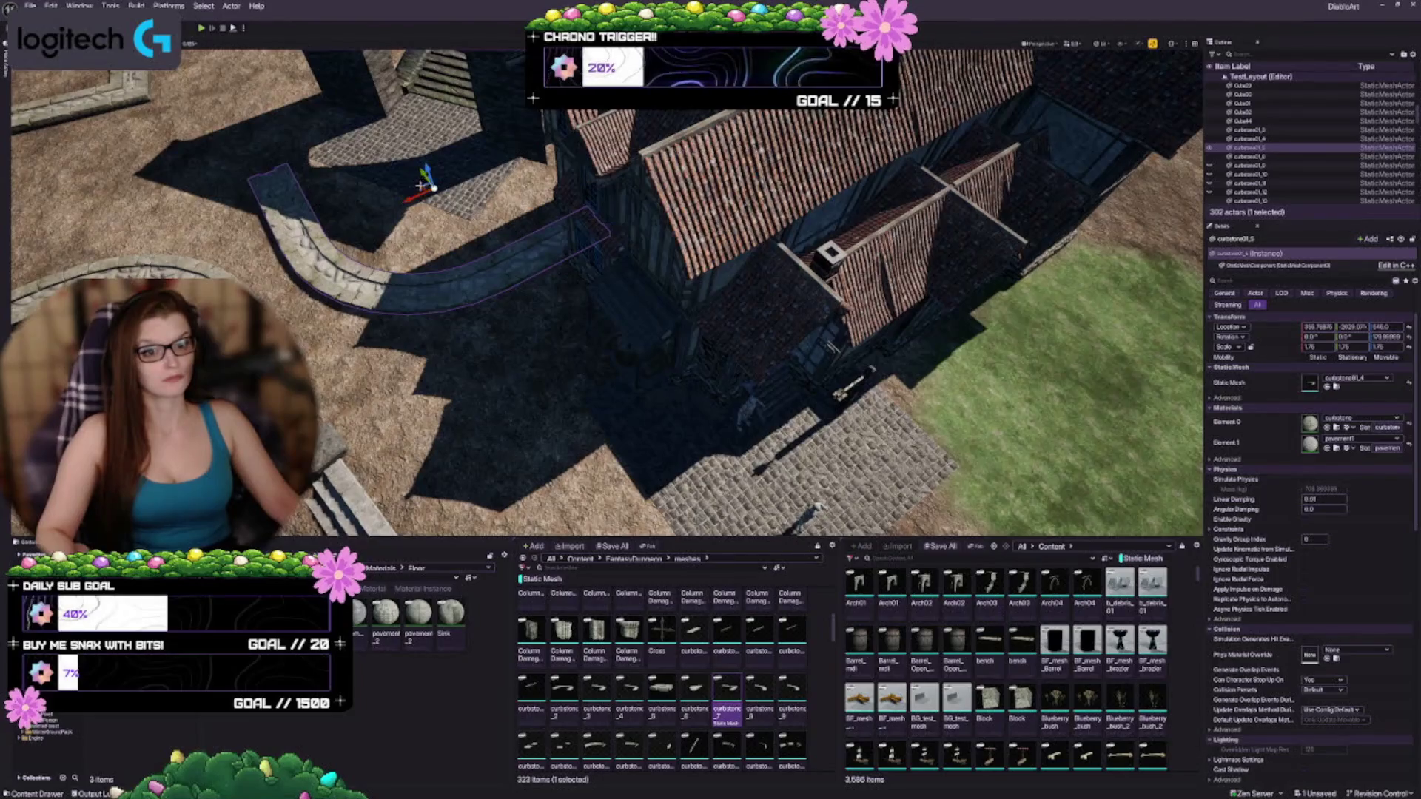
mouse_move(430, 188)
mouse_down()
mouse_move(625, 343)
mouse_move(678, 360)
mouse_up()
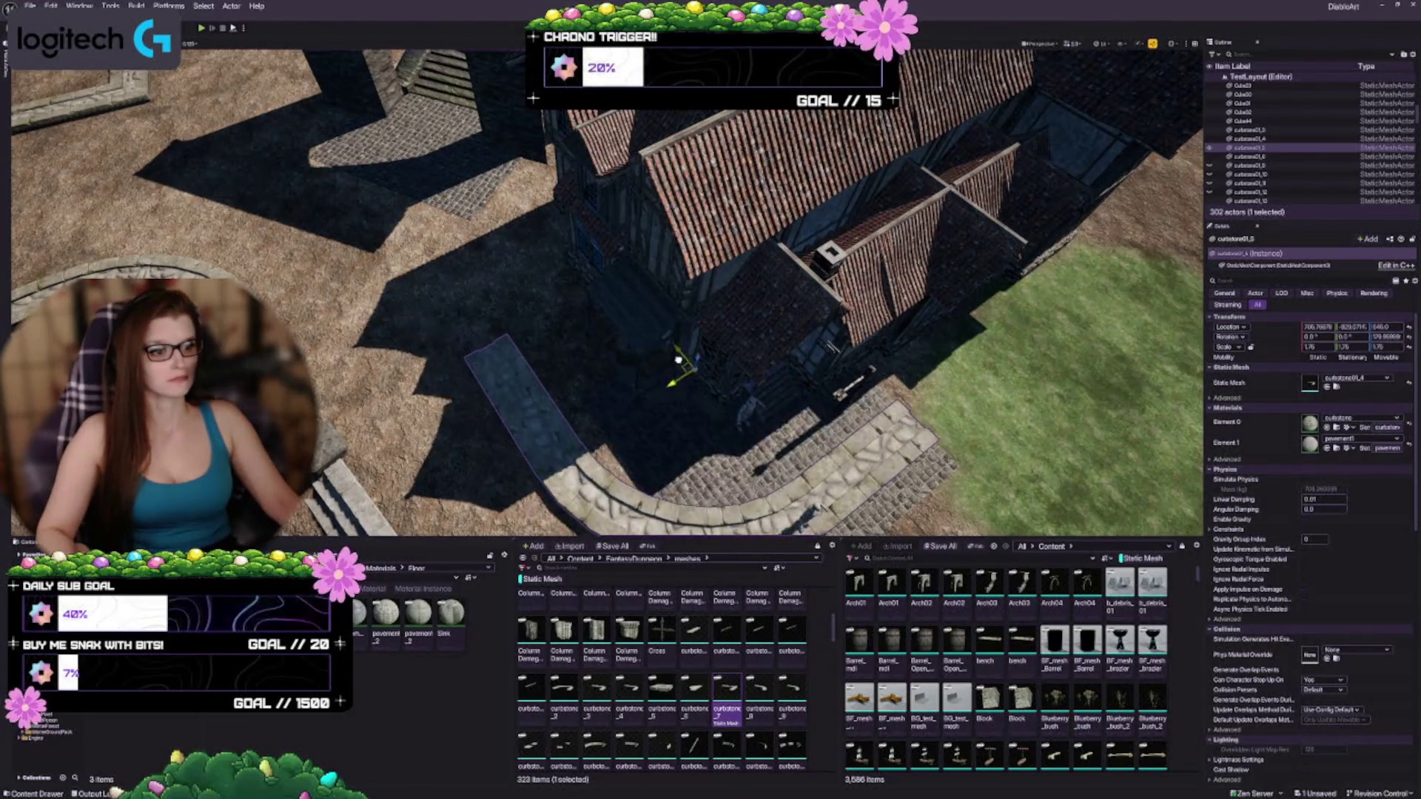
Step: Swap the curb to the curbstone01_8 arc and lay it on the paving by the stairs
drag(768, 323, 768, 323)
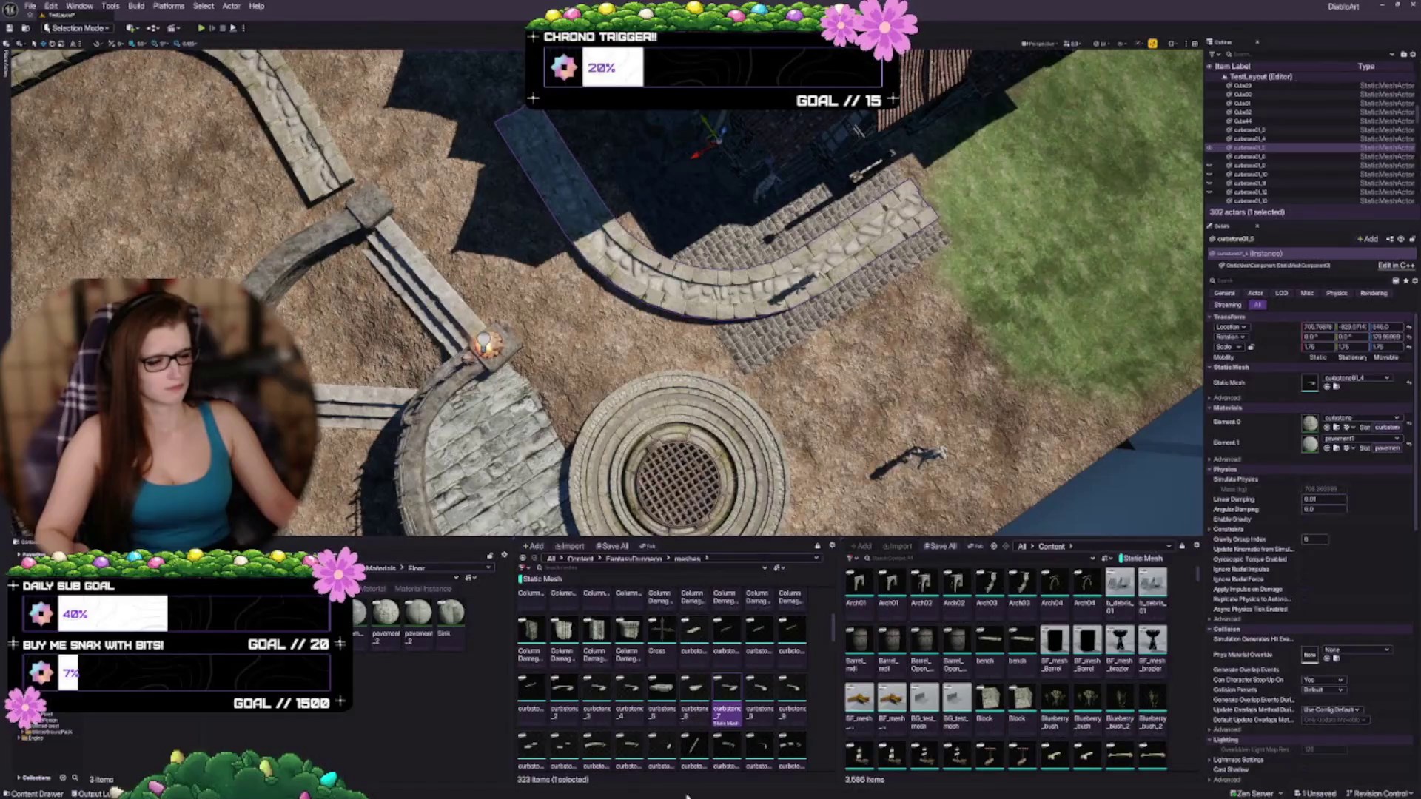
scroll(649, 708, up, 1)
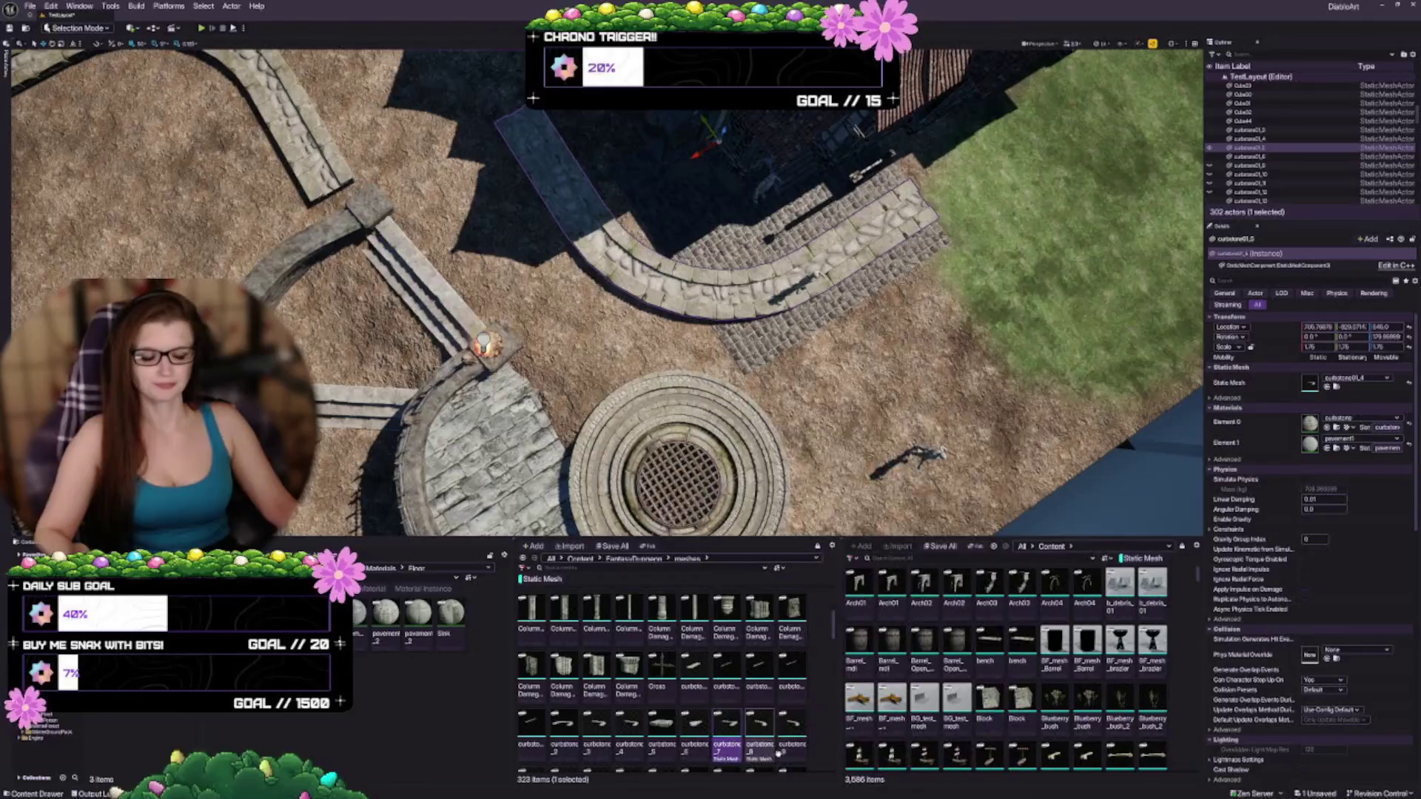
click(755, 740)
click(1408, 383)
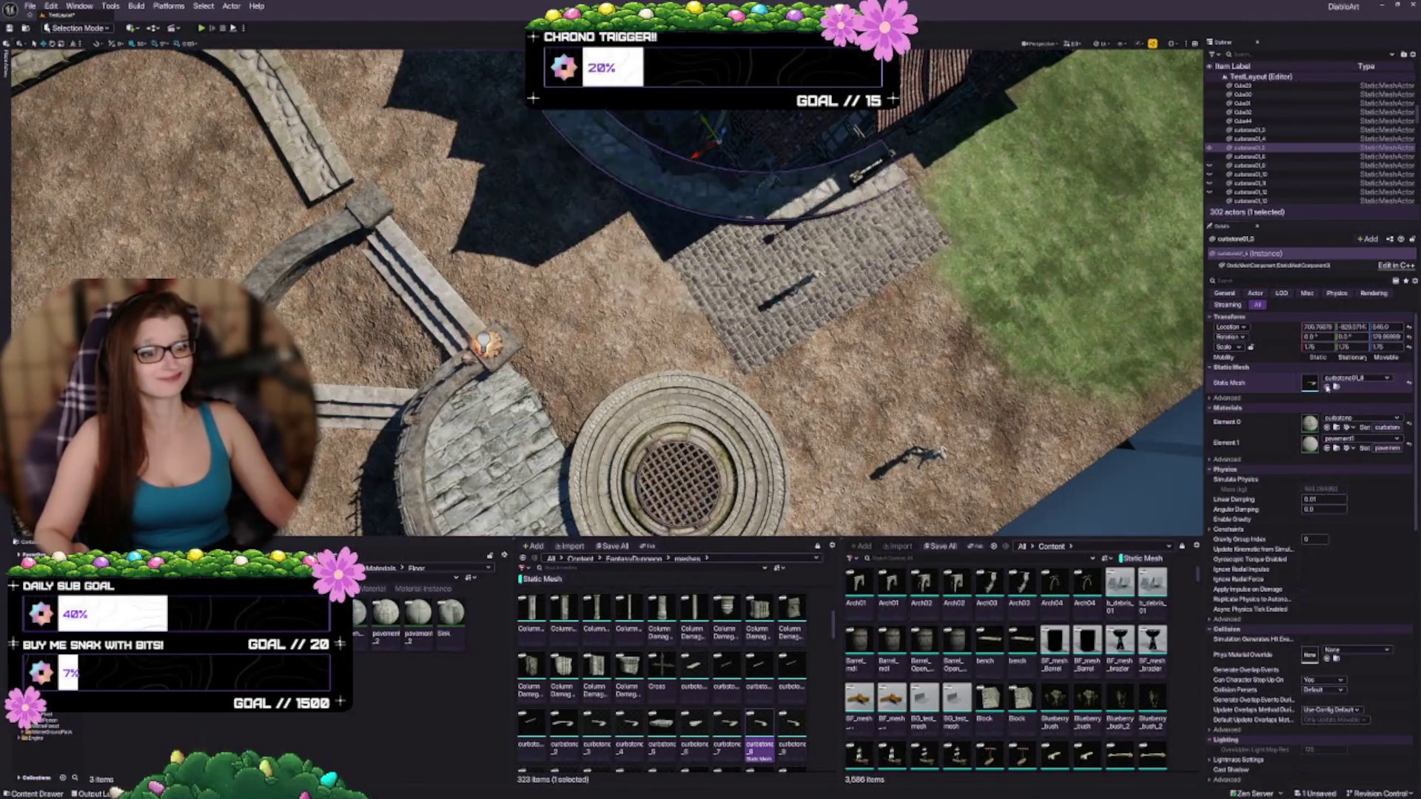
key(f)
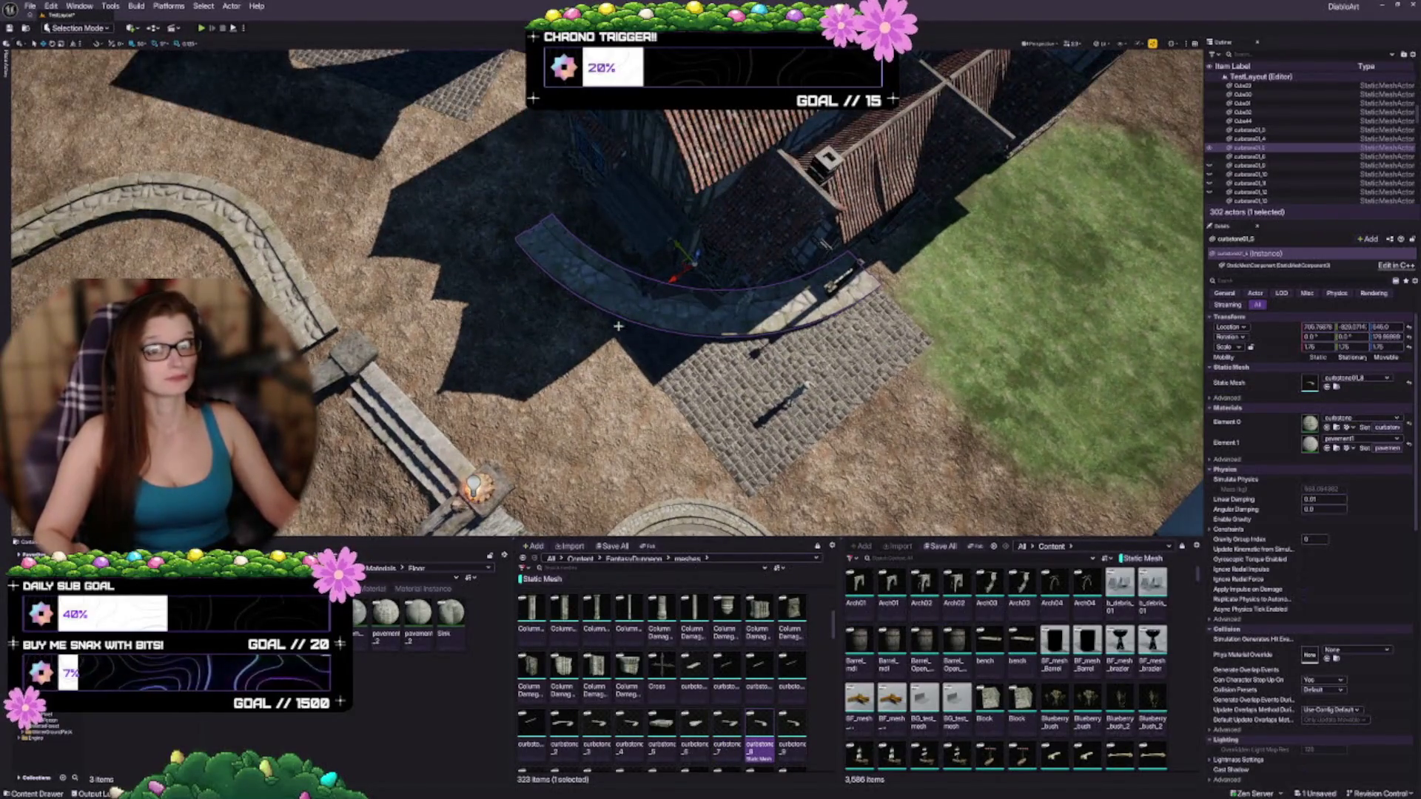
mouse_move(682, 264)
mouse_down()
mouse_move(551, 373)
mouse_move(618, 321)
mouse_move(654, 349)
mouse_up()
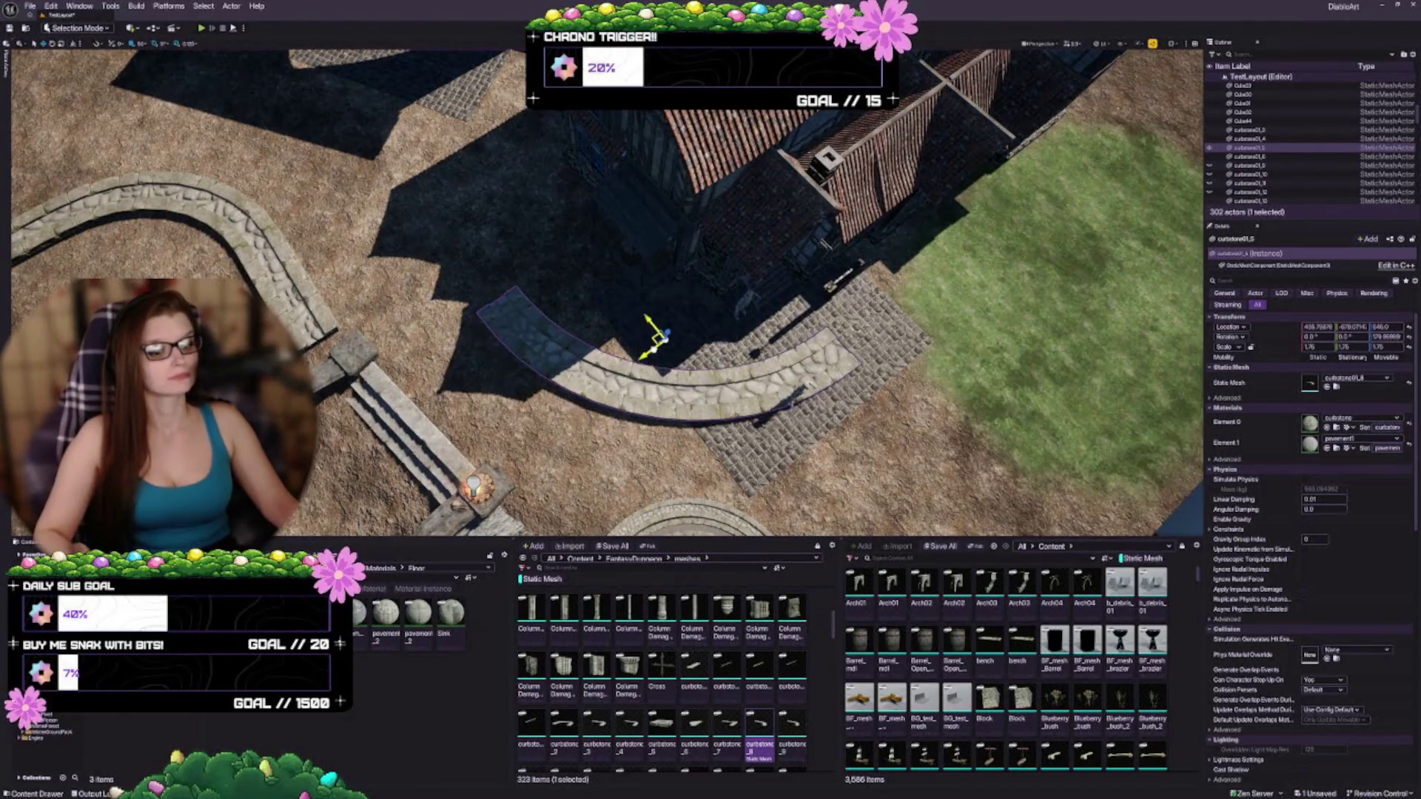
scroll(721, 677, down, 2)
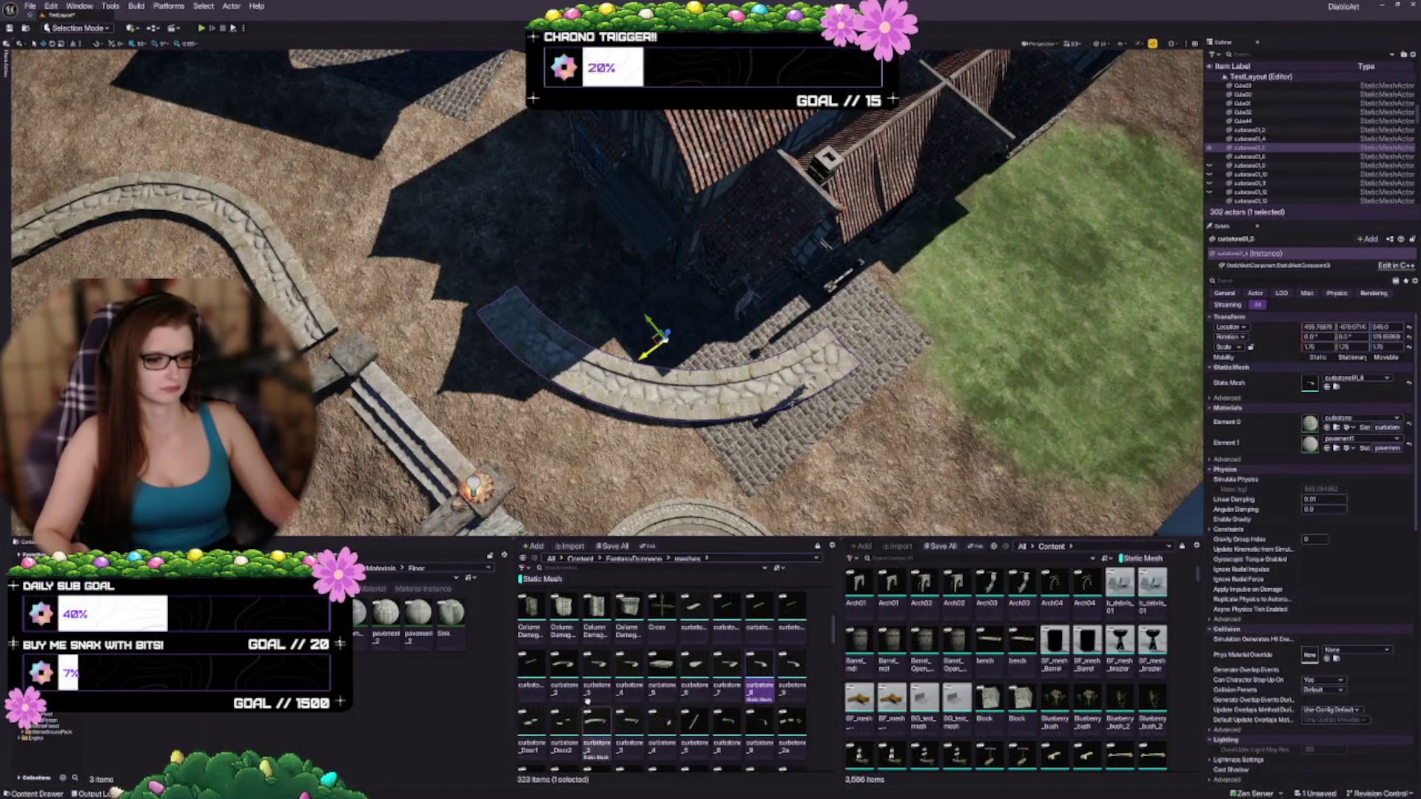
Step: Apply the thin curbstone_3 mesh to the curb arc, then undo the swap
click(629, 740)
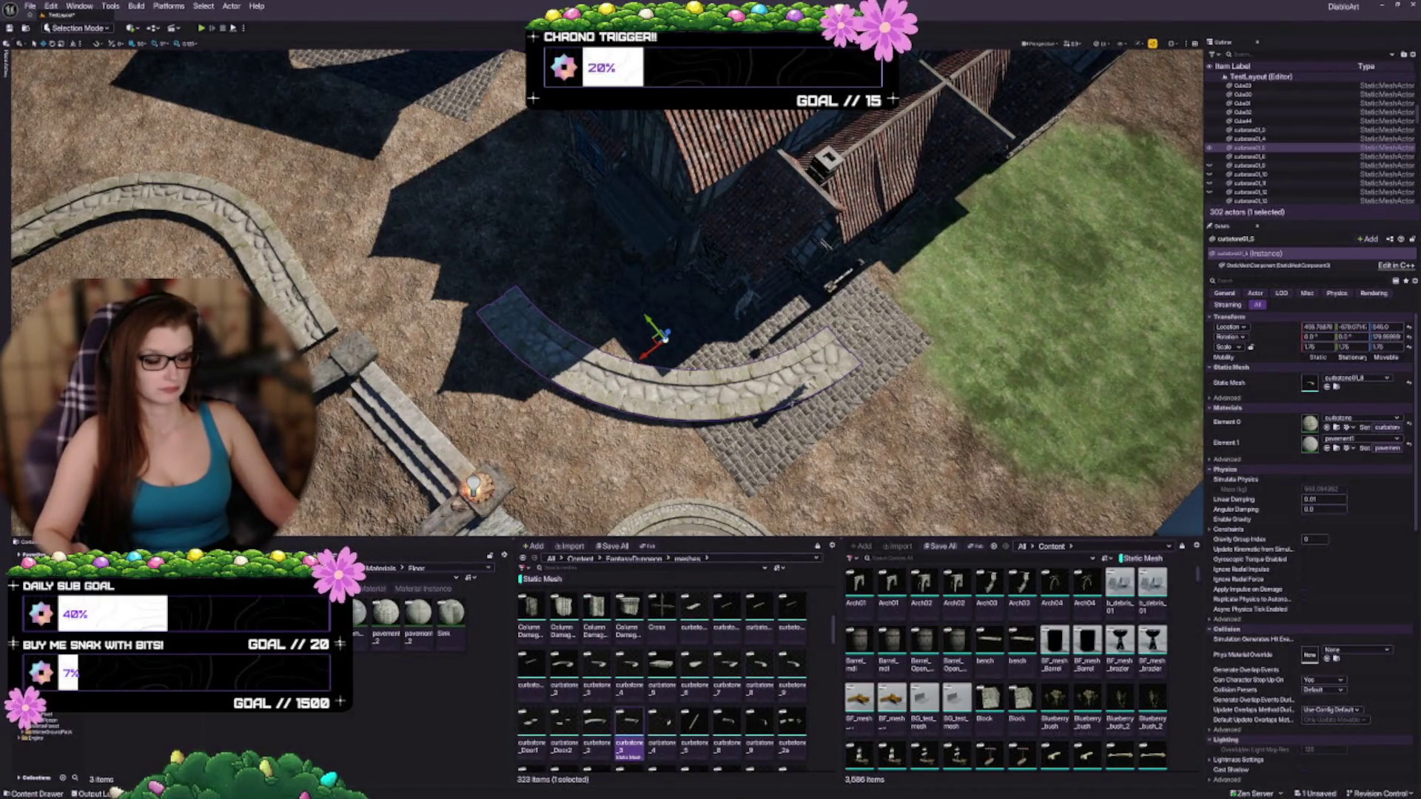
click(1326, 387)
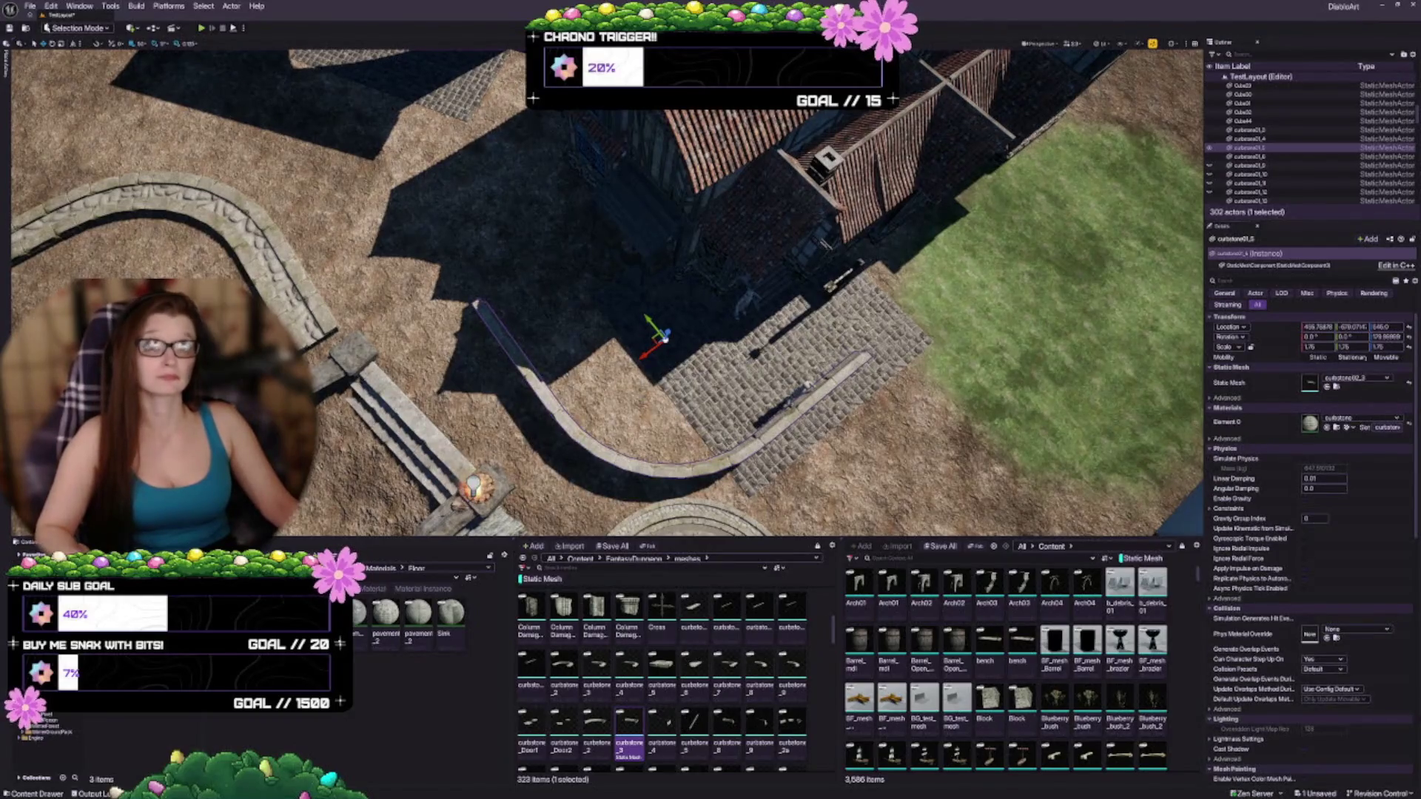
key(ctrl+z)
scroll(522, 743, up, 1)
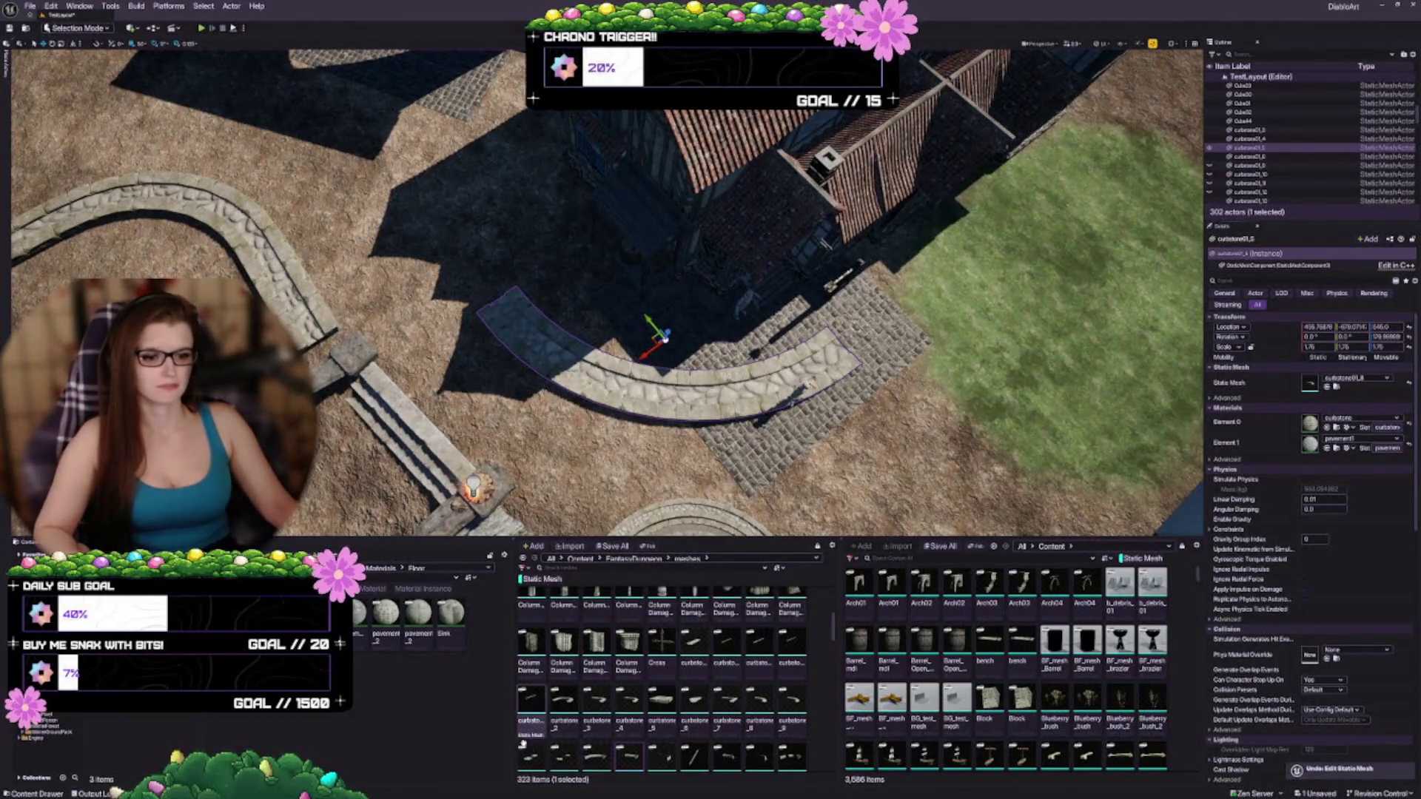
scroll(693, 699, up, 1)
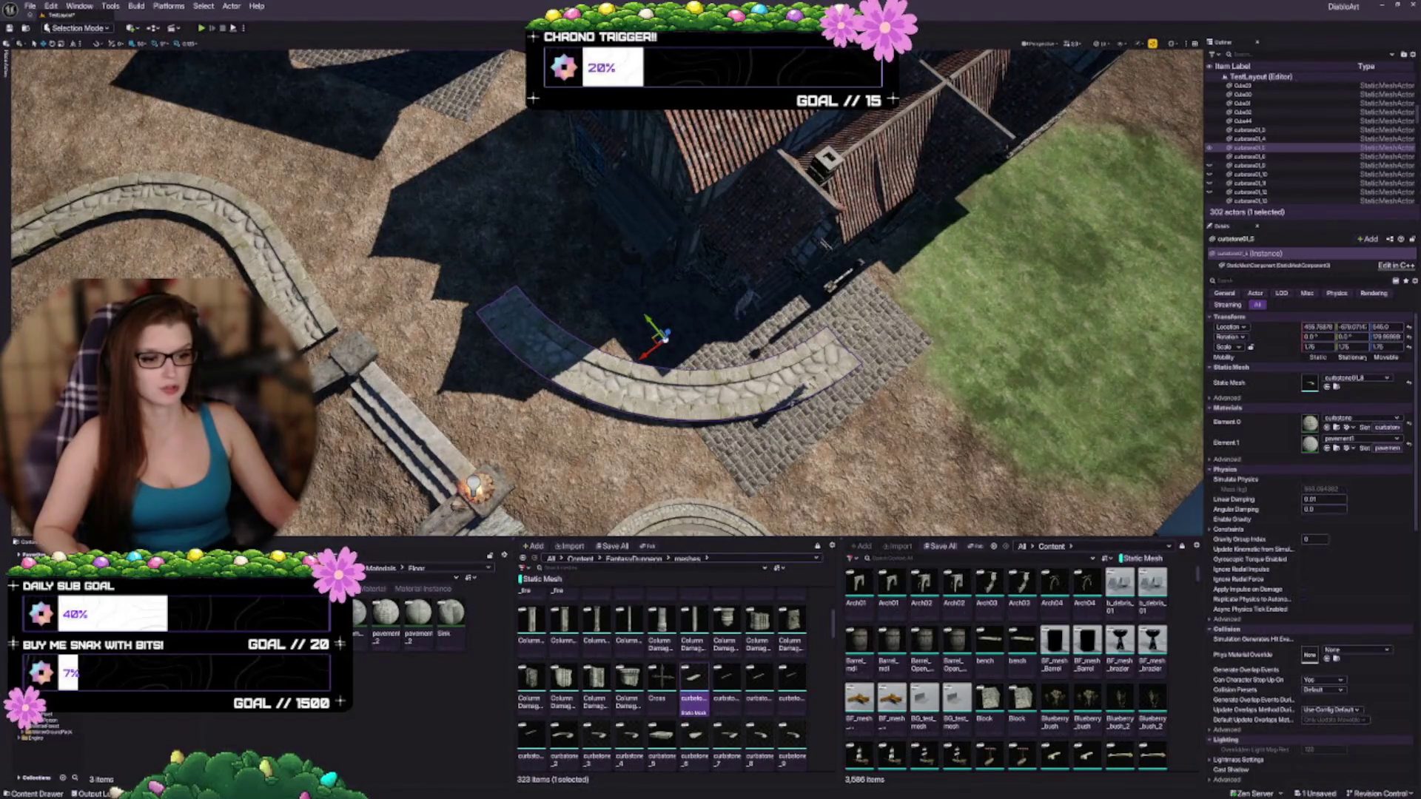
Step: Try a thinner curbstone variant on the curb piece and focus on it
click(1326, 387)
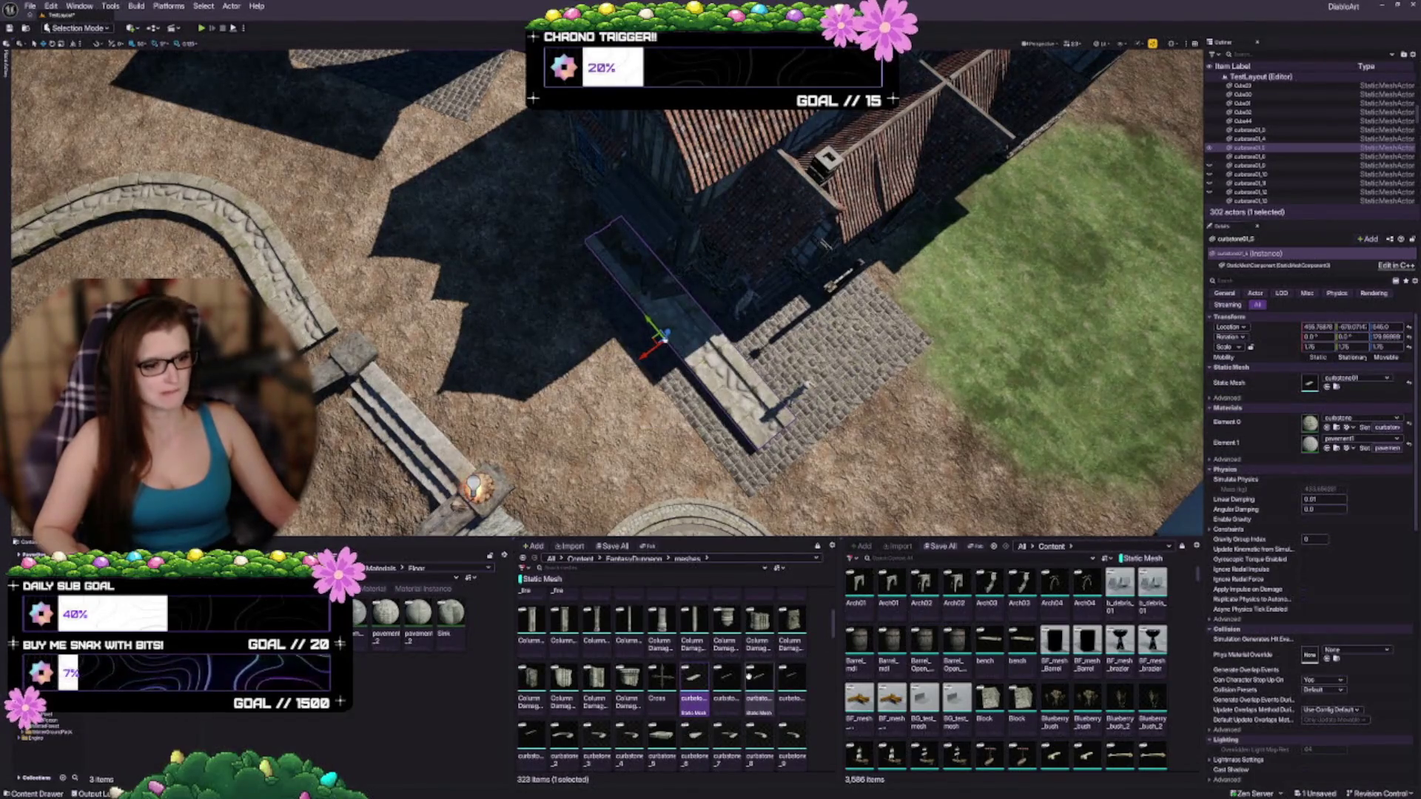
click(725, 688)
click(1315, 390)
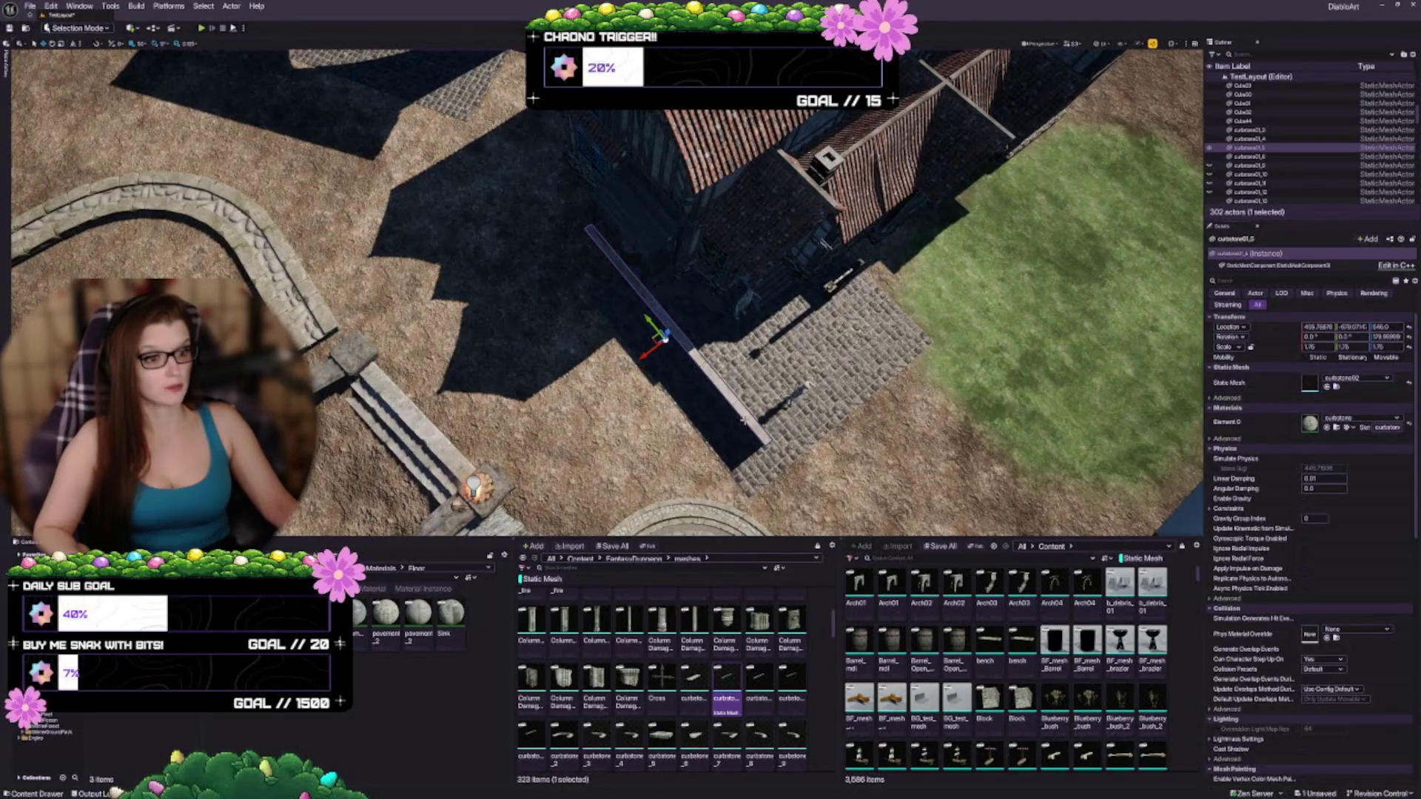
key(f)
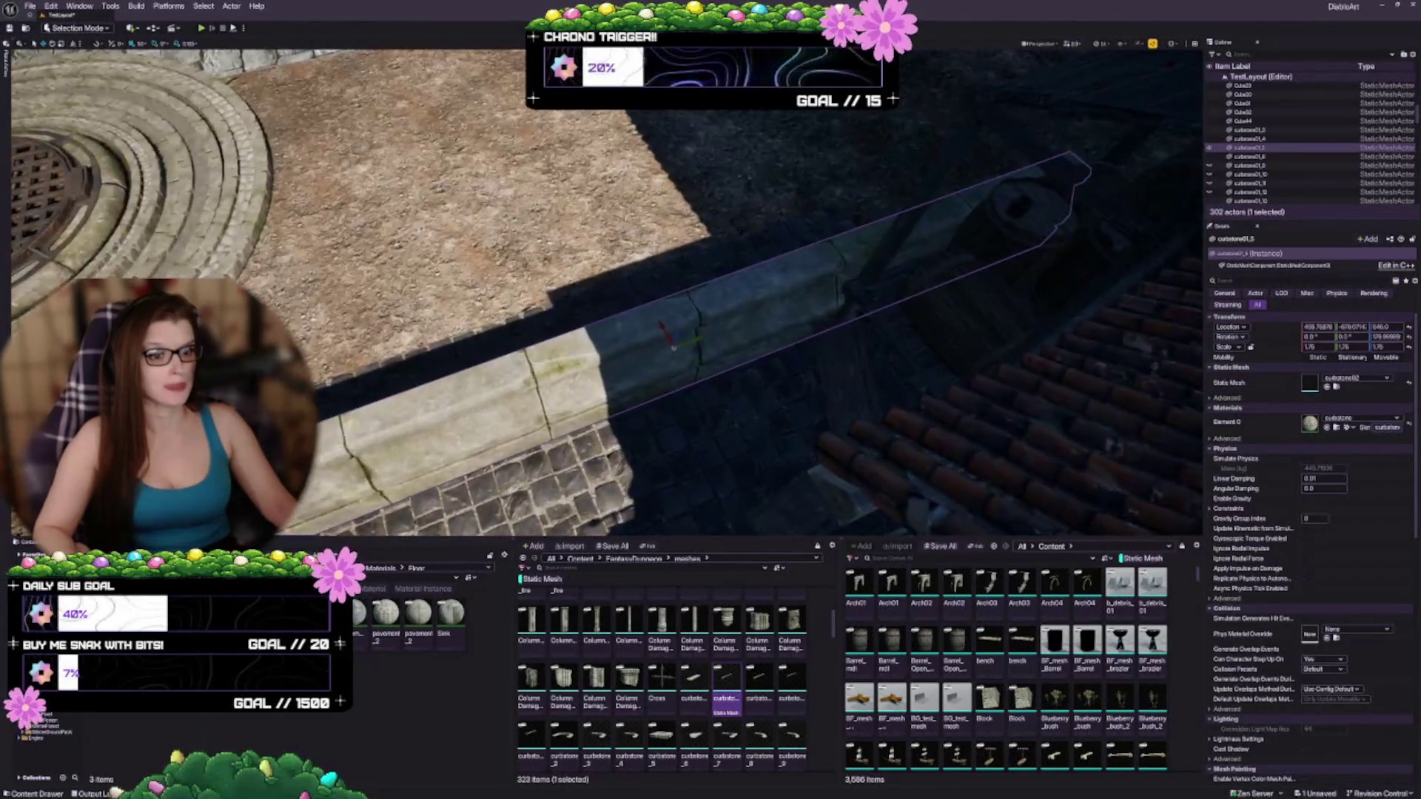
Step: Cycle through further curbstone variants, ending with a long straight curb section
click(758, 684)
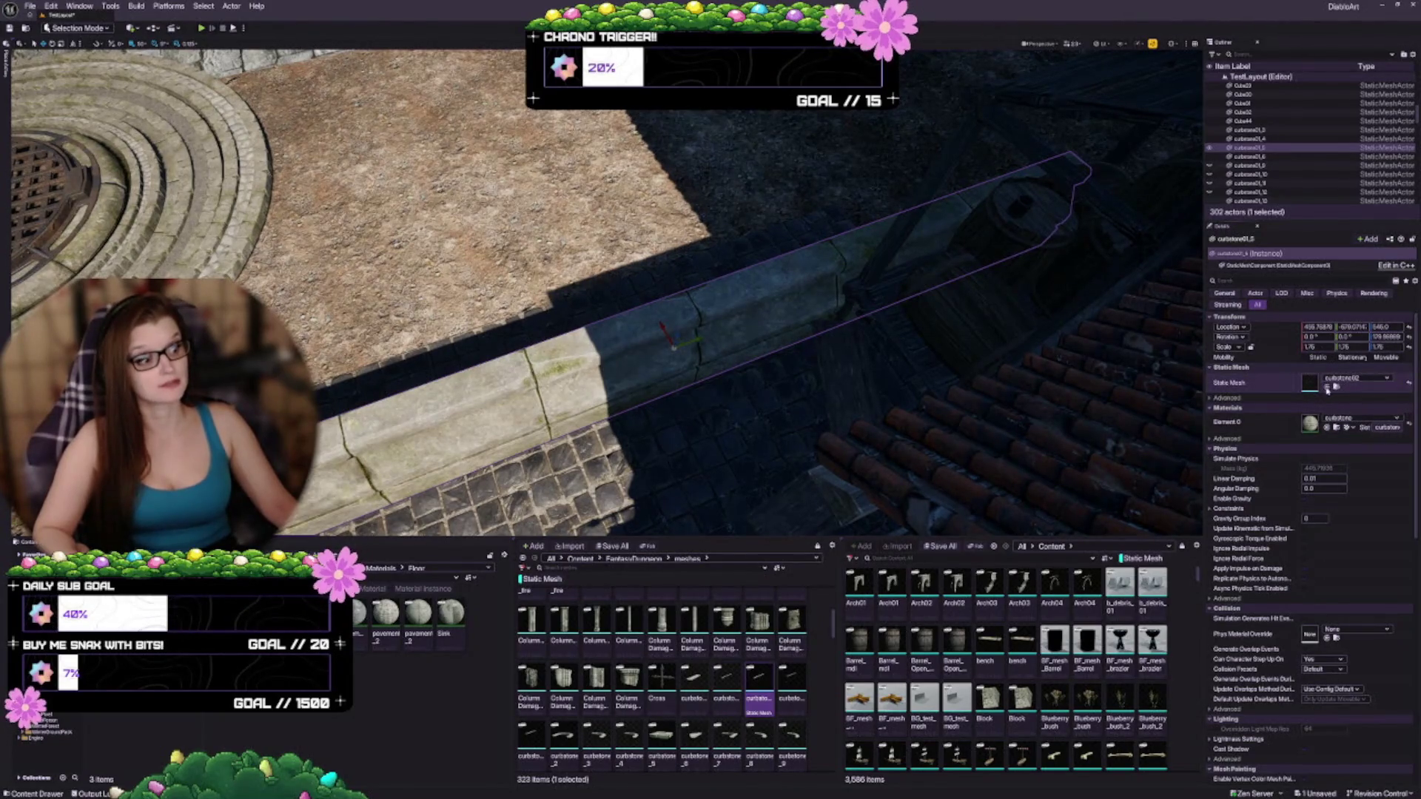
click(1306, 390)
click(791, 685)
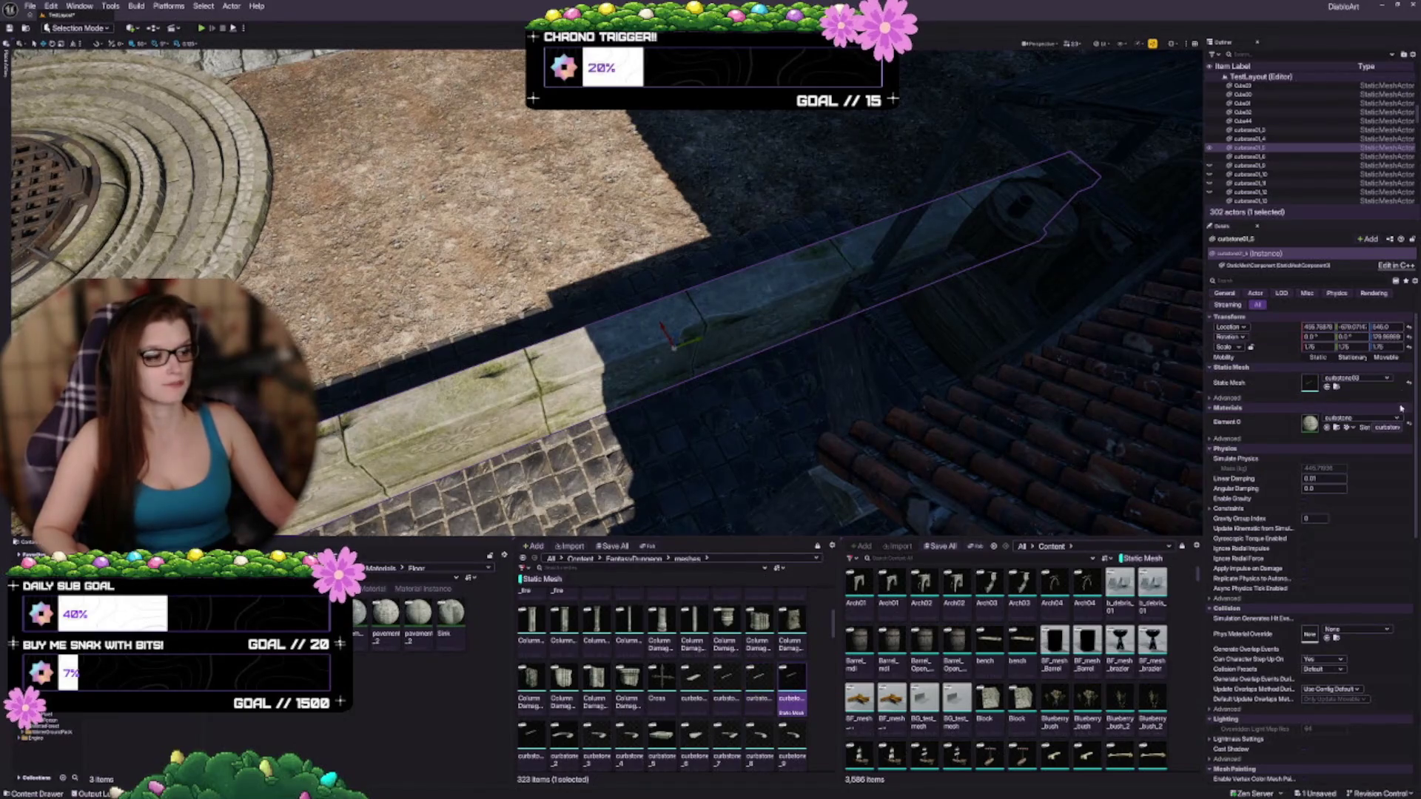
click(1327, 387)
scroll(1134, 469, down, 5)
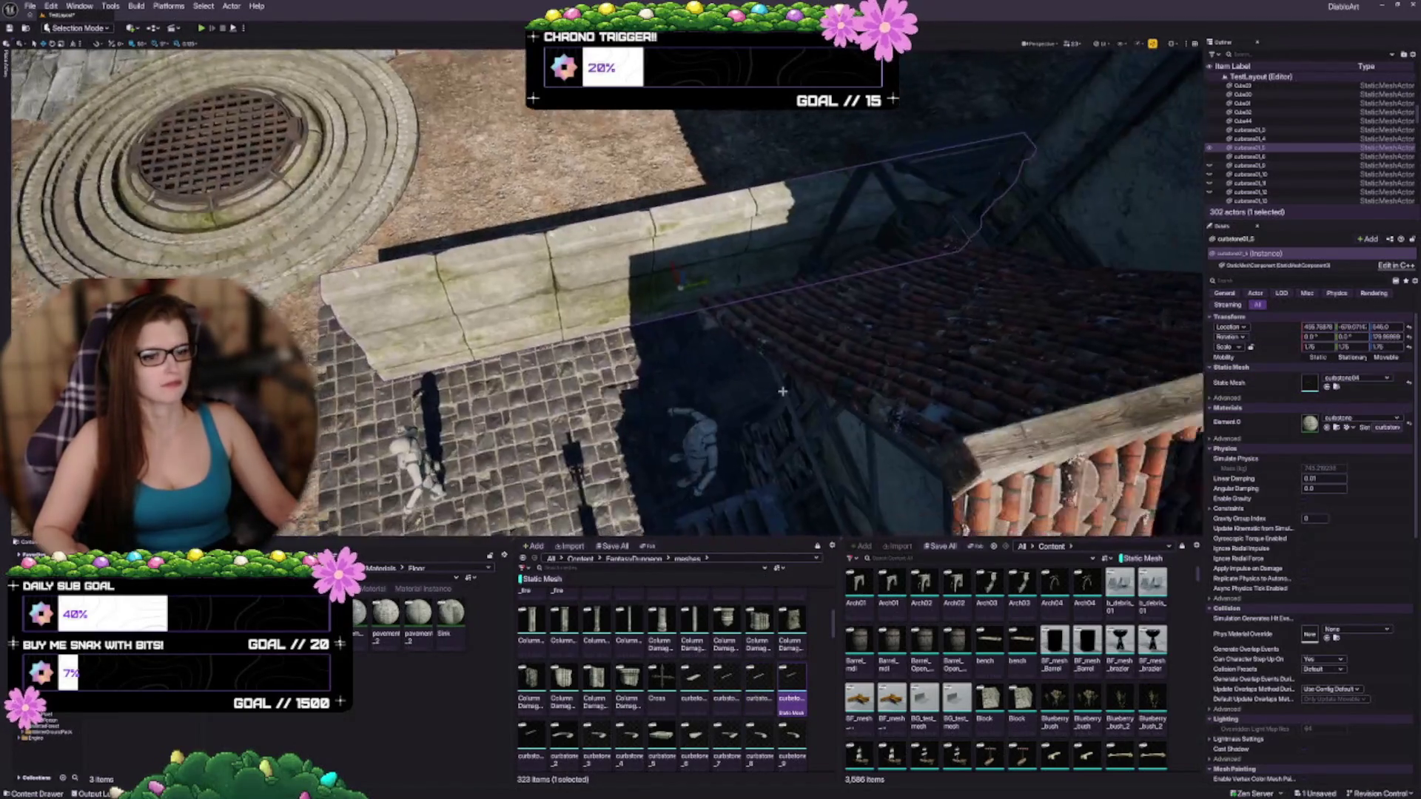
click(531, 740)
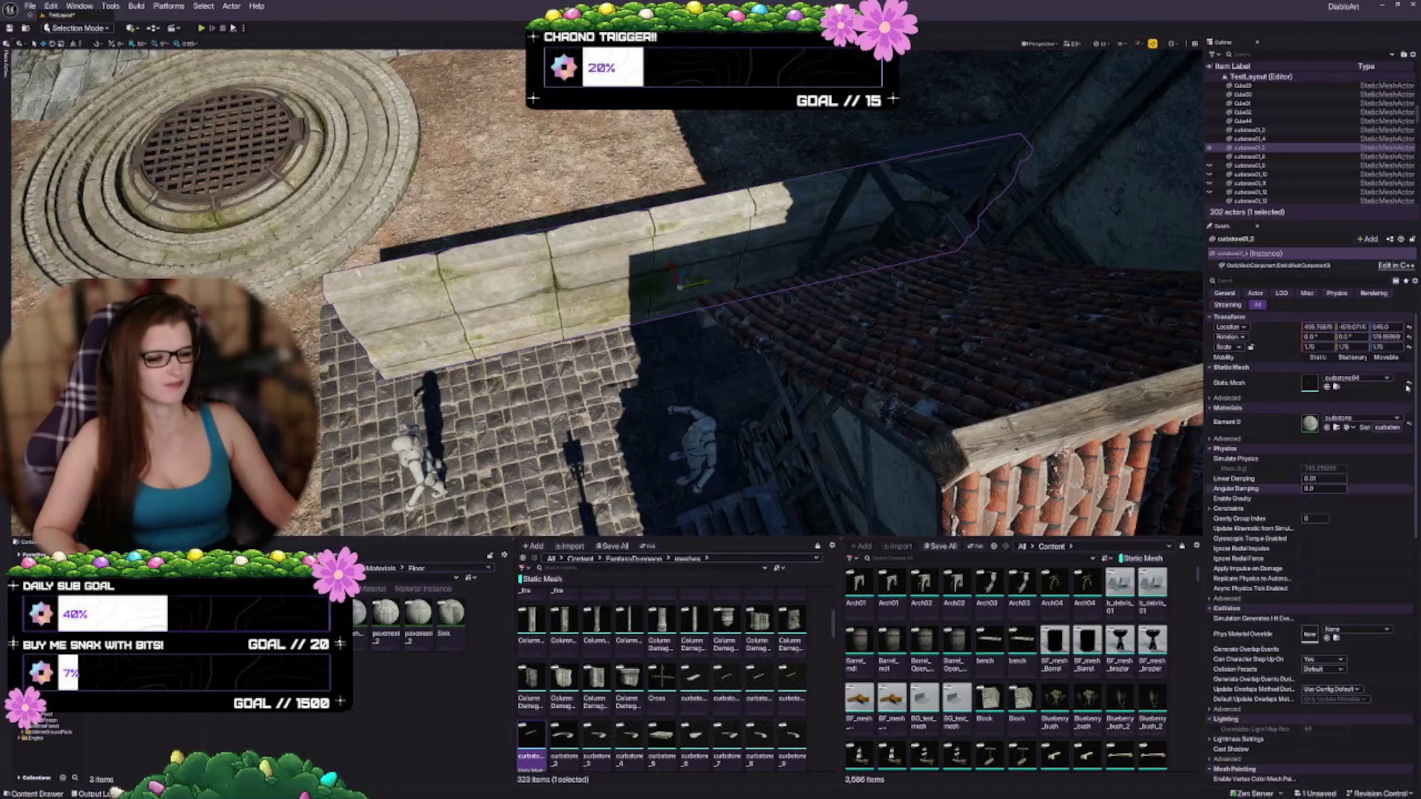
click(1326, 386)
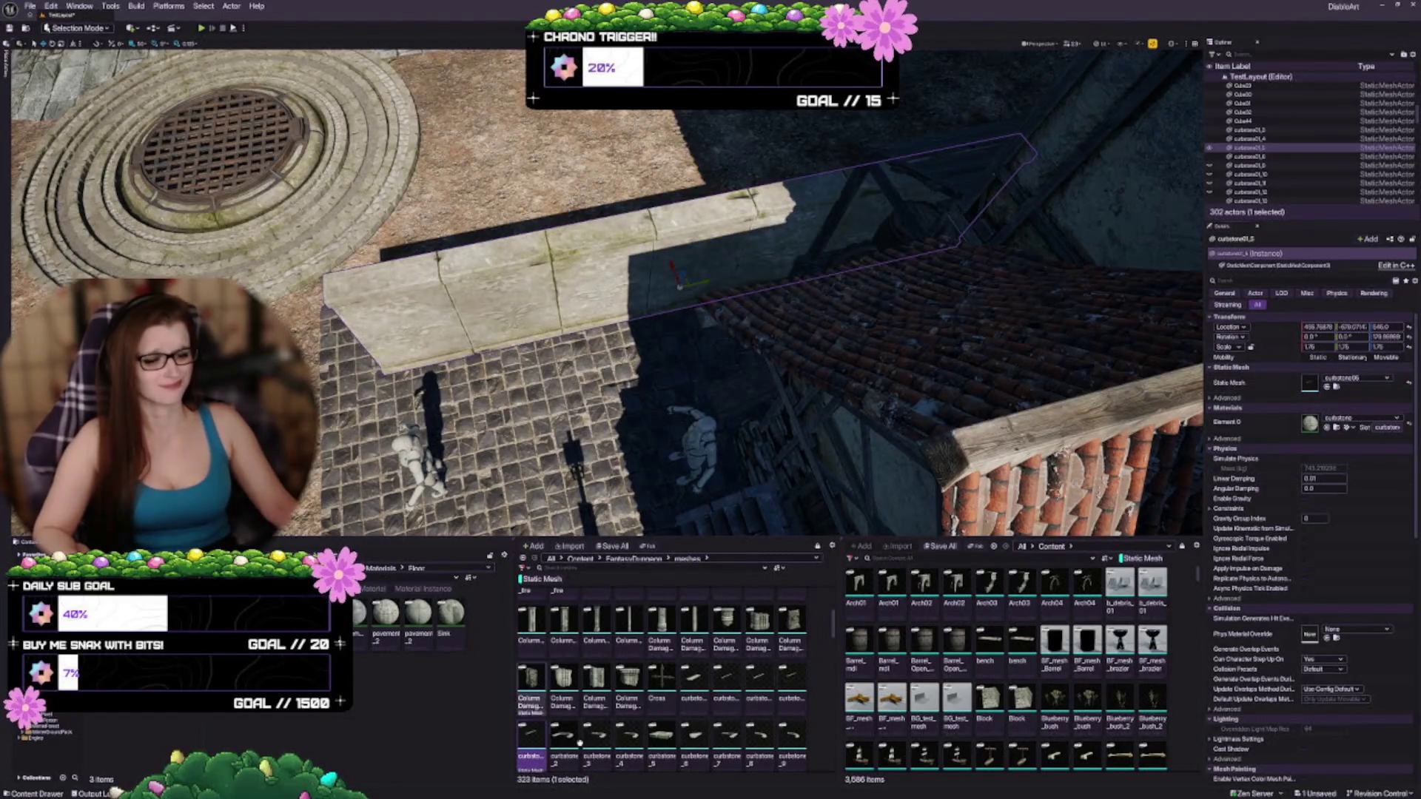
click(563, 736)
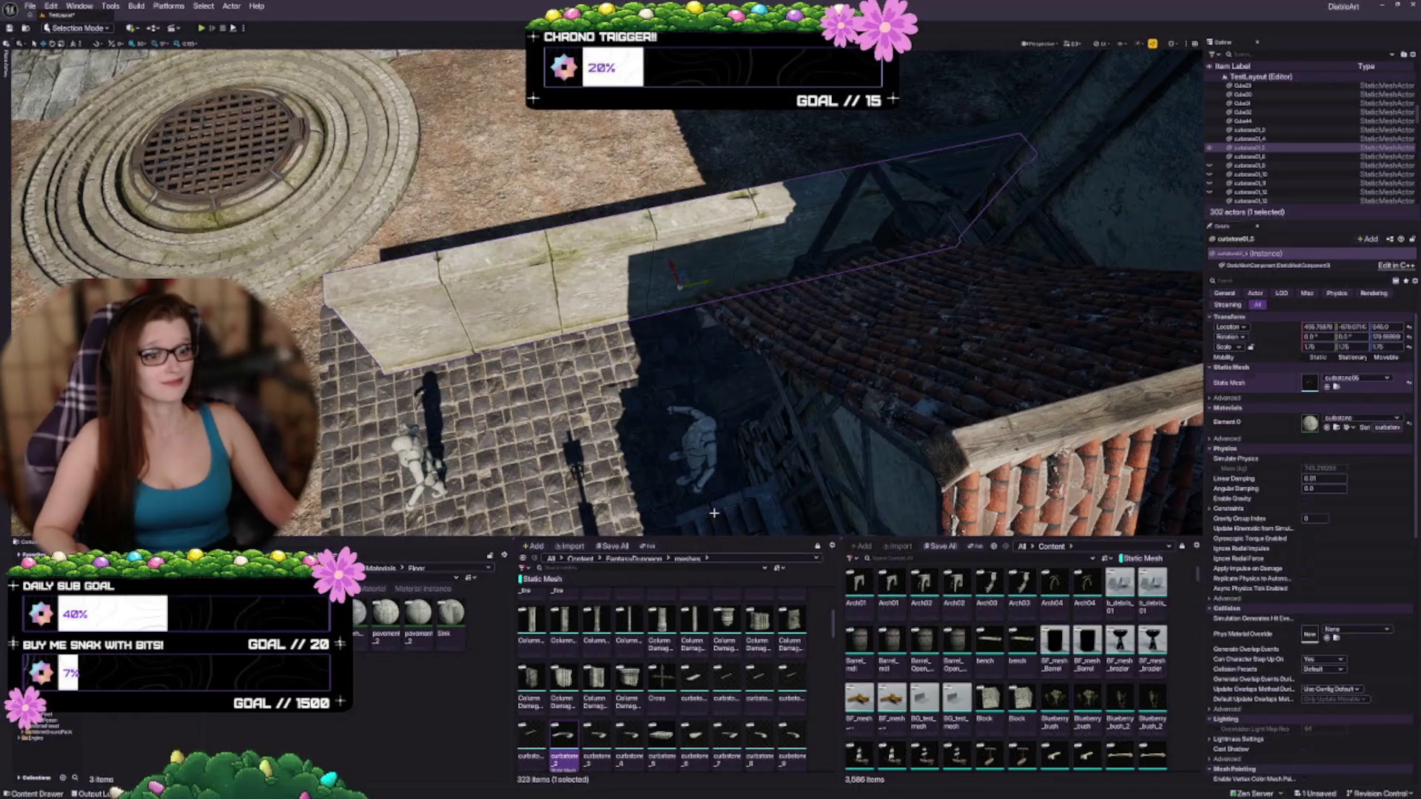
click(1327, 386)
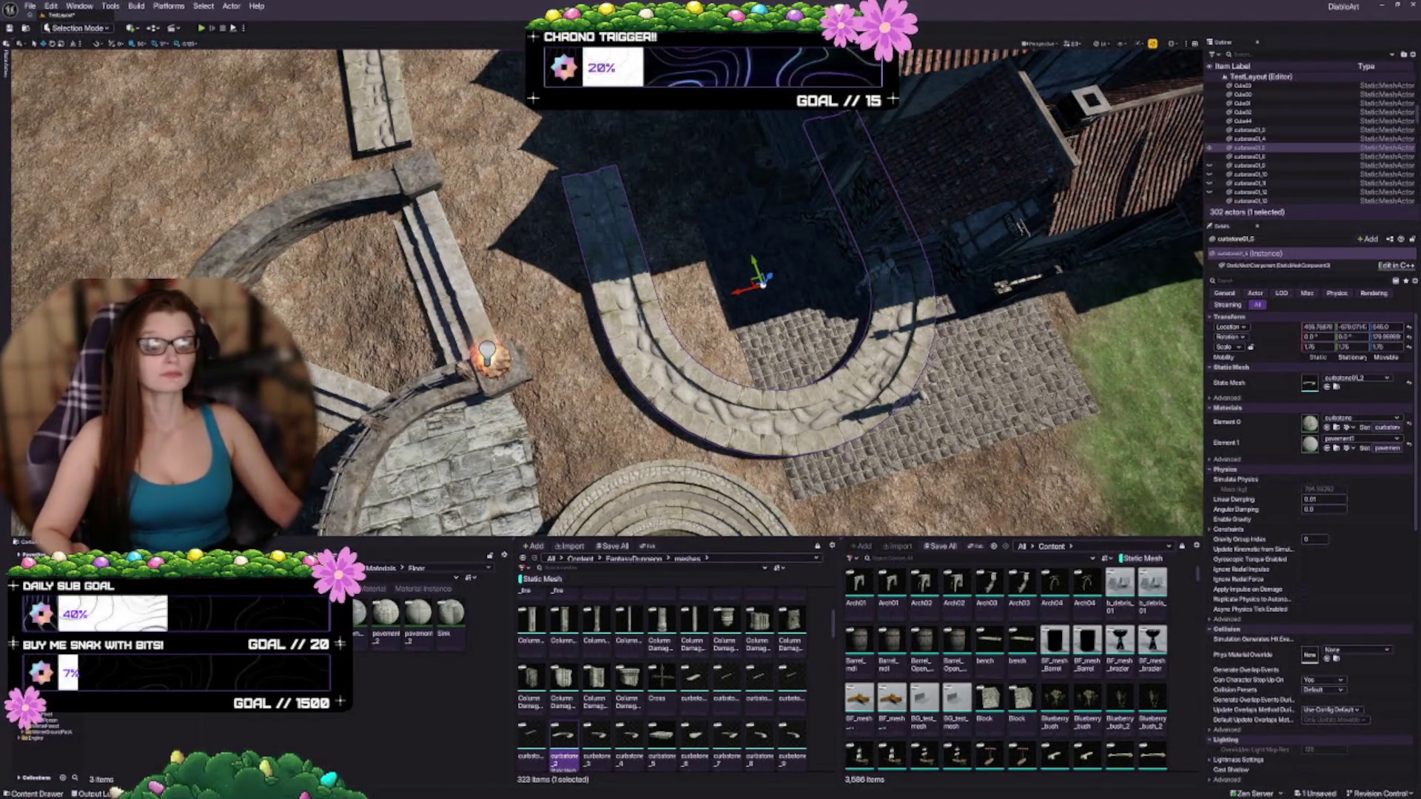
Step: Swap the U-shaped curb for an L-shaped one, then a longer curbstone
click(596, 740)
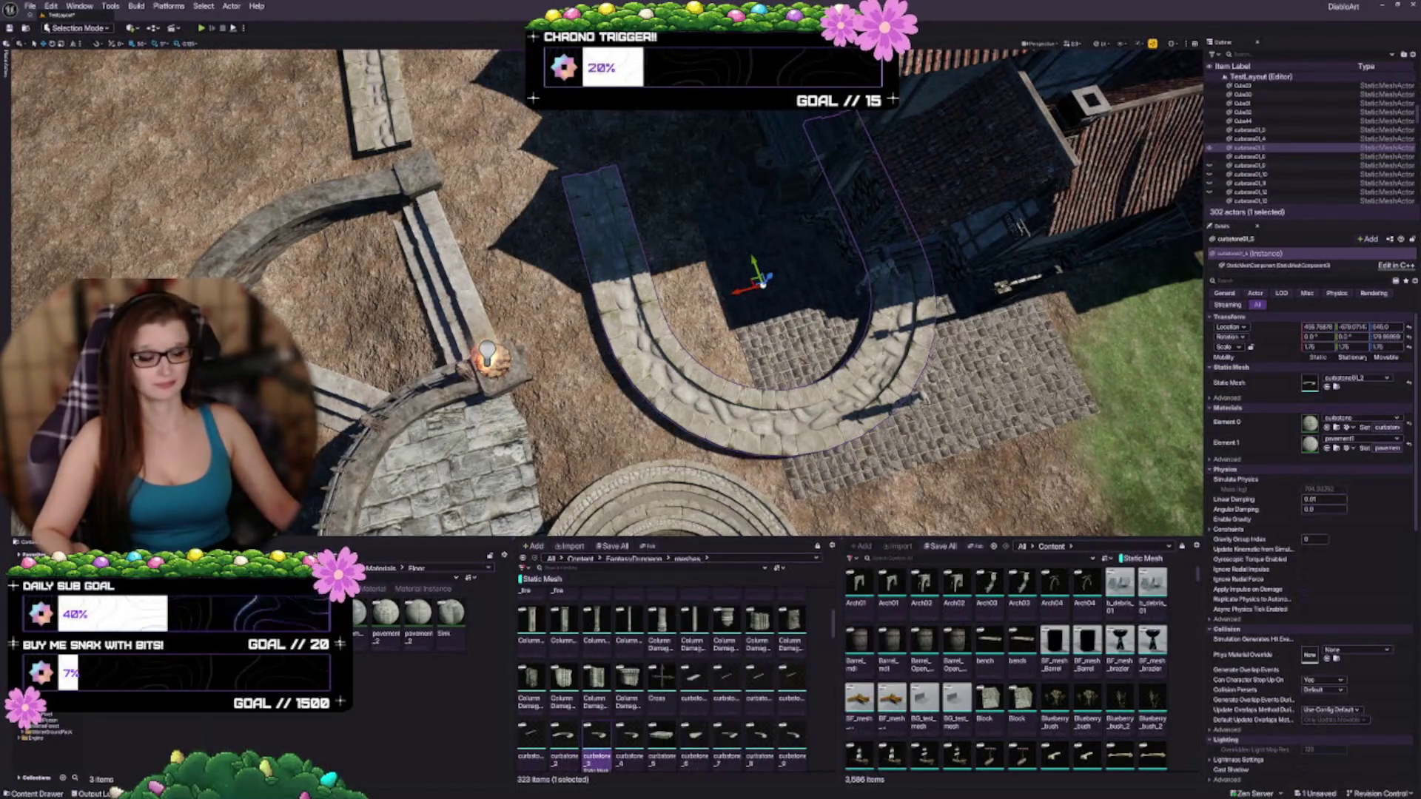
click(1326, 386)
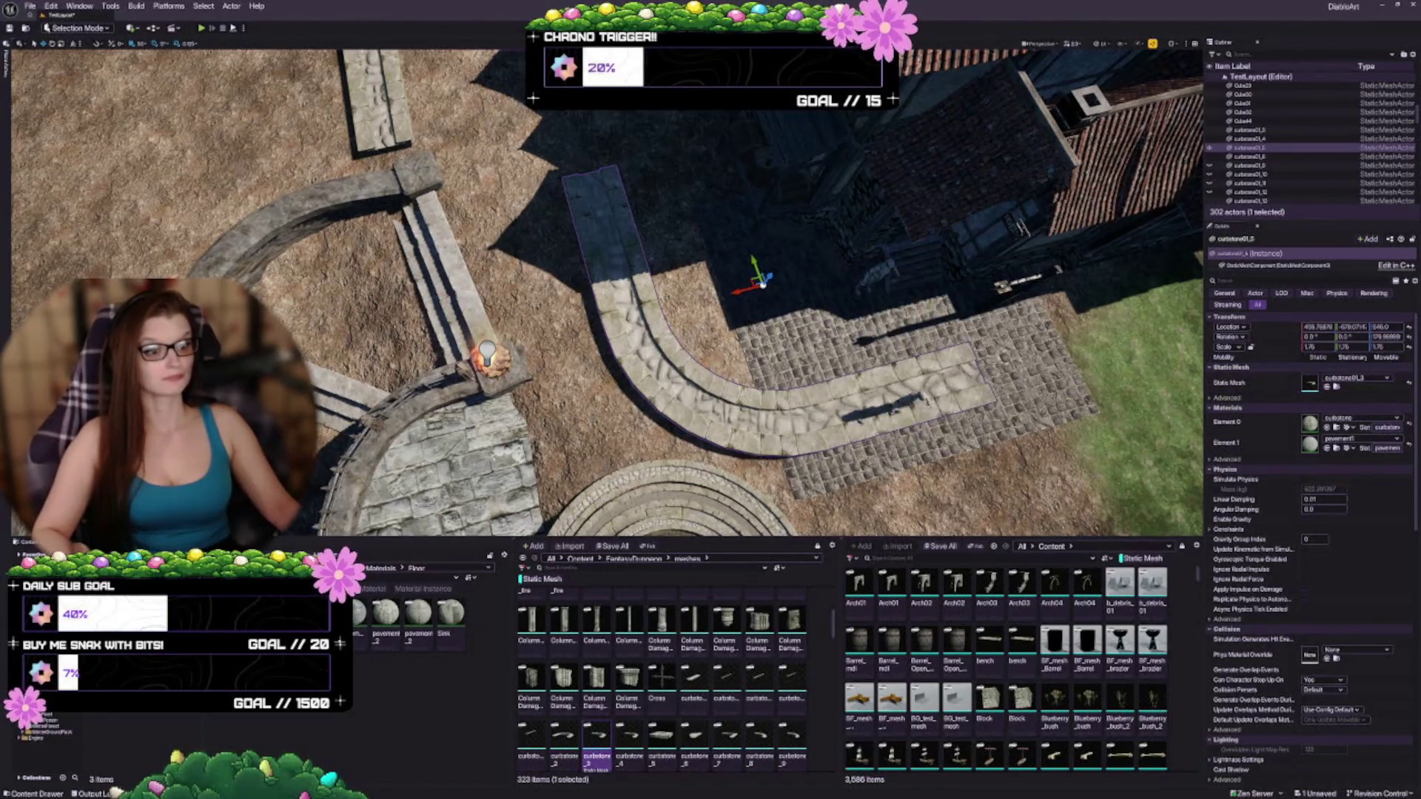
click(629, 740)
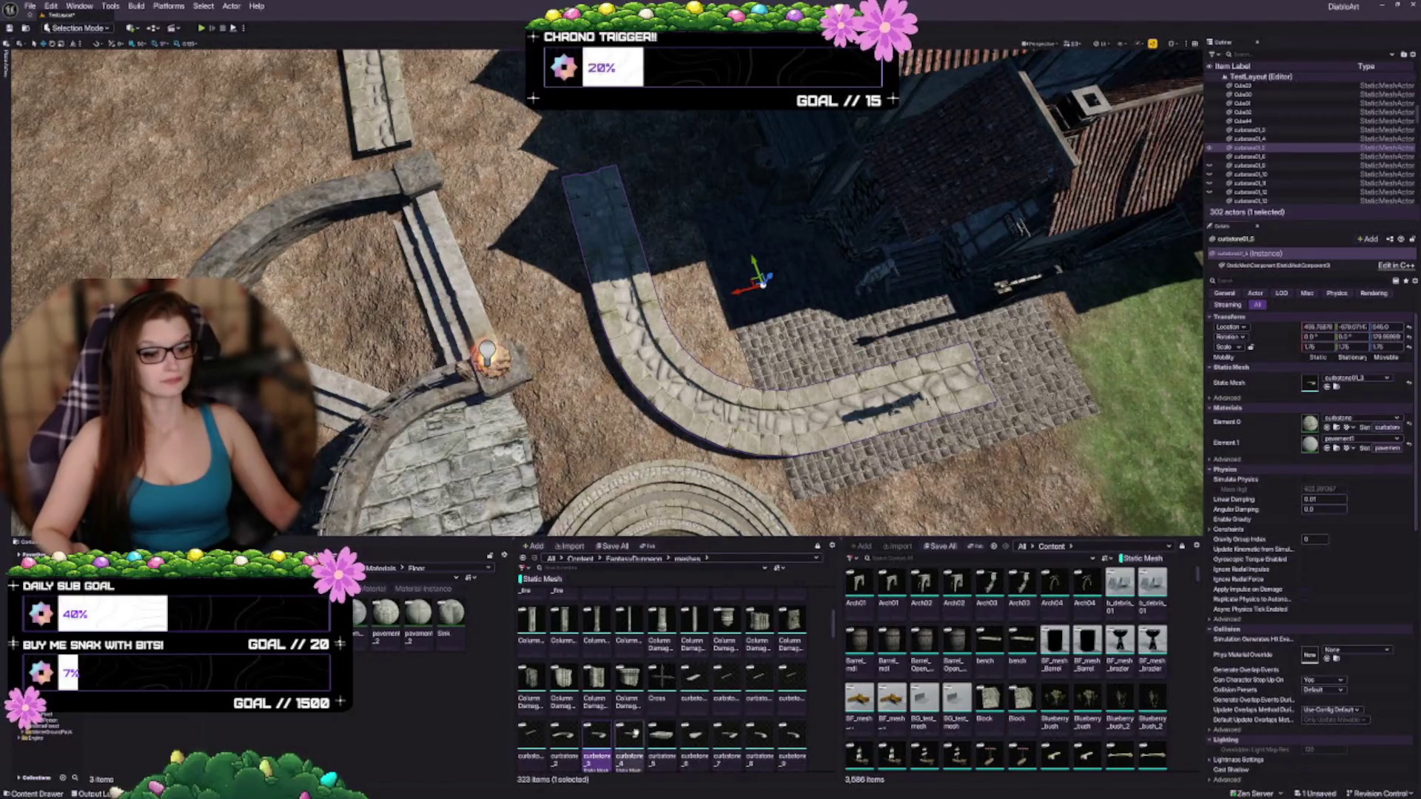
click(1327, 387)
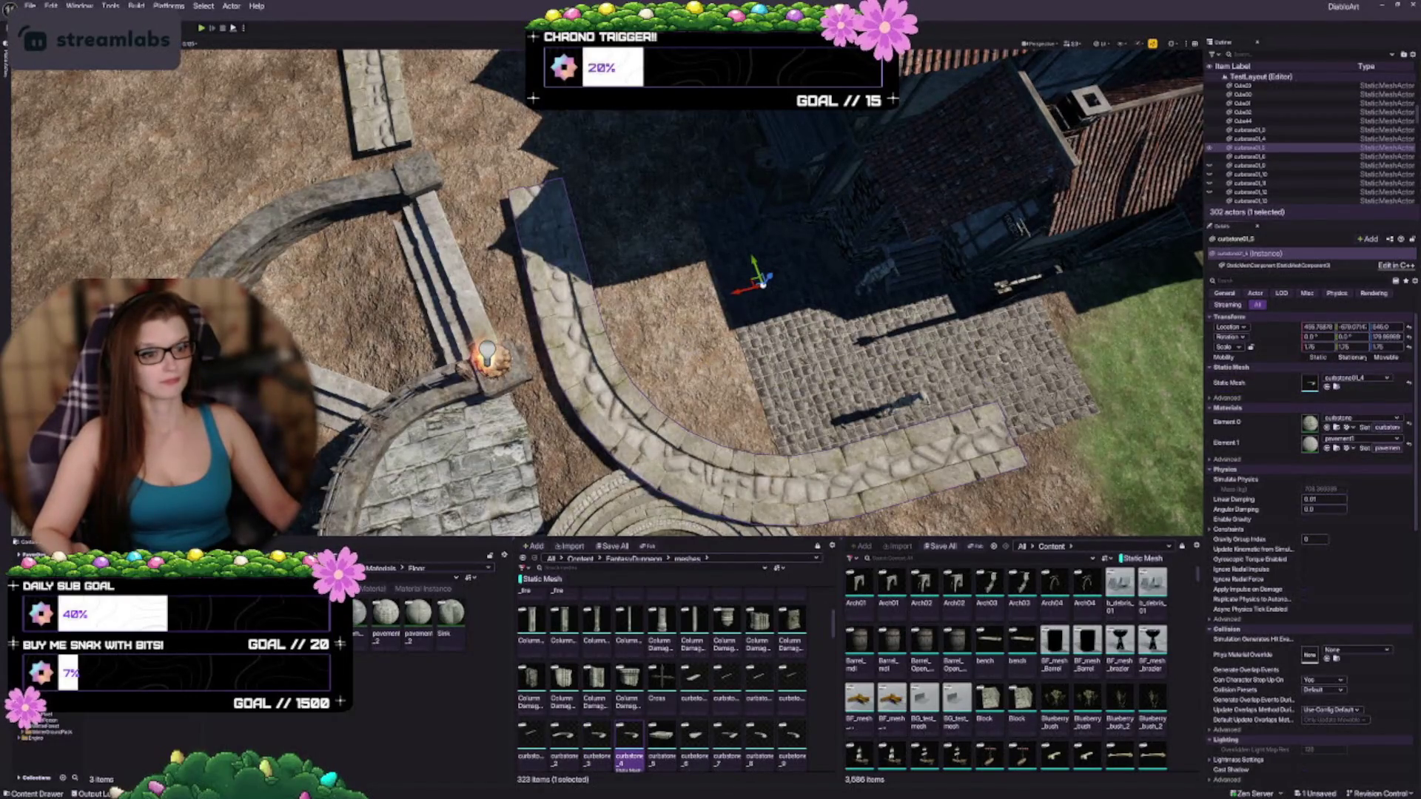
Step: Apply later curbstone variants until the curb becomes a wide curved arc
key(Down)
scroll(674, 652, down, 3)
click(694, 640)
click(727, 641)
click(1327, 389)
click(758, 640)
click(1327, 388)
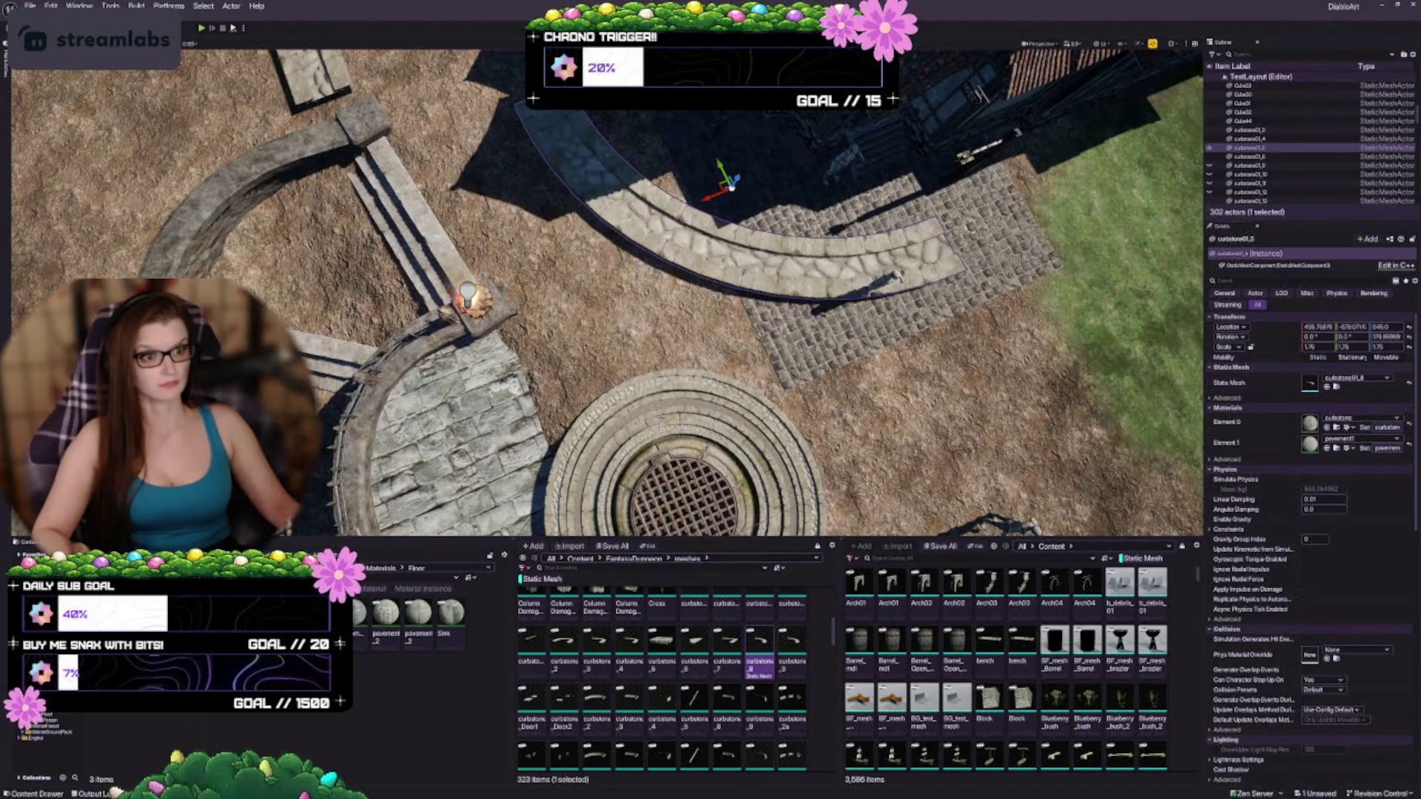
Step: Swap the curb to the longer curbstone_9 arc and browse further curbstone assets
click(792, 640)
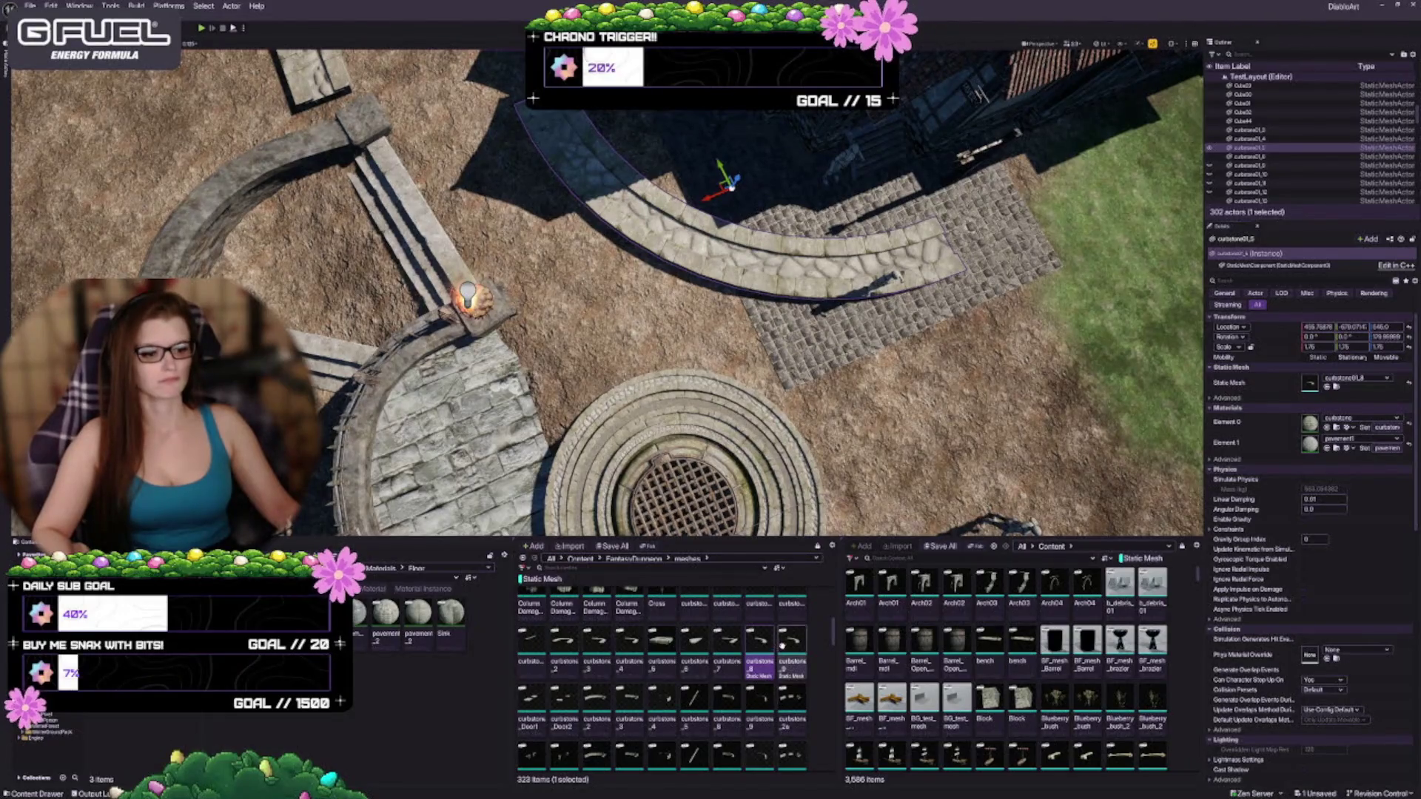
click(1323, 389)
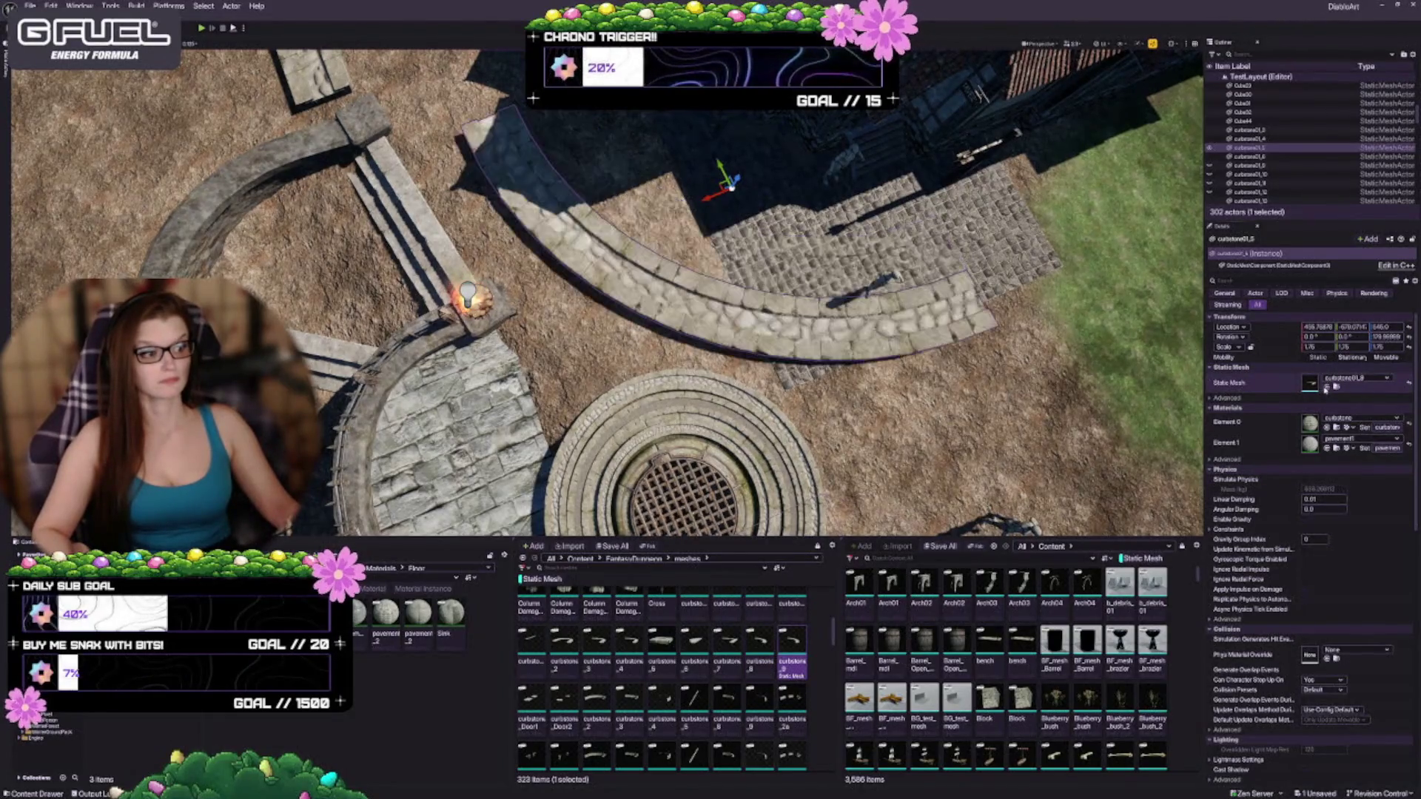
click(532, 699)
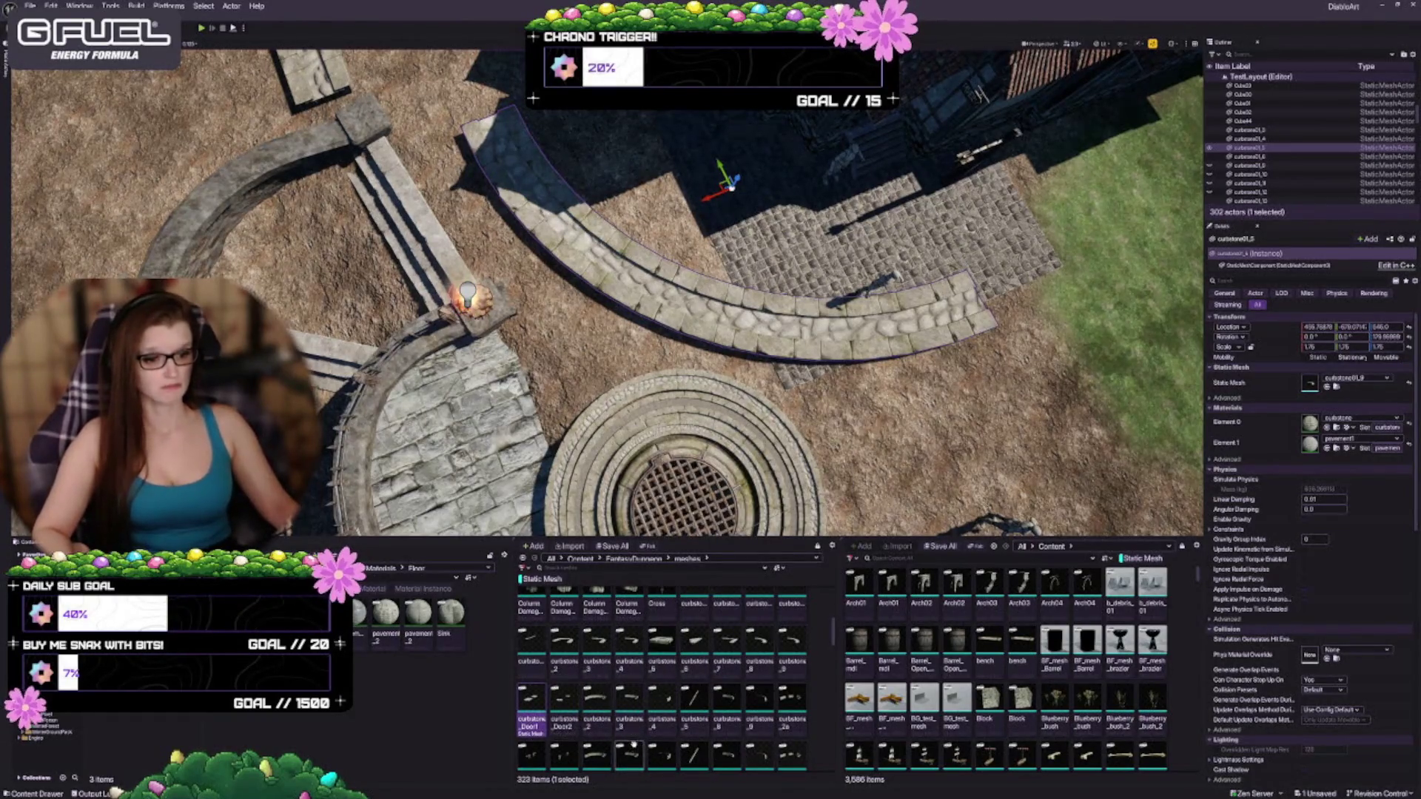
scroll(658, 717, down, 1)
scroll(672, 734, down, 1)
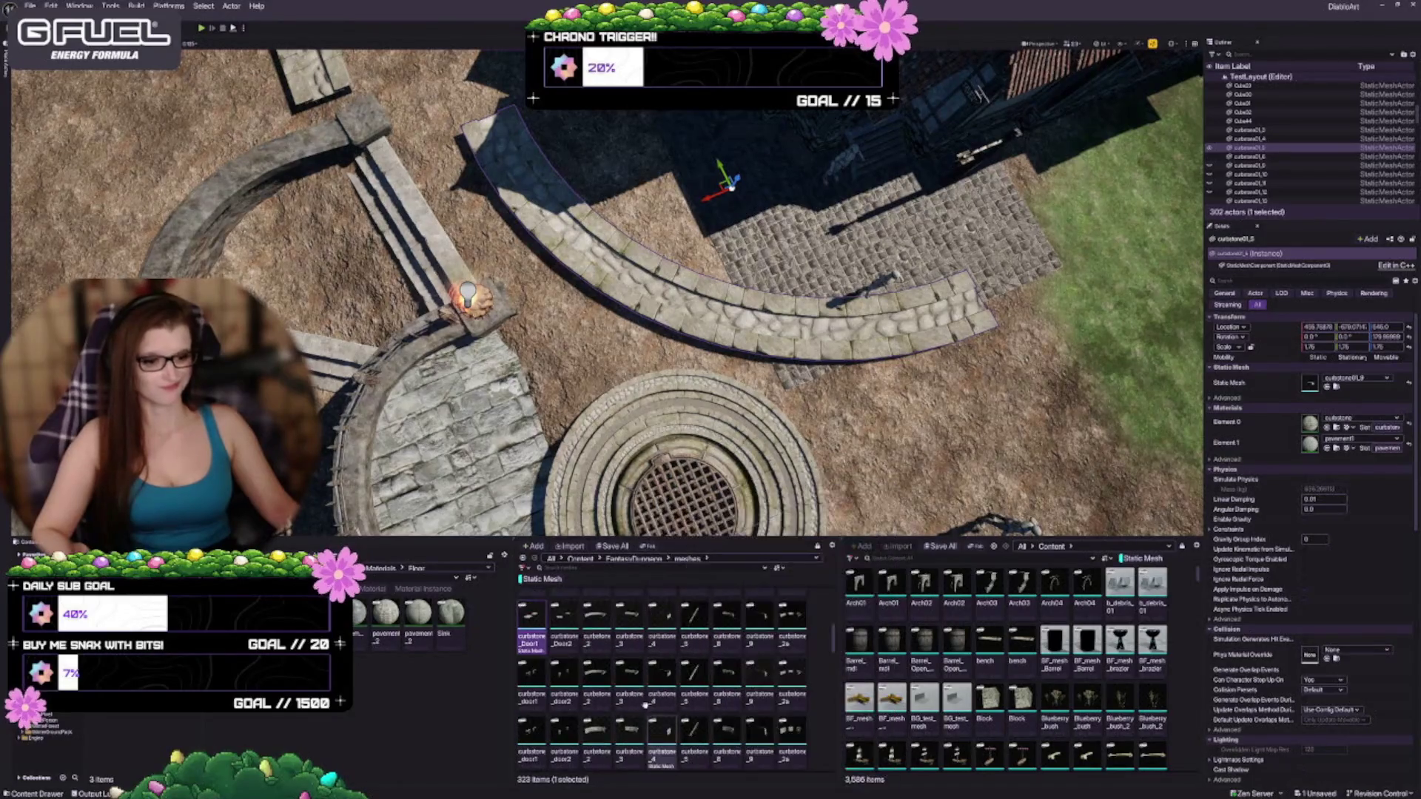
scroll(704, 676, down, 1)
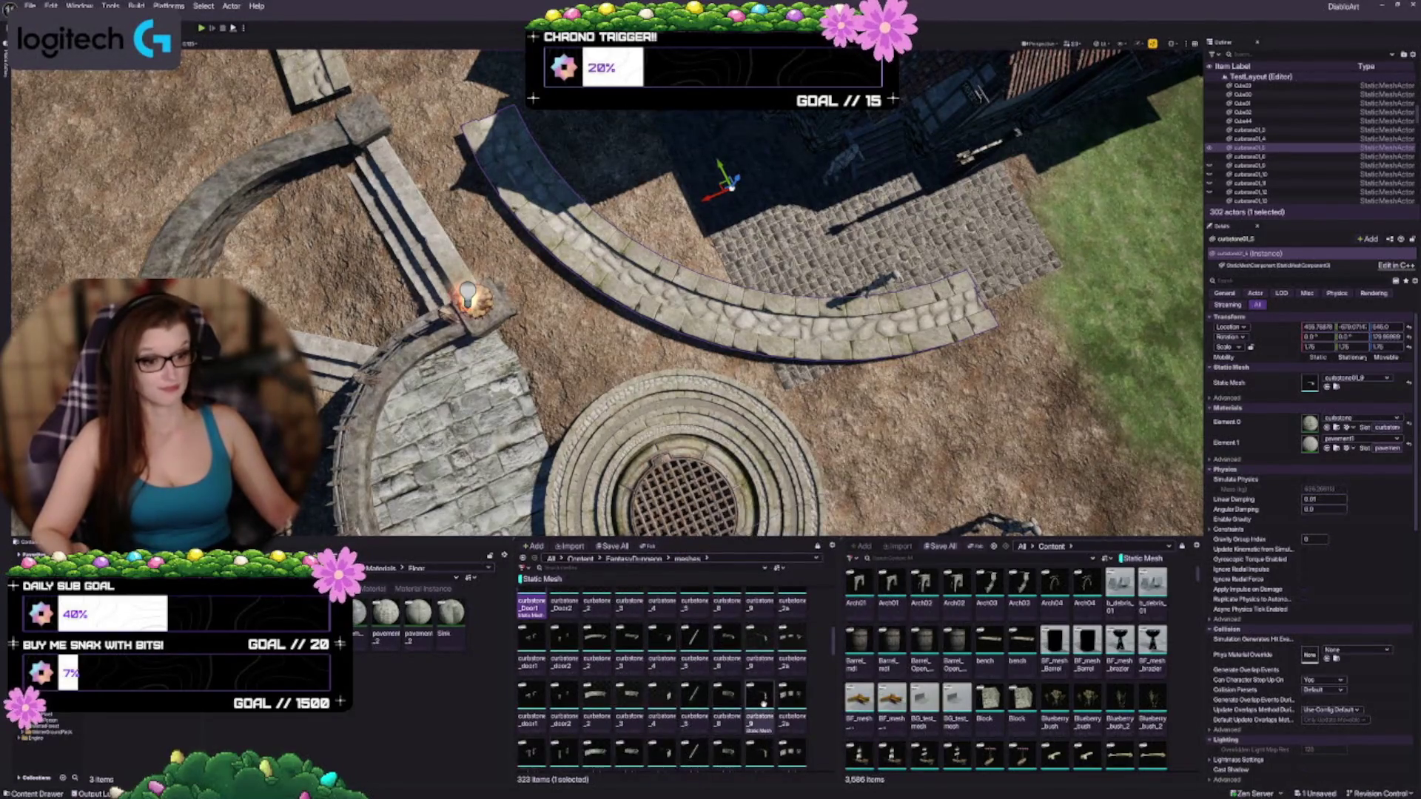
scroll(720, 656, down, 1)
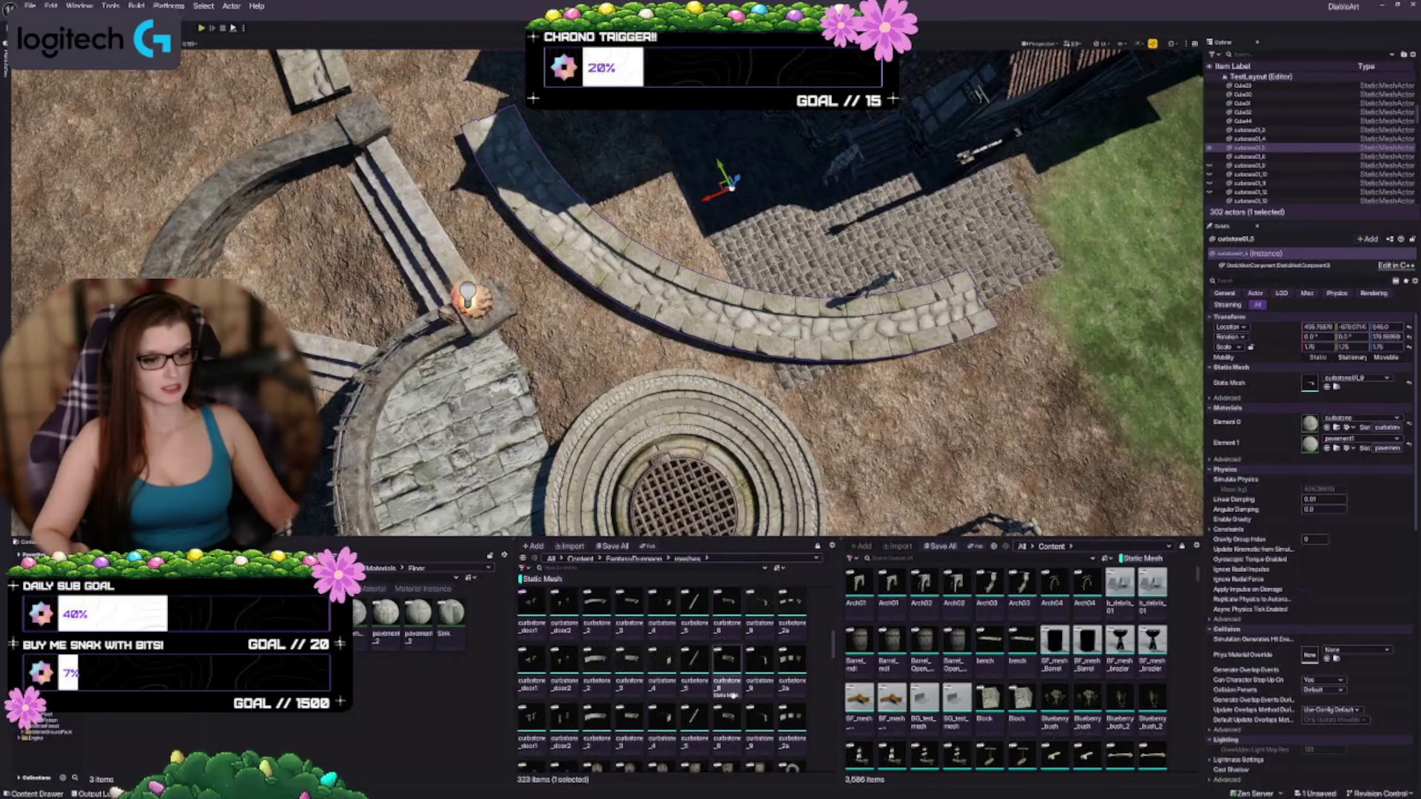
Step: Orbit and zoom the viewport in on the new curb arc
mouse_move(799, 407)
mouse_down()
mouse_move(769, 385)
mouse_move(814, 444)
mouse_move(799, 406)
mouse_up()
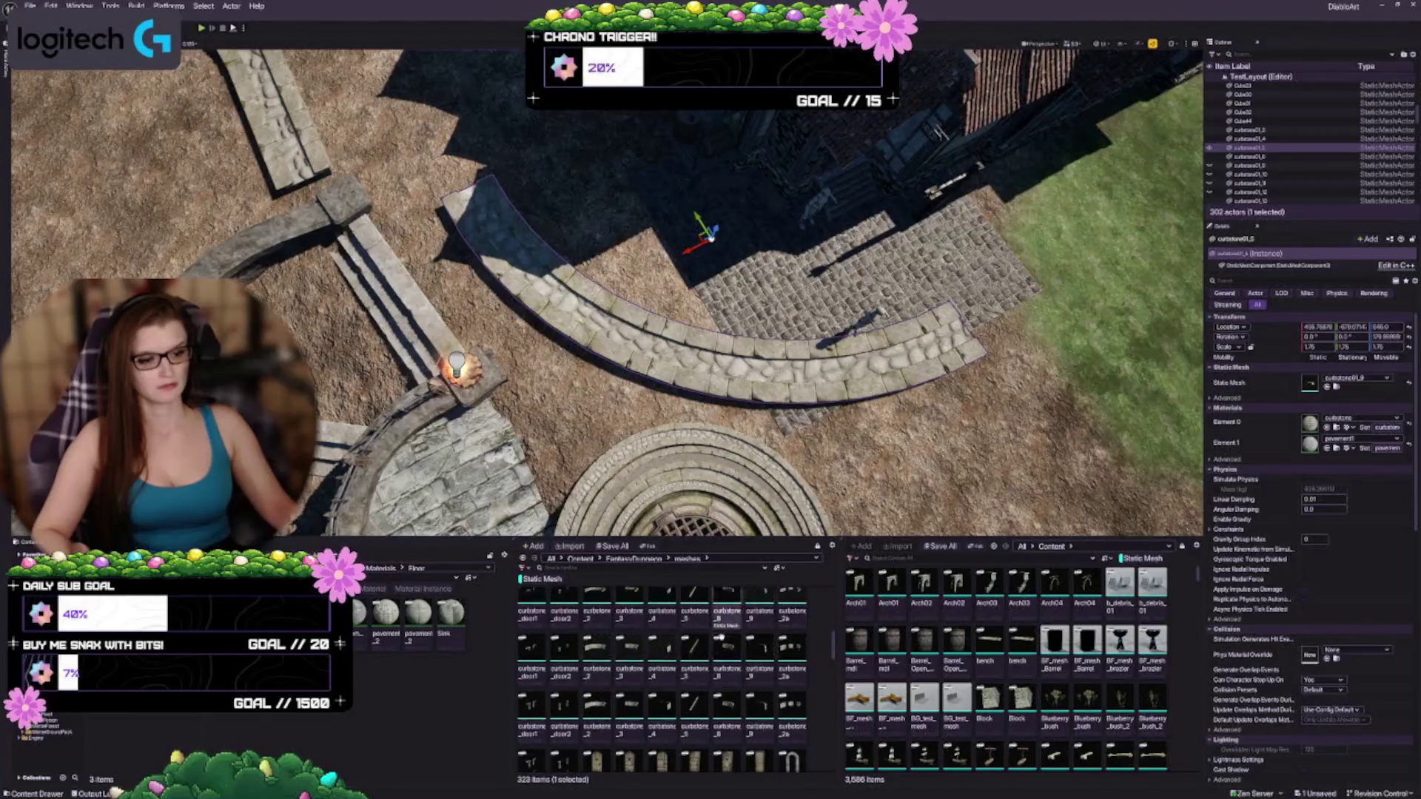
scroll(722, 643, down, 2)
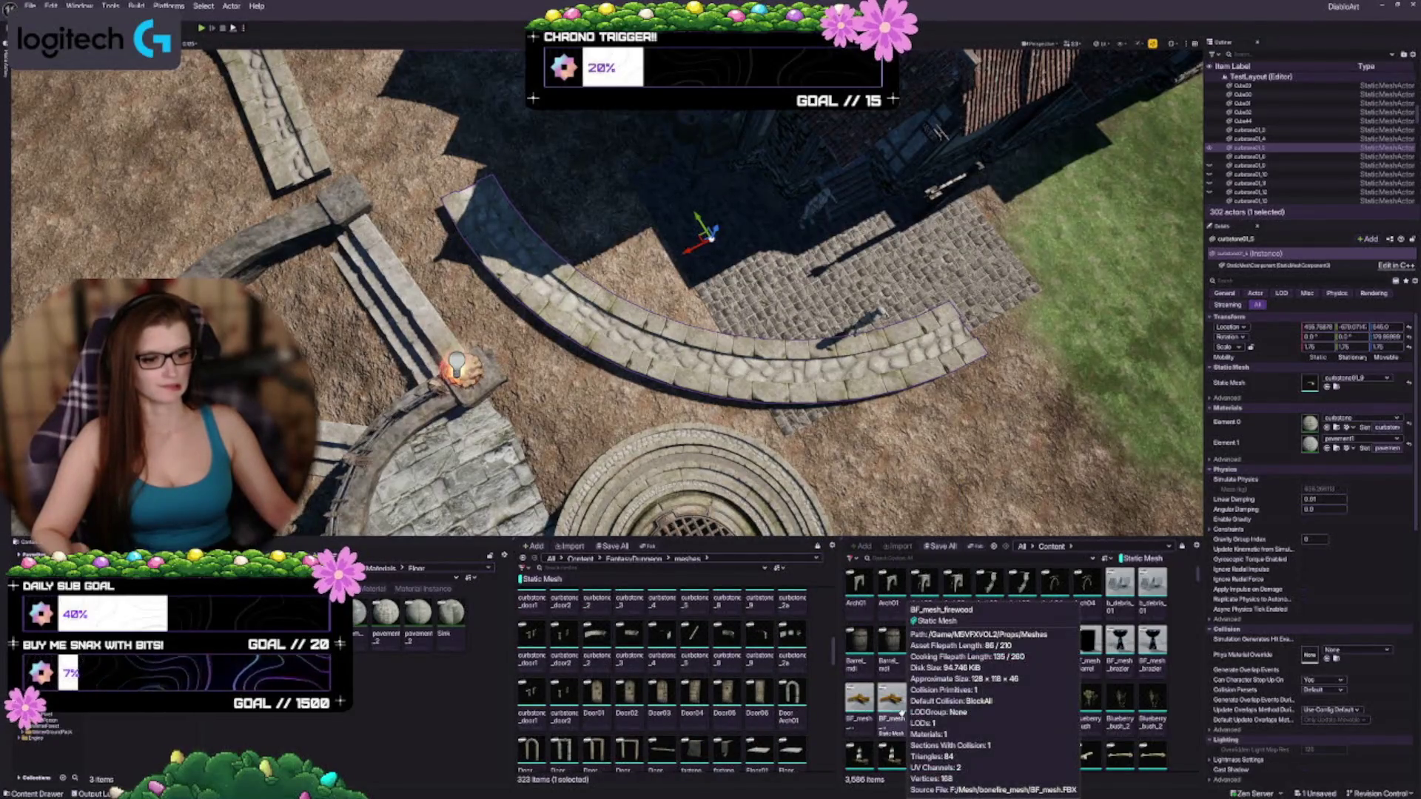
scroll(609, 695, up, 3)
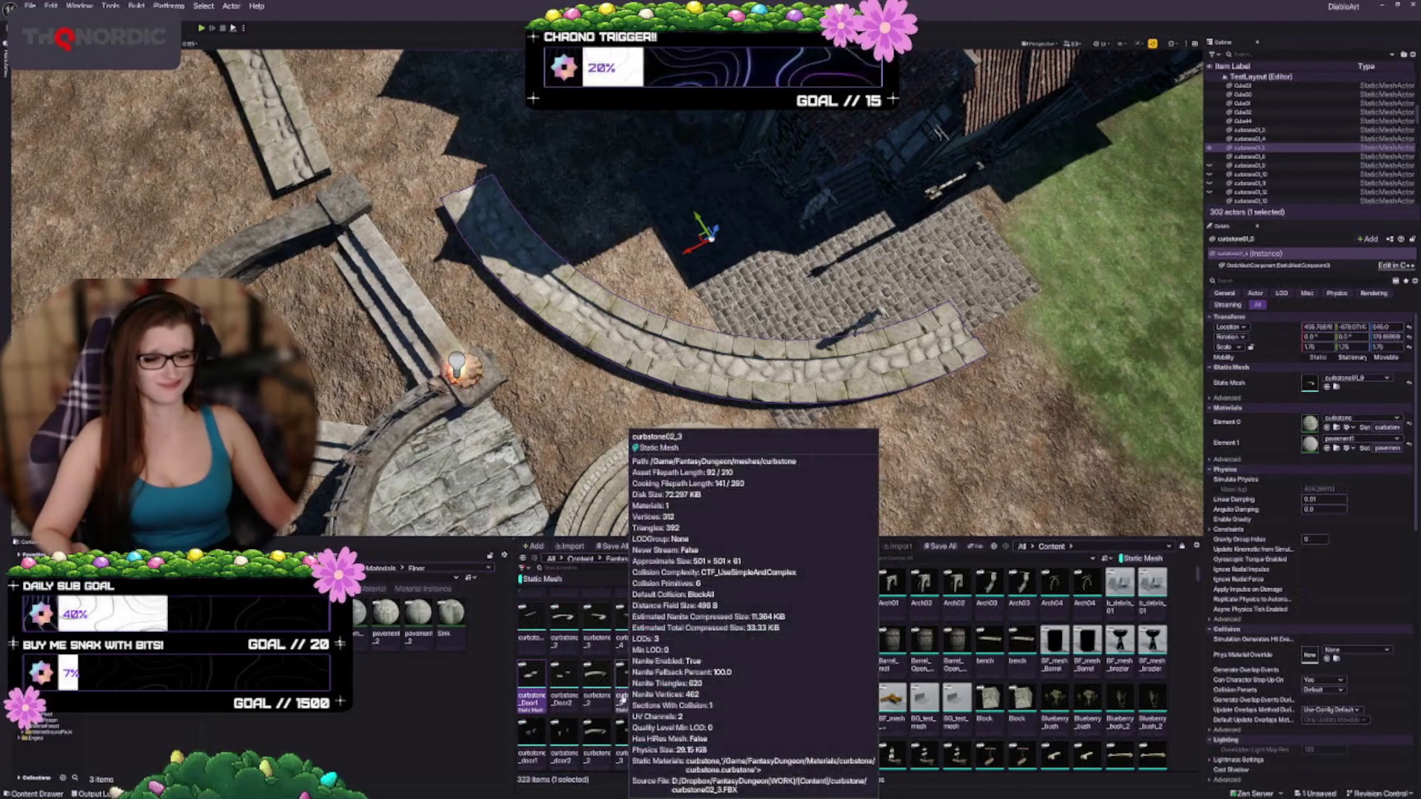
scroll(629, 694, up, 2)
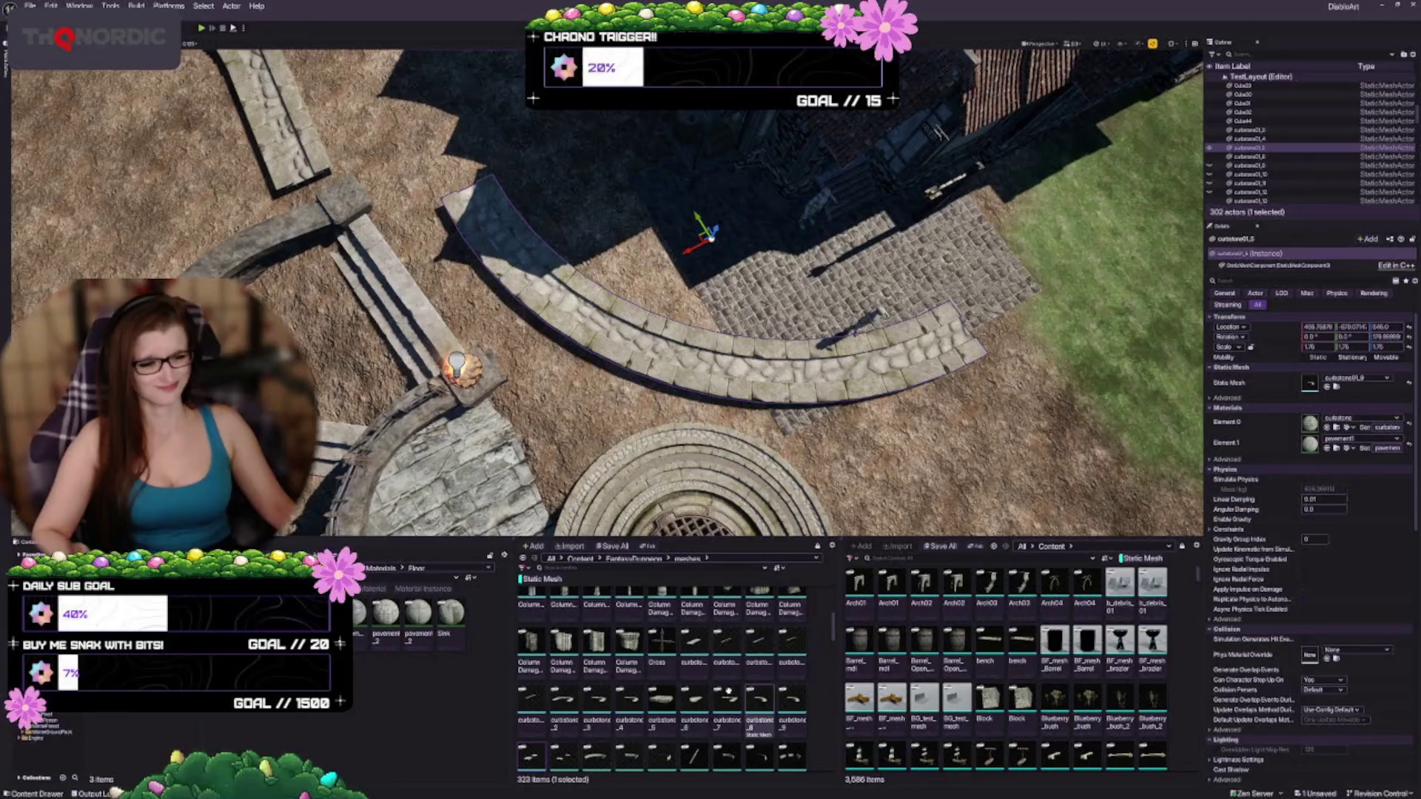
scroll(683, 677, up, 1)
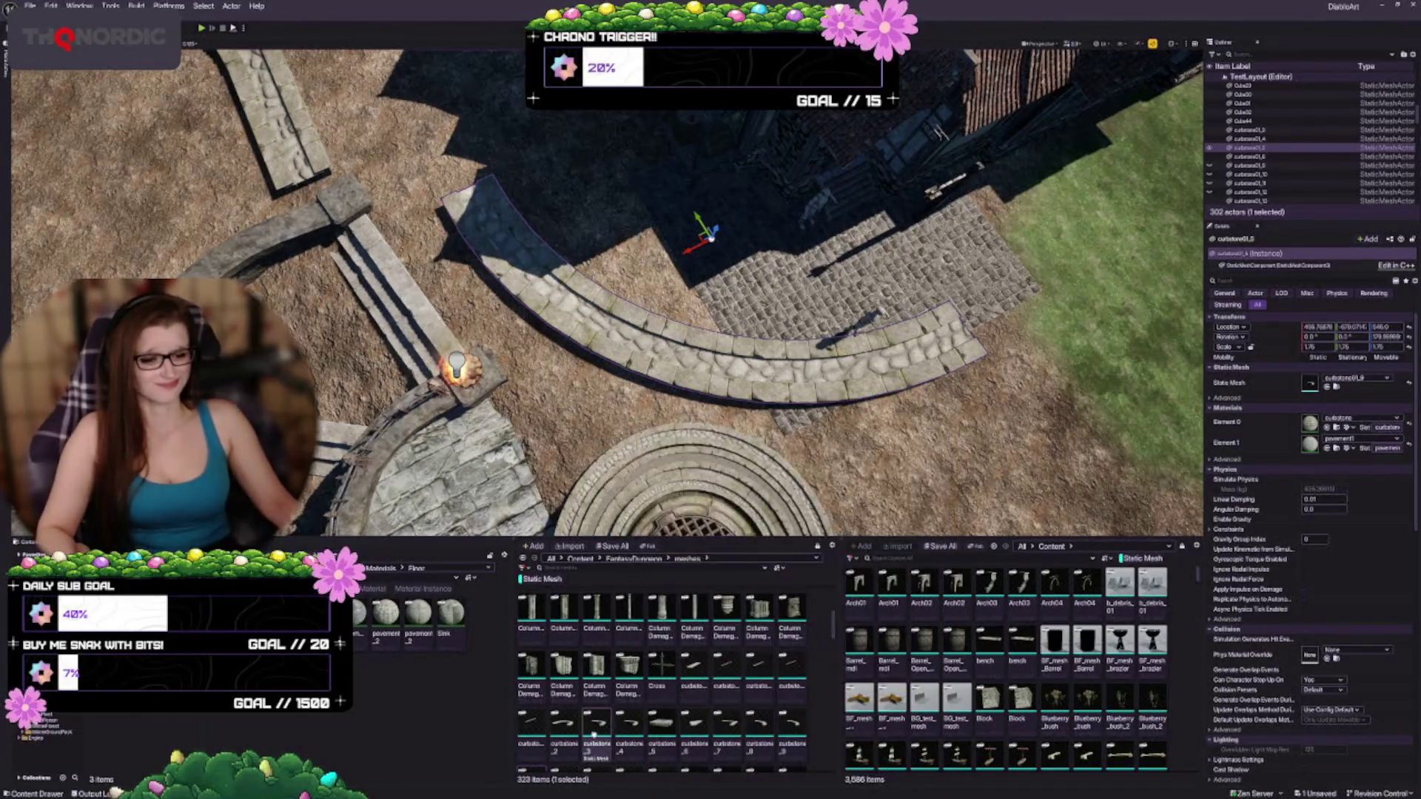
drag(617, 350, 617, 349)
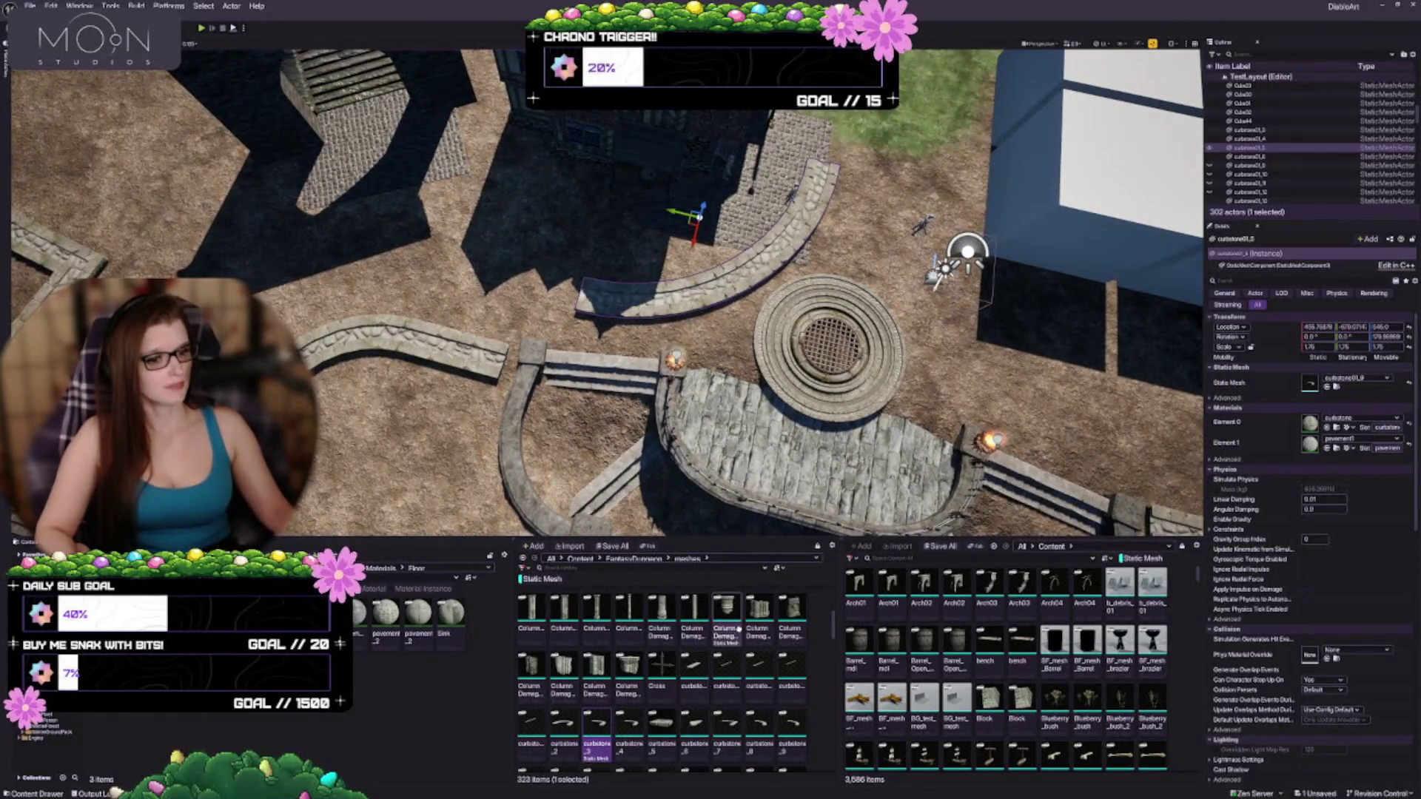
Step: Find the Floor01 mesh, drop a tile beside the curved curb, and select it
scroll(733, 651, up, 5)
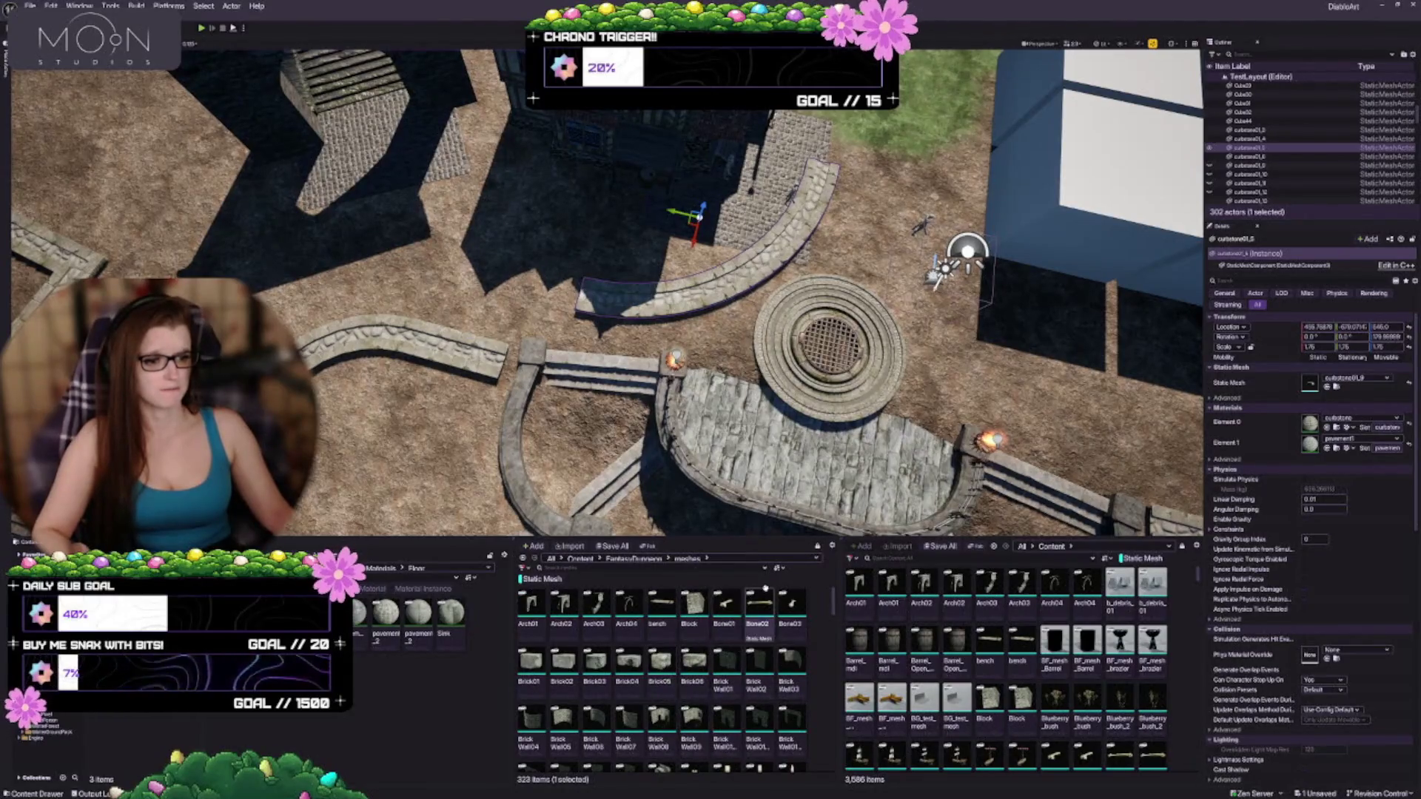
scroll(740, 732, down, 5)
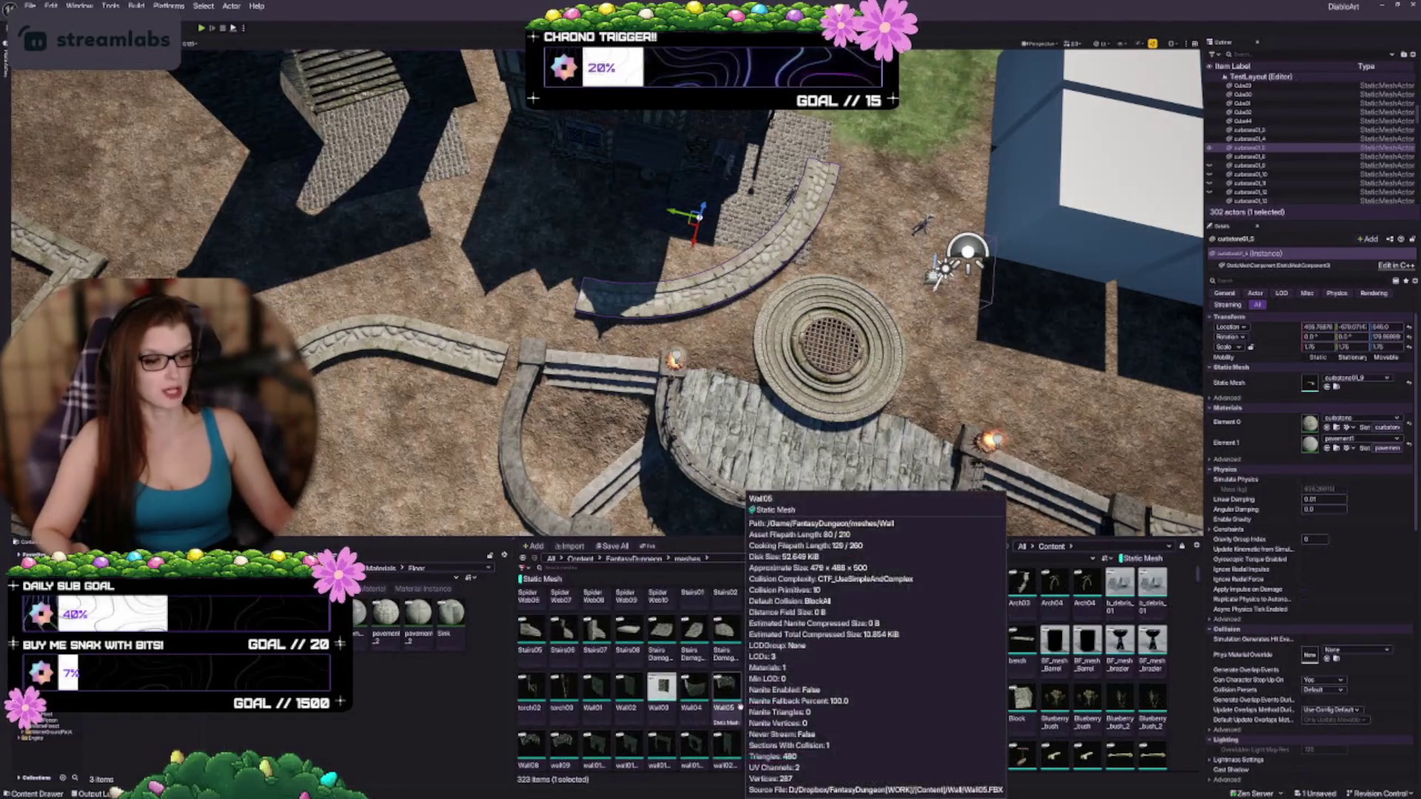
scroll(736, 706, up, 2)
scroll(766, 680, up, 2)
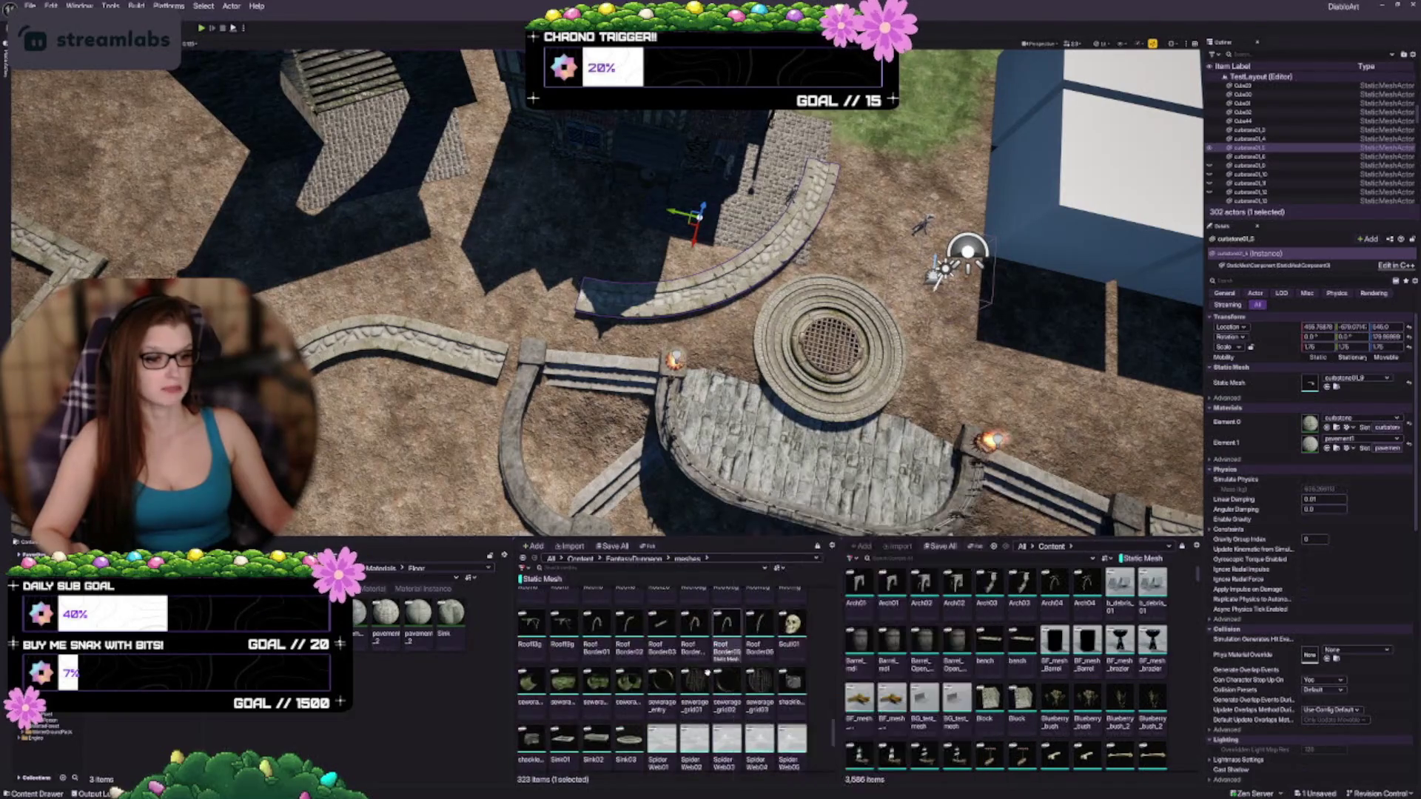
scroll(721, 688, up, 5)
scroll(716, 709, up, 1)
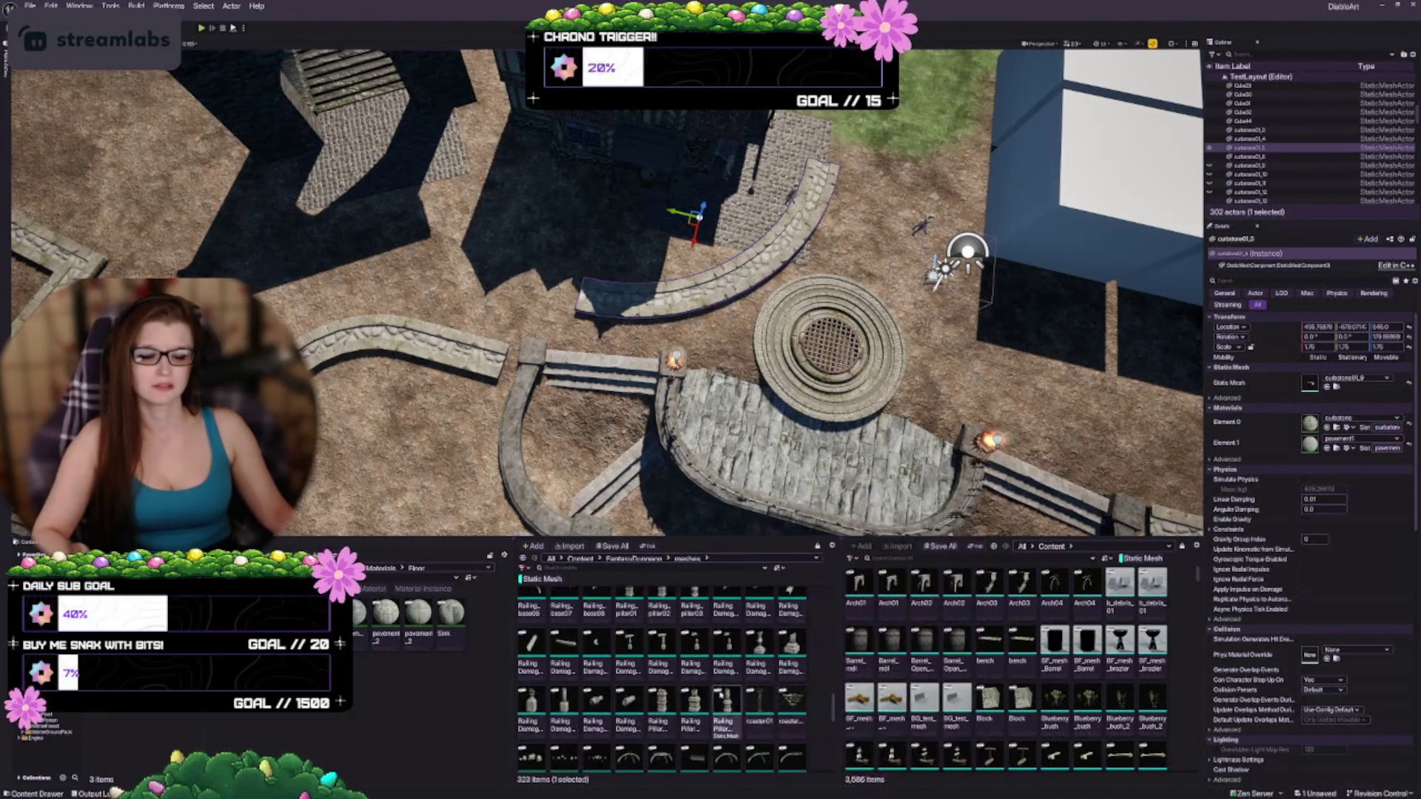
scroll(708, 699, up, 1)
scroll(733, 751, up, 2)
scroll(722, 696, up, 2)
scroll(696, 699, up, 3)
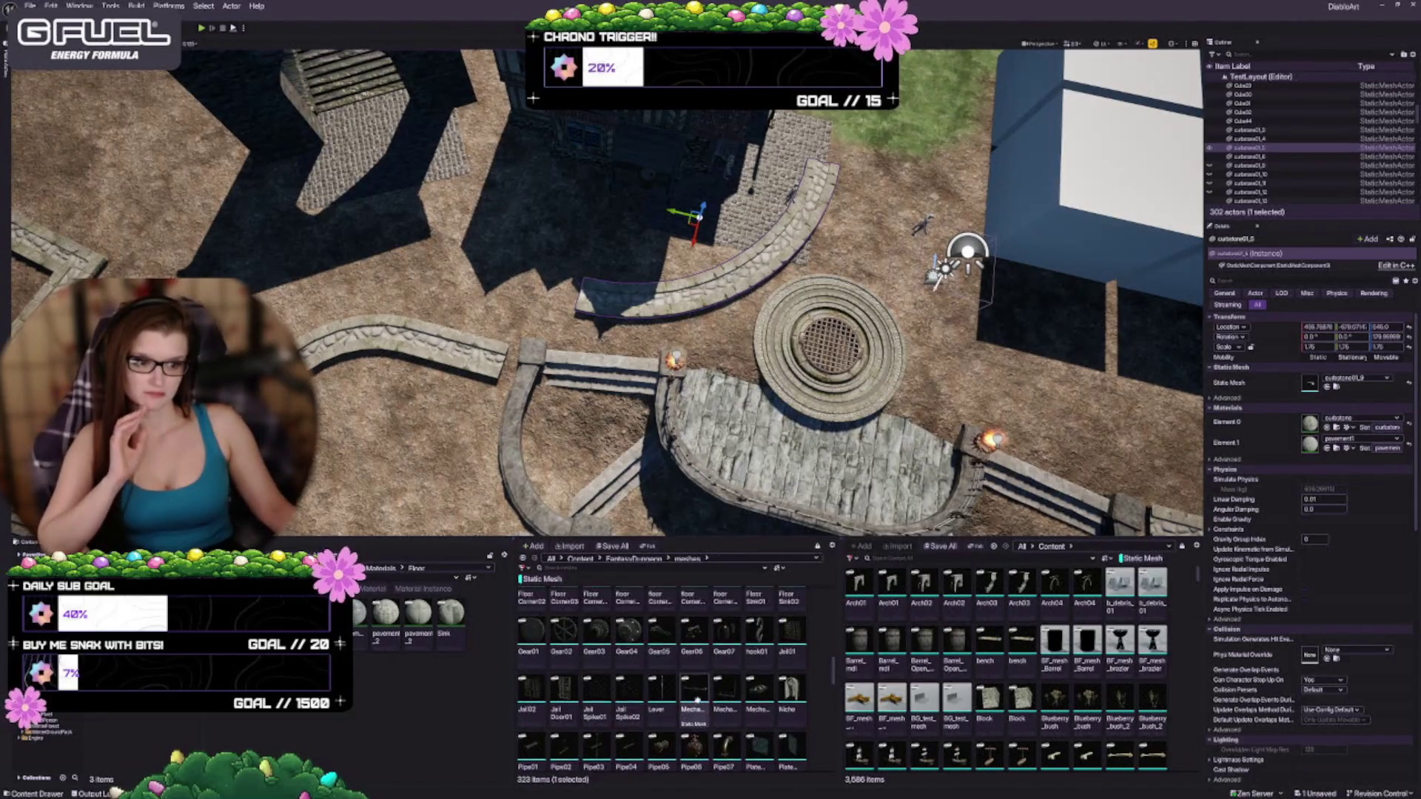
scroll(695, 700, up, 1)
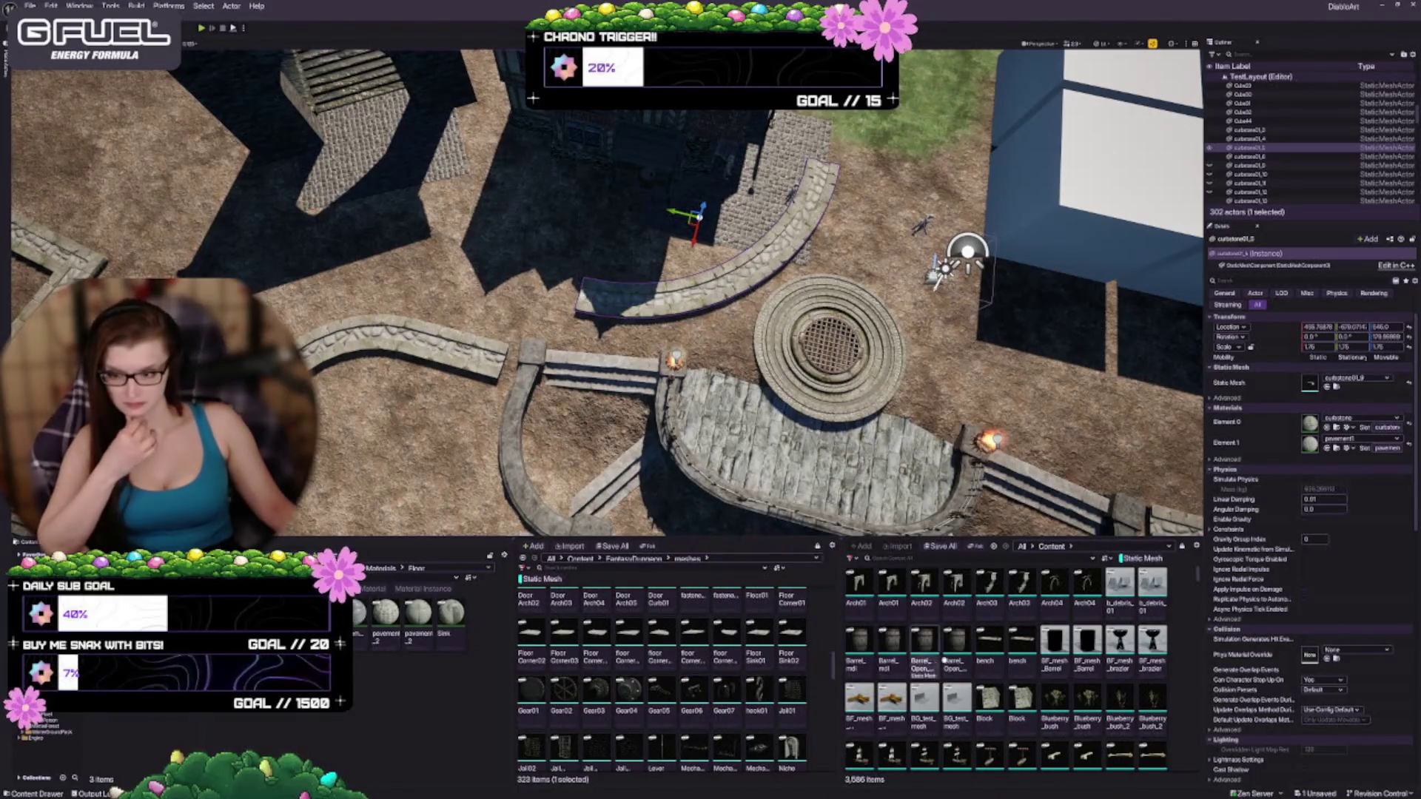
scroll(606, 675, up, 1)
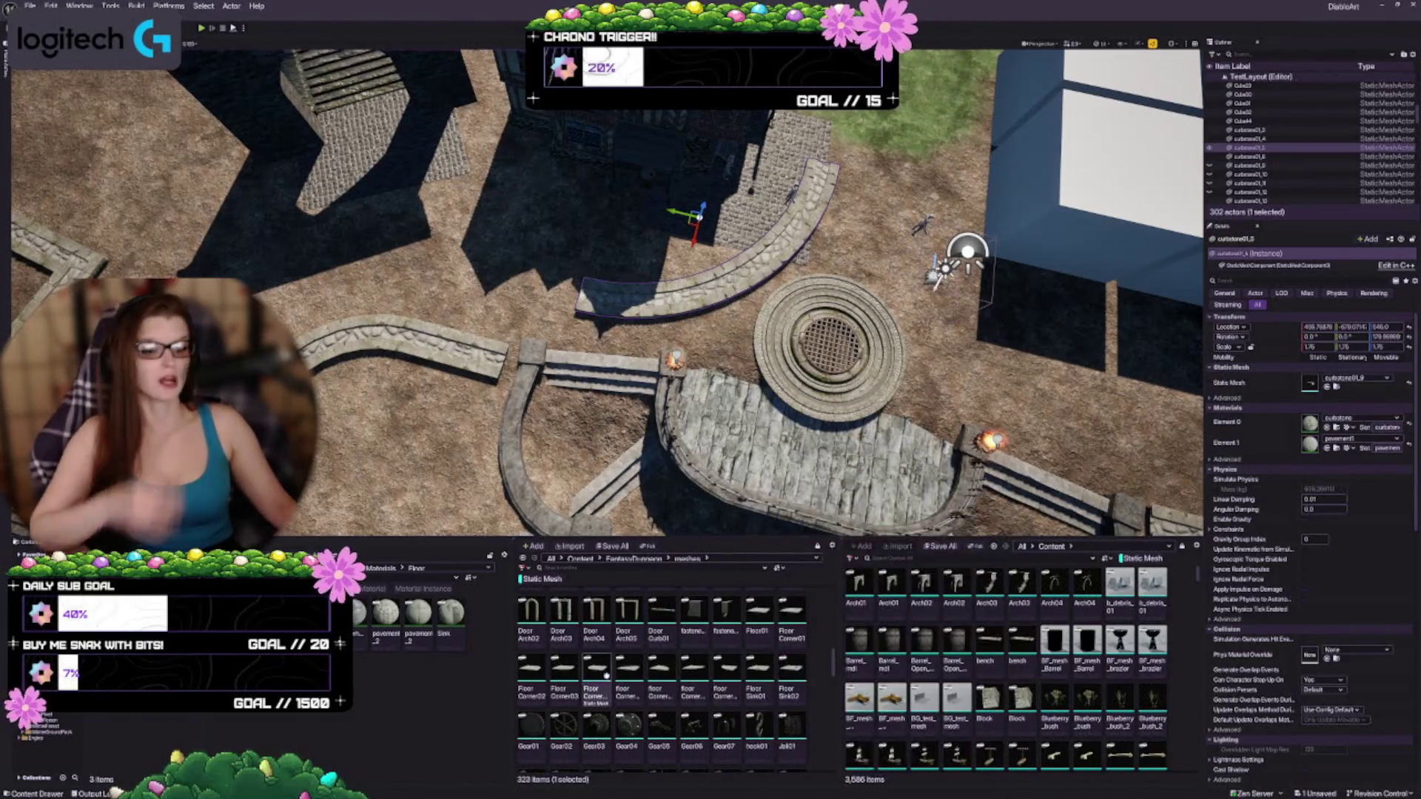
scroll(656, 307, up, 6)
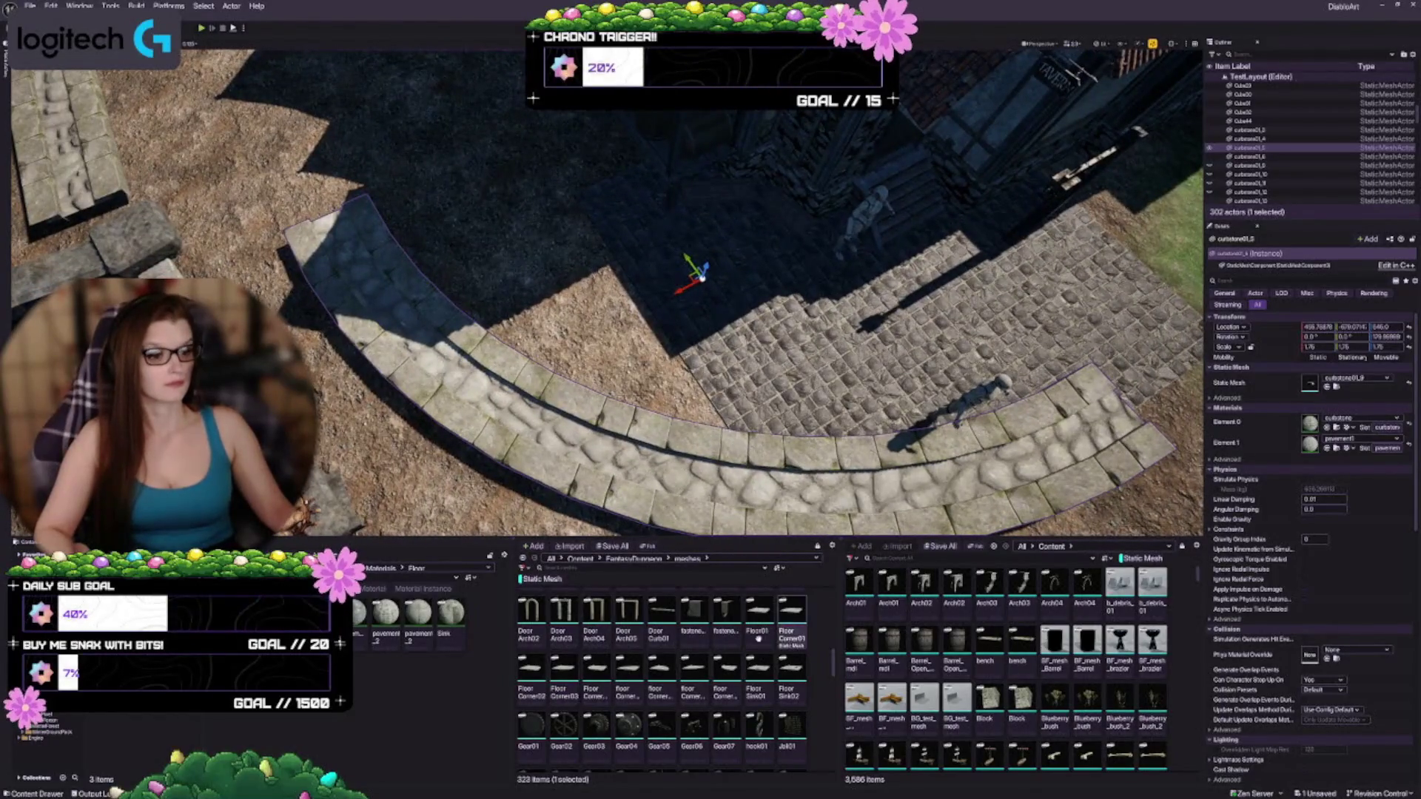
drag(472, 252, 471, 139)
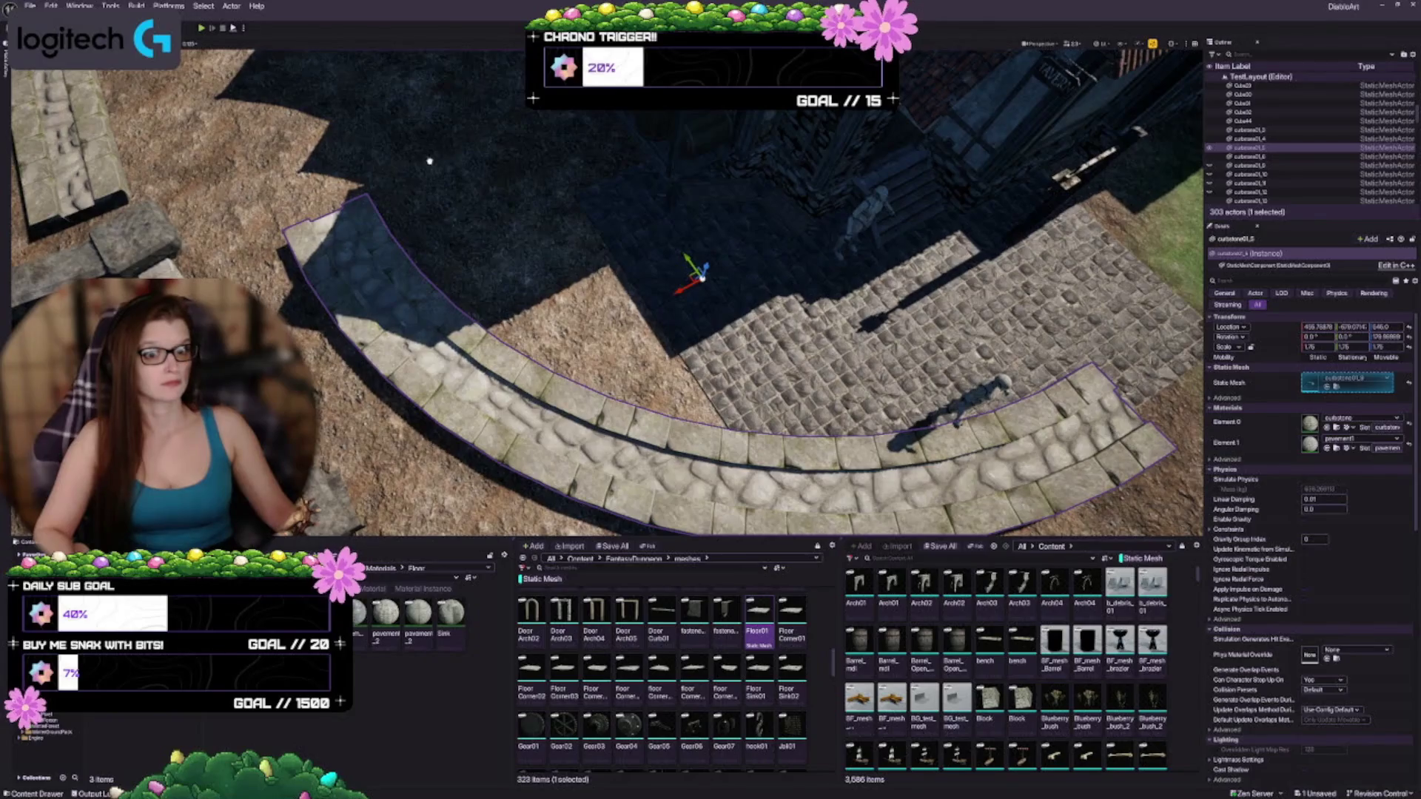
click(468, 207)
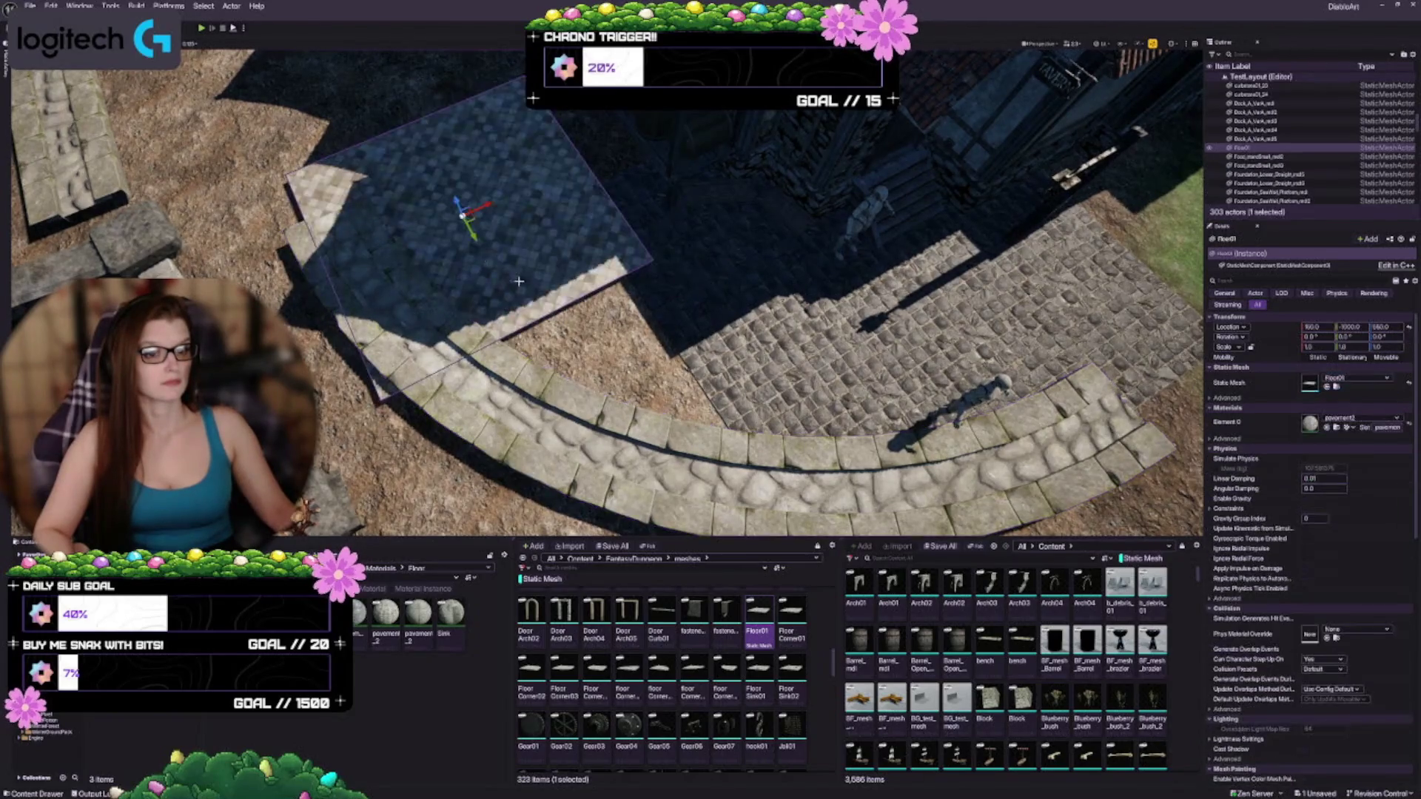
Step: Apply the FloorCorner01 mesh to the new tile, giving it a dark cobbled surface
scroll(559, 321, up, 3)
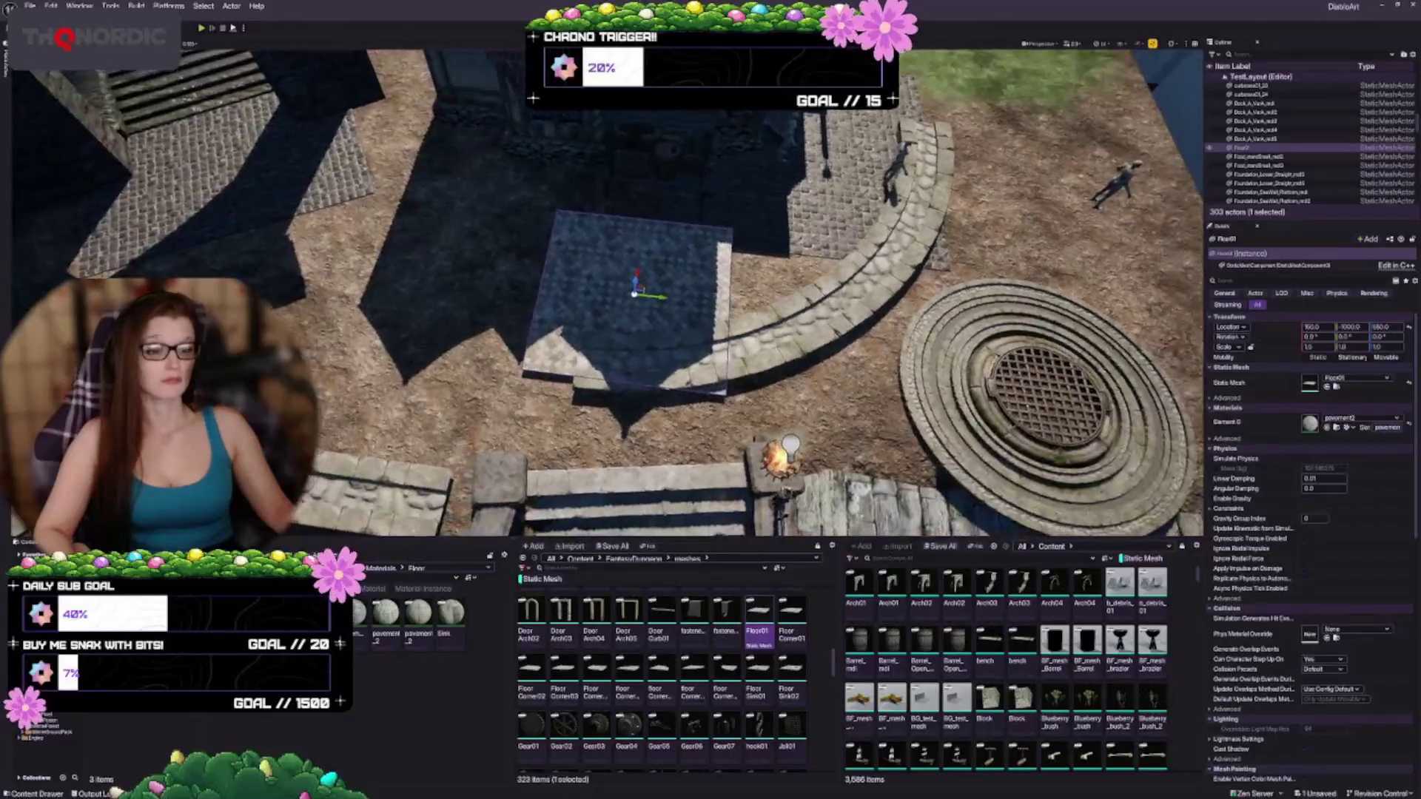
scroll(558, 321, down, 6)
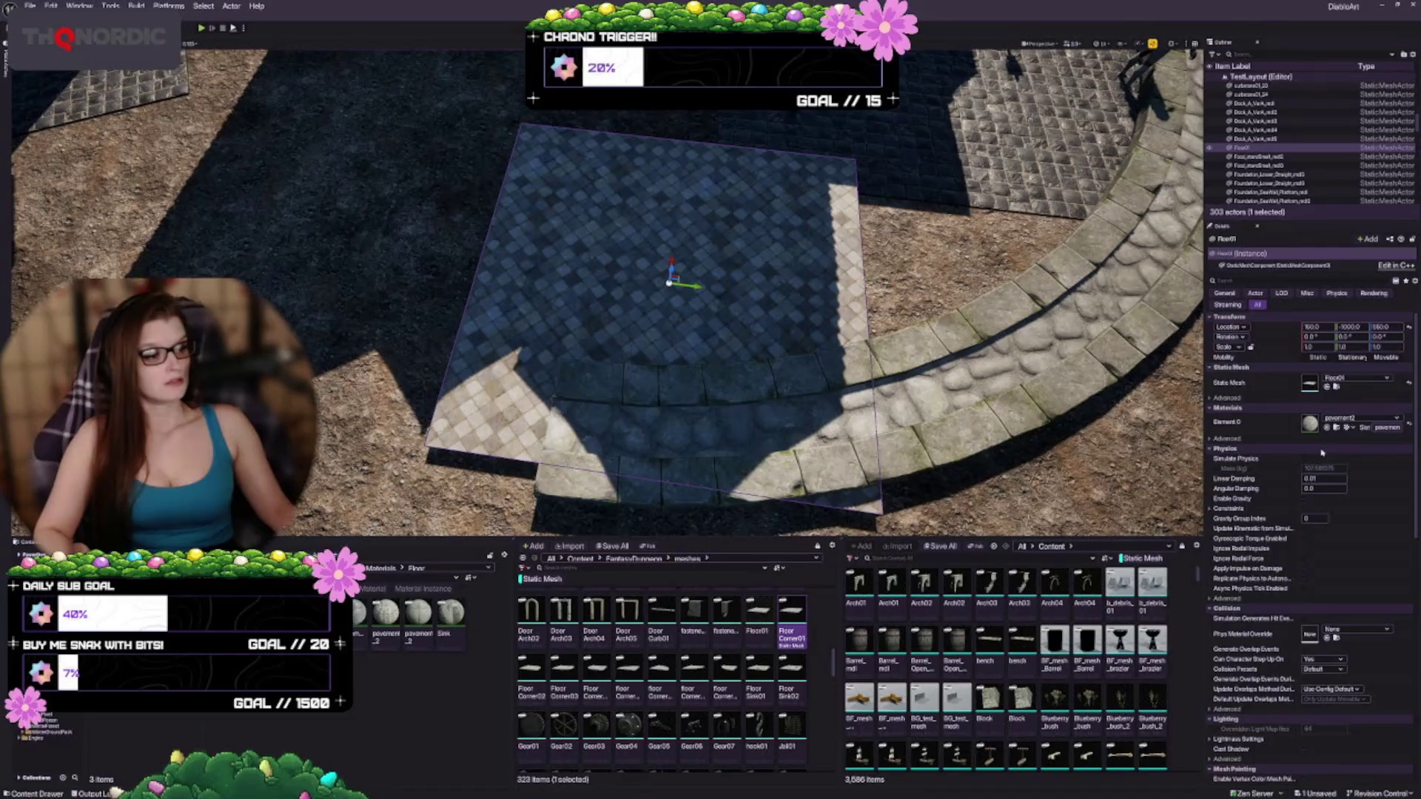
click(1326, 387)
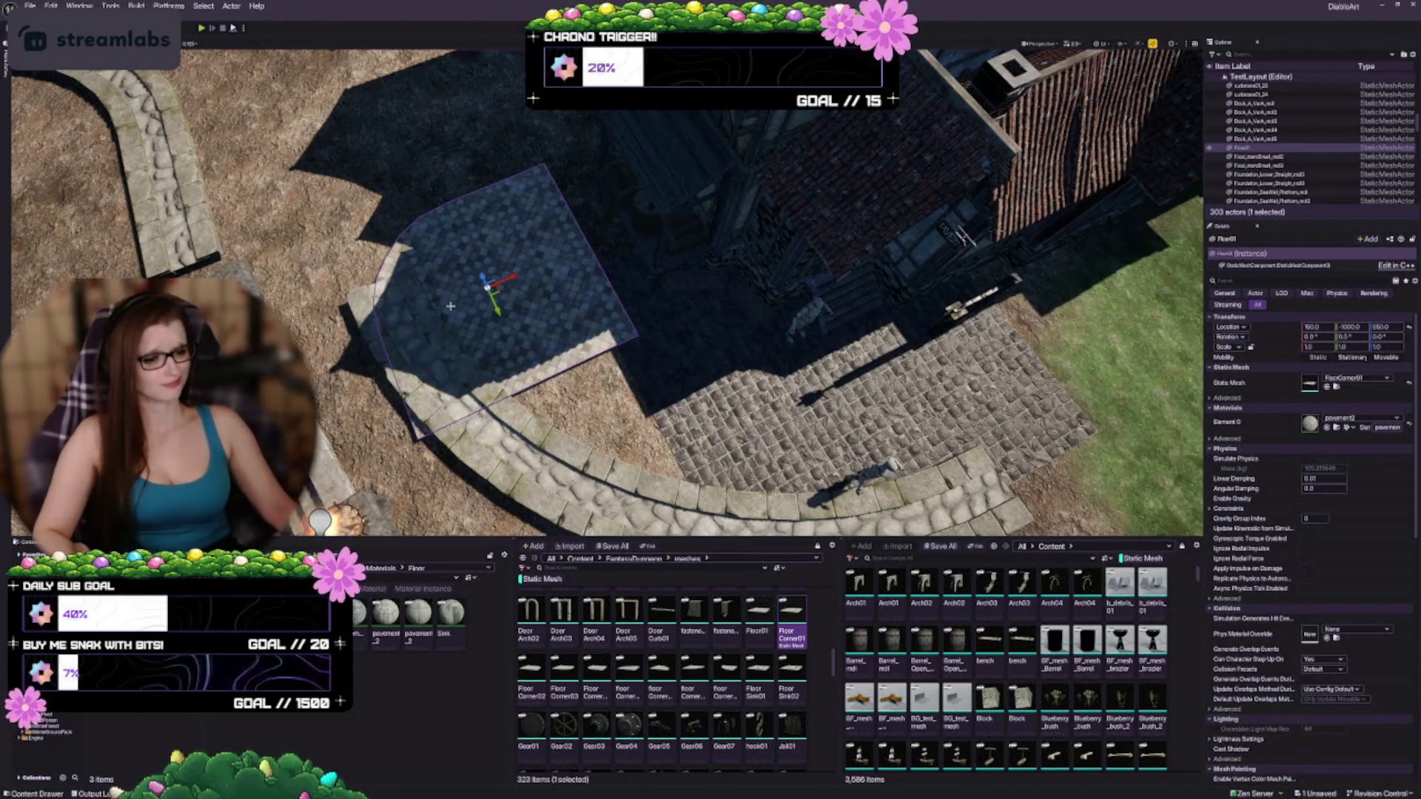
click(530, 675)
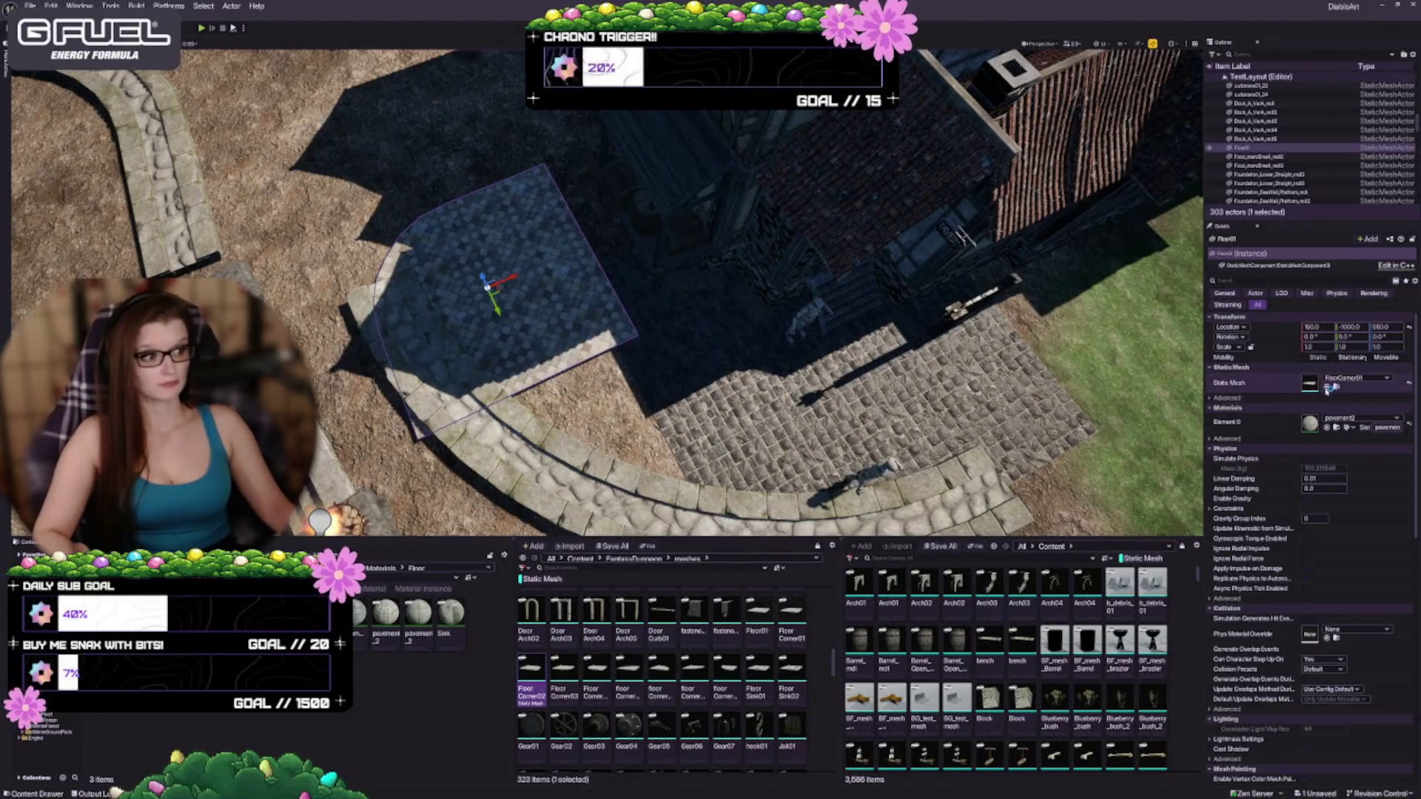
Step: Try the FloorCorner02, FloorCorner03, FloorCorner04 and floorCorner2_01 meshes on the floor piece
click(1330, 386)
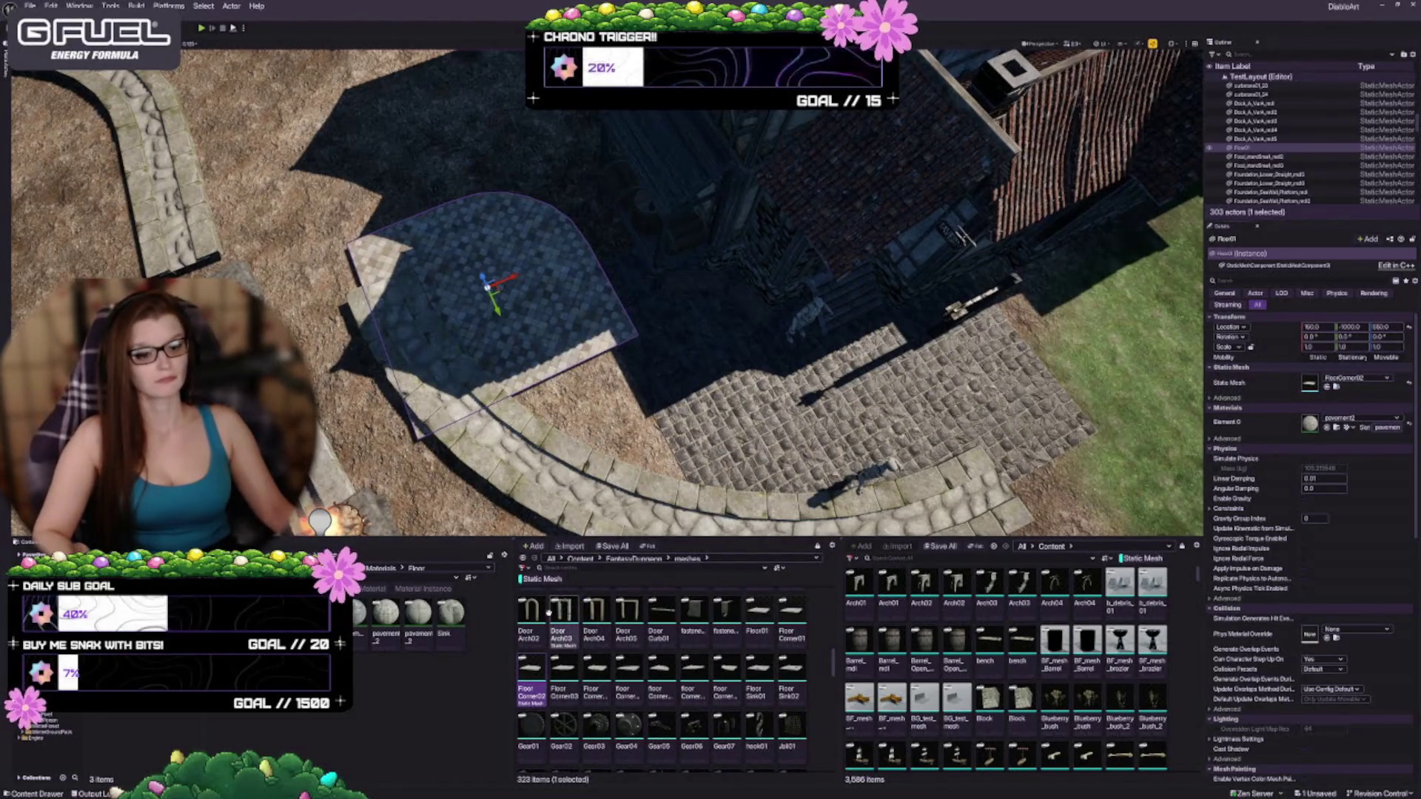
click(1327, 386)
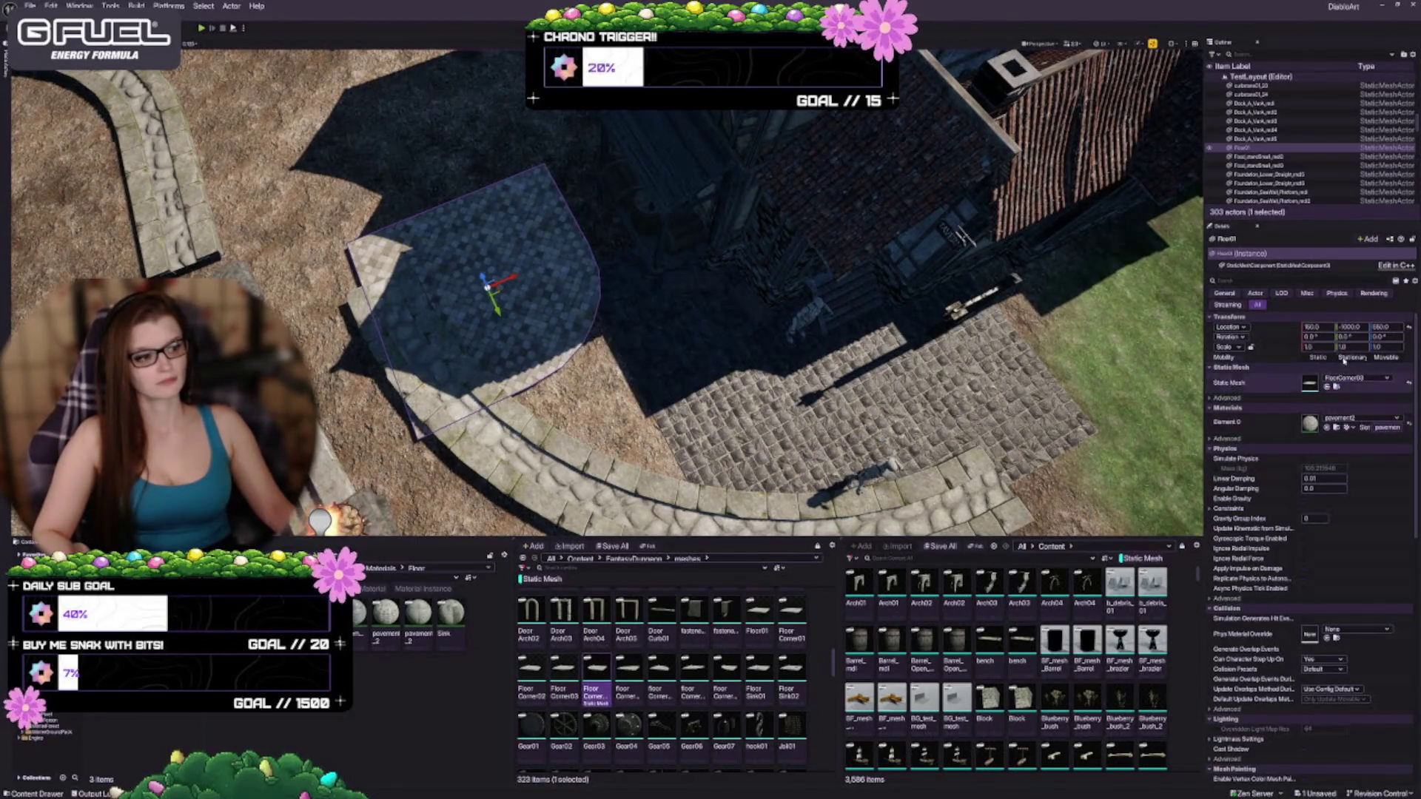
click(1329, 387)
click(627, 674)
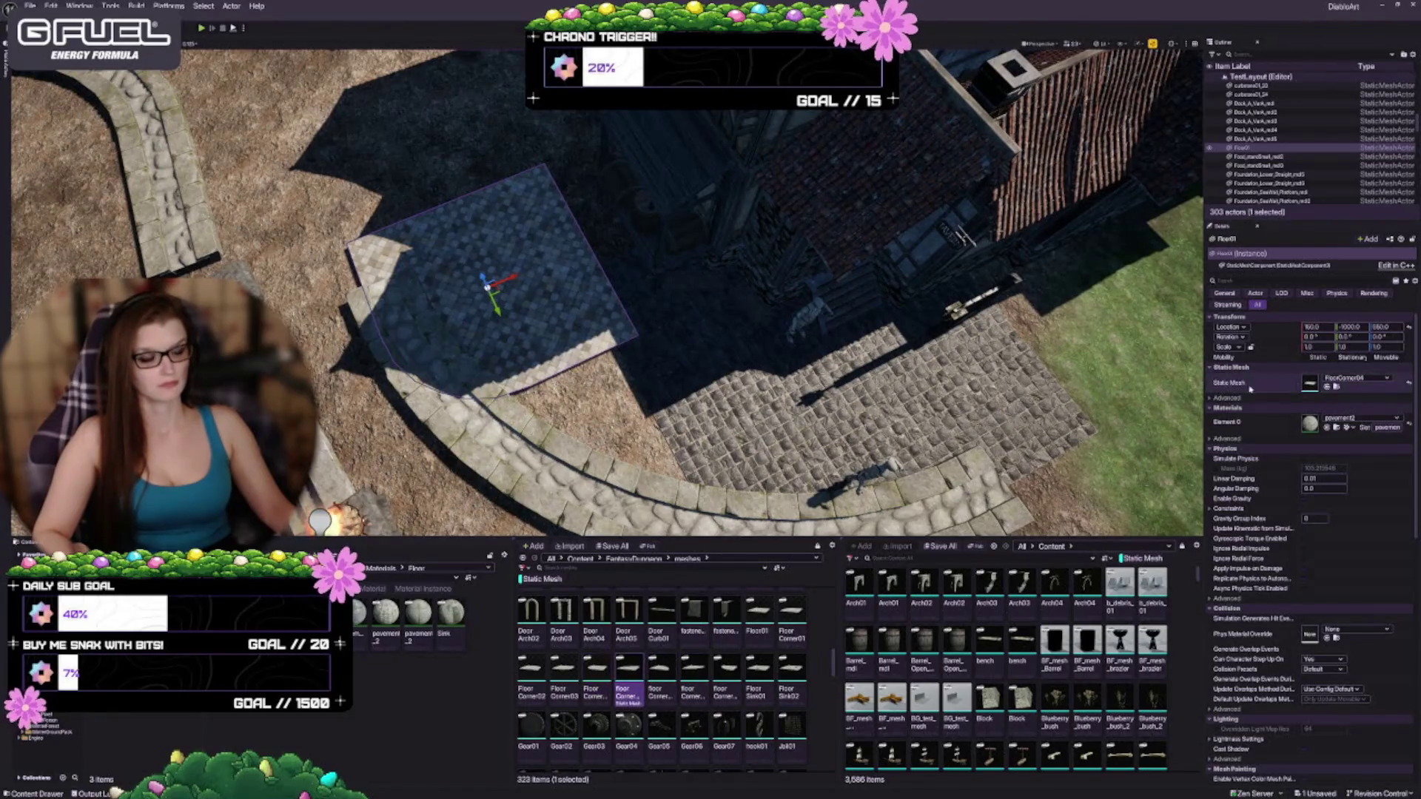
click(1328, 387)
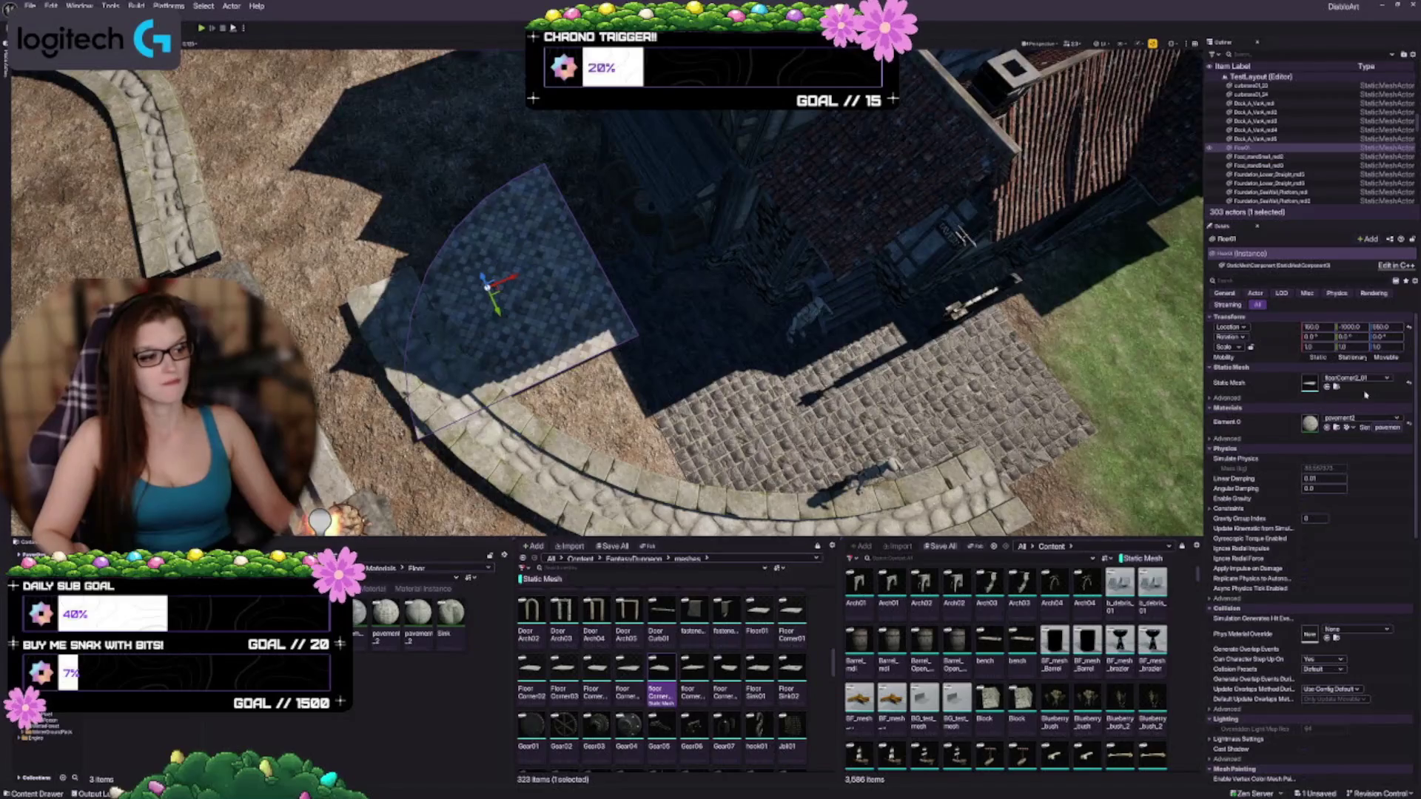
Step: Try floorCorner2_02 through floorCorner2_04 and FloorSink01, undoing back to floorCorner2_04
click(1328, 387)
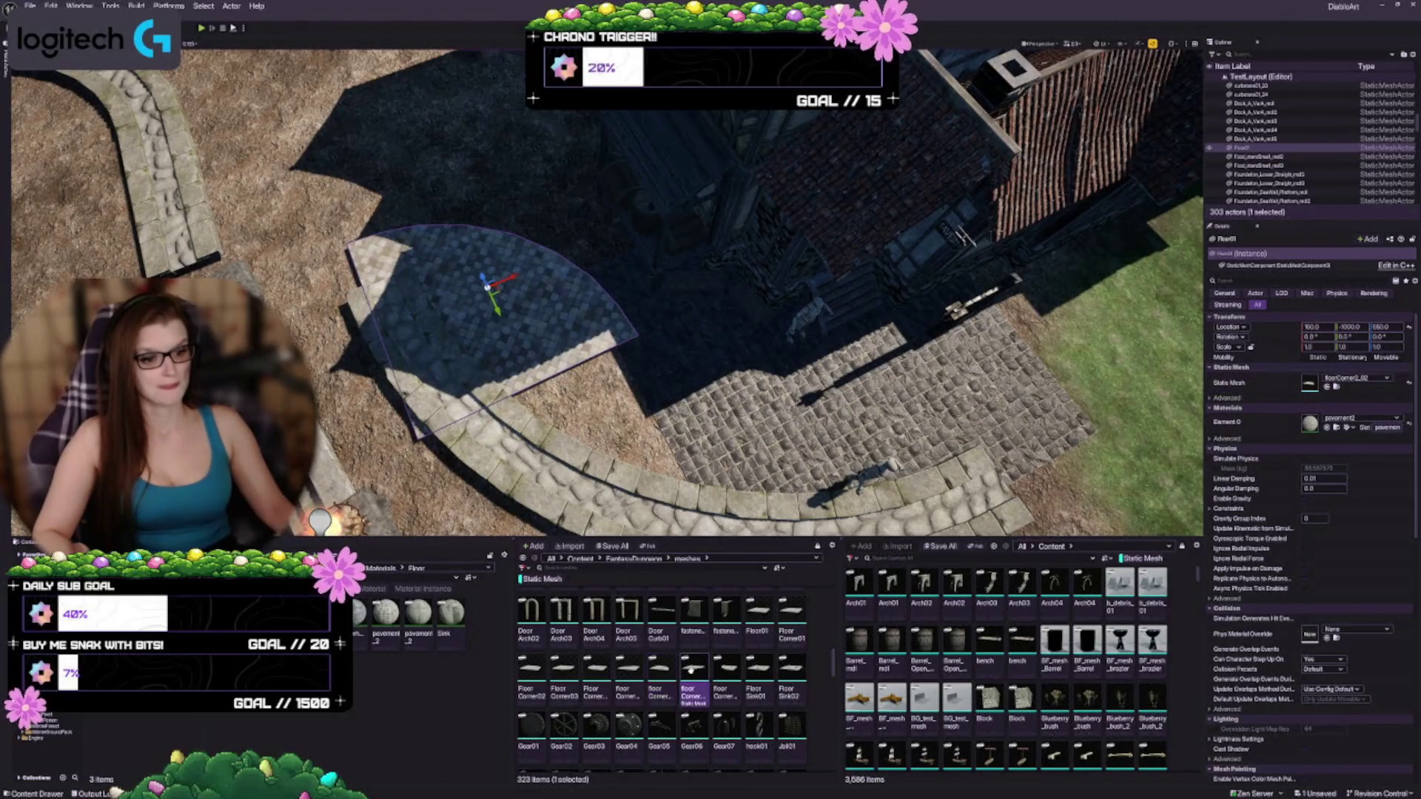
click(1328, 387)
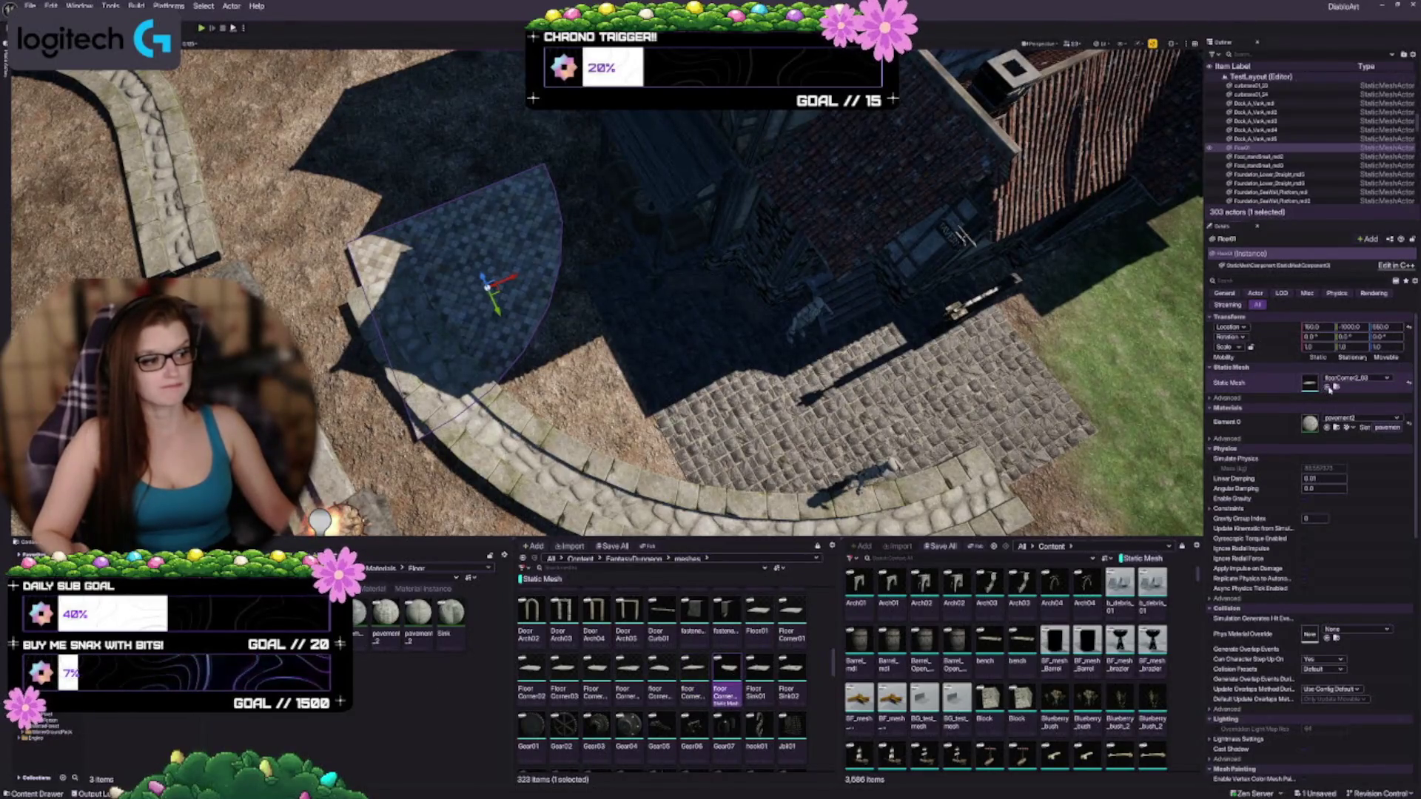
click(1328, 387)
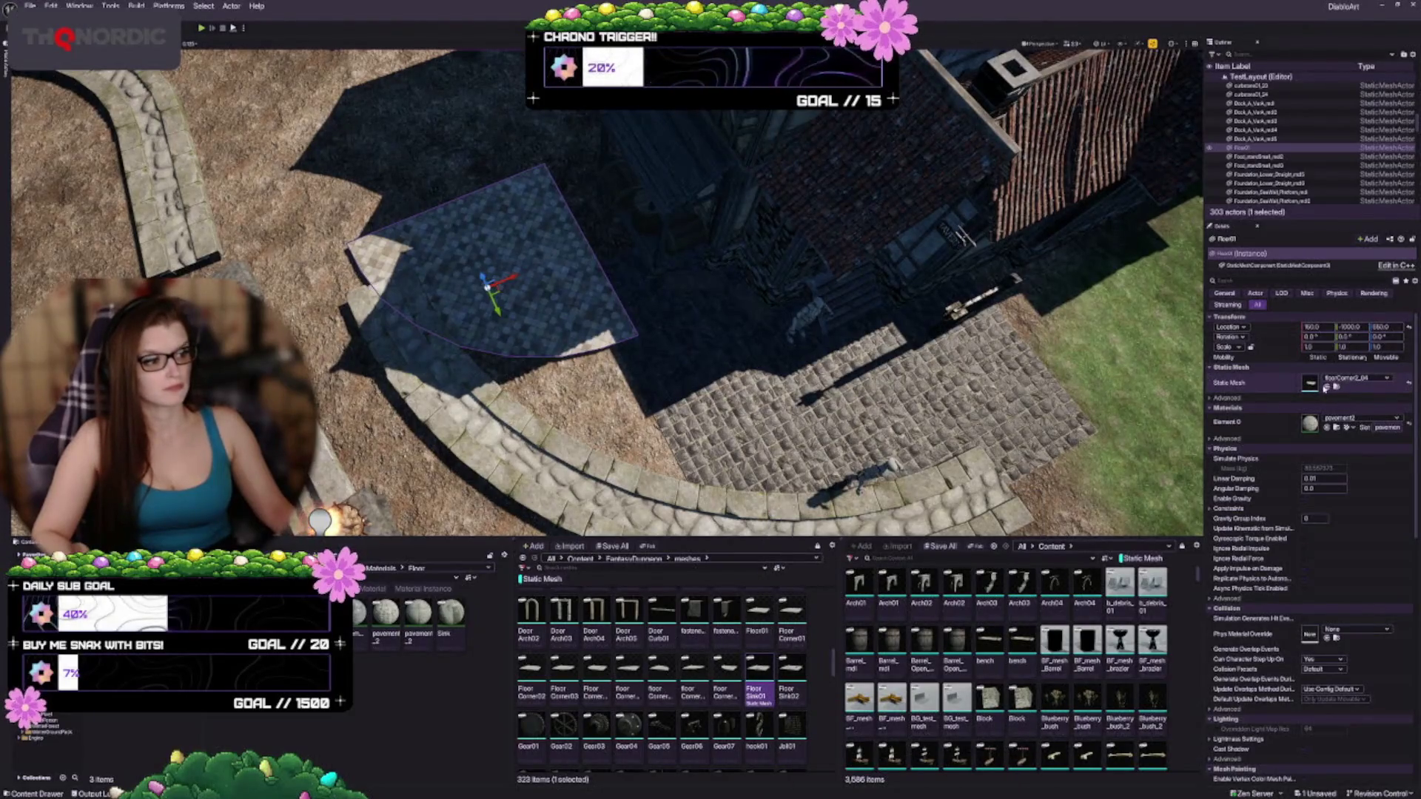
click(1325, 387)
key(ctrl+z)
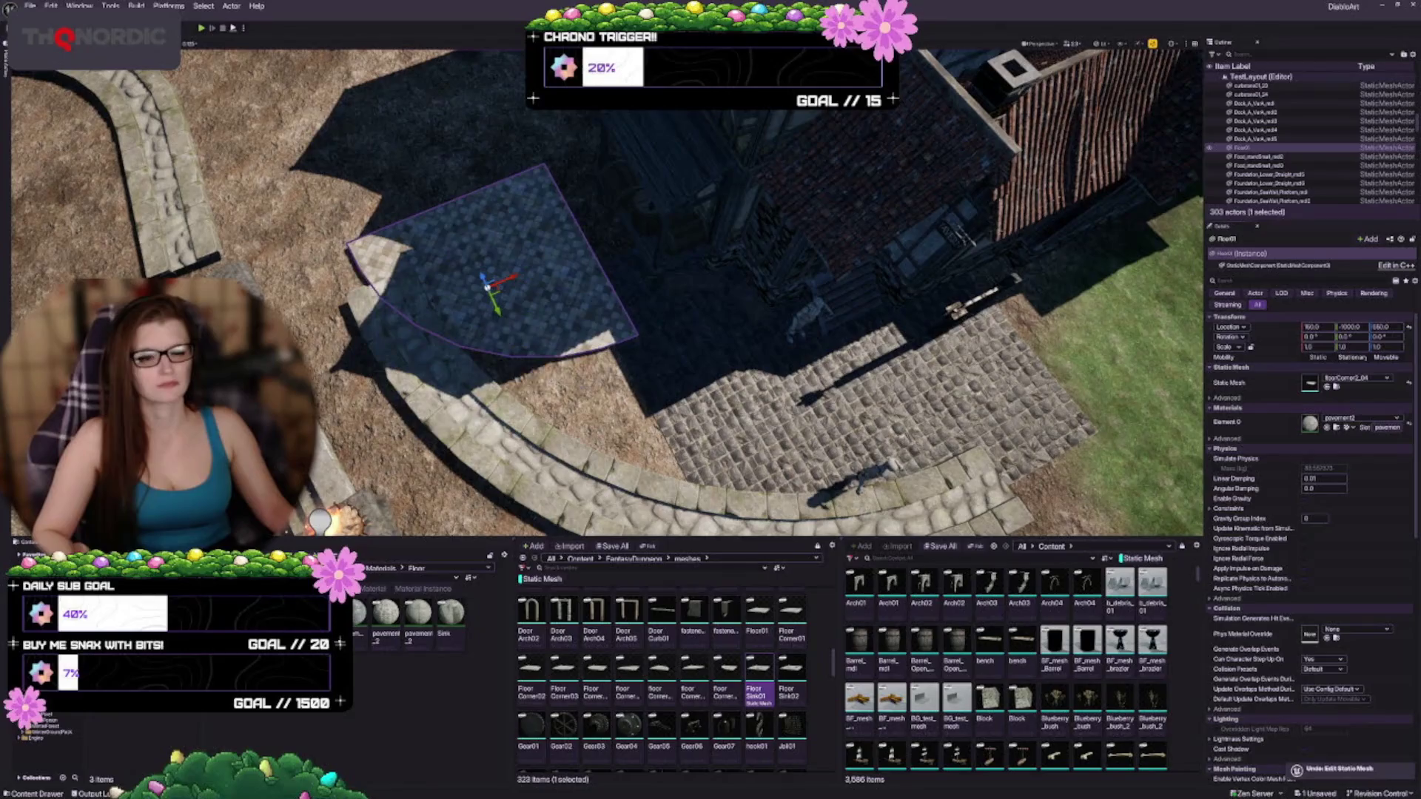
key(w)
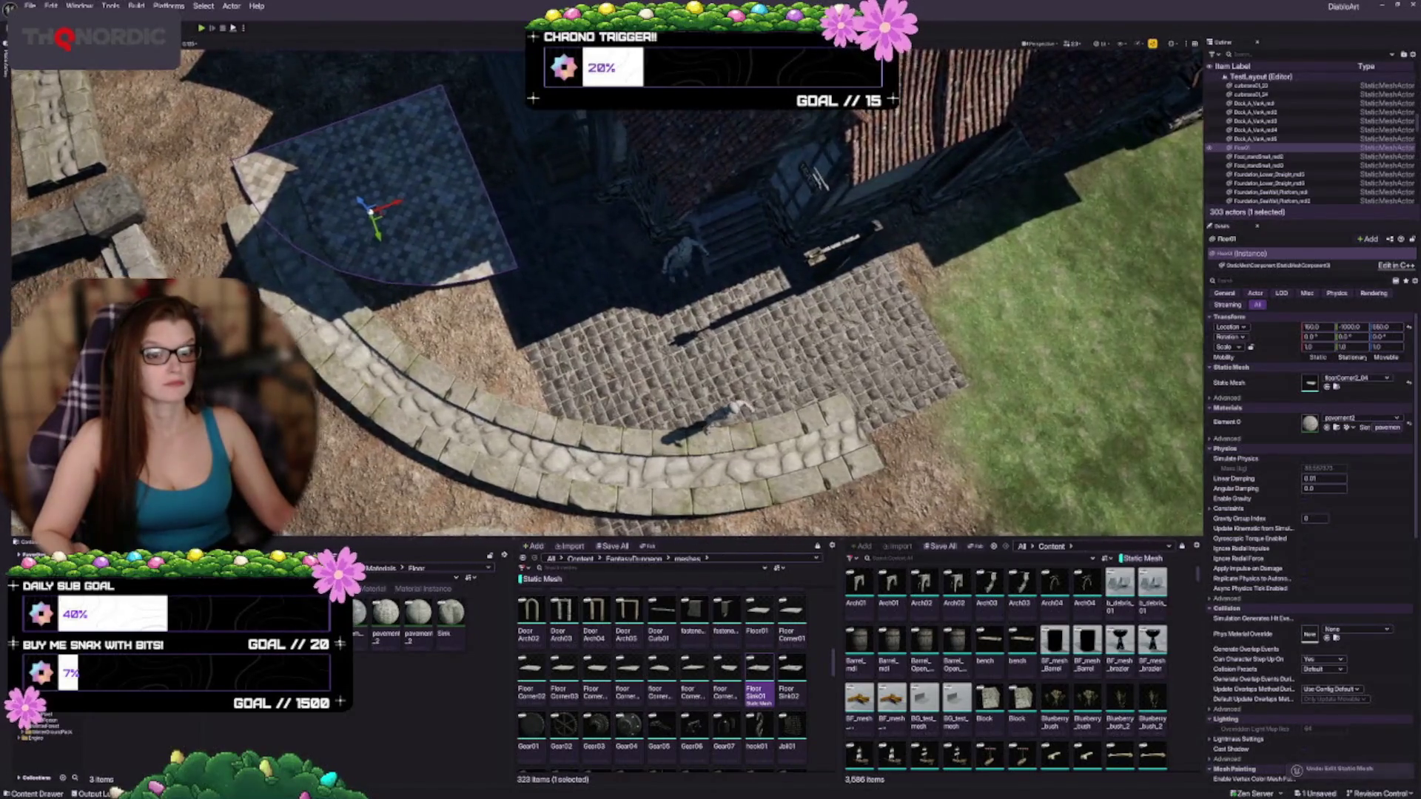
key(w)
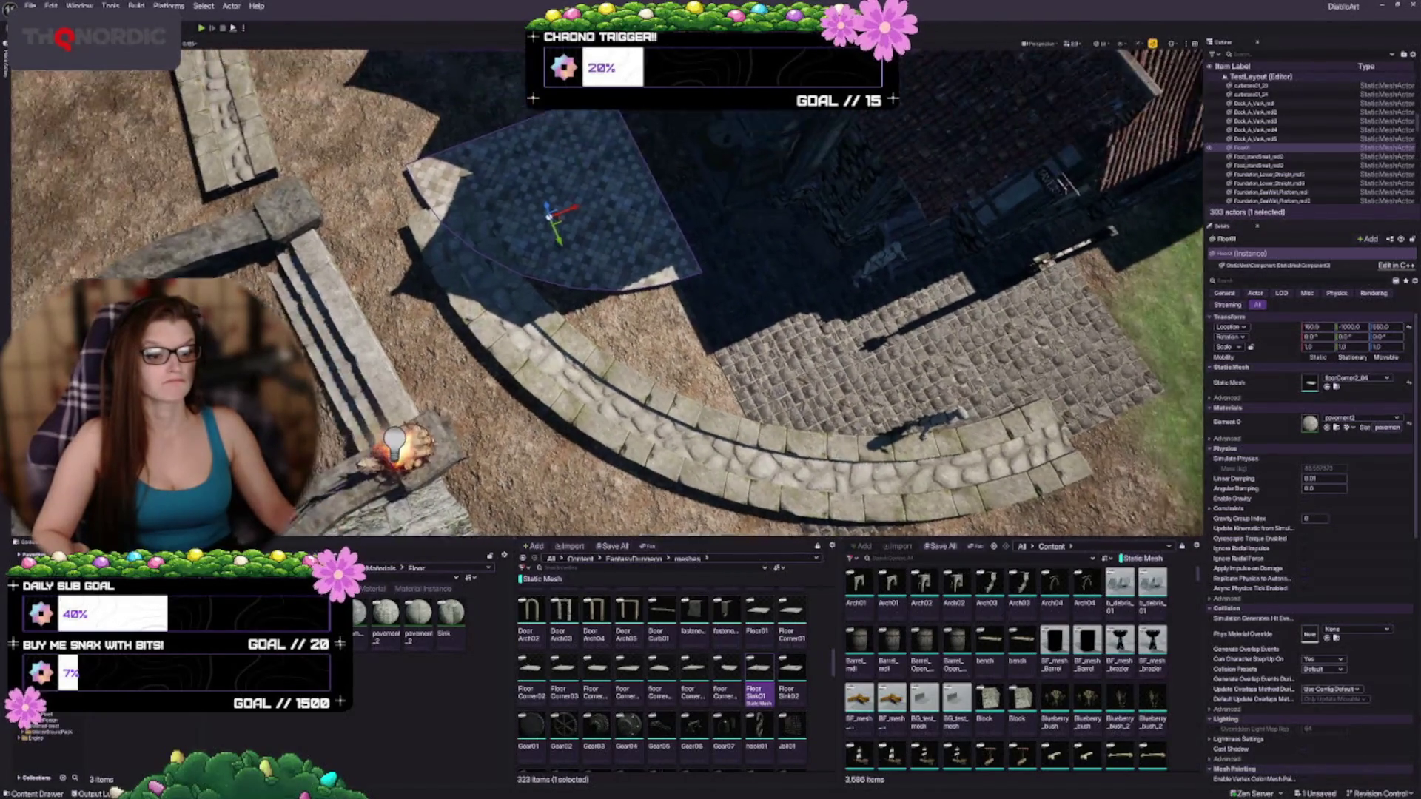
key(s)
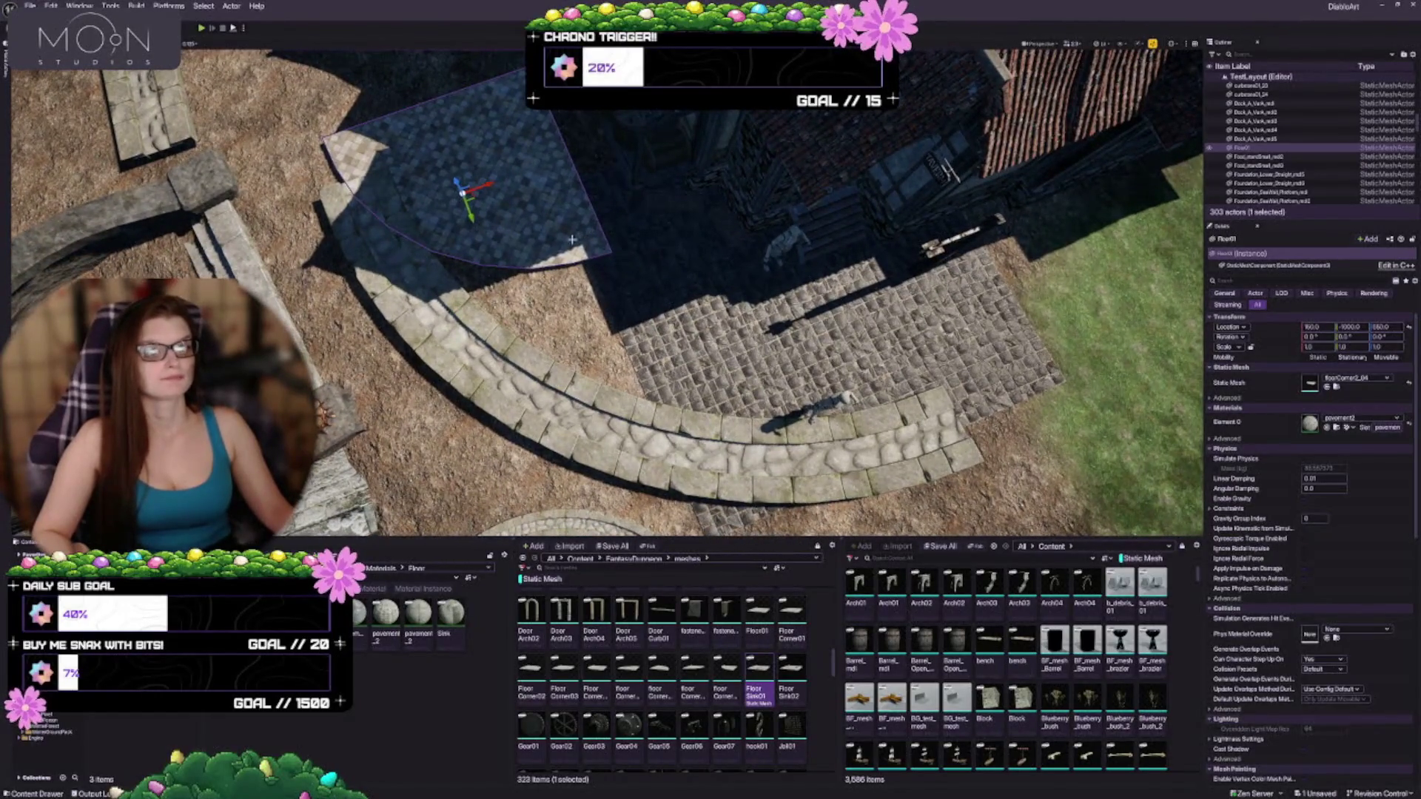
Step: Position the corner floor piece before the building's entrance stairs, its curved edge meeting the curb arc
mouse_move(471, 197)
mouse_down()
mouse_move(602, 222)
mouse_move(685, 299)
mouse_move(673, 253)
mouse_move(688, 251)
mouse_move(677, 279)
mouse_move(694, 299)
mouse_move(694, 252)
mouse_move(691, 286)
mouse_up()
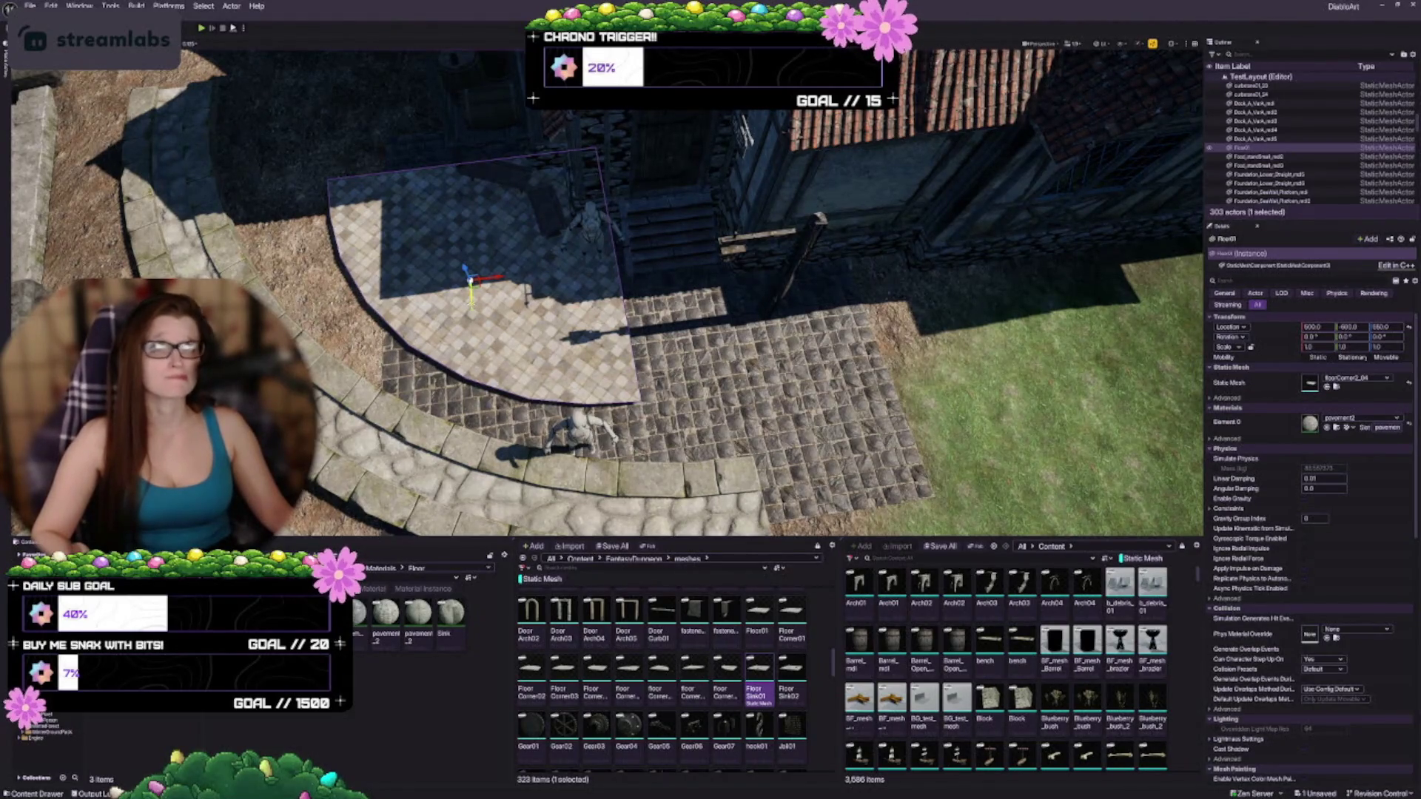
drag(471, 299, 469, 250)
drag(592, 296, 540, 307)
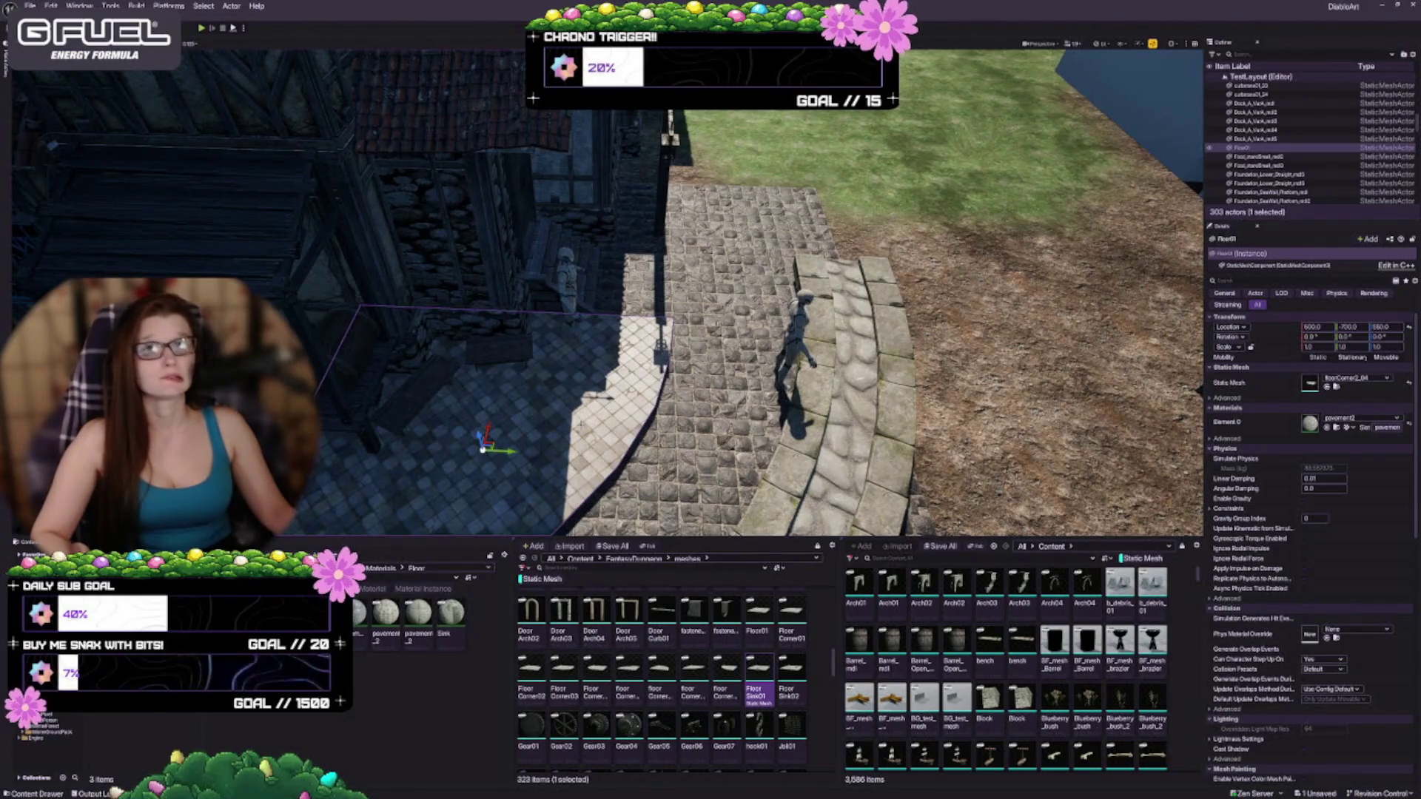
mouse_move(497, 449)
mouse_down()
mouse_move(456, 449)
mouse_move(472, 449)
mouse_up()
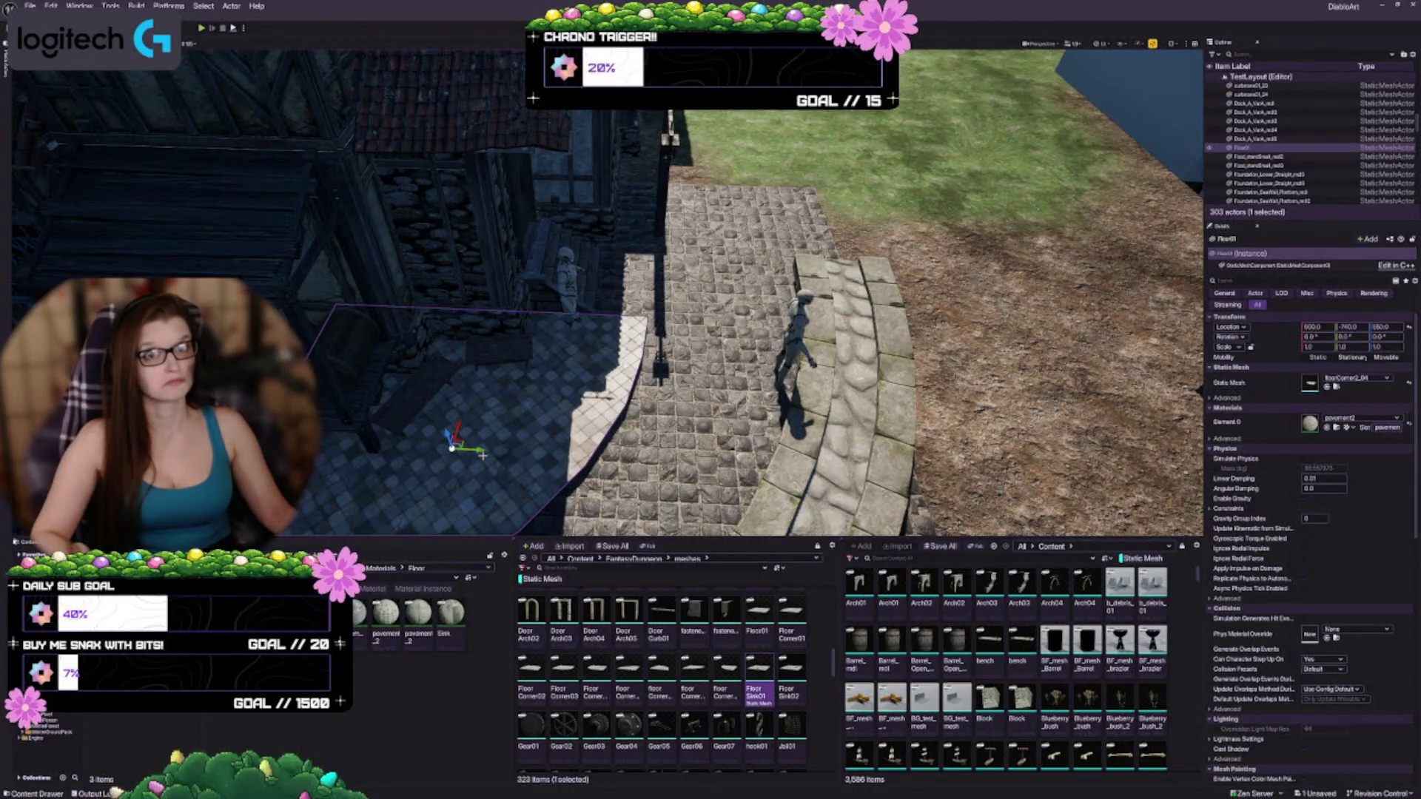
drag(546, 397, 546, 326)
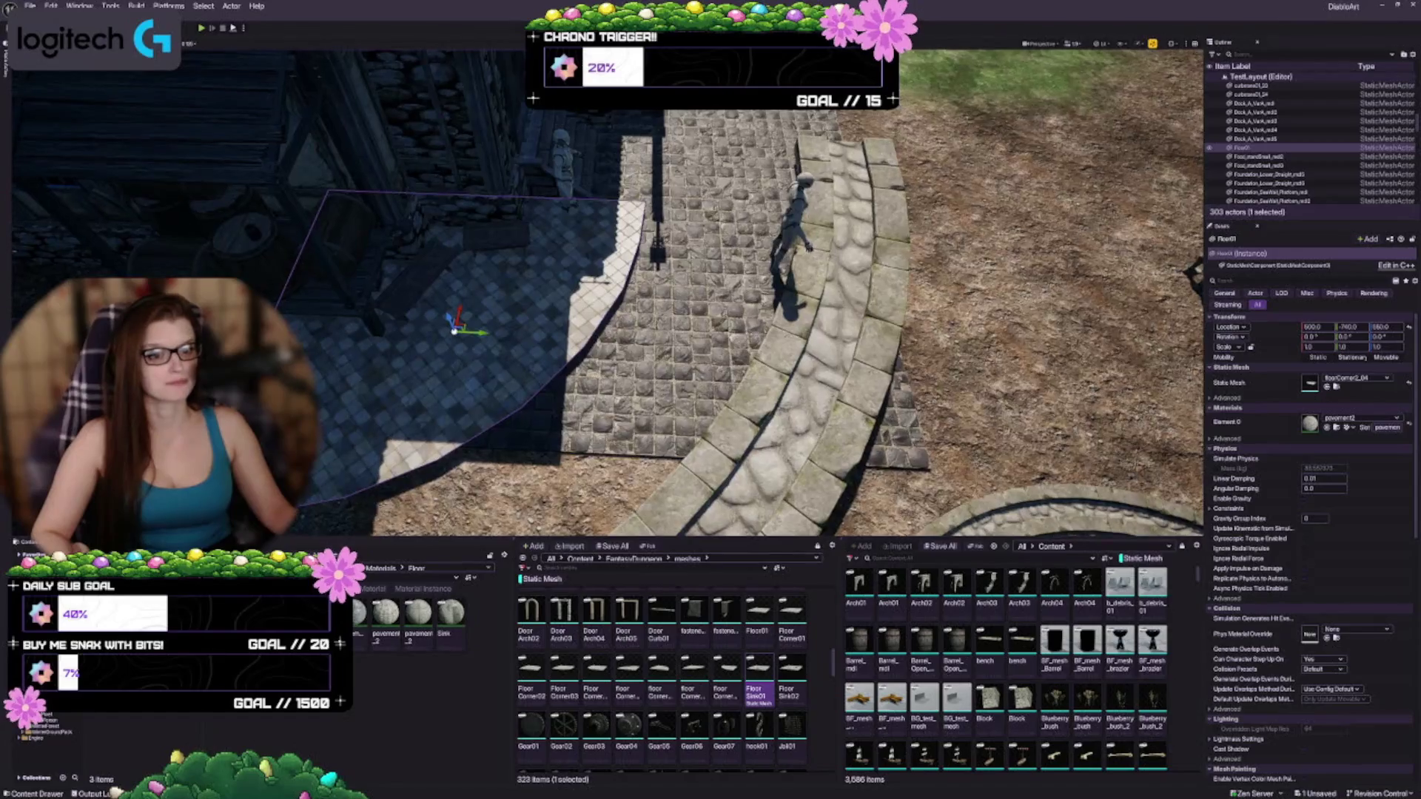
drag(487, 386, 558, 321)
drag(630, 385, 631, 356)
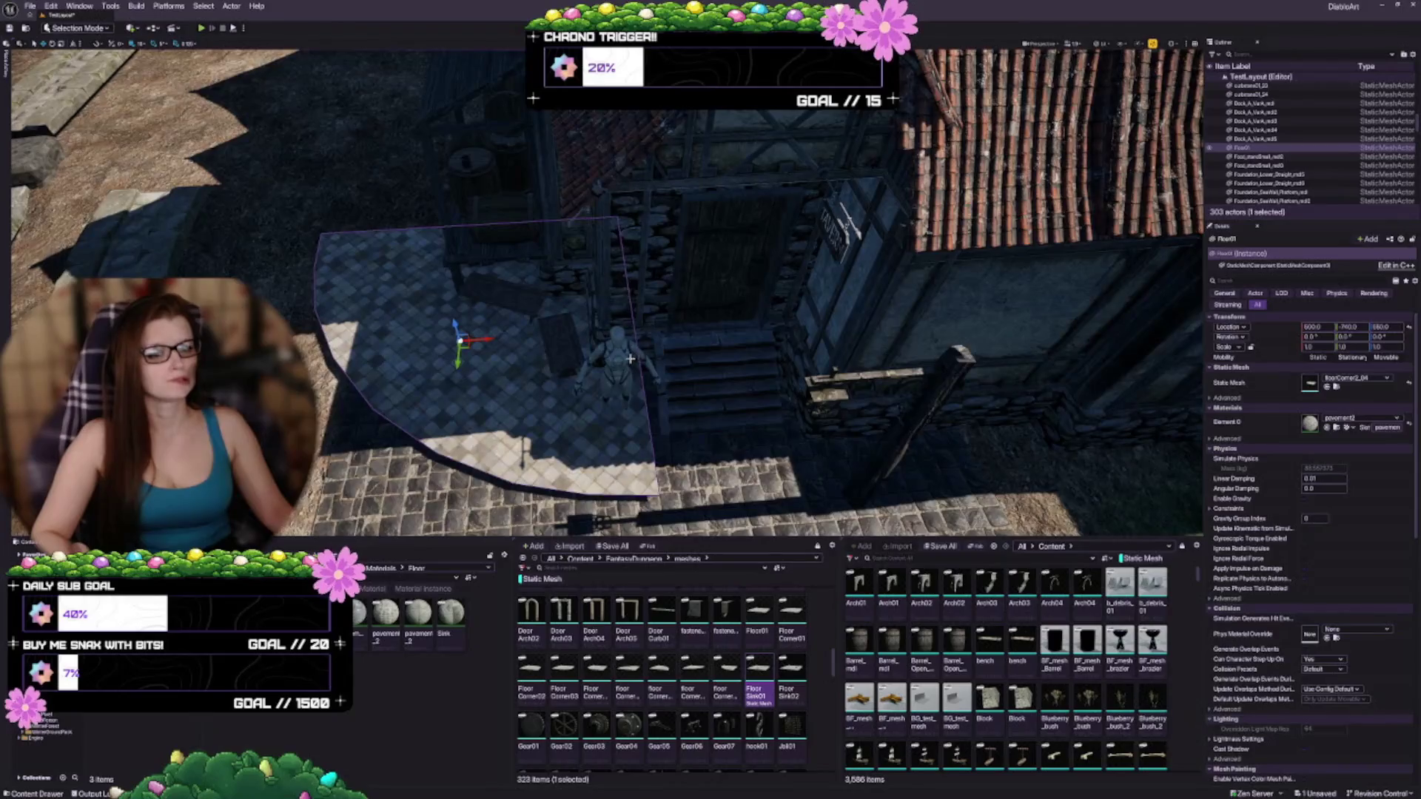
scroll(684, 627, down, 3)
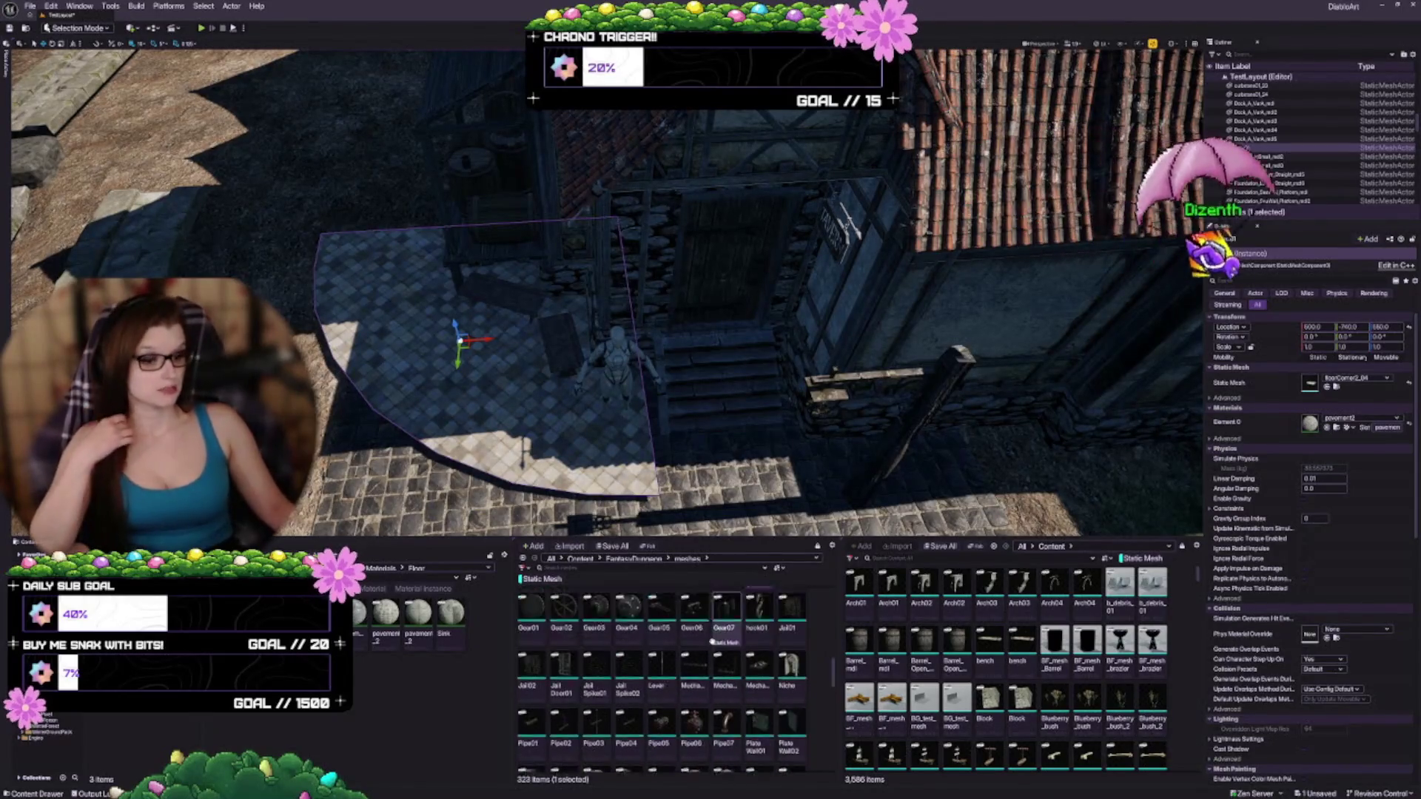
Step: Find curbstone01_8 in the Content Browser and assign it as Floor01's static mesh
scroll(666, 636, down, 5)
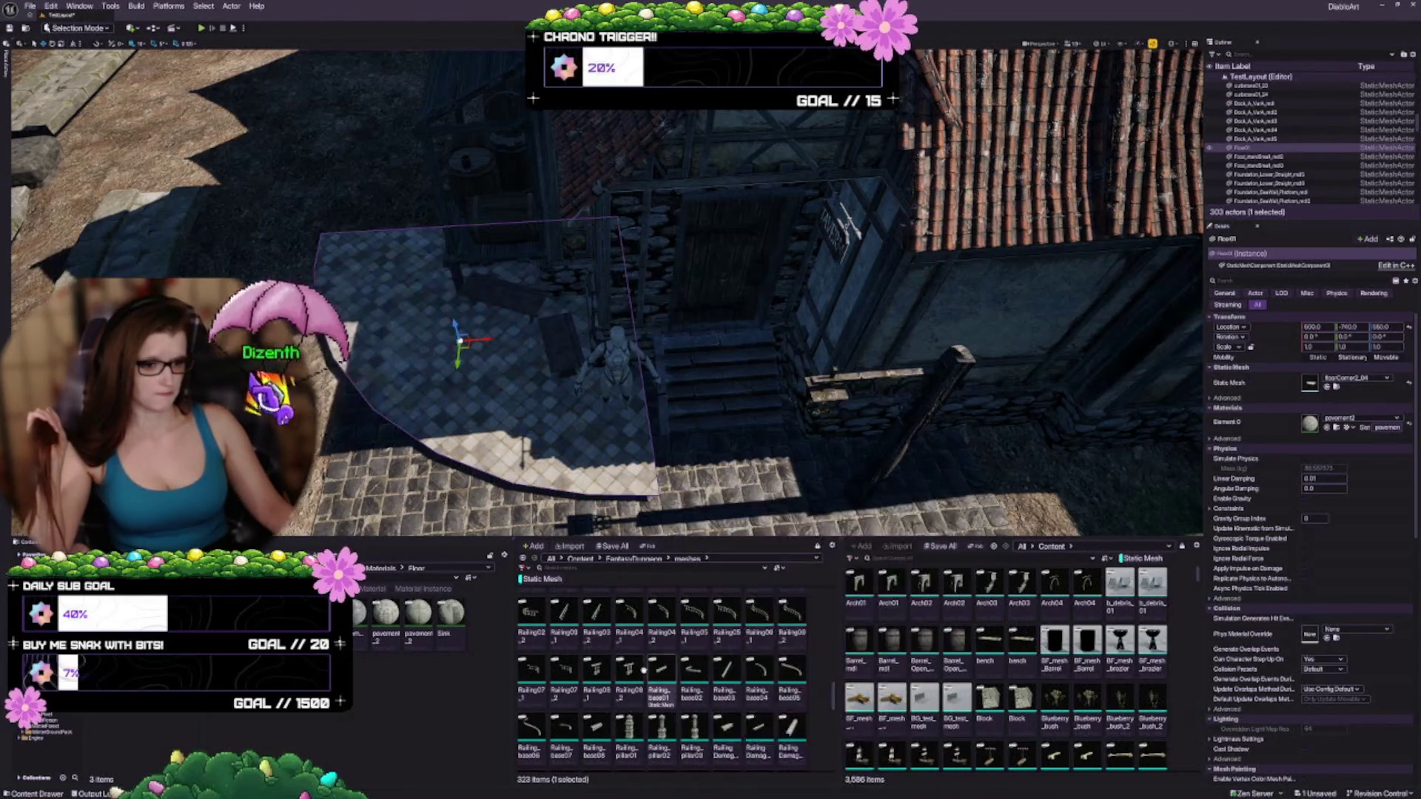
scroll(663, 644, down, 1)
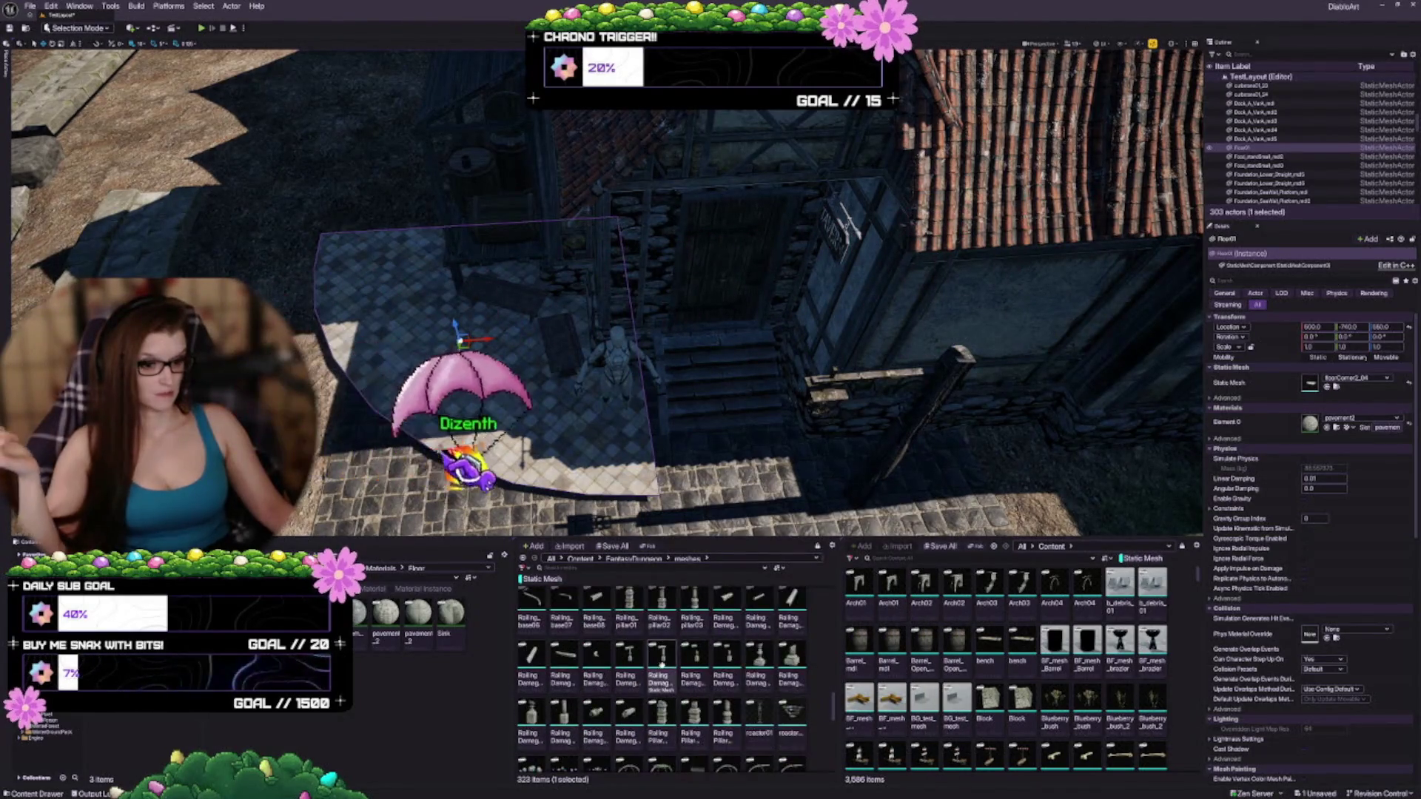
scroll(664, 654, down, 1)
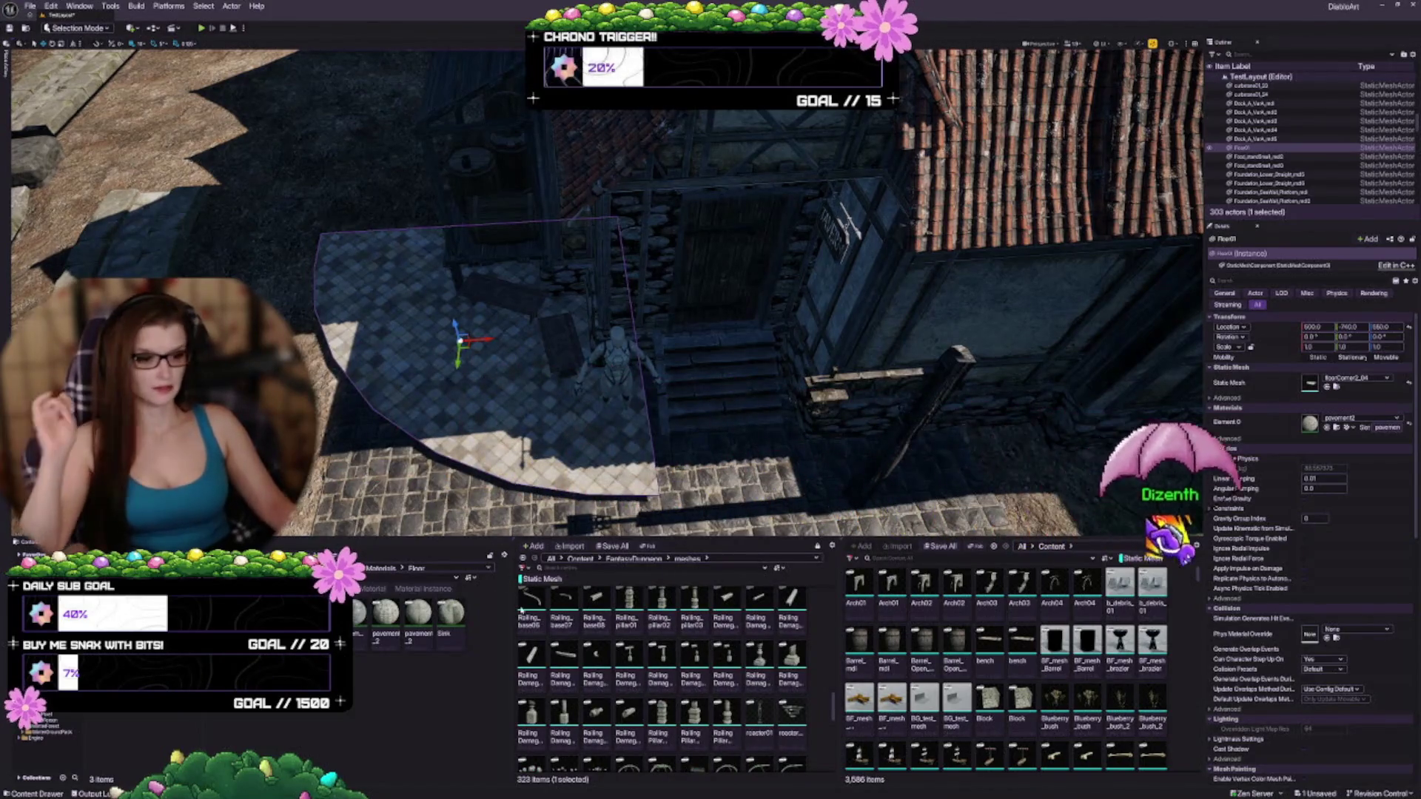
scroll(651, 638, down, 2)
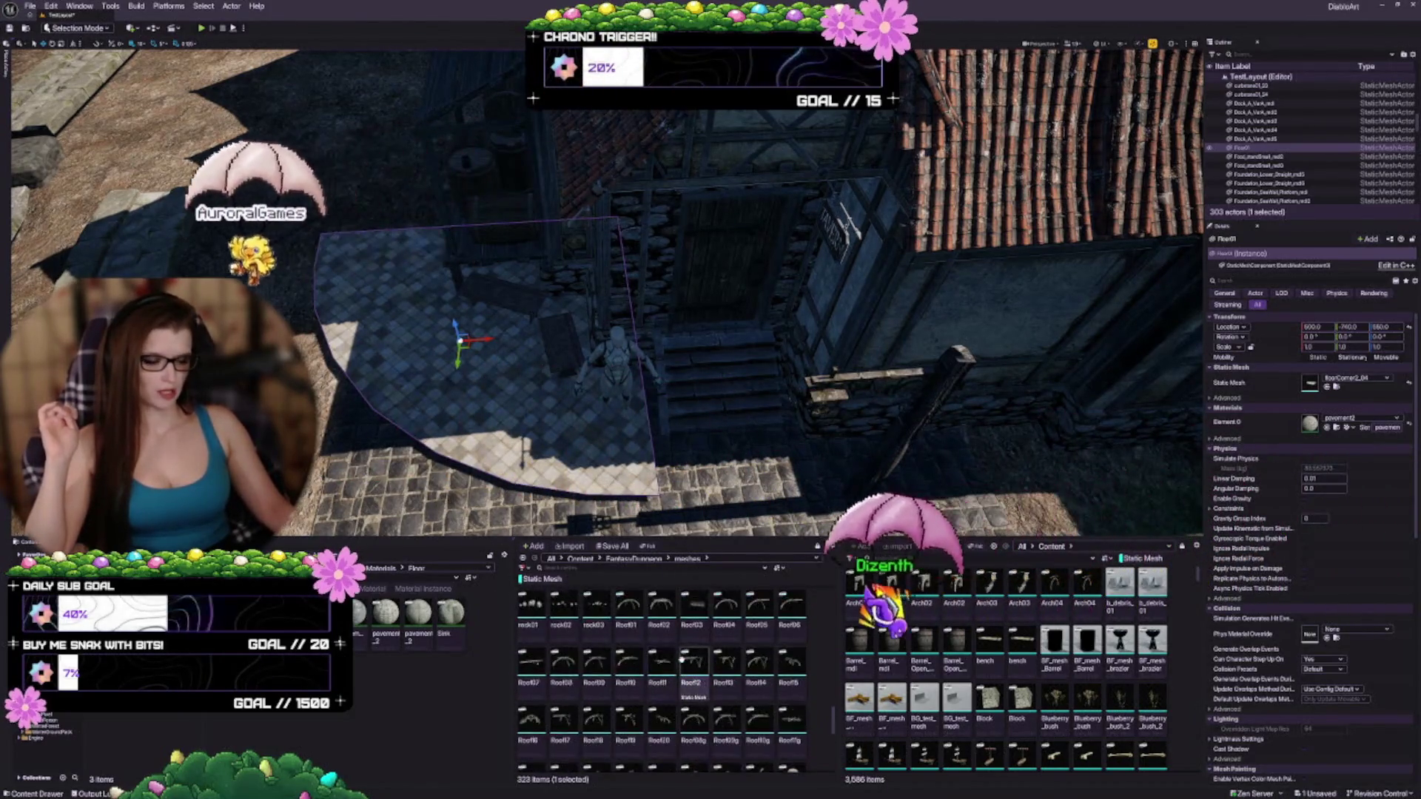
scroll(649, 666, up, 5)
scroll(649, 668, up, 3)
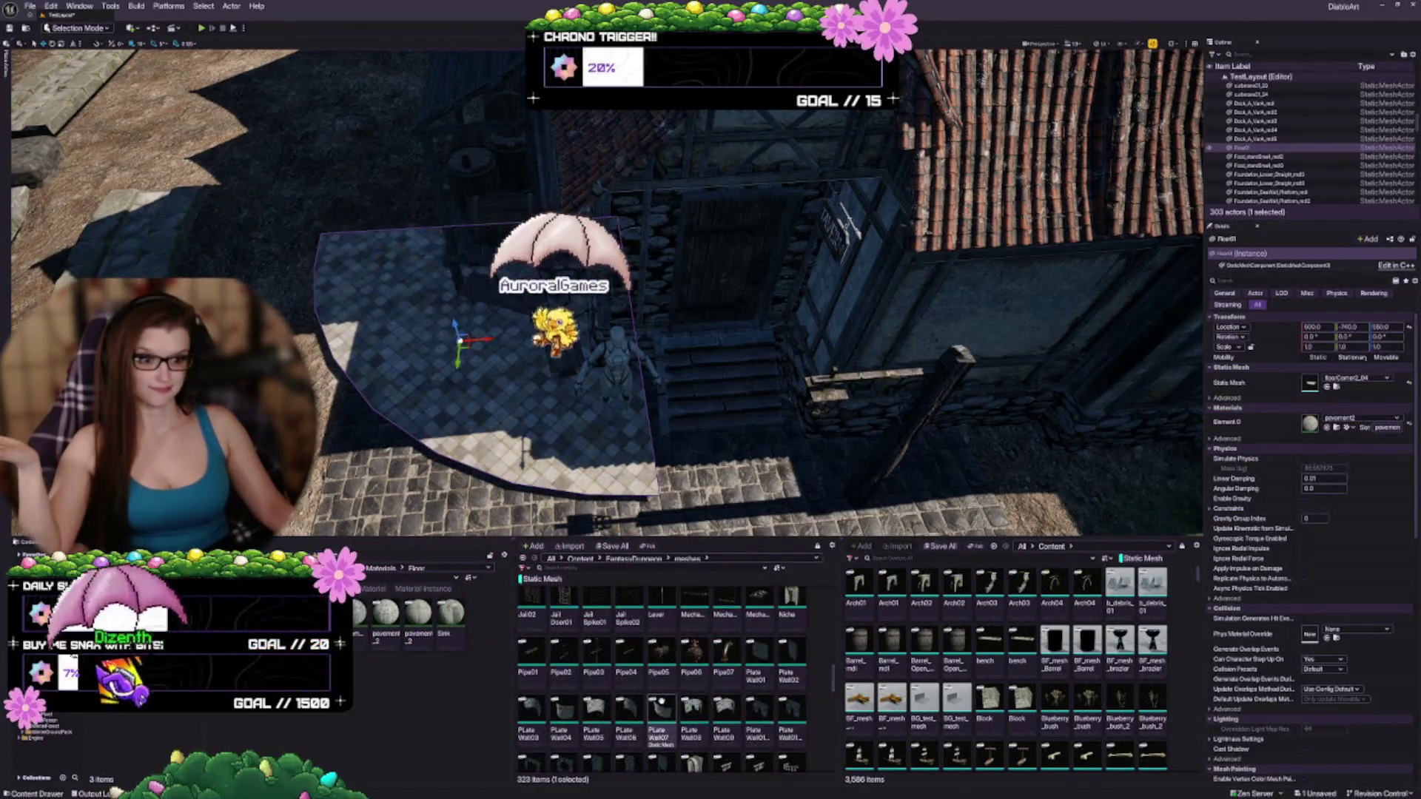
scroll(710, 689, up, 3)
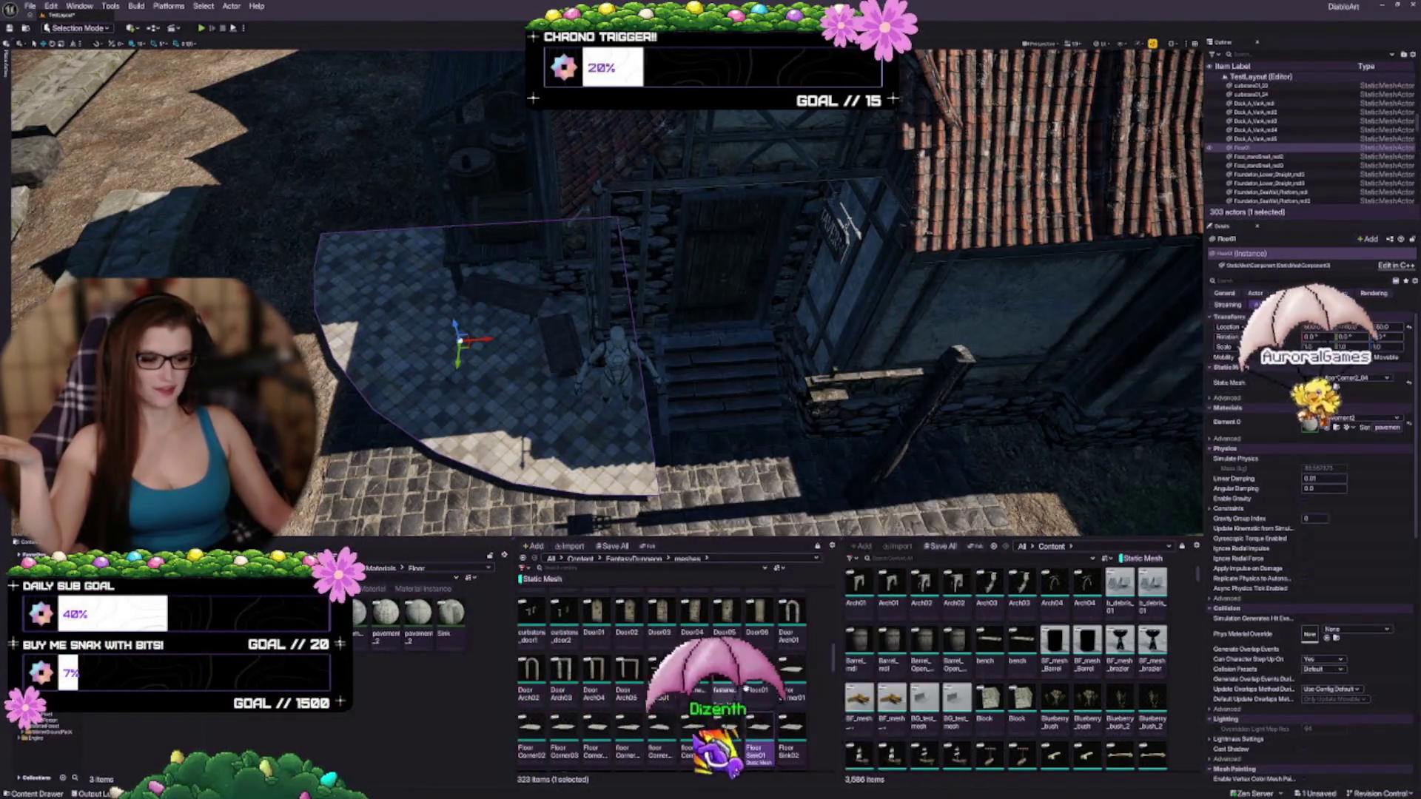
scroll(740, 689, up, 2)
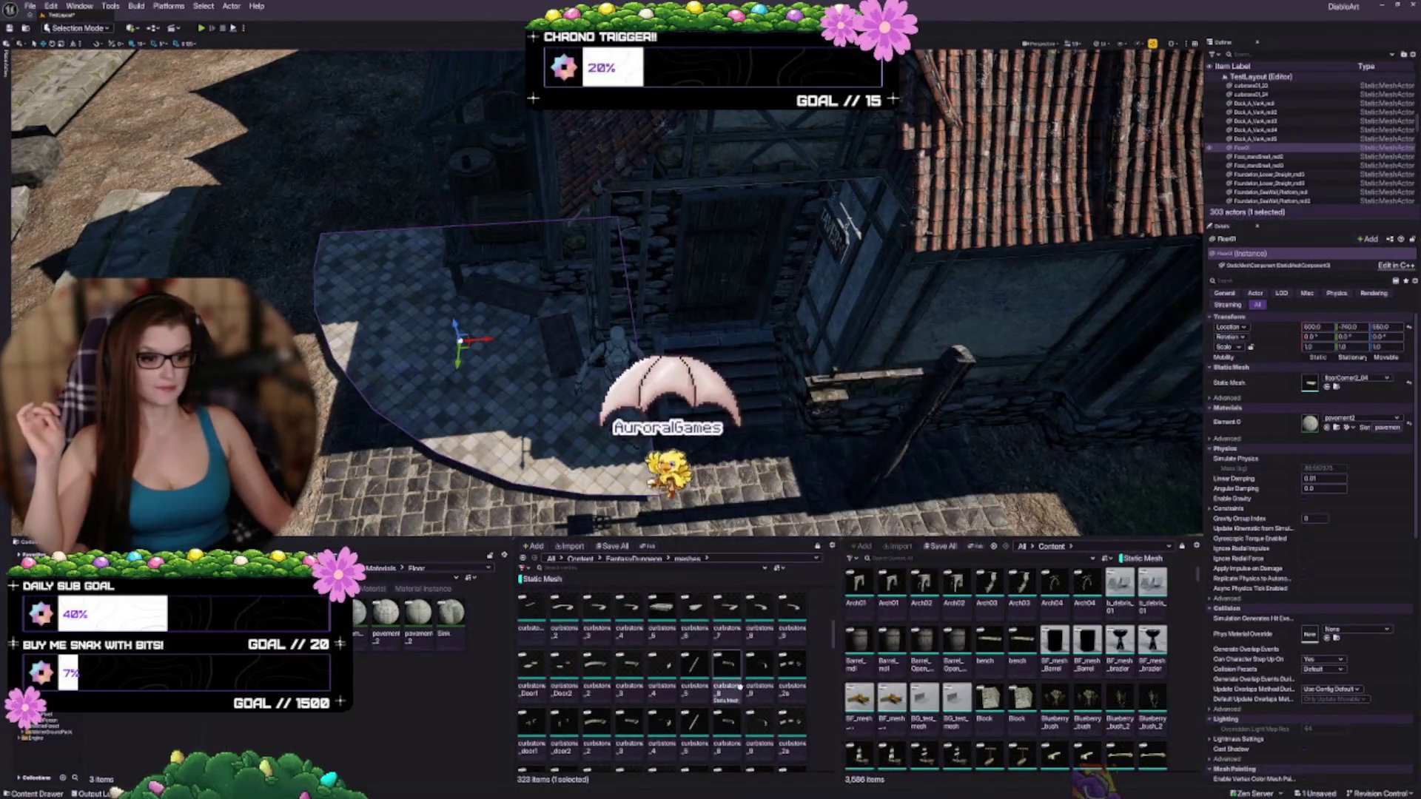
scroll(728, 677, up, 1)
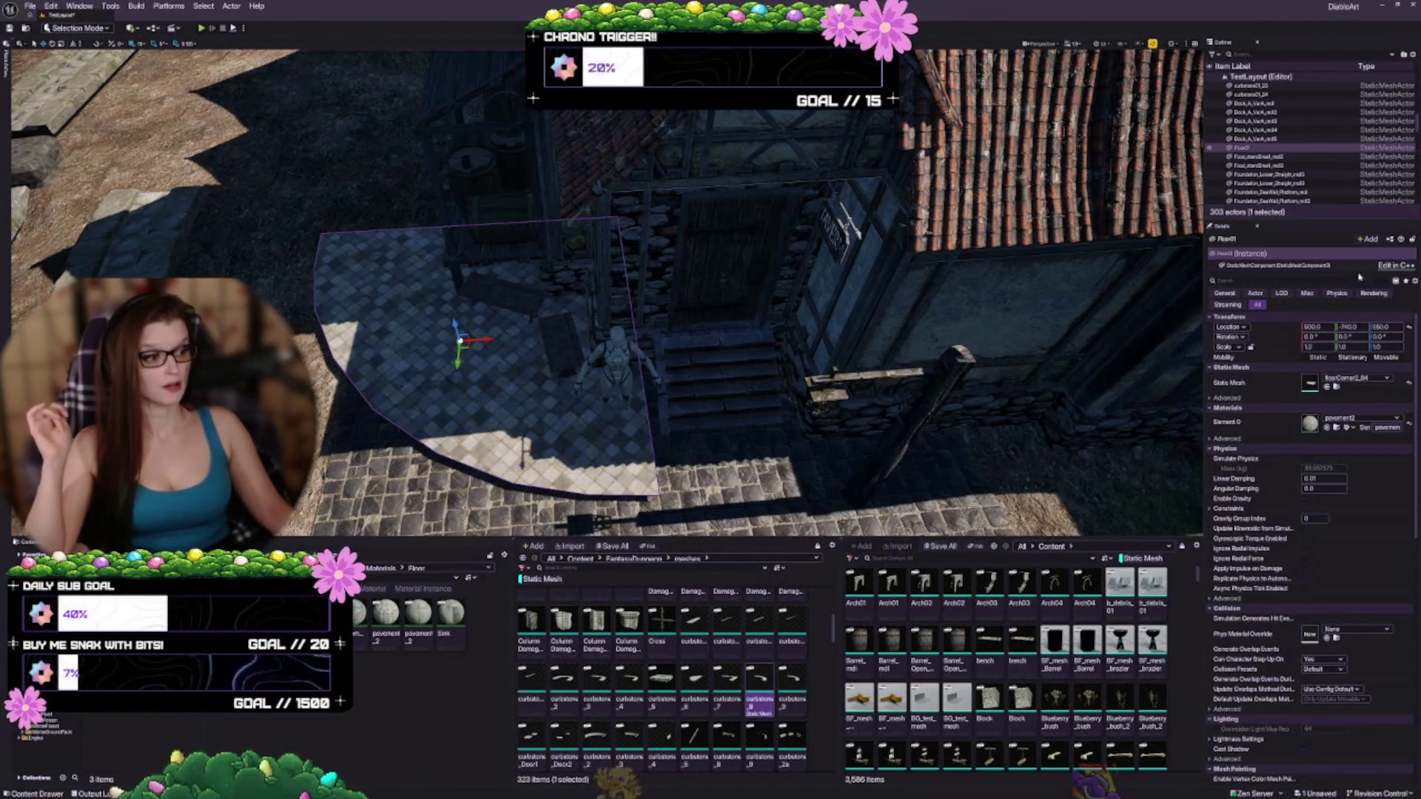
click(1327, 385)
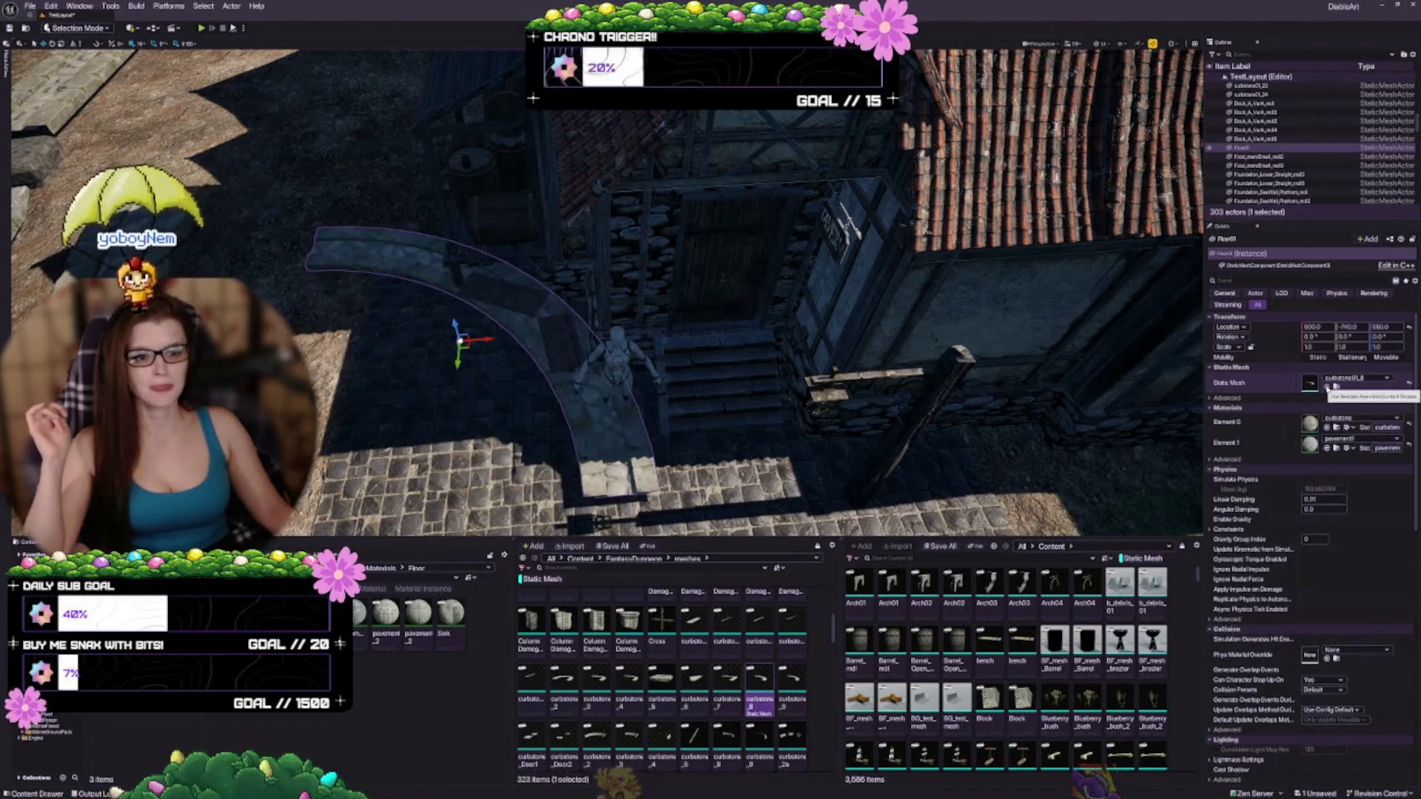
Step: Rotate the curved curb to follow the stairs, lower it, and scale it to 0.875
drag(814, 333, 814, 281)
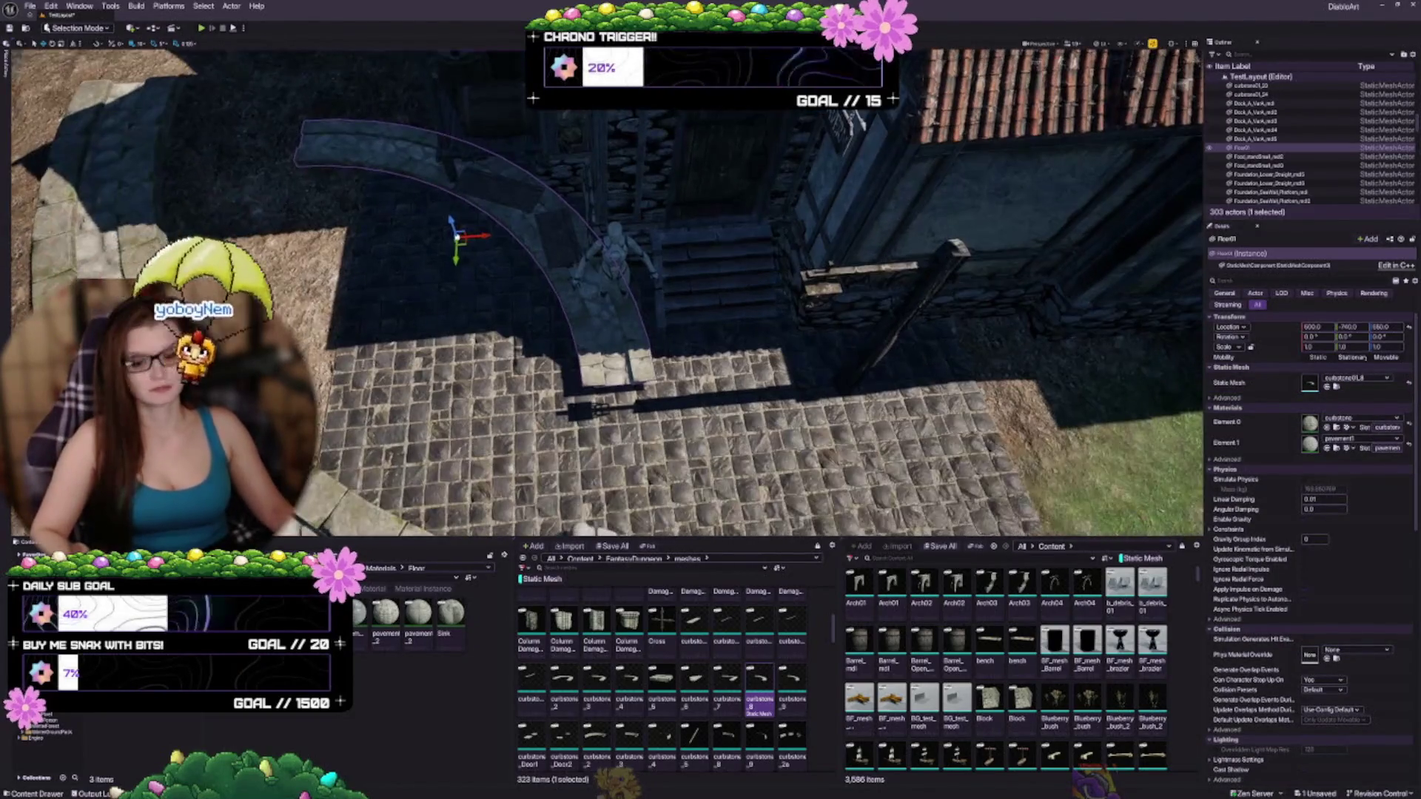
key(e)
mouse_move(494, 222)
mouse_down()
mouse_move(478, 257)
mouse_move(440, 259)
mouse_move(417, 243)
mouse_move(417, 200)
mouse_up()
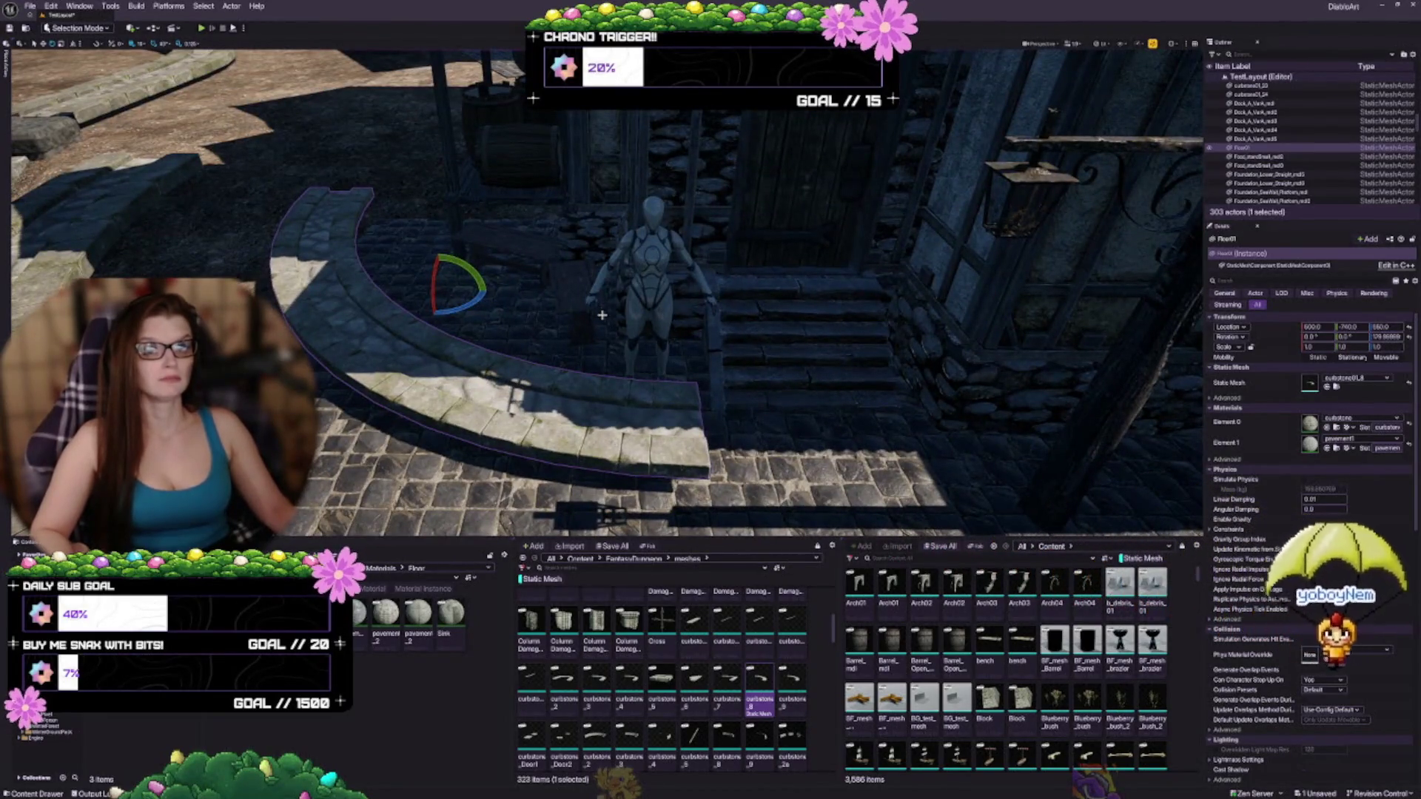
scroll(607, 296, up, 2)
key(w)
mouse_move(414, 202)
mouse_down()
mouse_move(414, 355)
mouse_move(677, 341)
mouse_up()
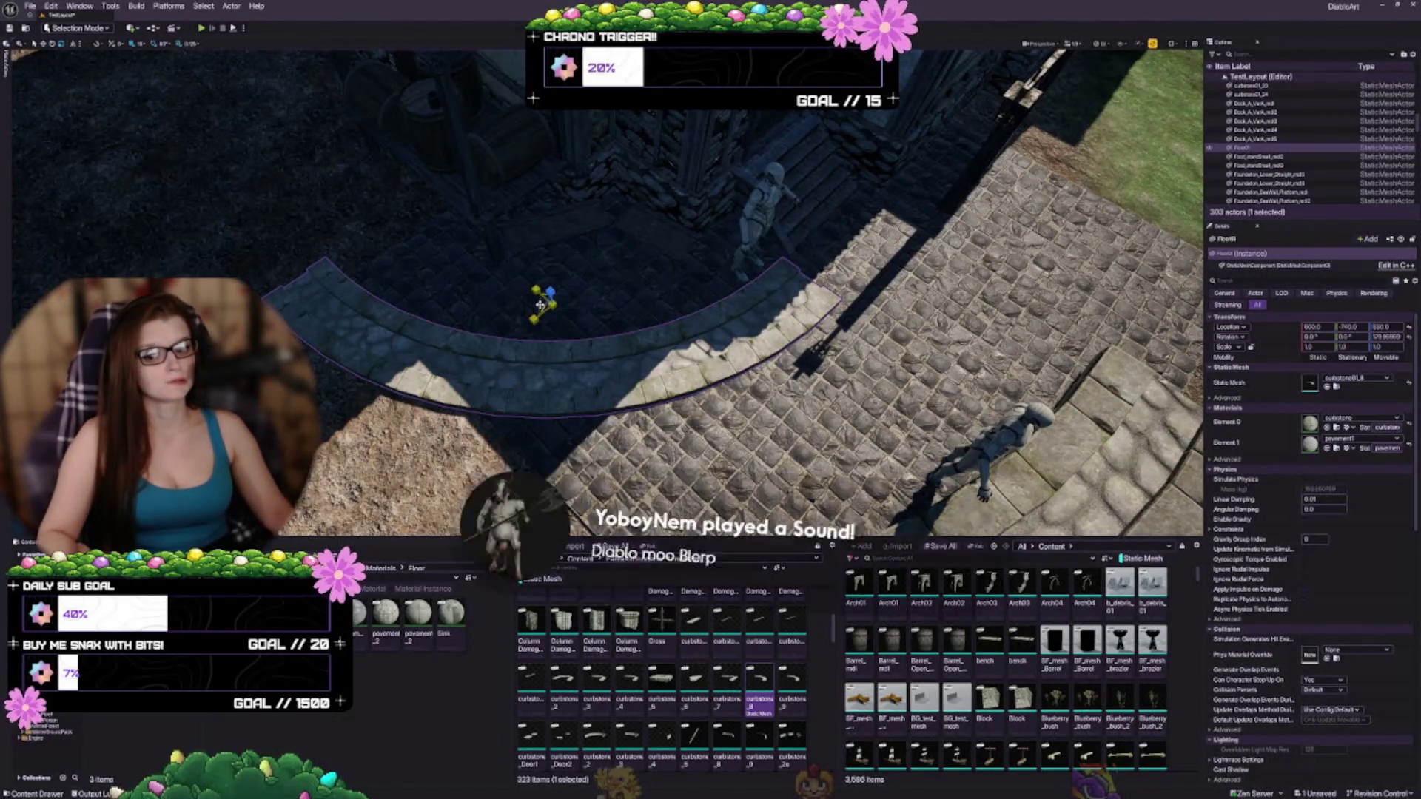
mouse_move(539, 304)
mouse_down()
mouse_move(518, 311)
mouse_move(562, 318)
mouse_up()
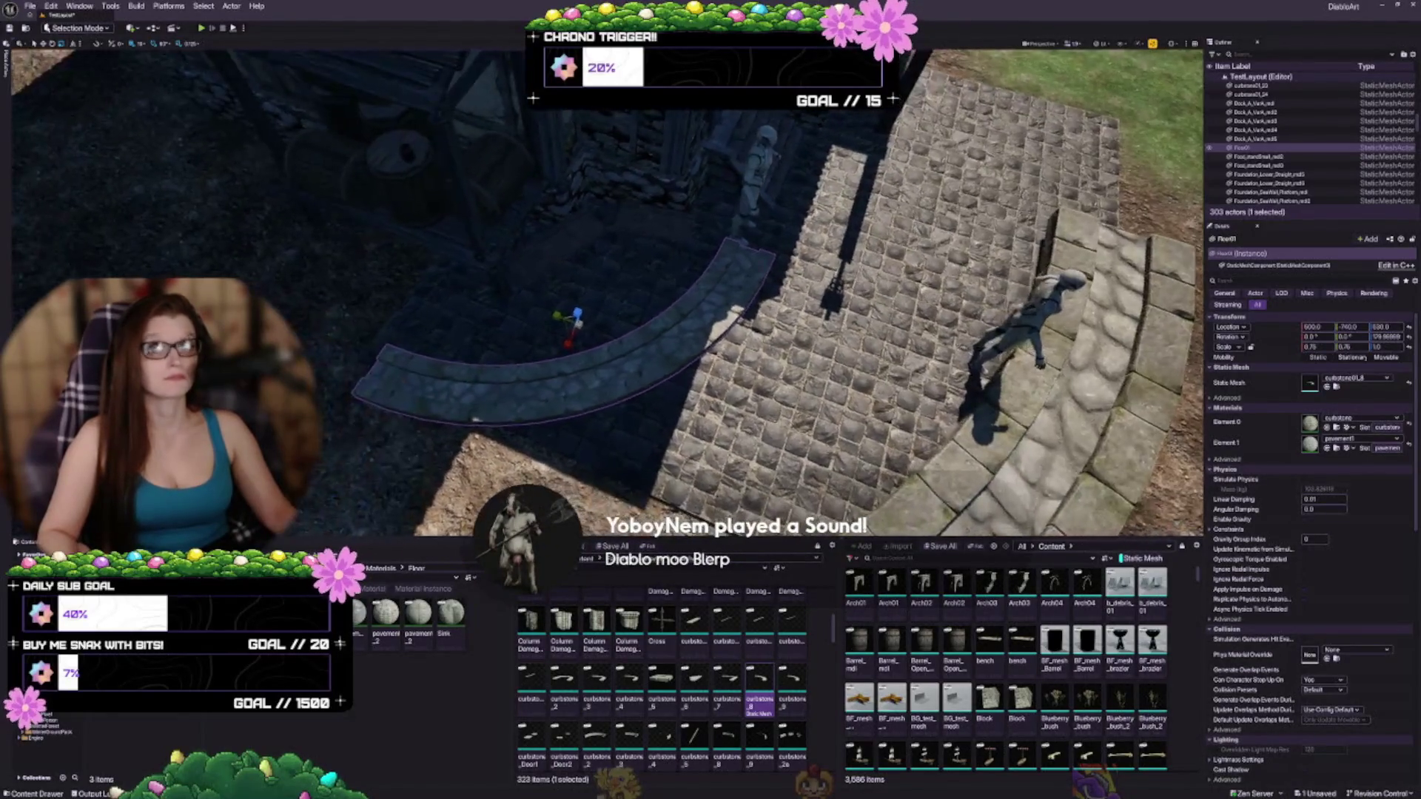
Step: Duplicate the curb and turn the copy into a straight curbstone piece
mouse_move(659, 342)
mouse_down()
mouse_move(614, 357)
mouse_move(629, 347)
mouse_up()
mouse_move(482, 271)
mouse_down()
mouse_move(481, 258)
mouse_move(495, 288)
mouse_move(530, 301)
mouse_move(496, 317)
mouse_up()
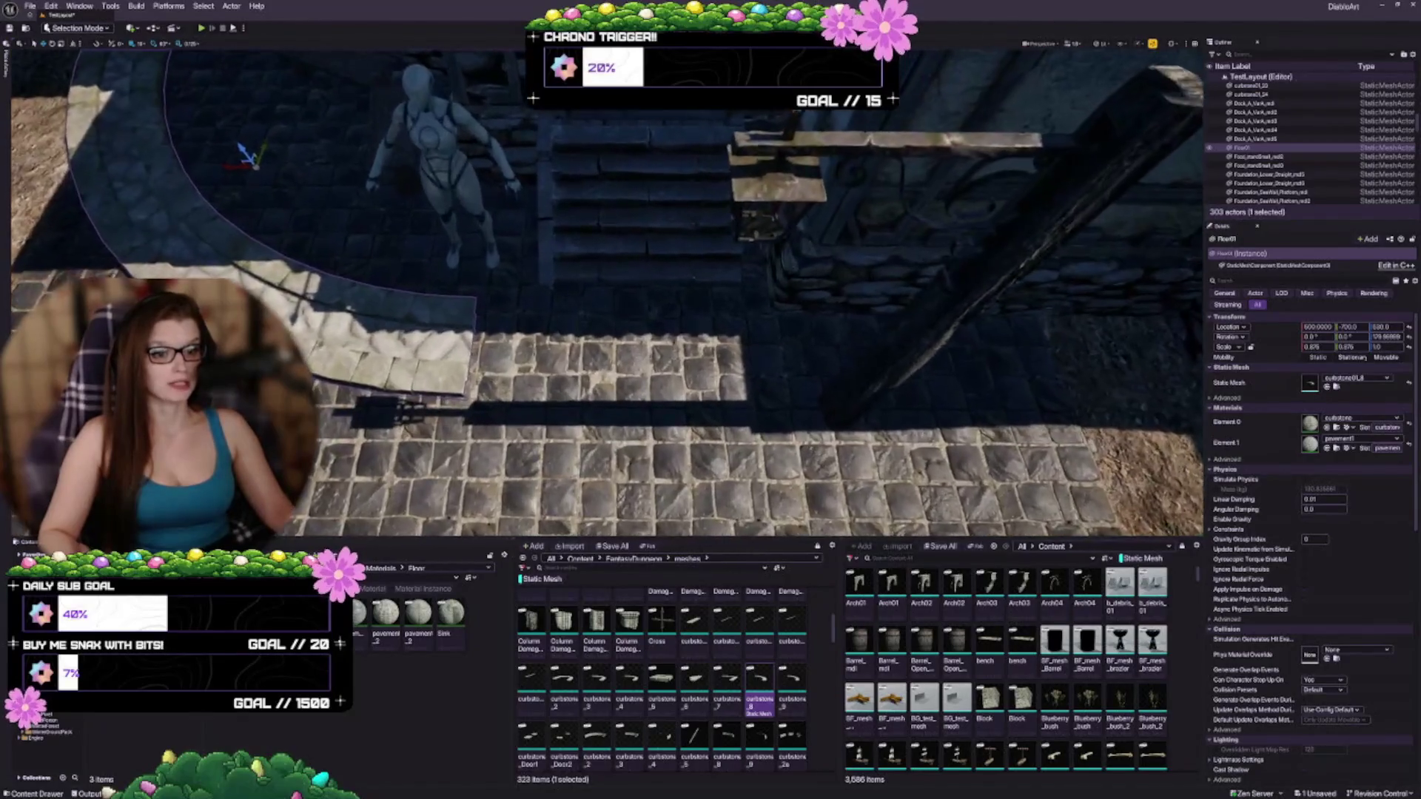
drag(450, 253, 567, 255)
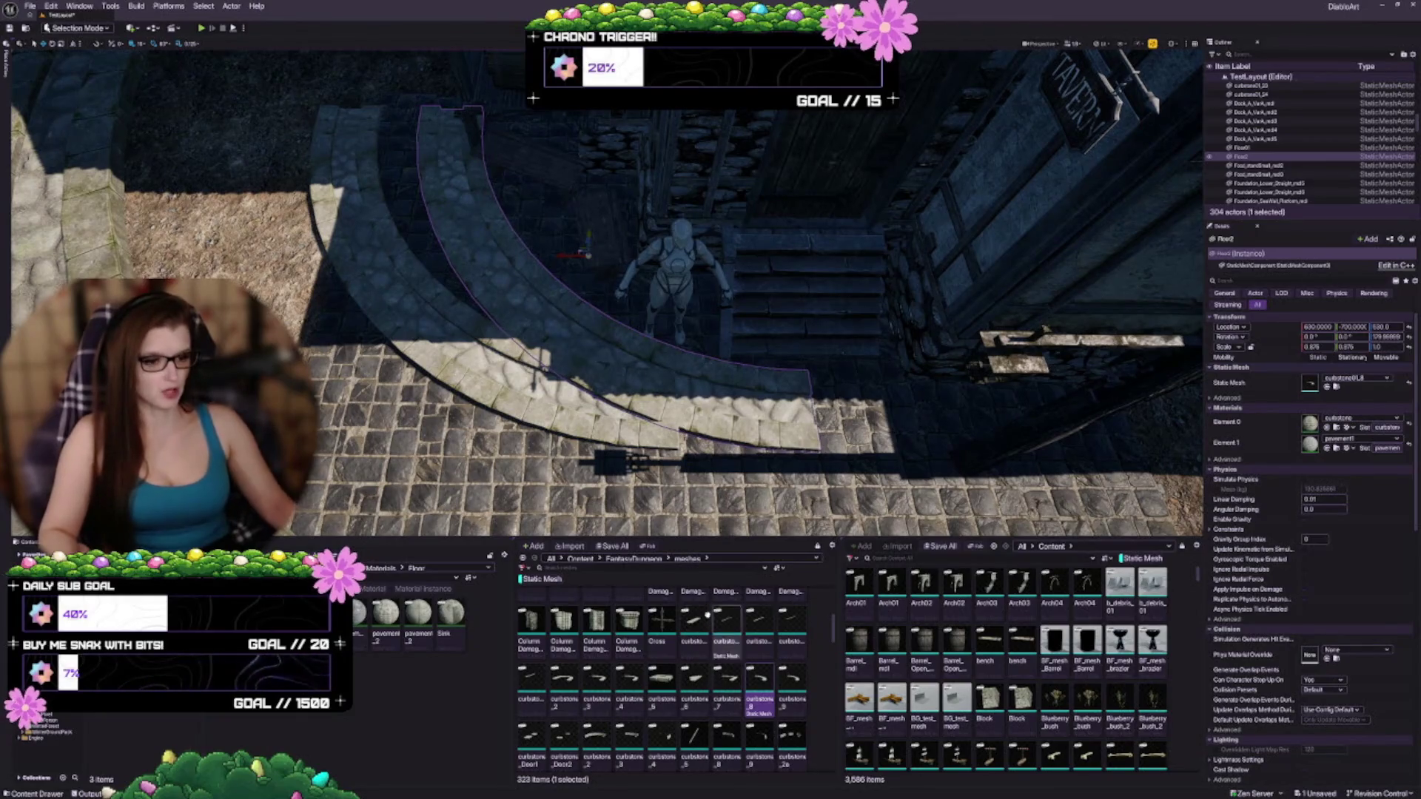
click(699, 620)
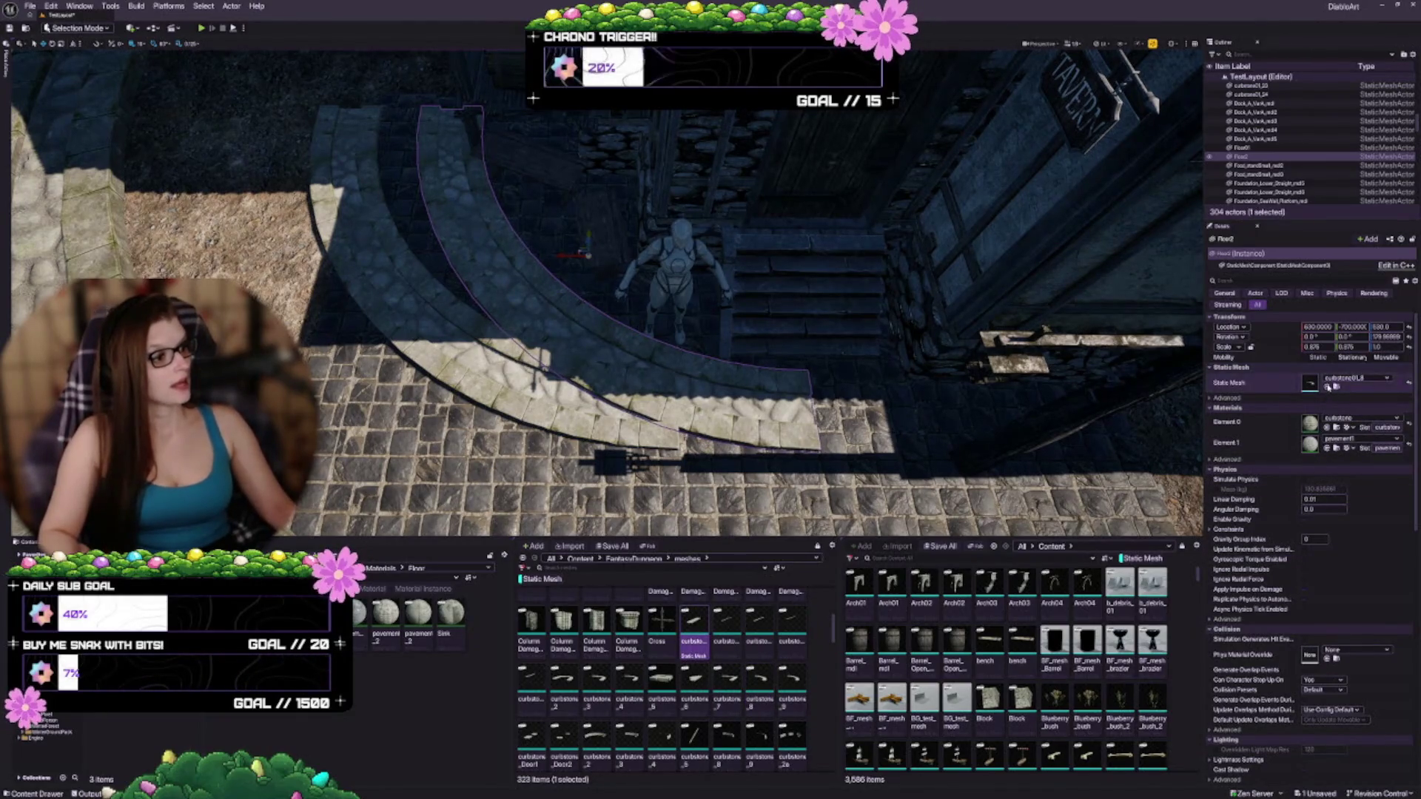
click(1307, 386)
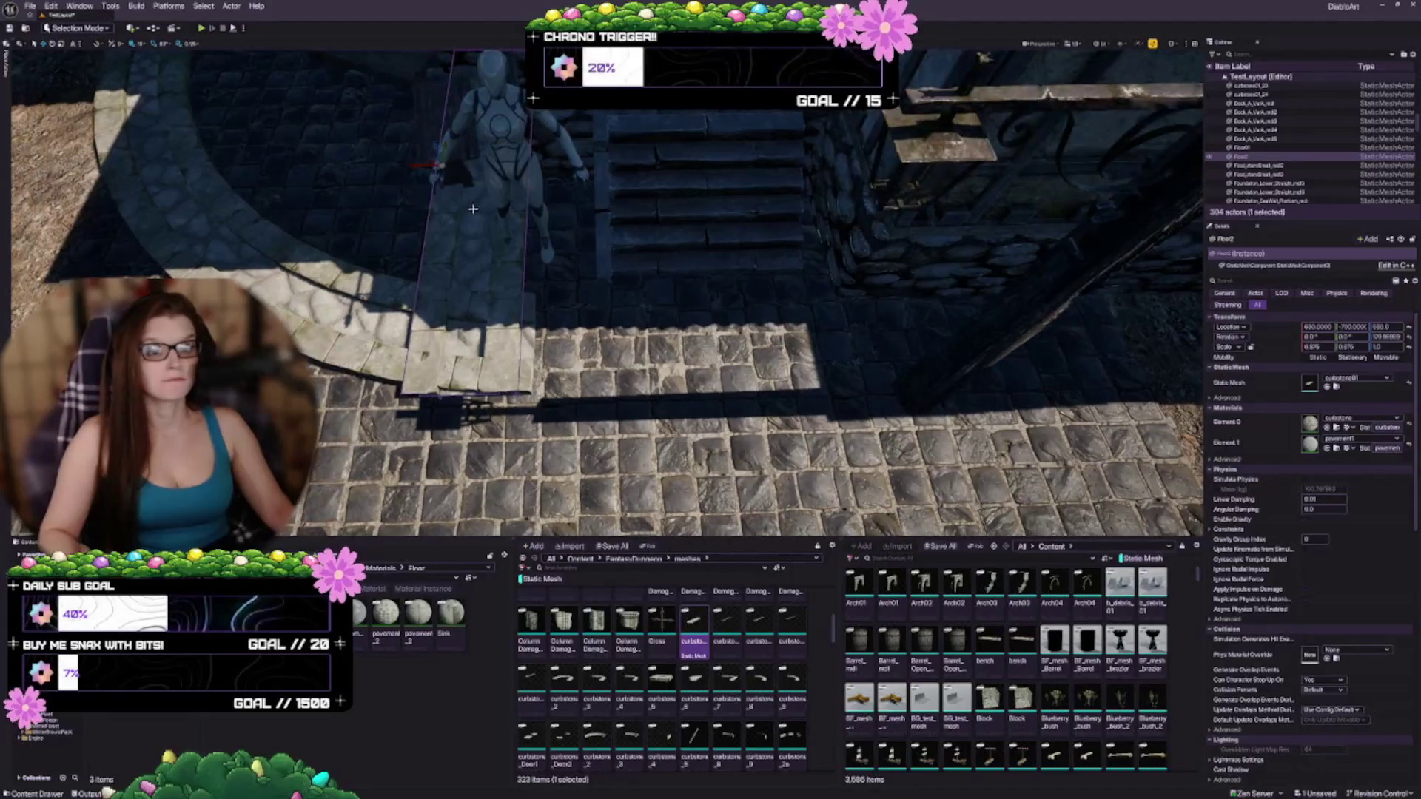
Step: Slide the straight curb into place along X and Y, then duplicate another copy toward the foreground
drag(432, 164, 489, 163)
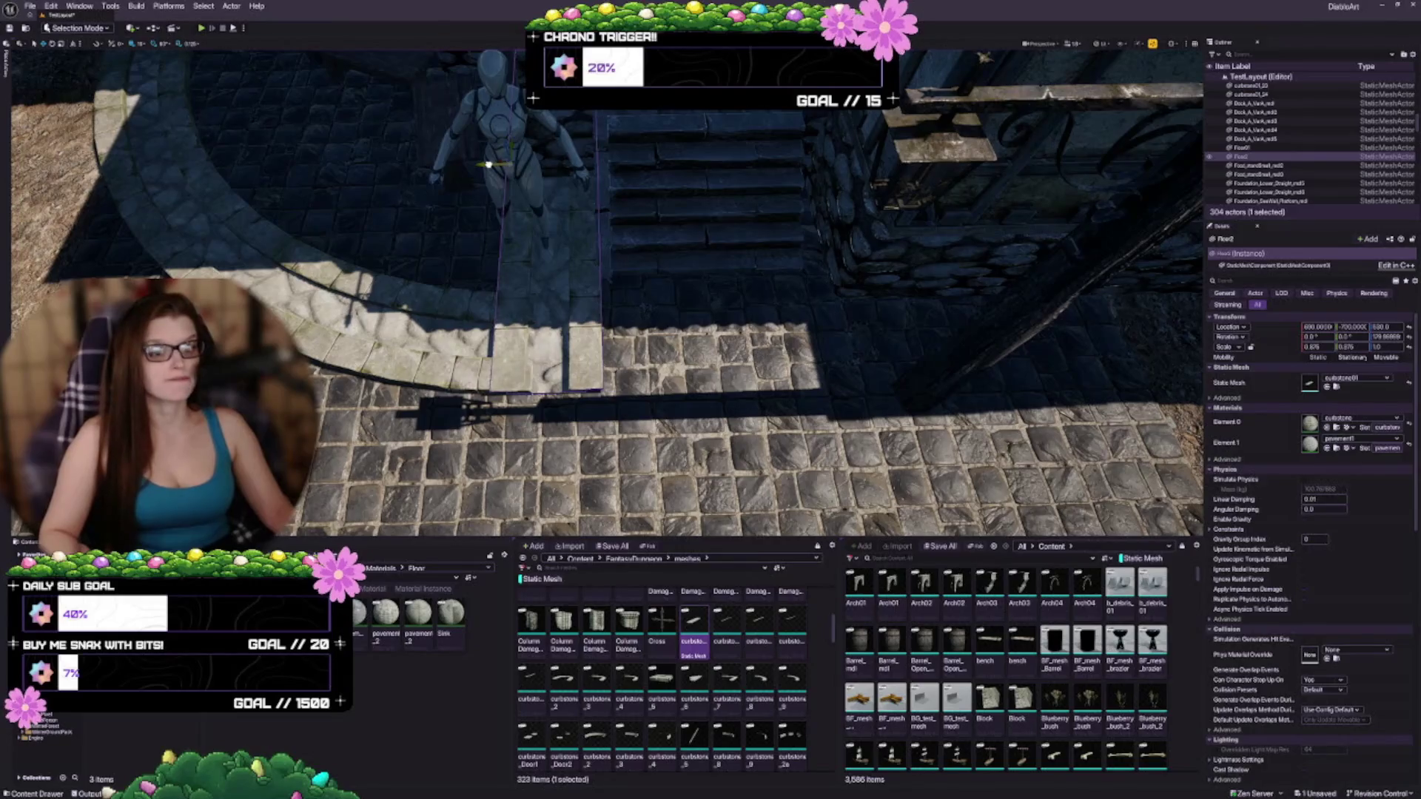
drag(535, 408, 496, 374)
drag(321, 377, 289, 381)
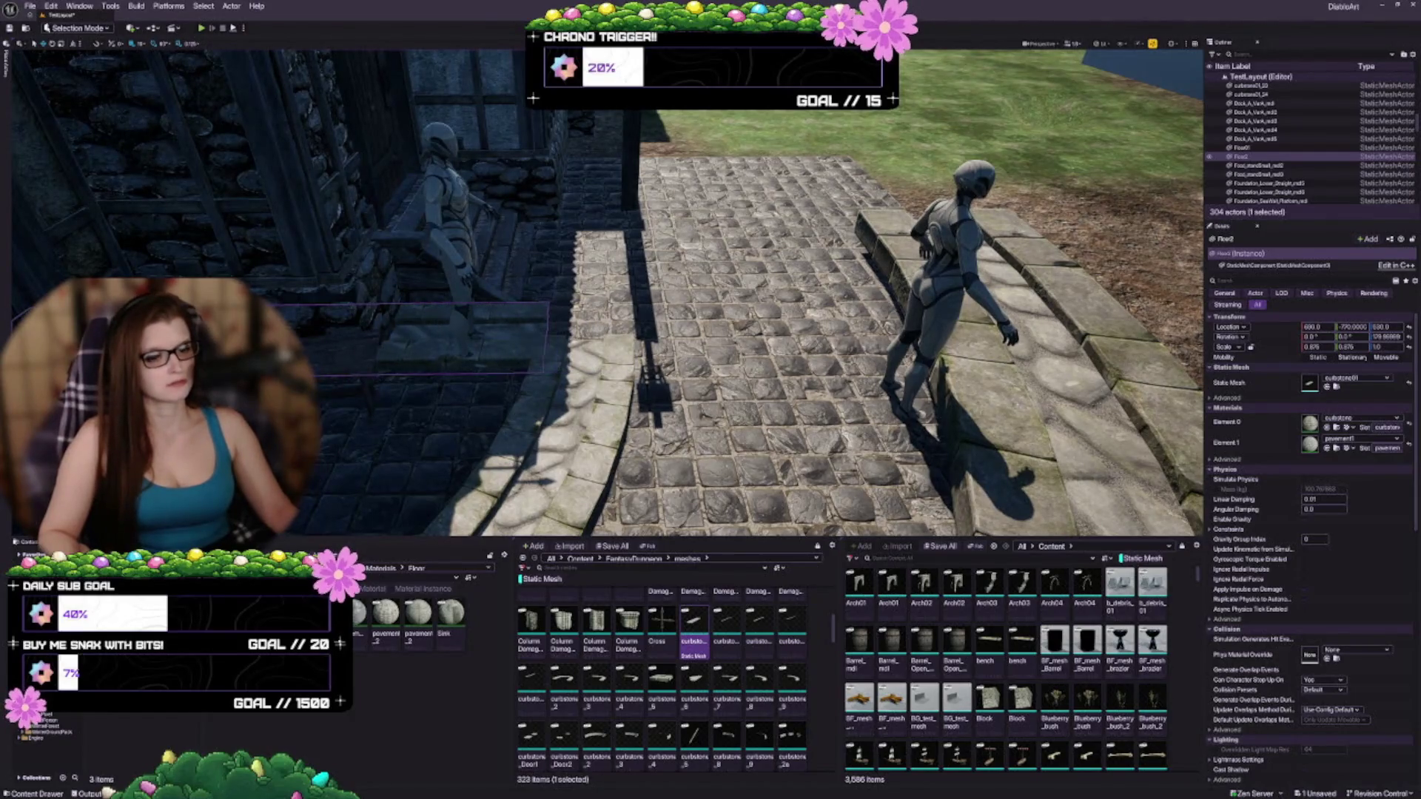
mouse_move(415, 385)
mouse_down()
mouse_move(289, 370)
mouse_move(575, 254)
mouse_up()
drag(619, 158, 516, 353)
Step: Make the new copy a curbstone_5 step and move it against the steps, undoing a trial enlargement
click(650, 683)
click(1327, 386)
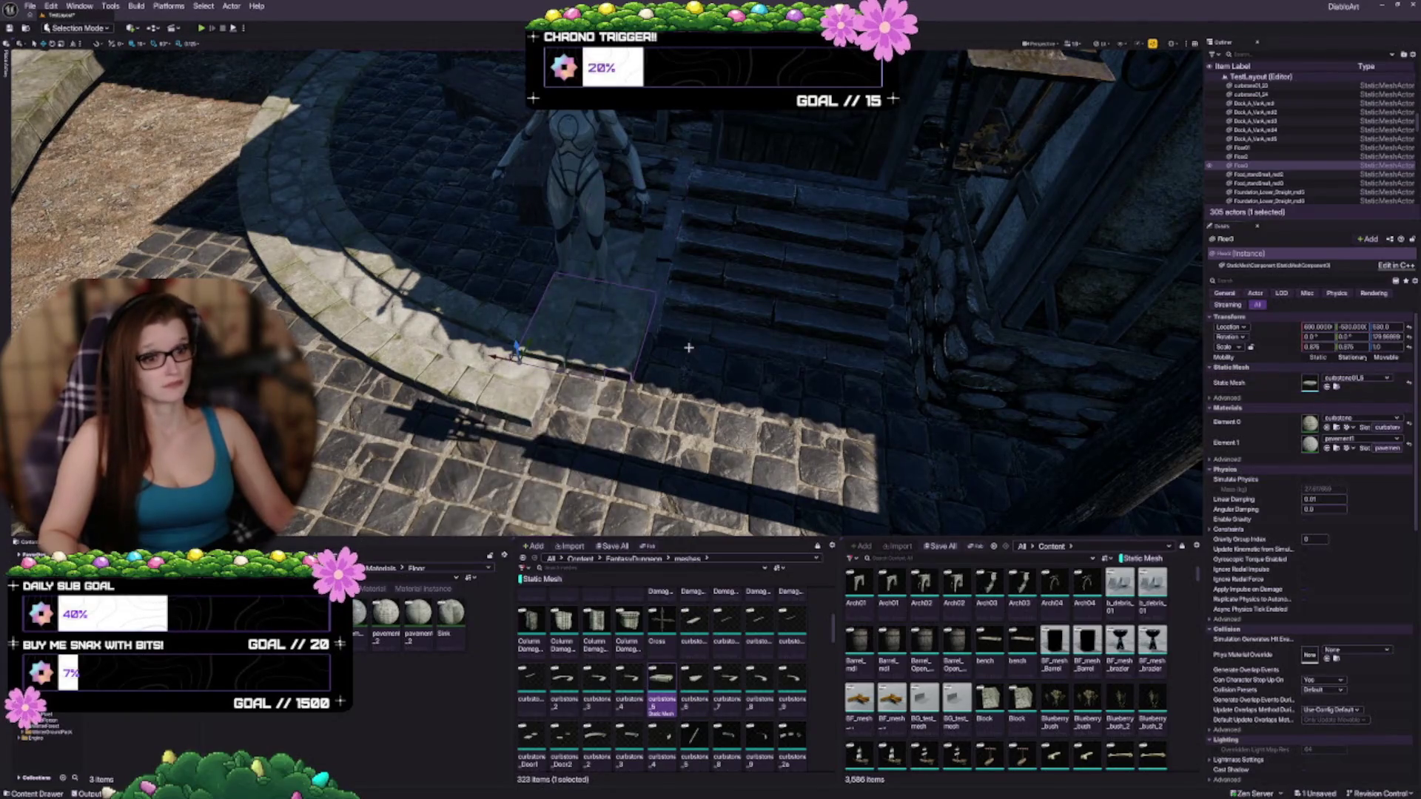
mouse_move(509, 391)
mouse_down()
mouse_move(496, 405)
mouse_move(577, 393)
mouse_move(570, 355)
mouse_move(584, 348)
mouse_move(555, 355)
mouse_move(858, 481)
mouse_up()
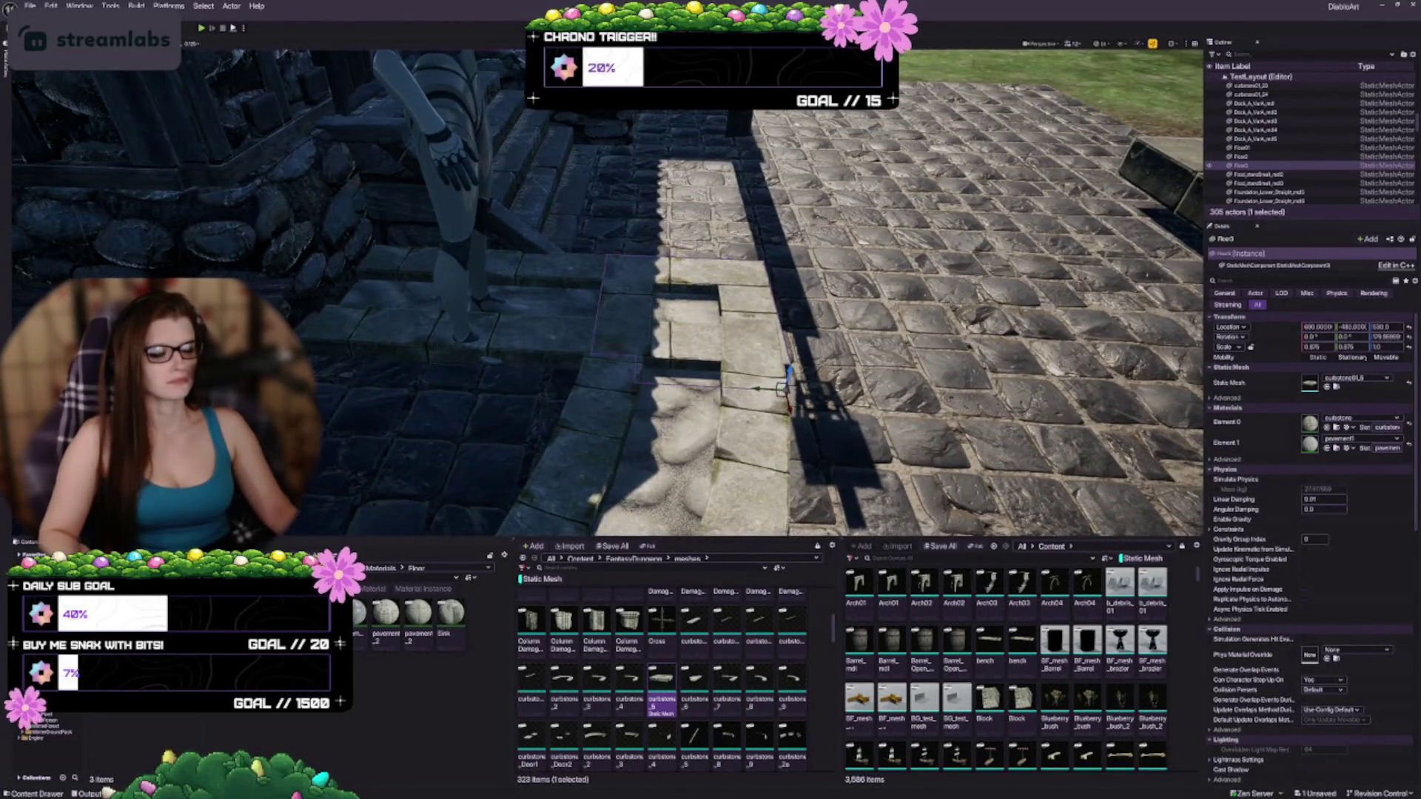
drag(808, 400, 792, 381)
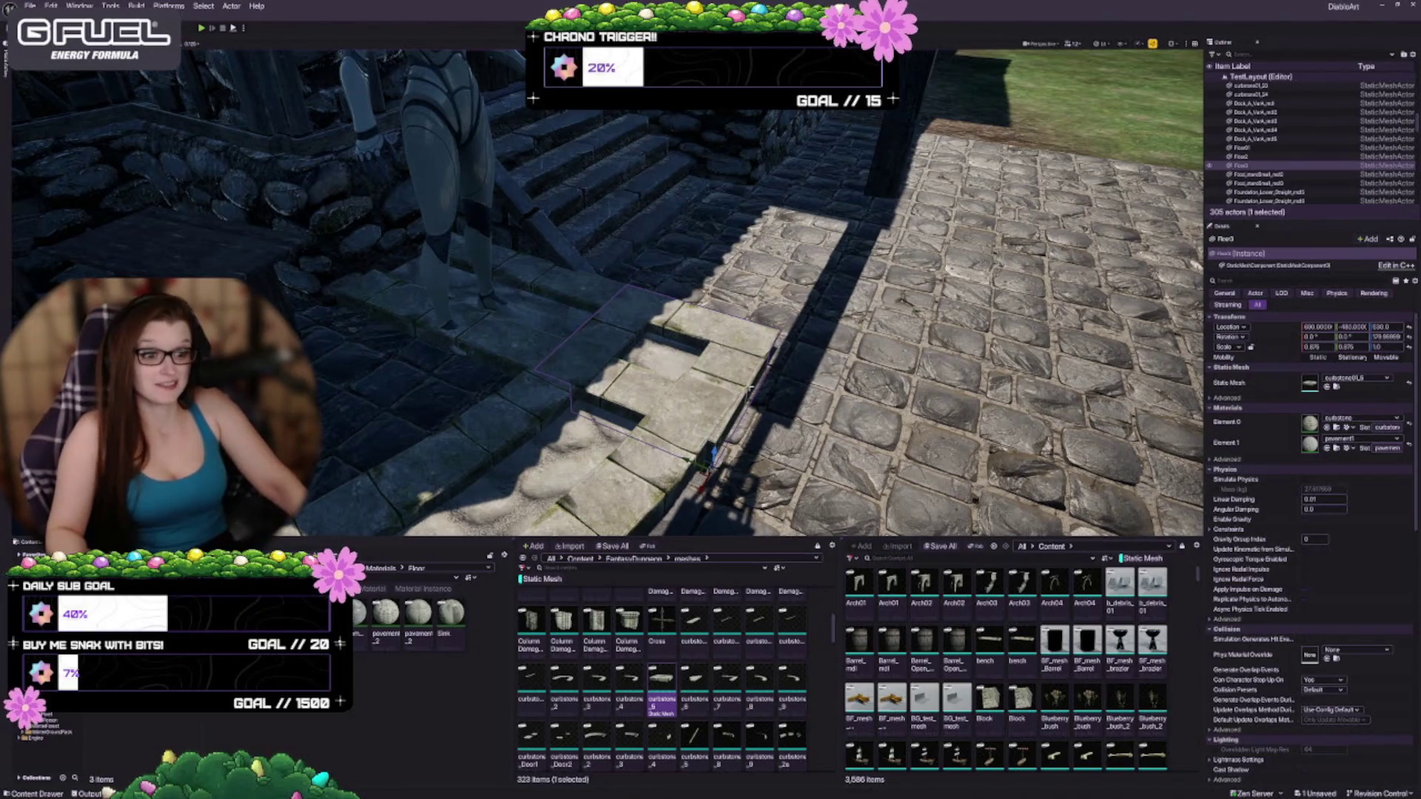
key(d)
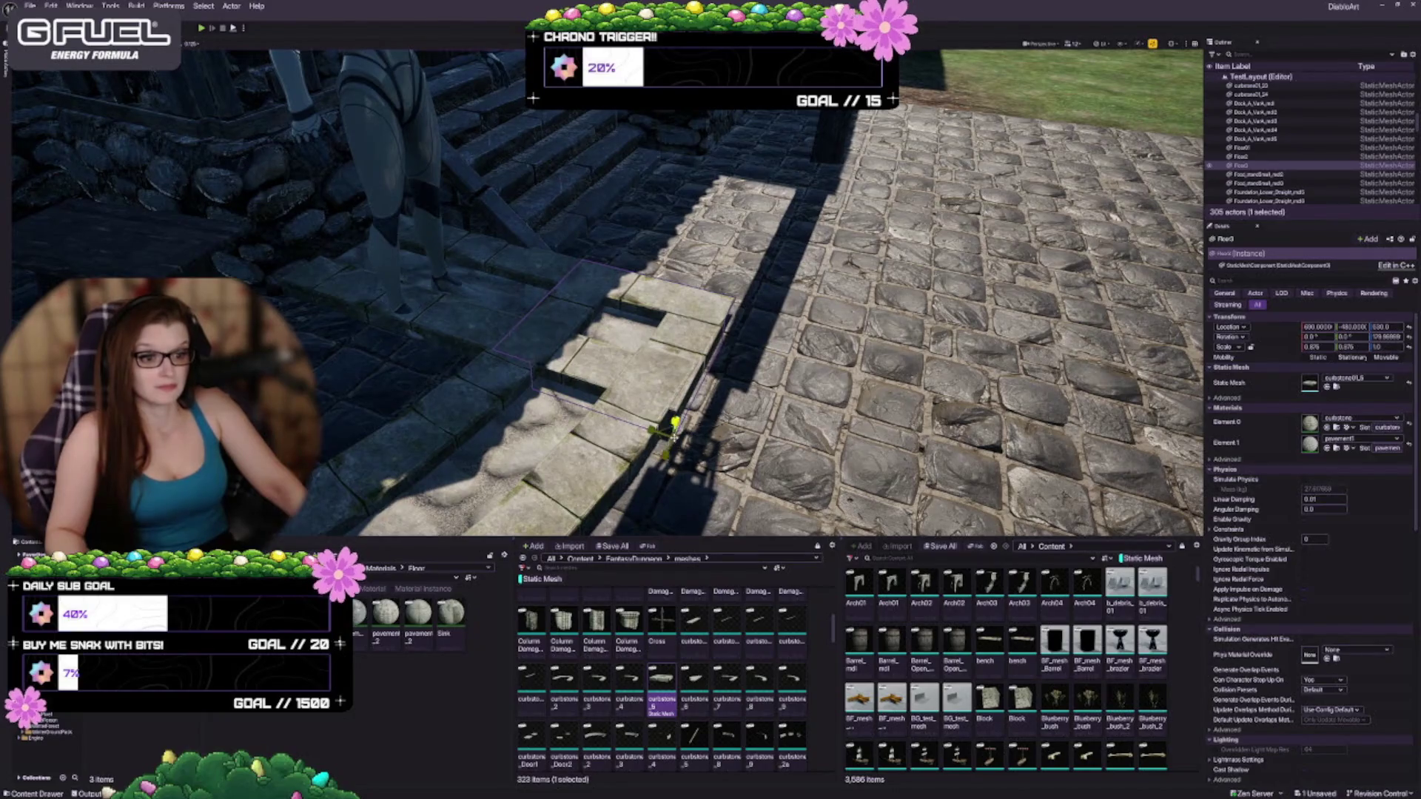
drag(675, 423, 679, 415)
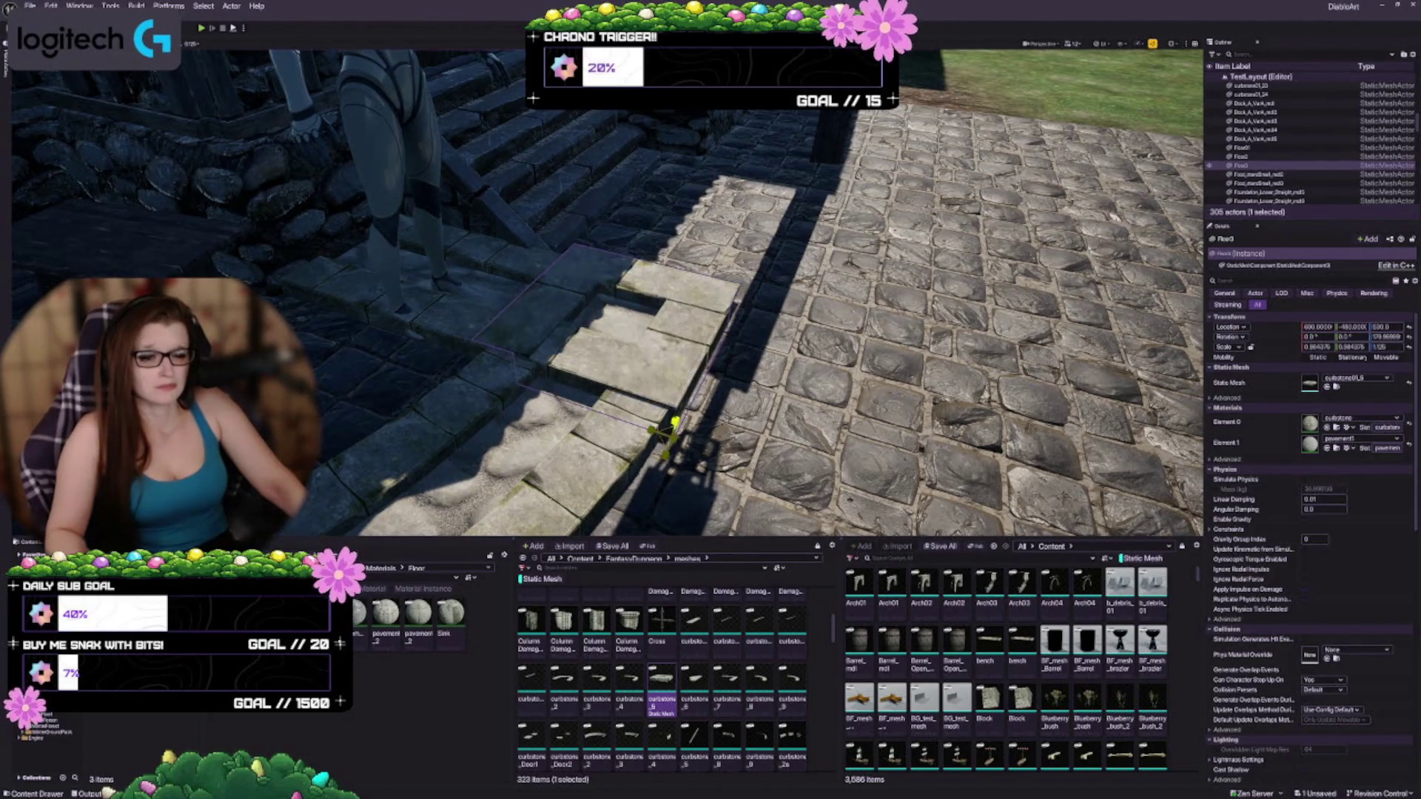
key(w)
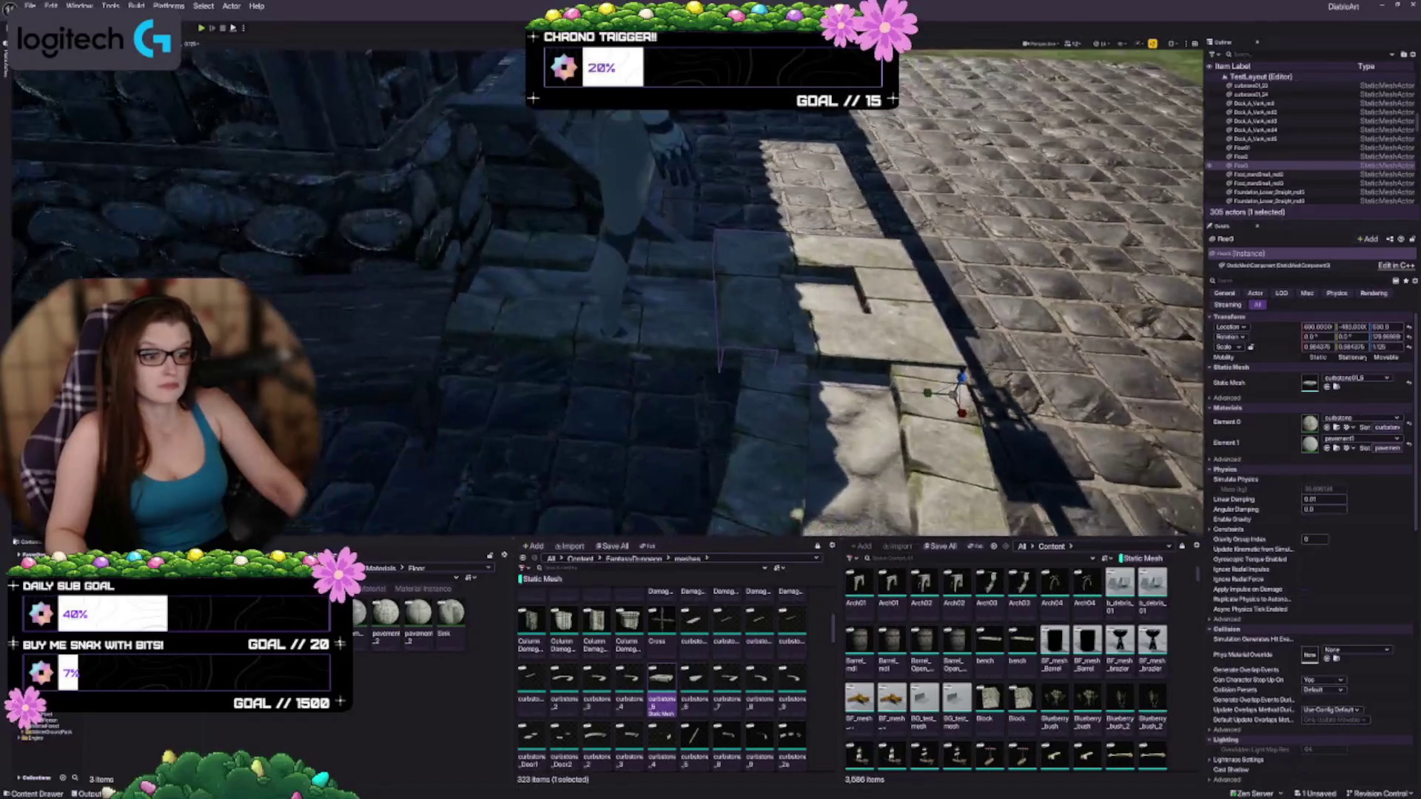
key(w)
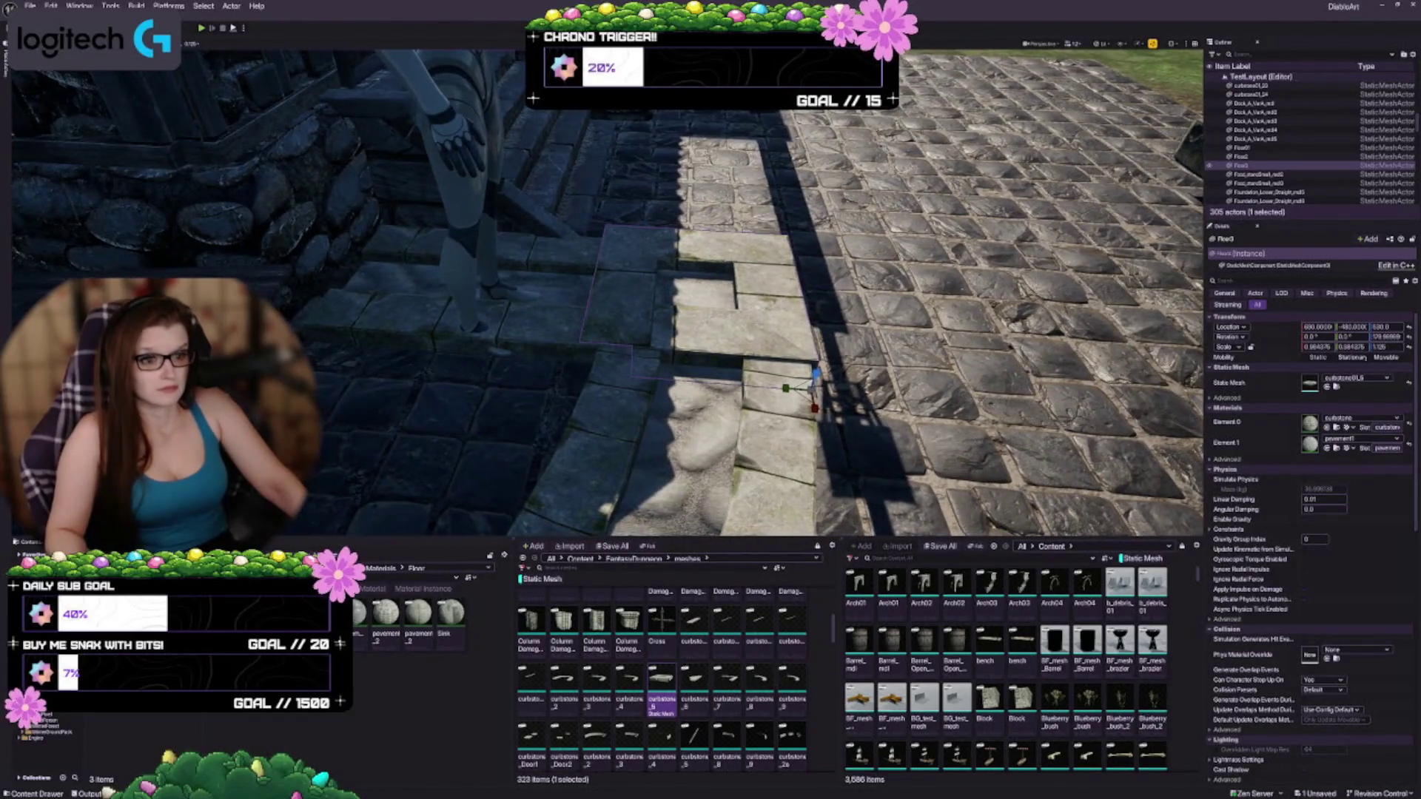
key(ctrl+z)
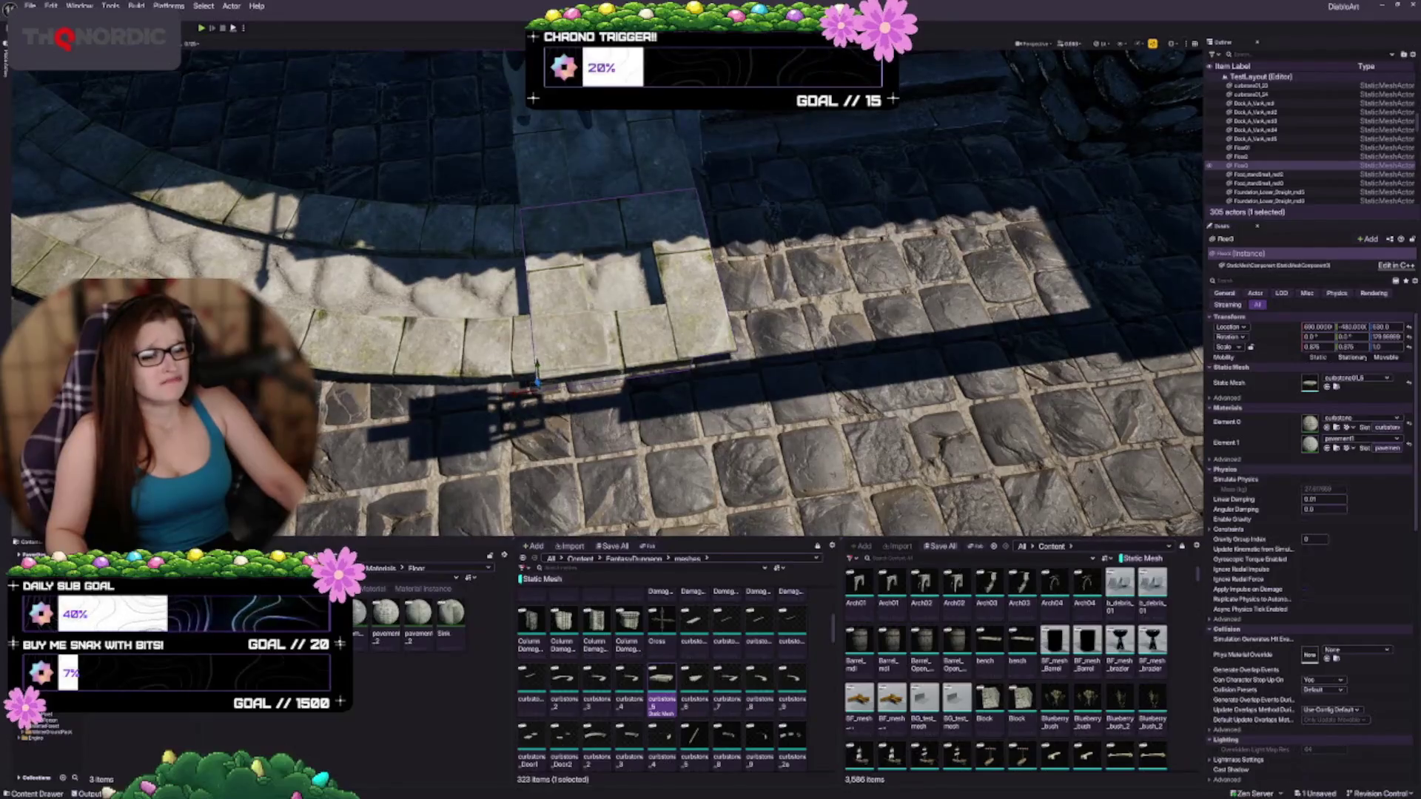
Step: Fine-tune the curbstone_5 step to X 719, Y -485 against the cobblestone paving
drag(510, 394, 584, 374)
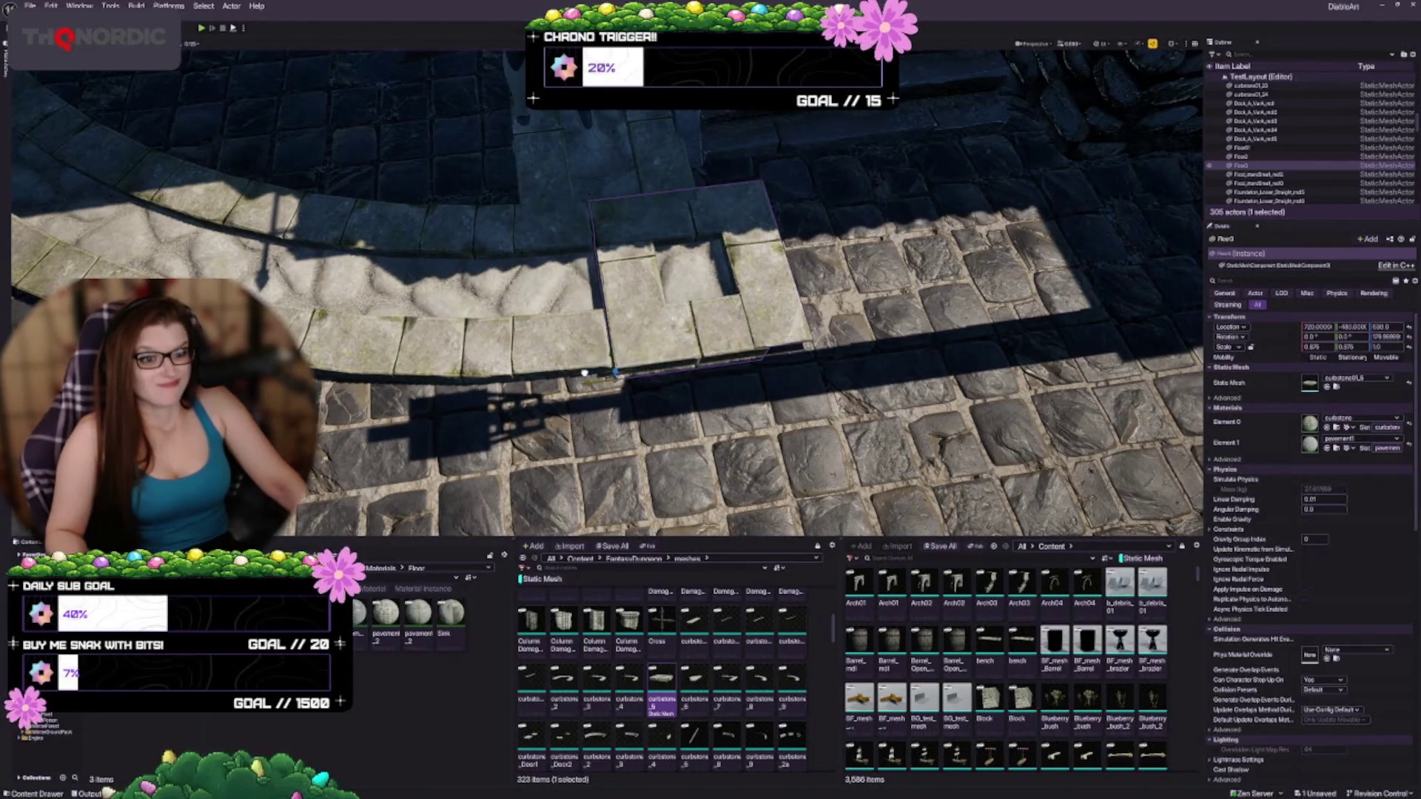
key(w)
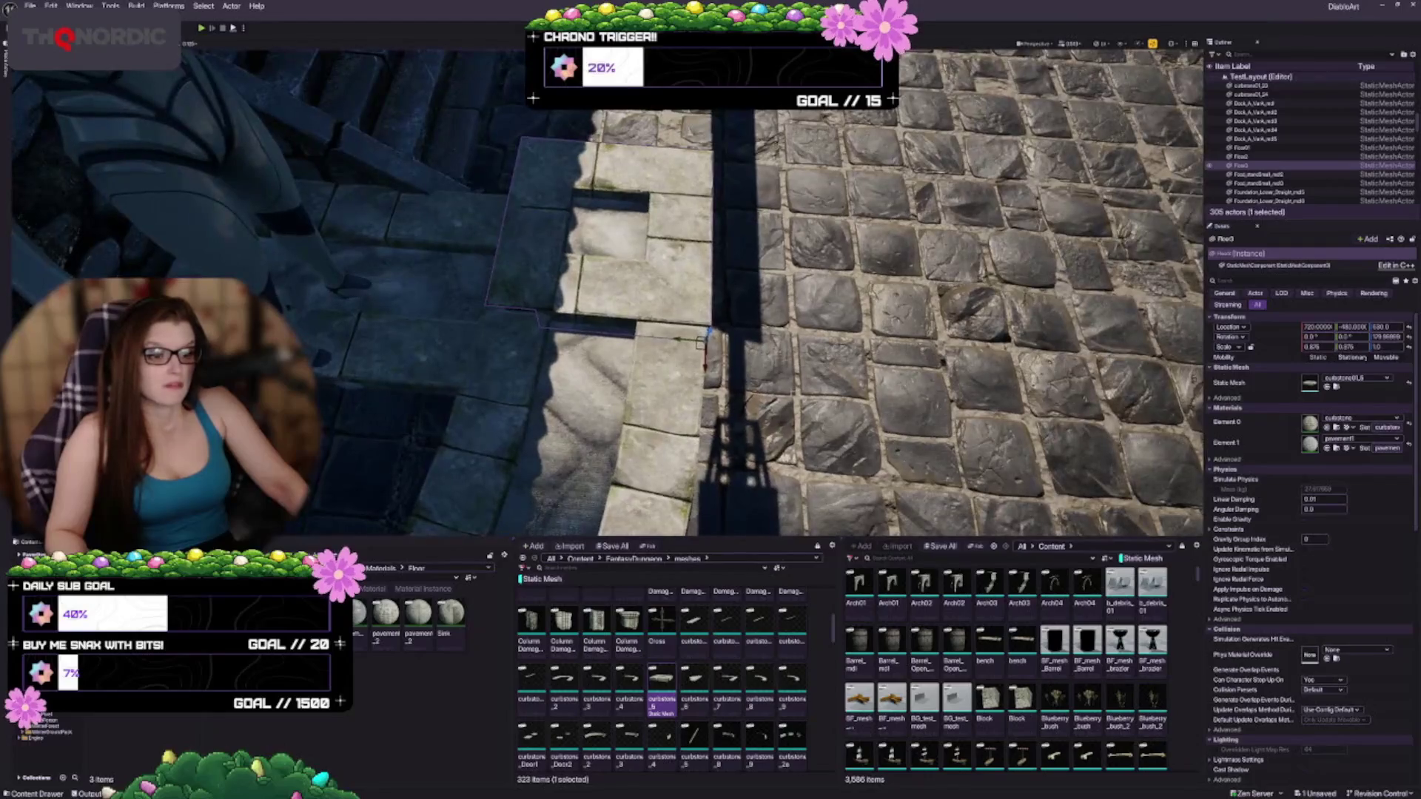
key(w)
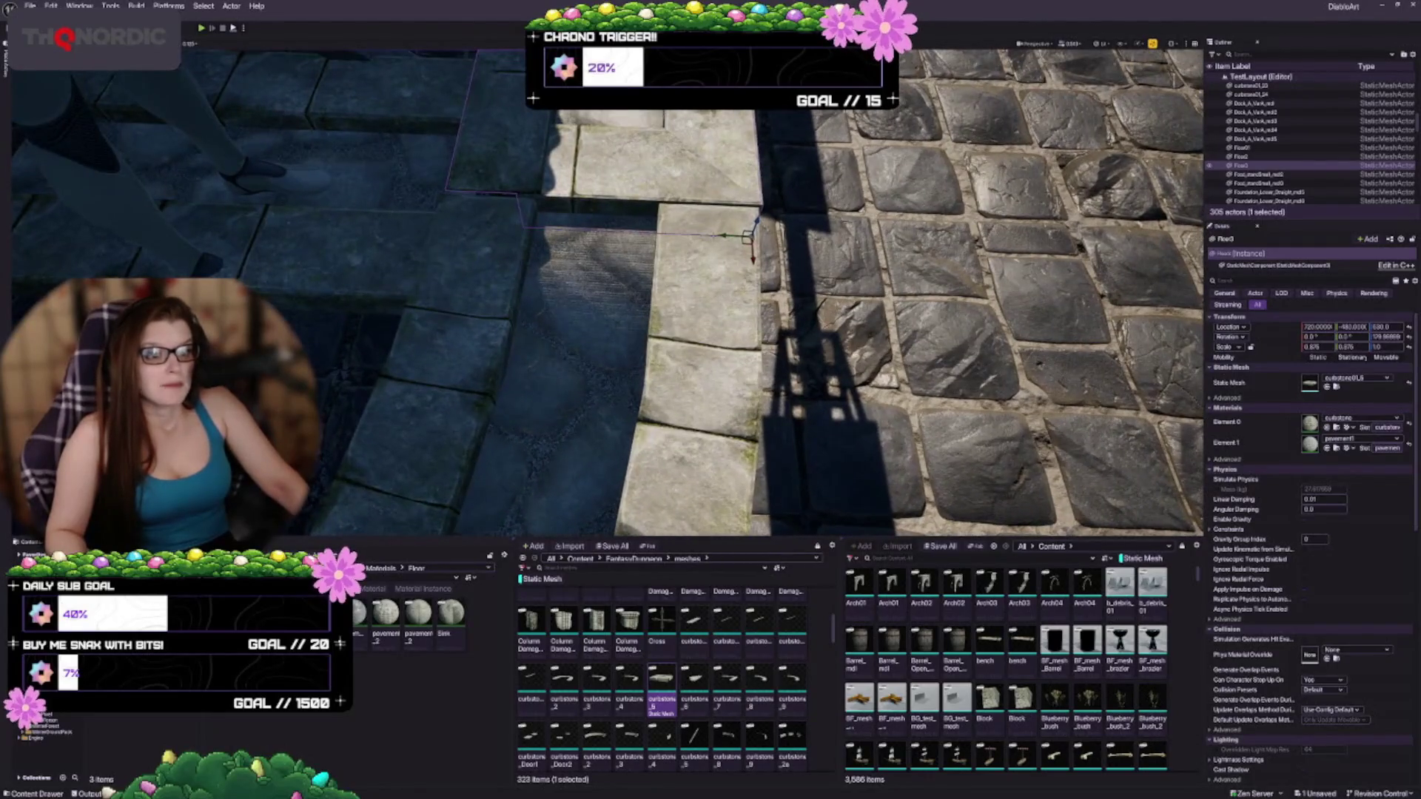
mouse_move(733, 234)
mouse_down()
mouse_move(714, 234)
mouse_move(752, 272)
mouse_move(748, 256)
mouse_up()
drag(793, 368, 767, 330)
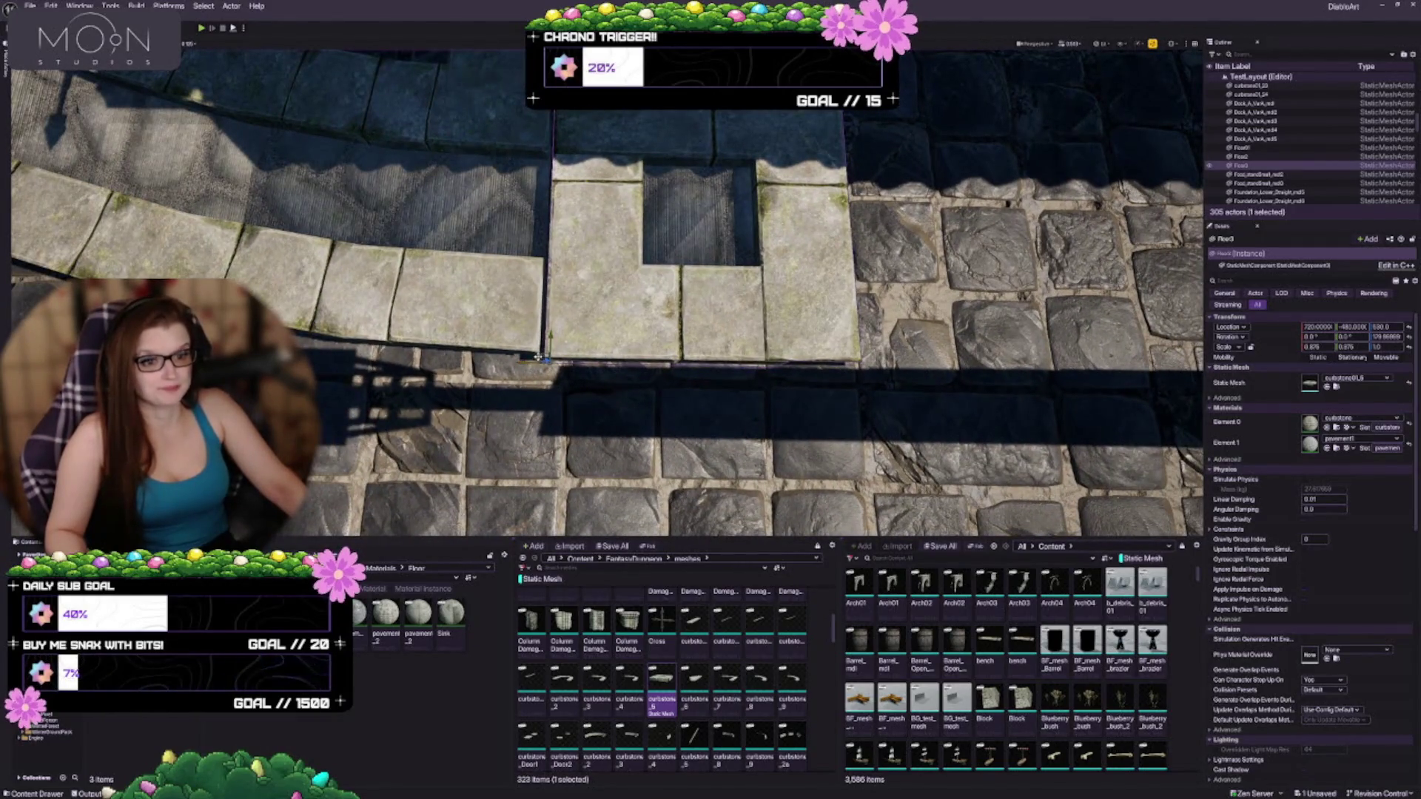
drag(539, 357, 529, 360)
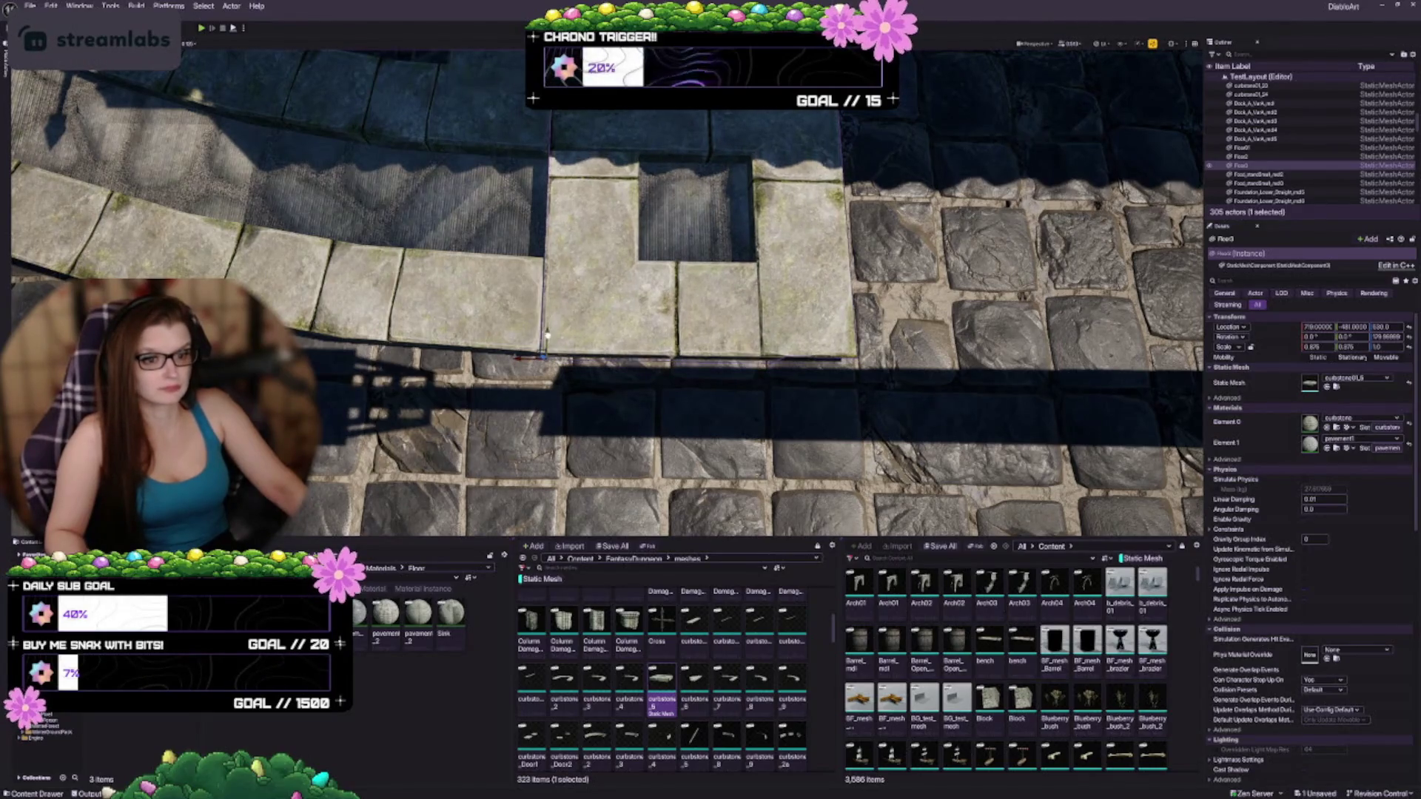
key(Escape)
scroll(607, 296, down, 5)
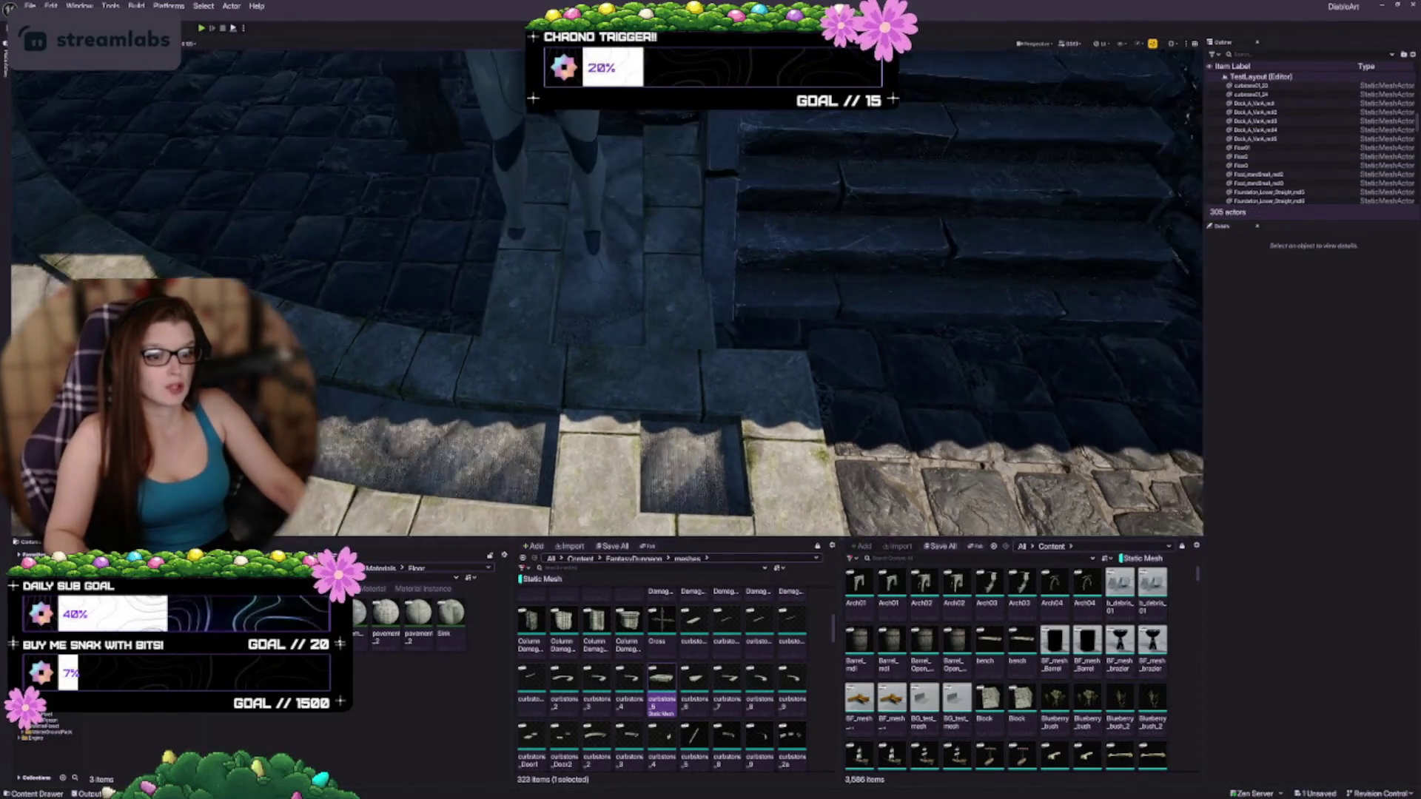
Step: Slide the straight curb Floor2 along X so it lines up with the curbstone_5 step
click(592, 259)
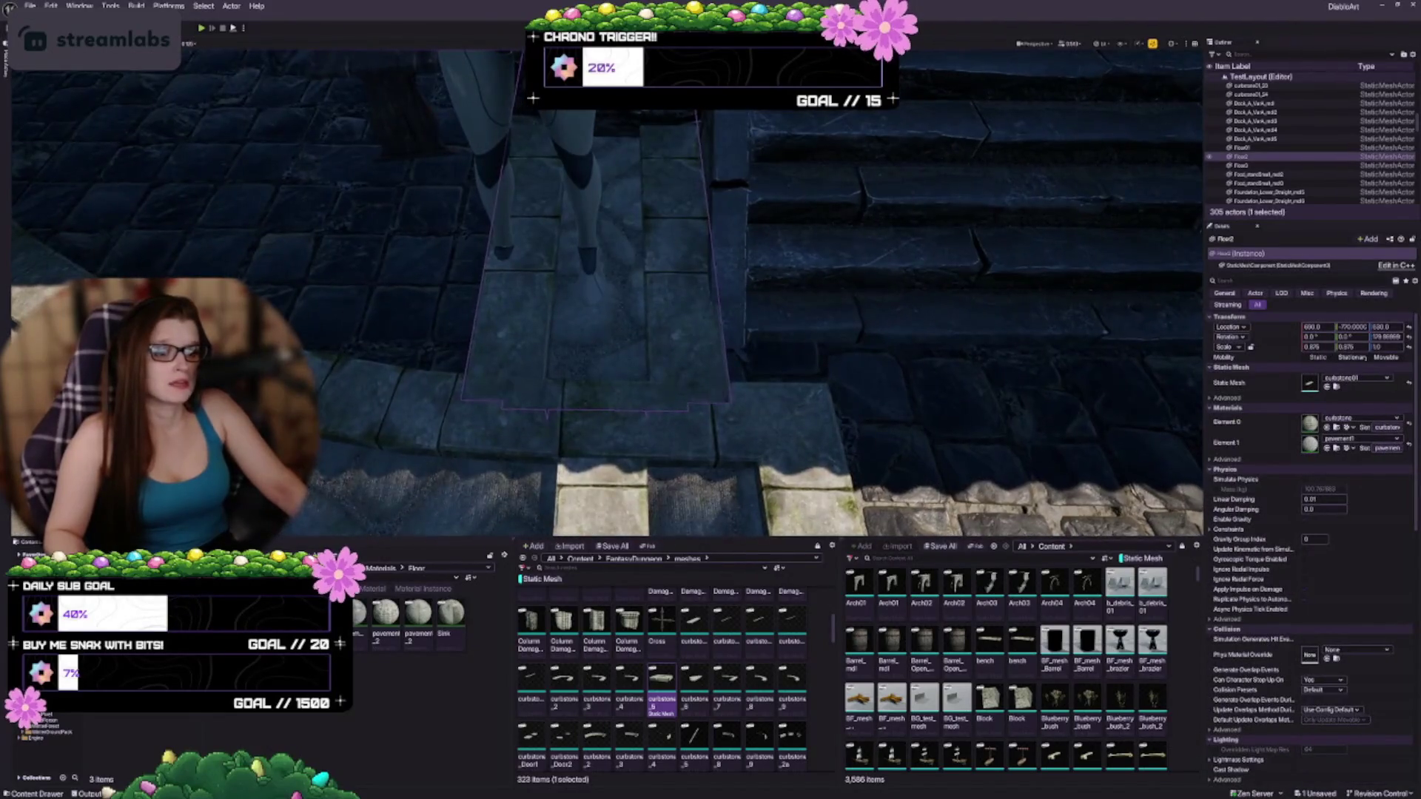
scroll(520, 177, down, 4)
drag(519, 159, 584, 160)
drag(607, 296, 518, 322)
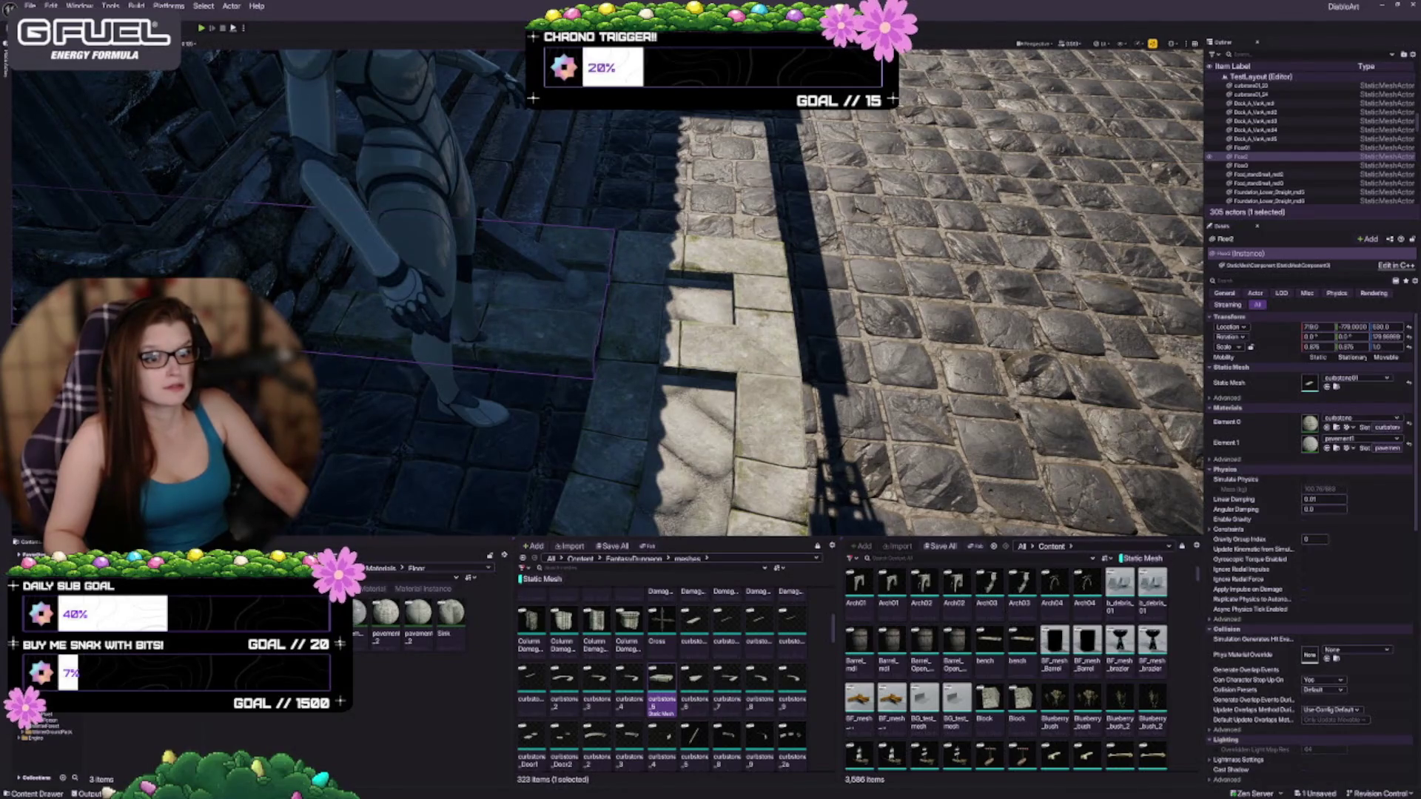
key(Escape)
drag(552, 403, 477, 425)
drag(628, 424, 599, 433)
scroll(607, 293, down, 5)
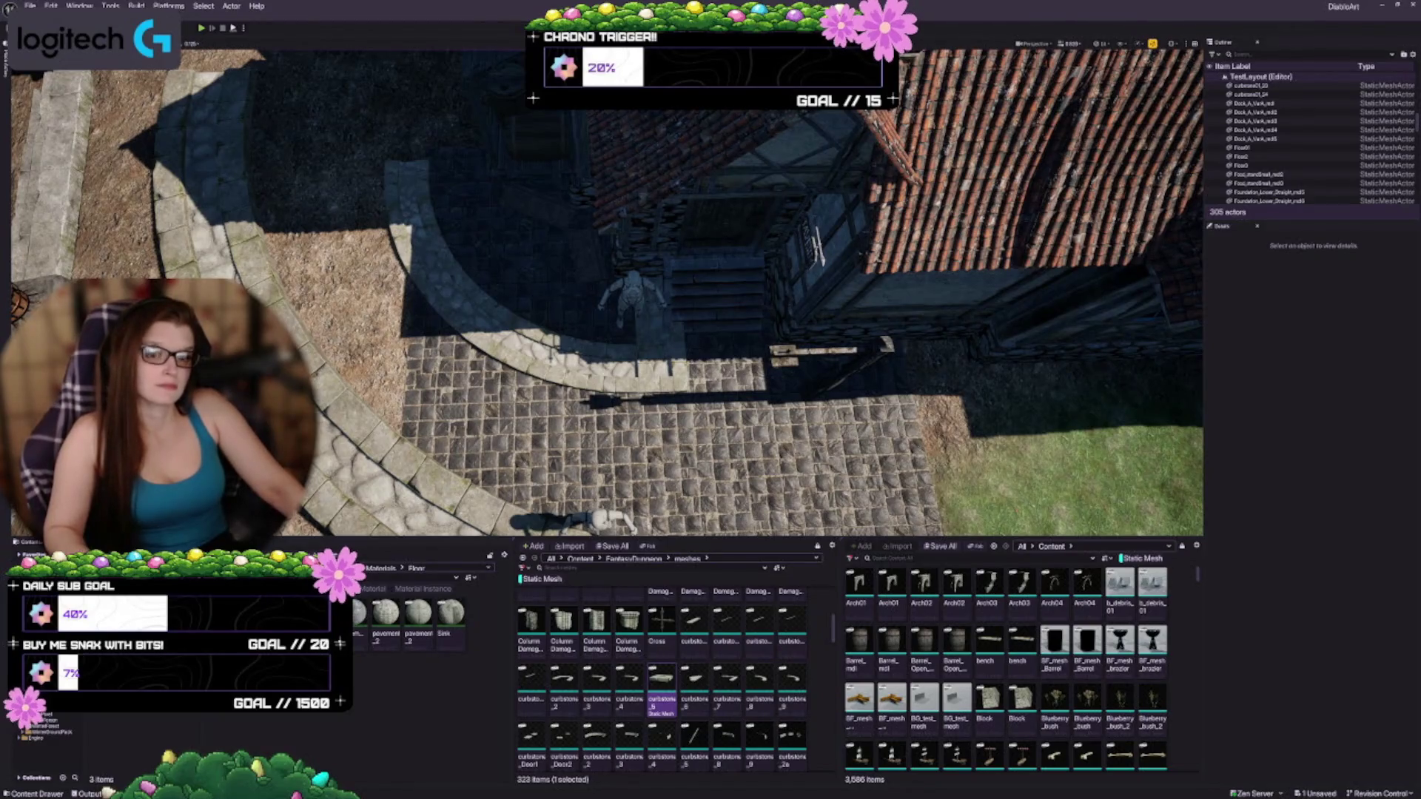
Step: Select Floor2, Floor3 and Floor01 together and sink them down into the cobbled floor
click(660, 331)
ctrl+click(608, 401)
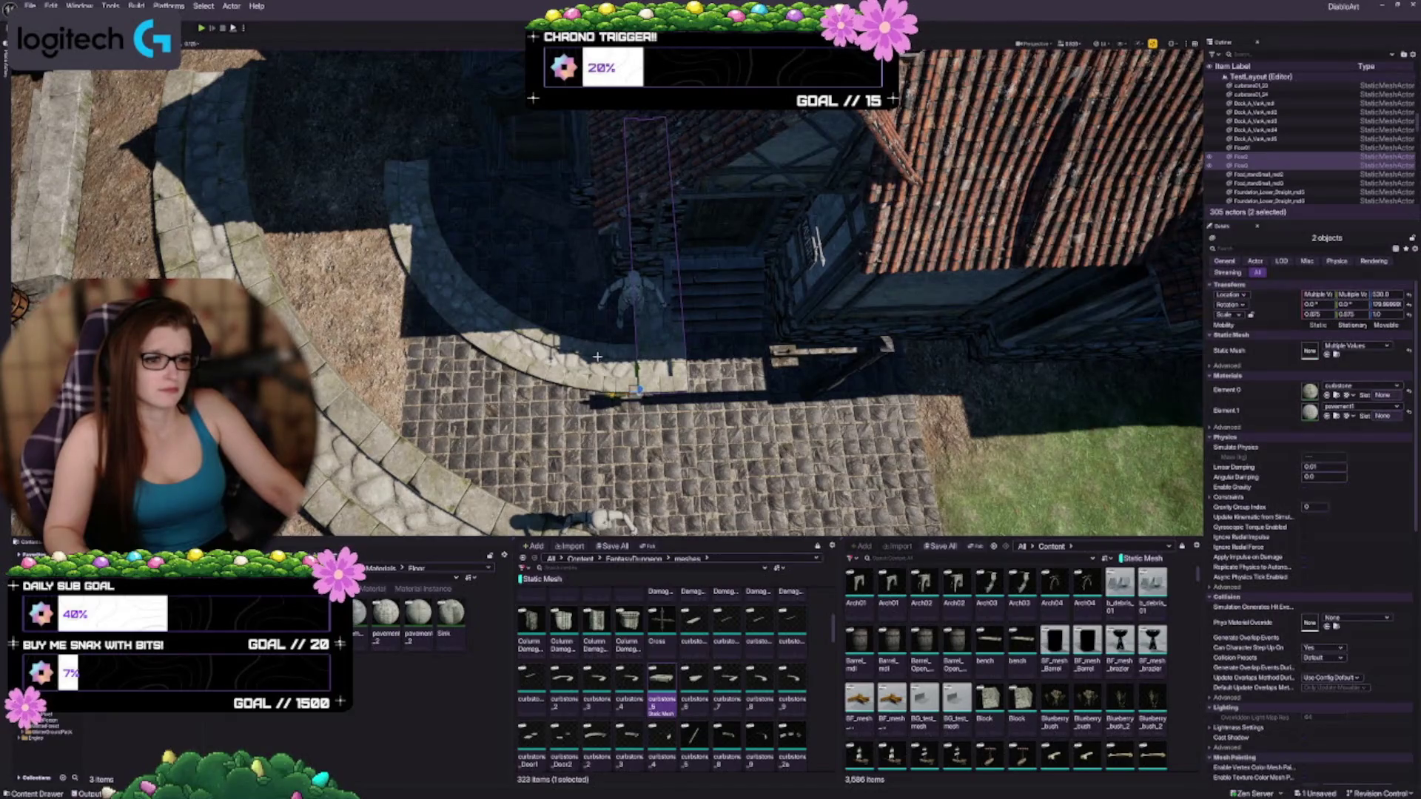
ctrl+click(592, 330)
mouse_move(592, 296)
mouse_down()
mouse_move(503, 252)
mouse_move(601, 317)
mouse_up()
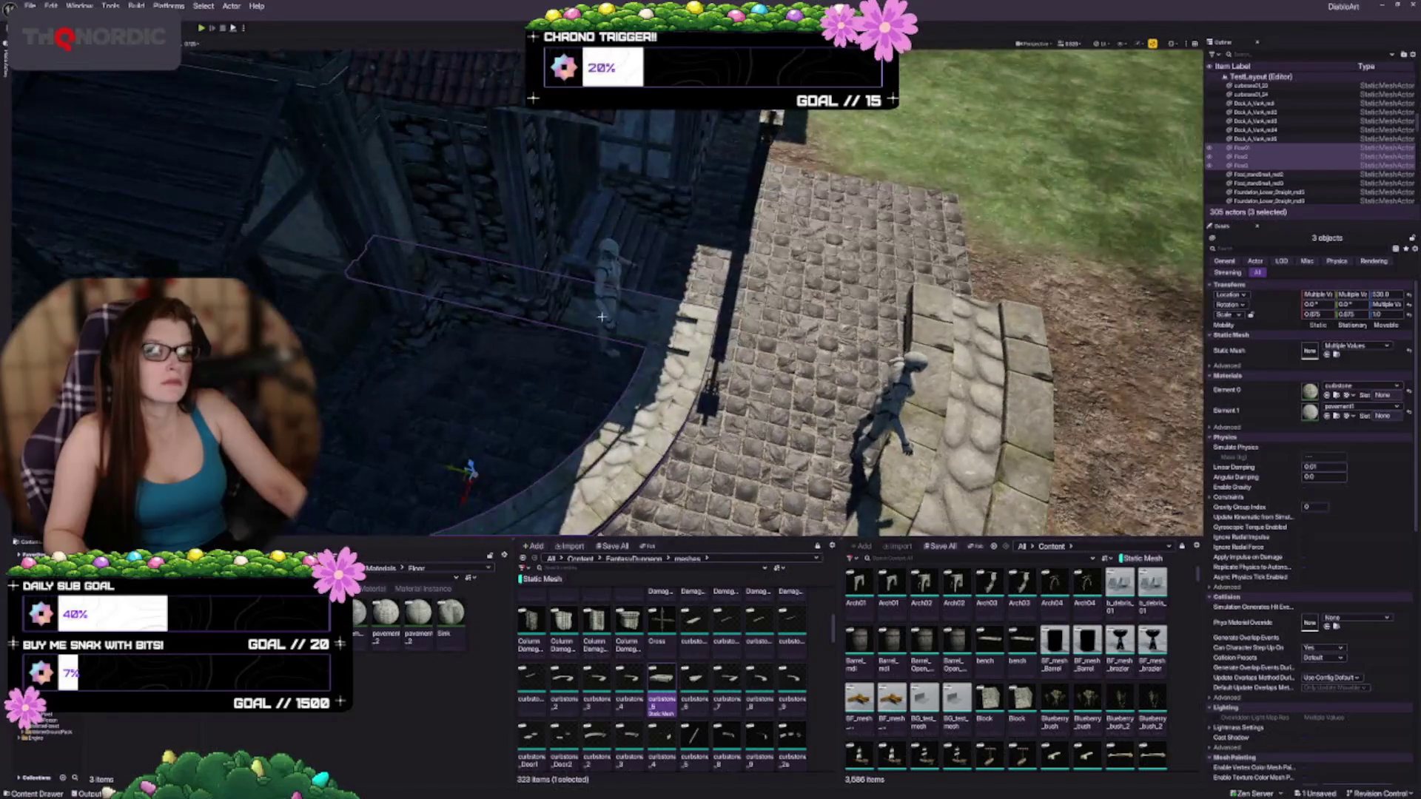
mouse_move(452, 465)
mouse_down()
mouse_move(427, 466)
mouse_move(415, 430)
mouse_up()
drag(483, 352, 478, 319)
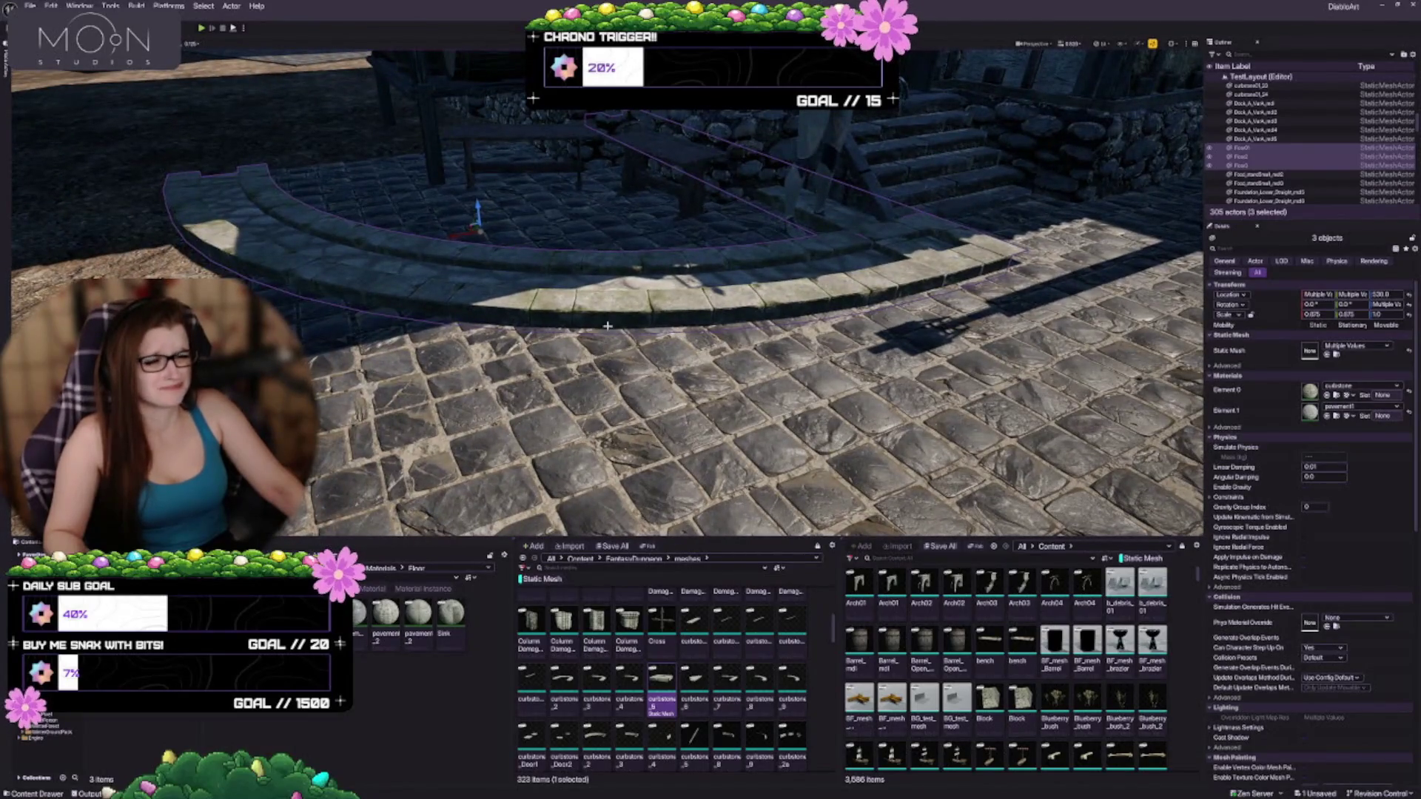
drag(610, 367, 655, 365)
drag(507, 308, 559, 285)
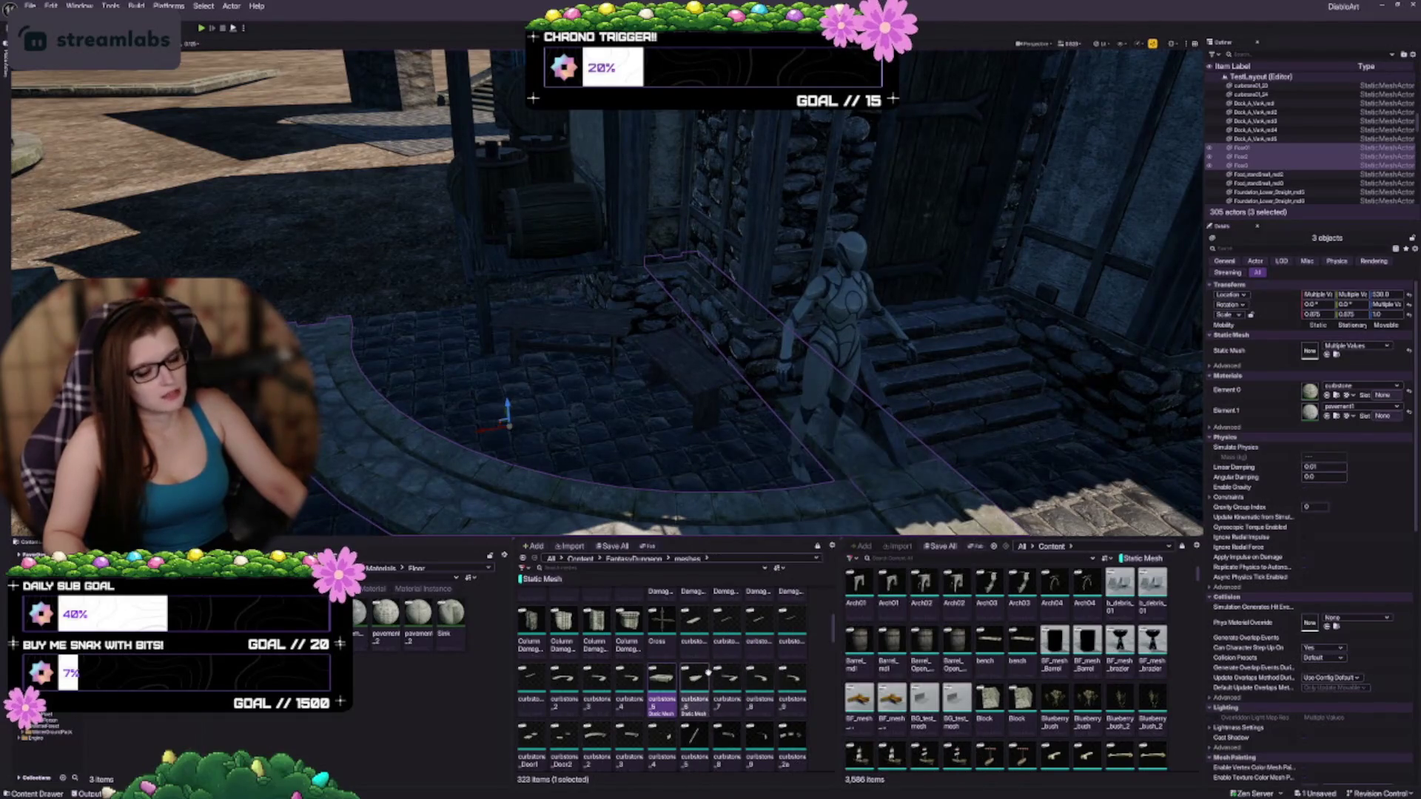
mouse_move(708, 663)
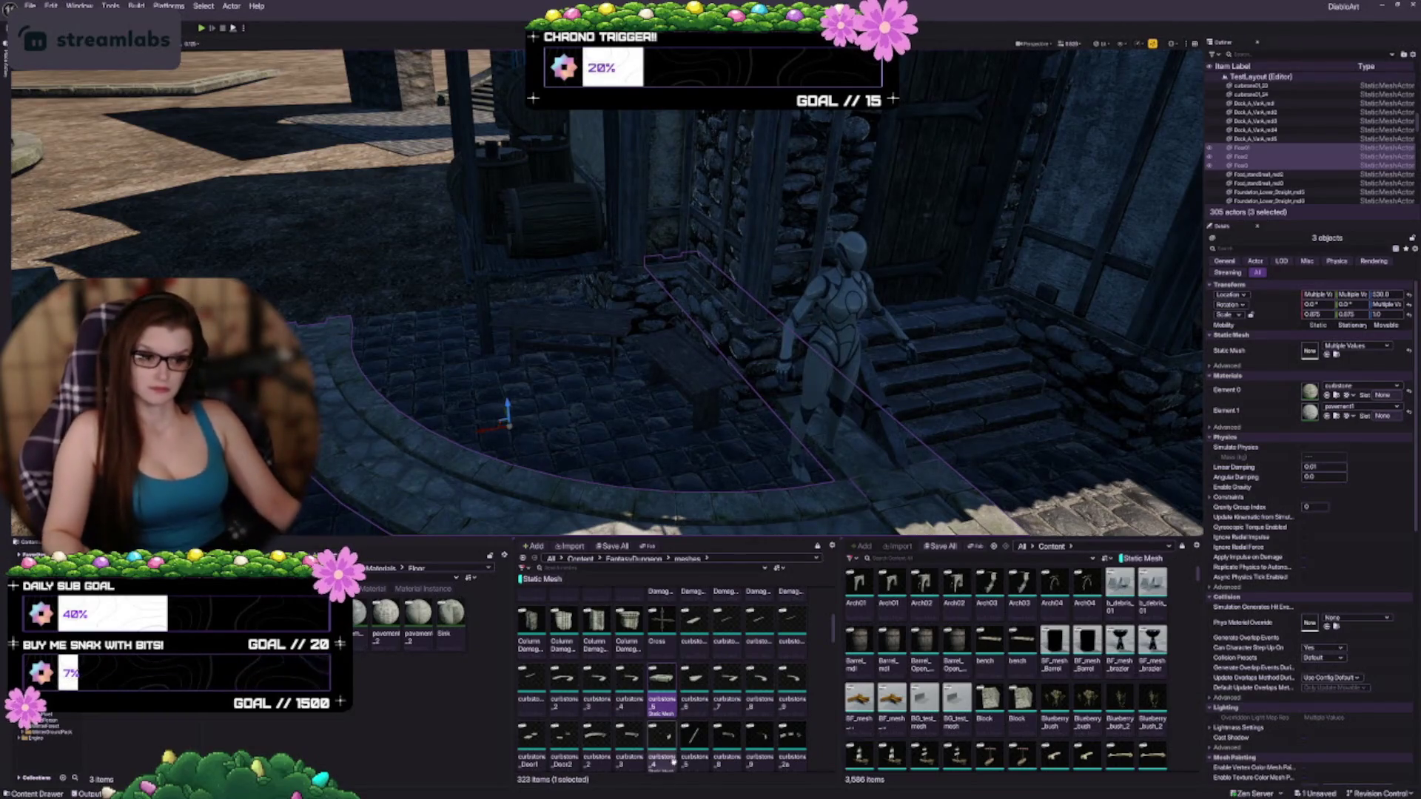
scroll(663, 666, down, 1)
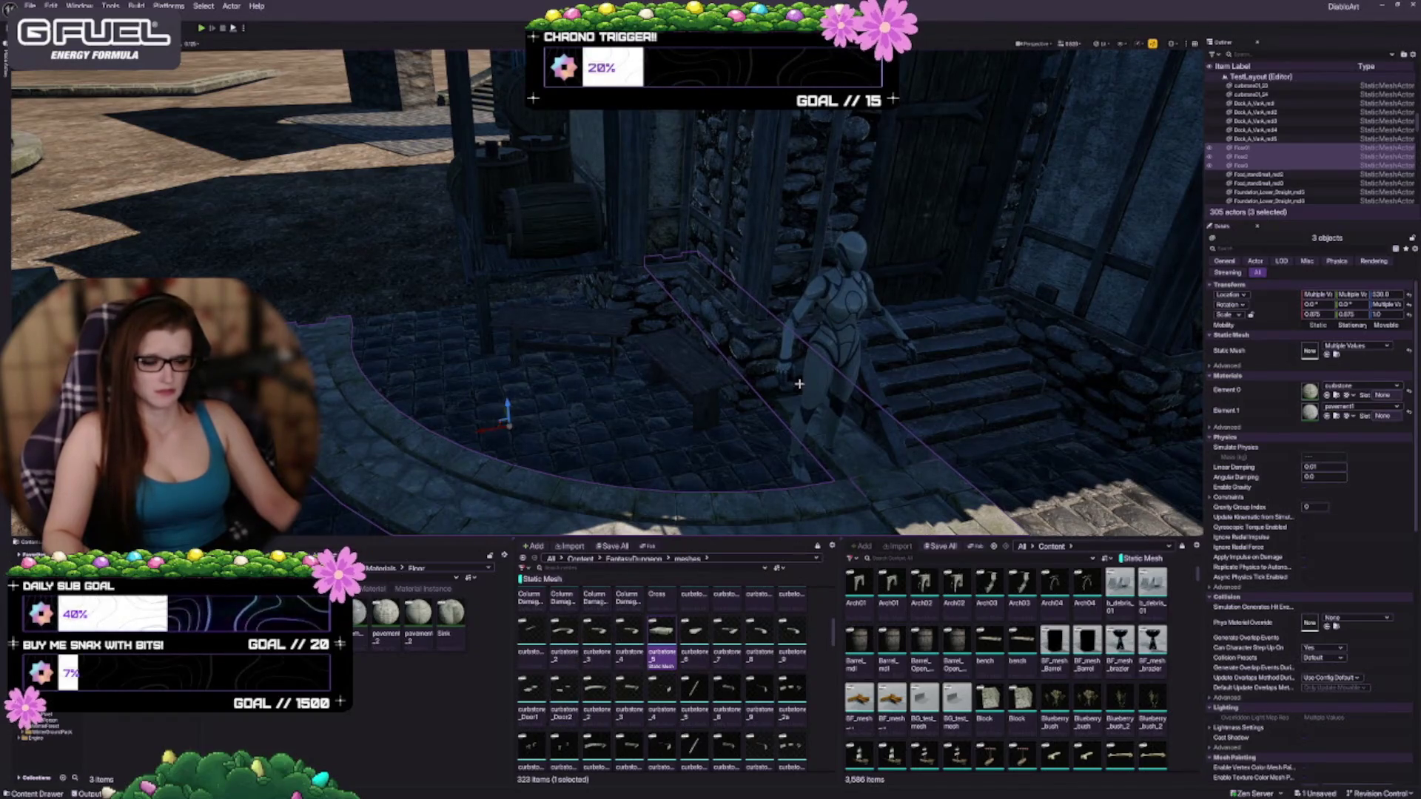
drag(650, 450, 651, 403)
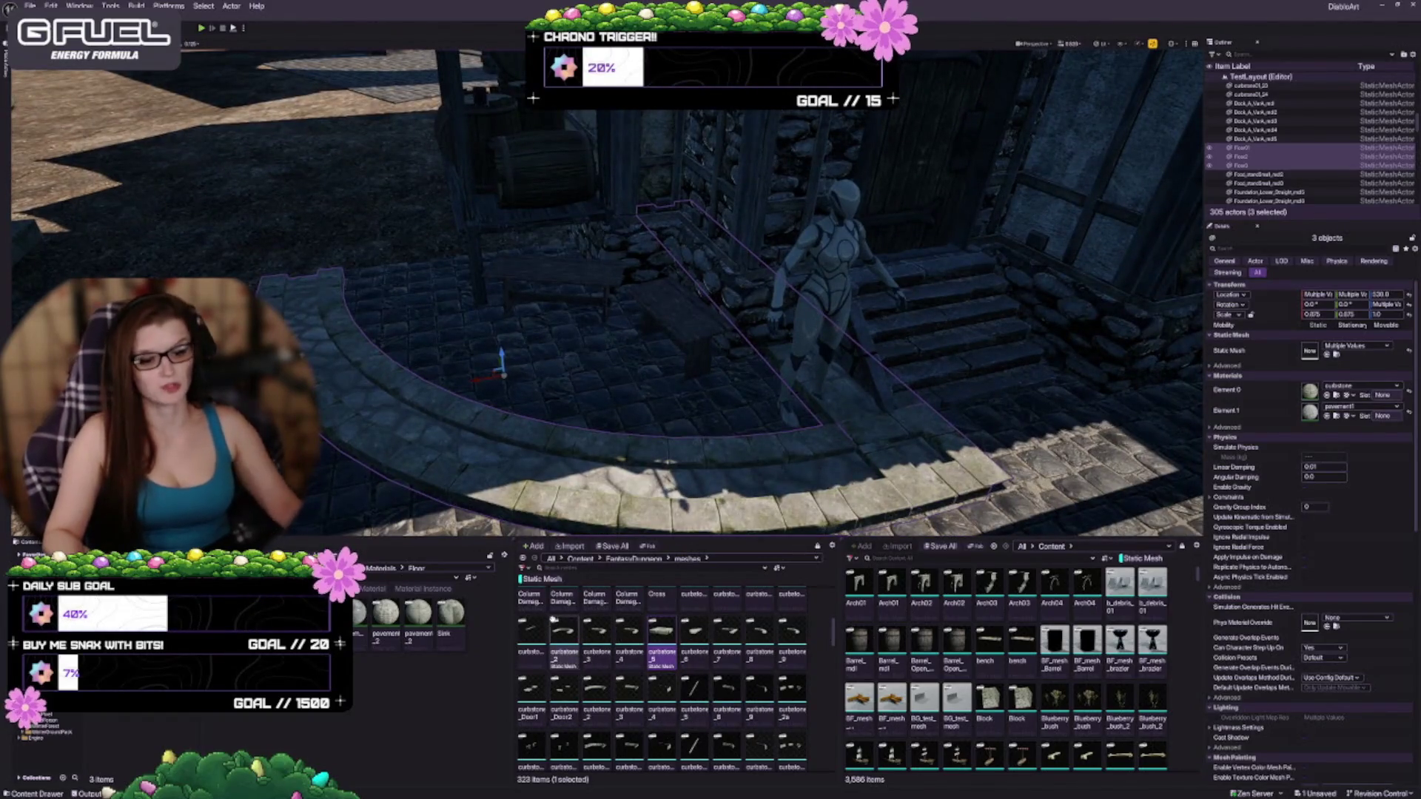
scroll(596, 650, down, 3)
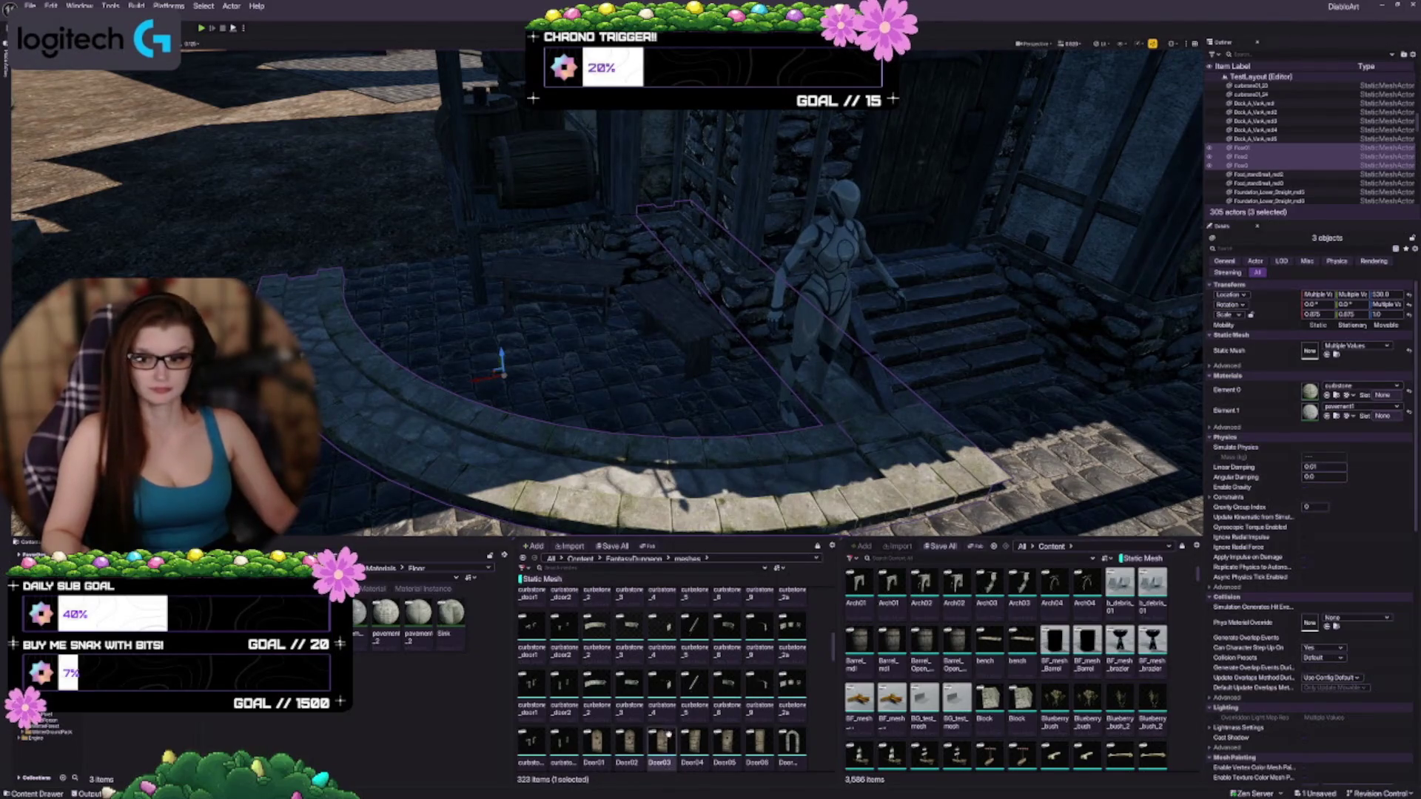
Step: Slide the Floor3 slab at the stairs' foot right along X until flush with the stone step
scroll(660, 766, down, 2)
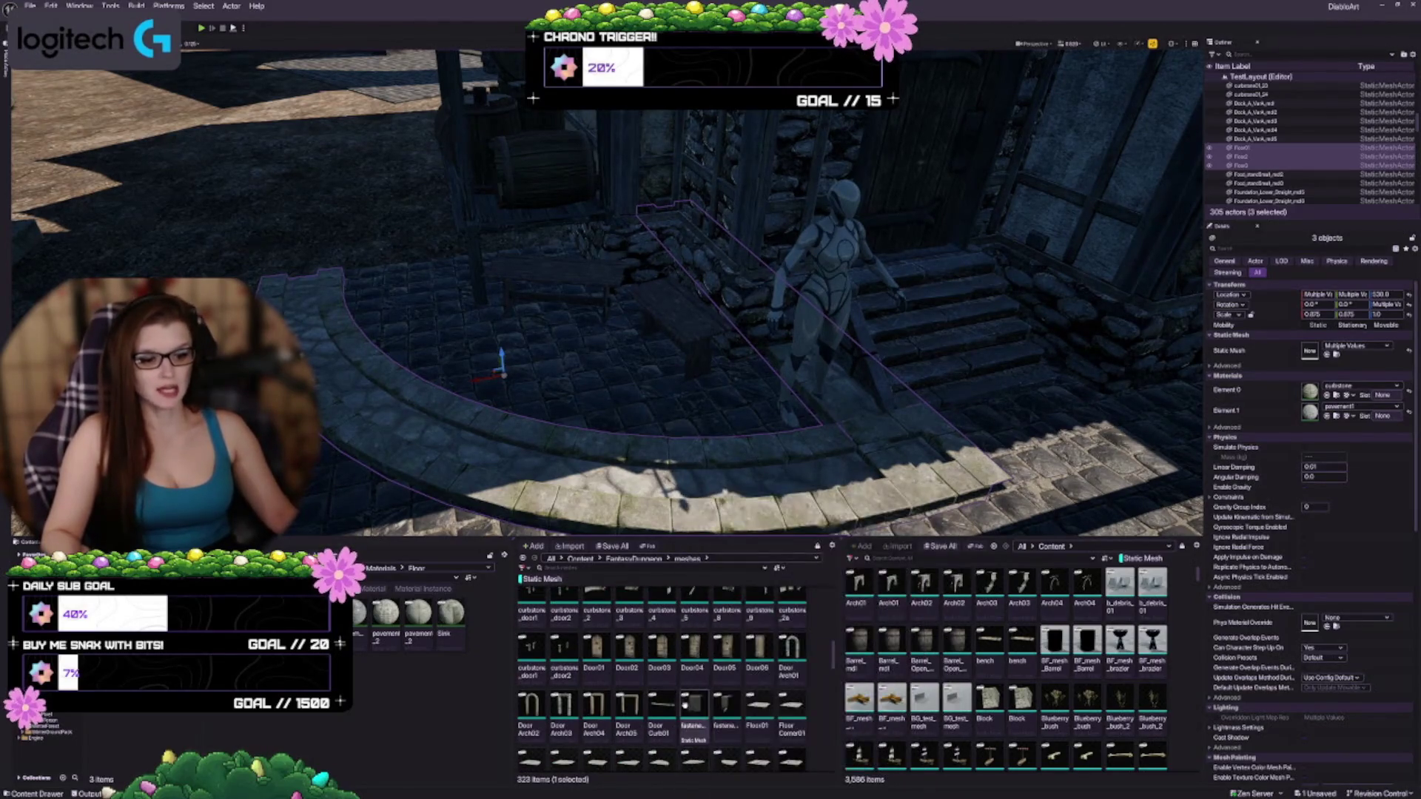
scroll(685, 700, down, 1)
scroll(633, 675, down, 5)
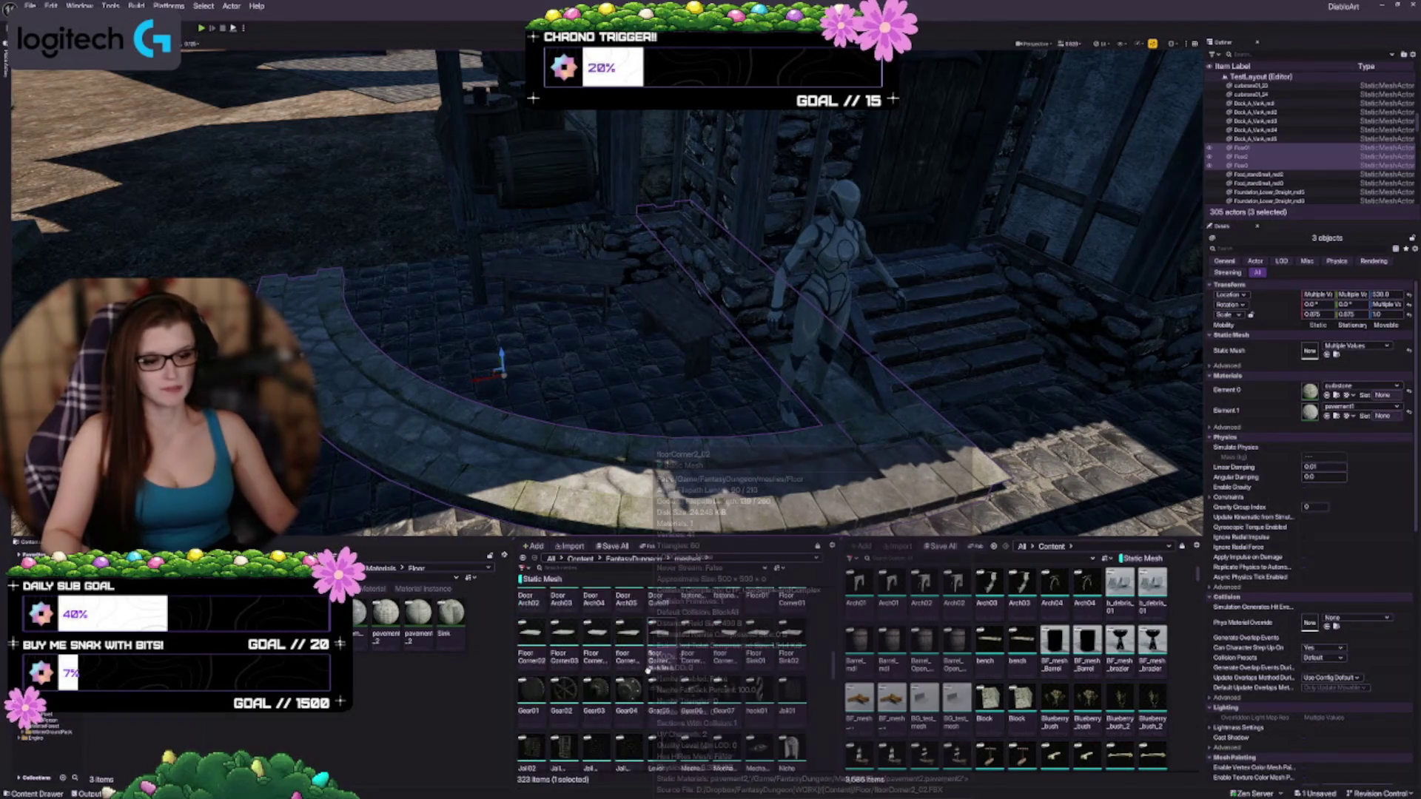
drag(702, 375, 702, 296)
key(w)
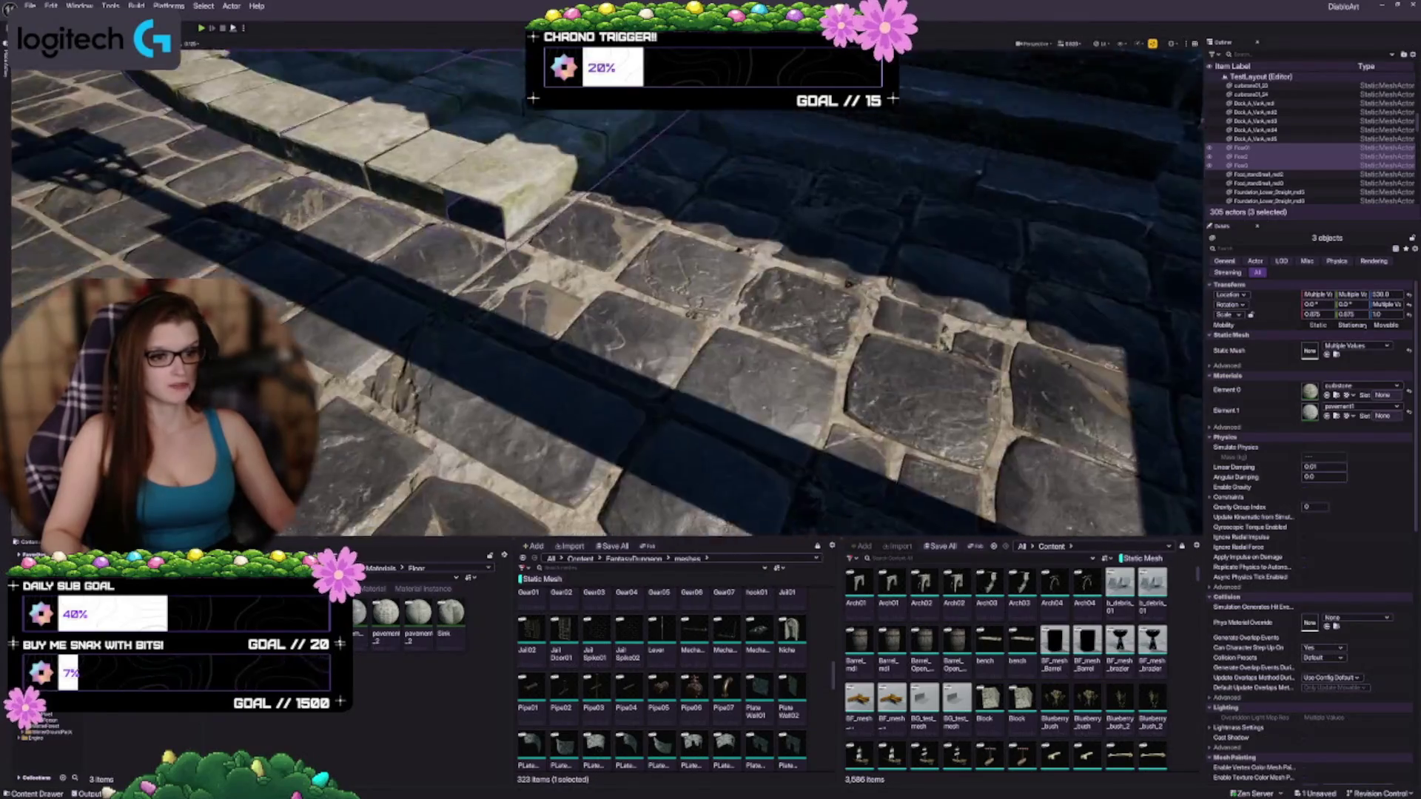
key(s)
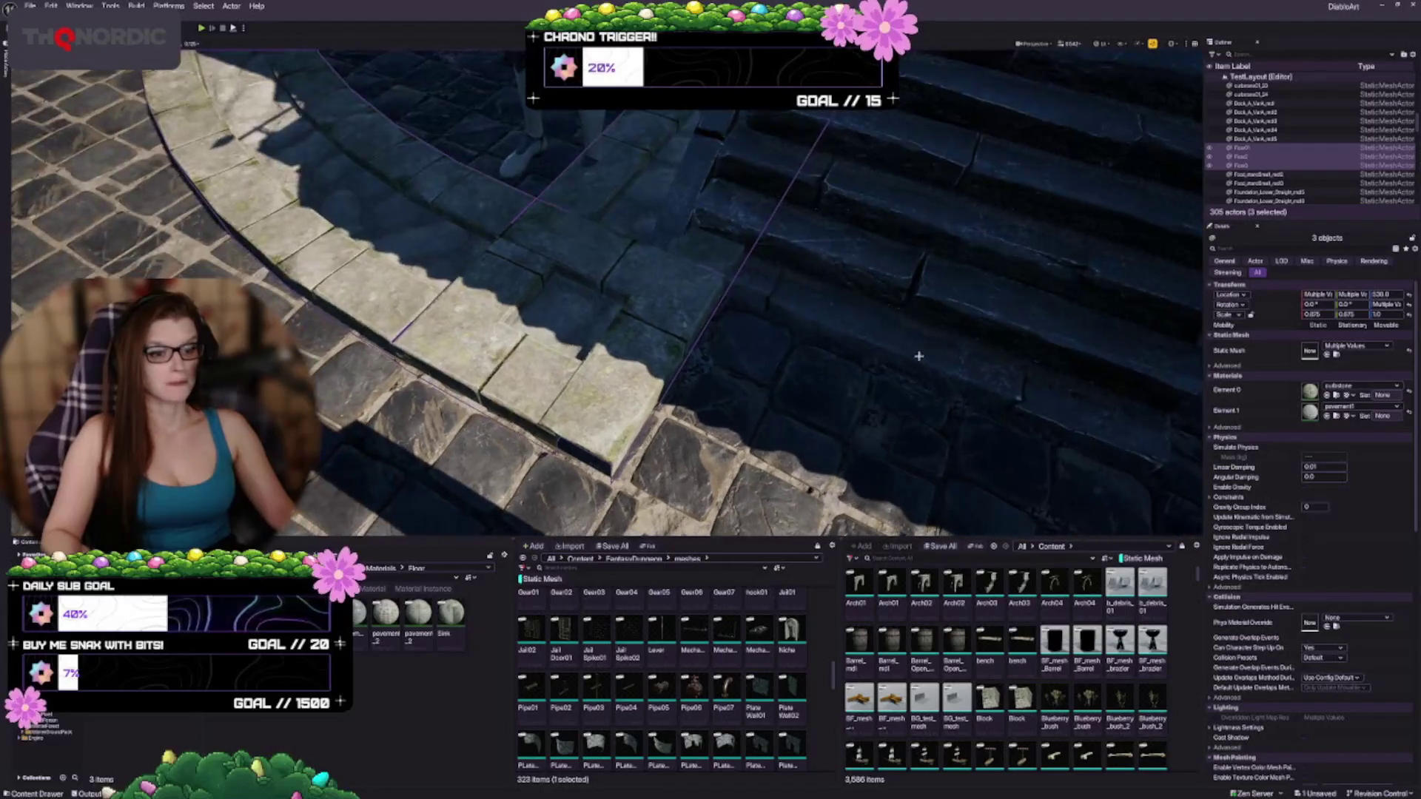
click(582, 336)
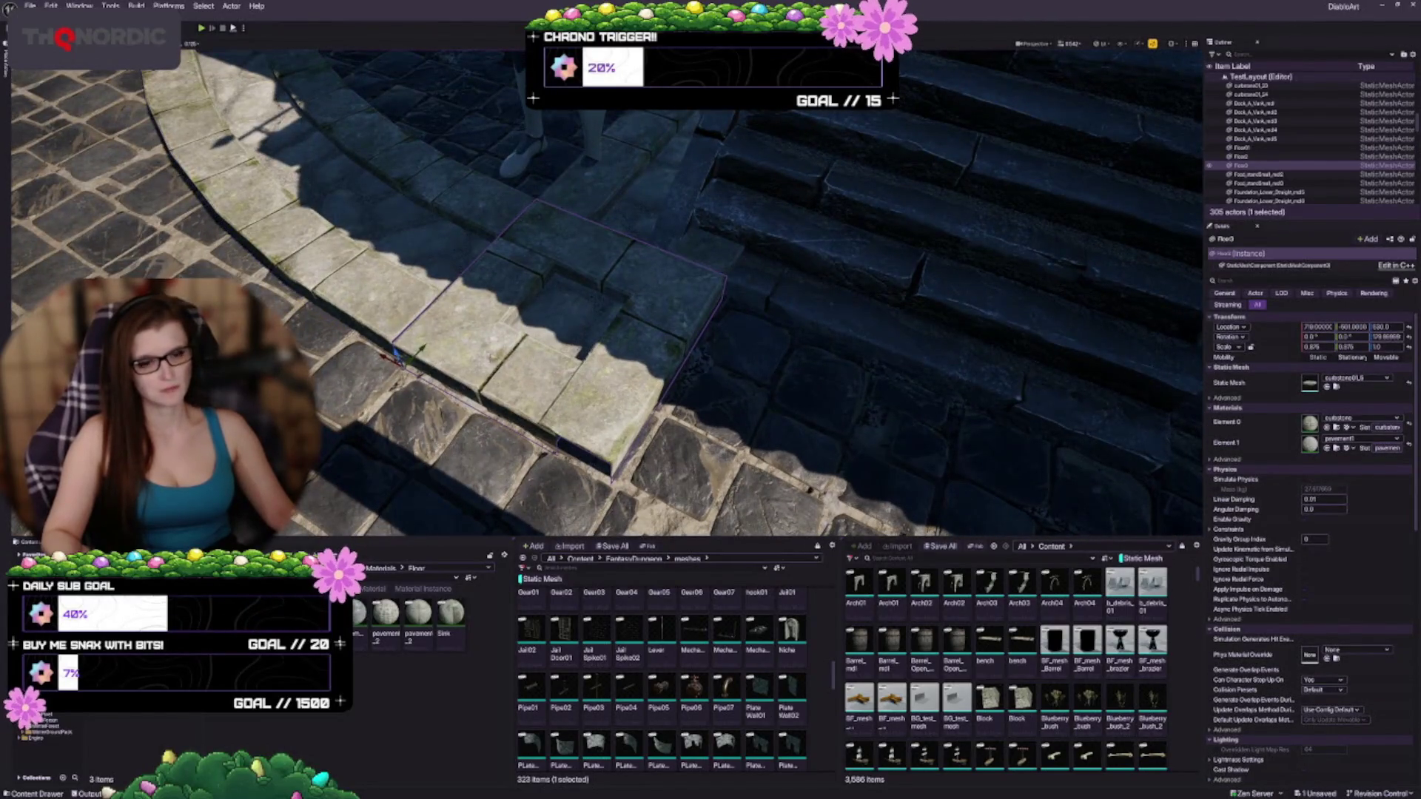
drag(545, 425, 545, 426)
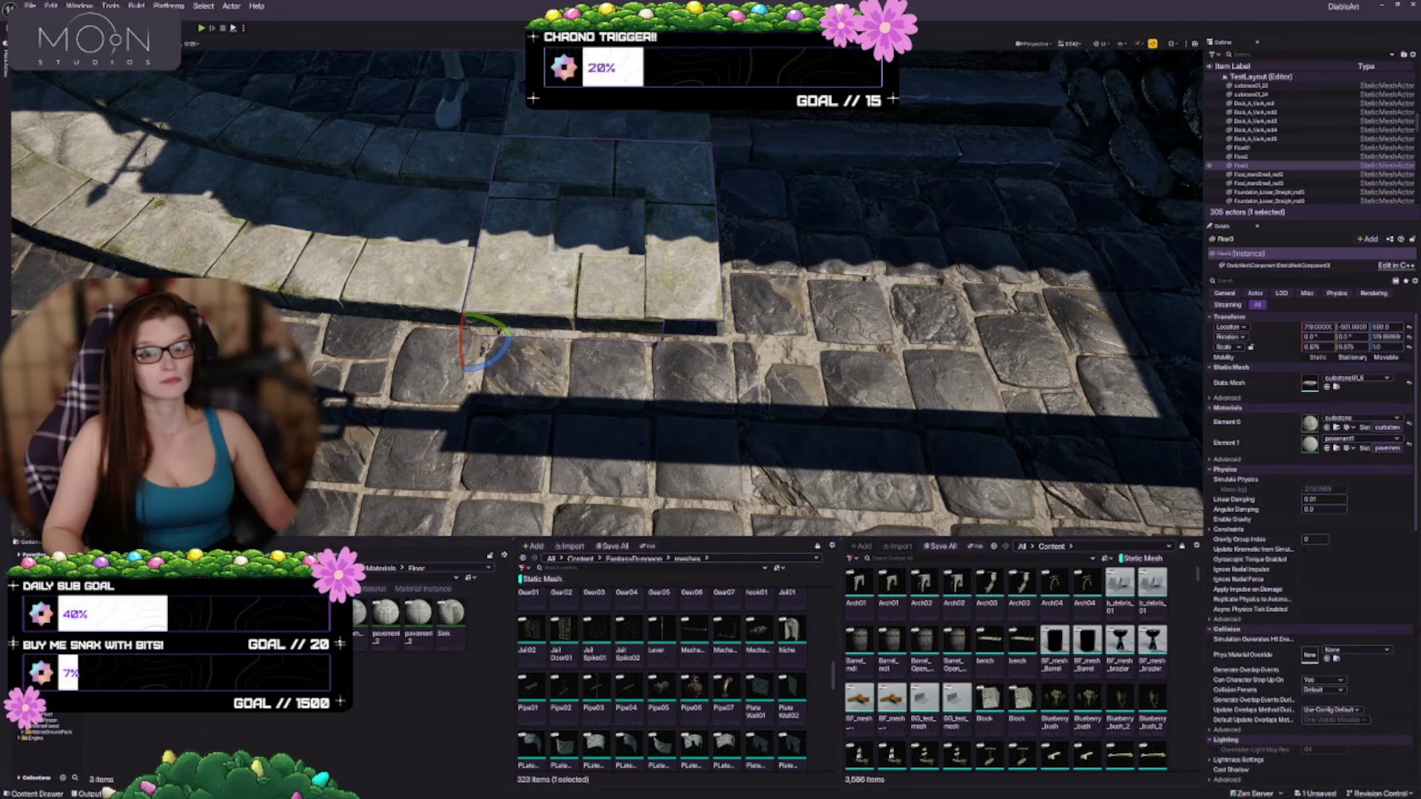
mouse_move(544, 425)
mouse_down()
mouse_move(681, 418)
mouse_move(681, 444)
mouse_move(666, 459)
mouse_move(644, 436)
mouse_move(651, 492)
mouse_move(442, 349)
mouse_move(500, 333)
mouse_up()
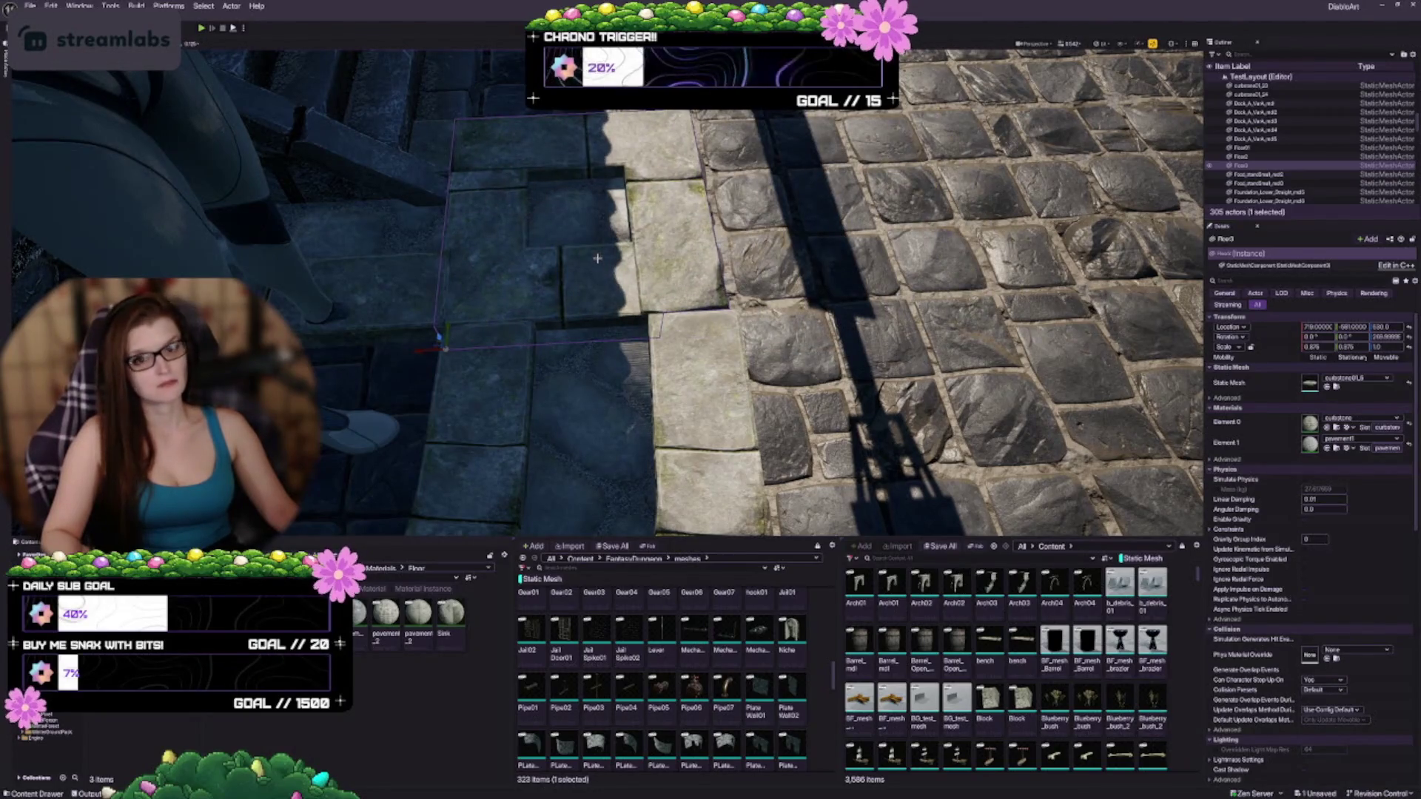
drag(418, 350, 431, 348)
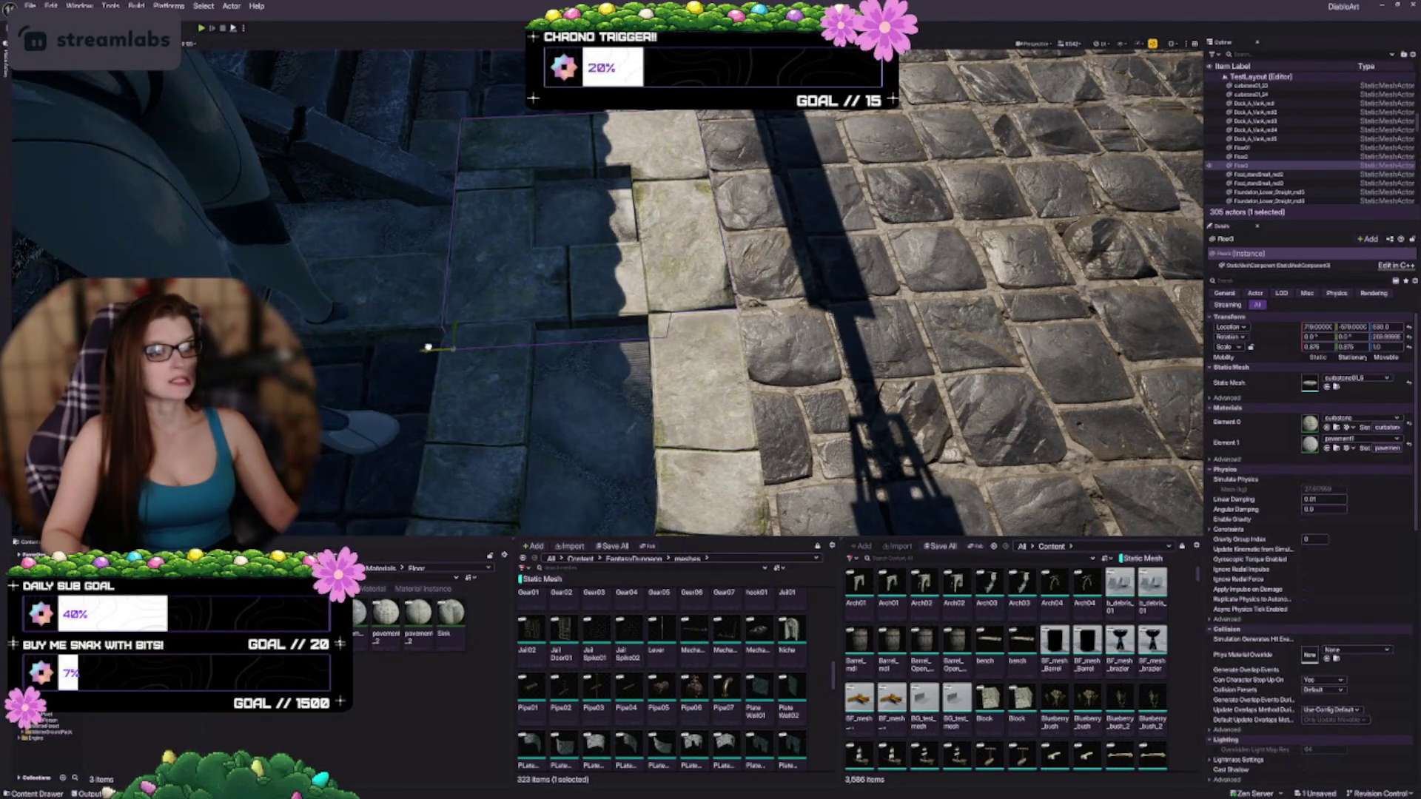
mouse_move(431, 348)
mouse_down()
mouse_move(370, 318)
mouse_move(474, 310)
mouse_move(518, 273)
mouse_up()
key(Escape)
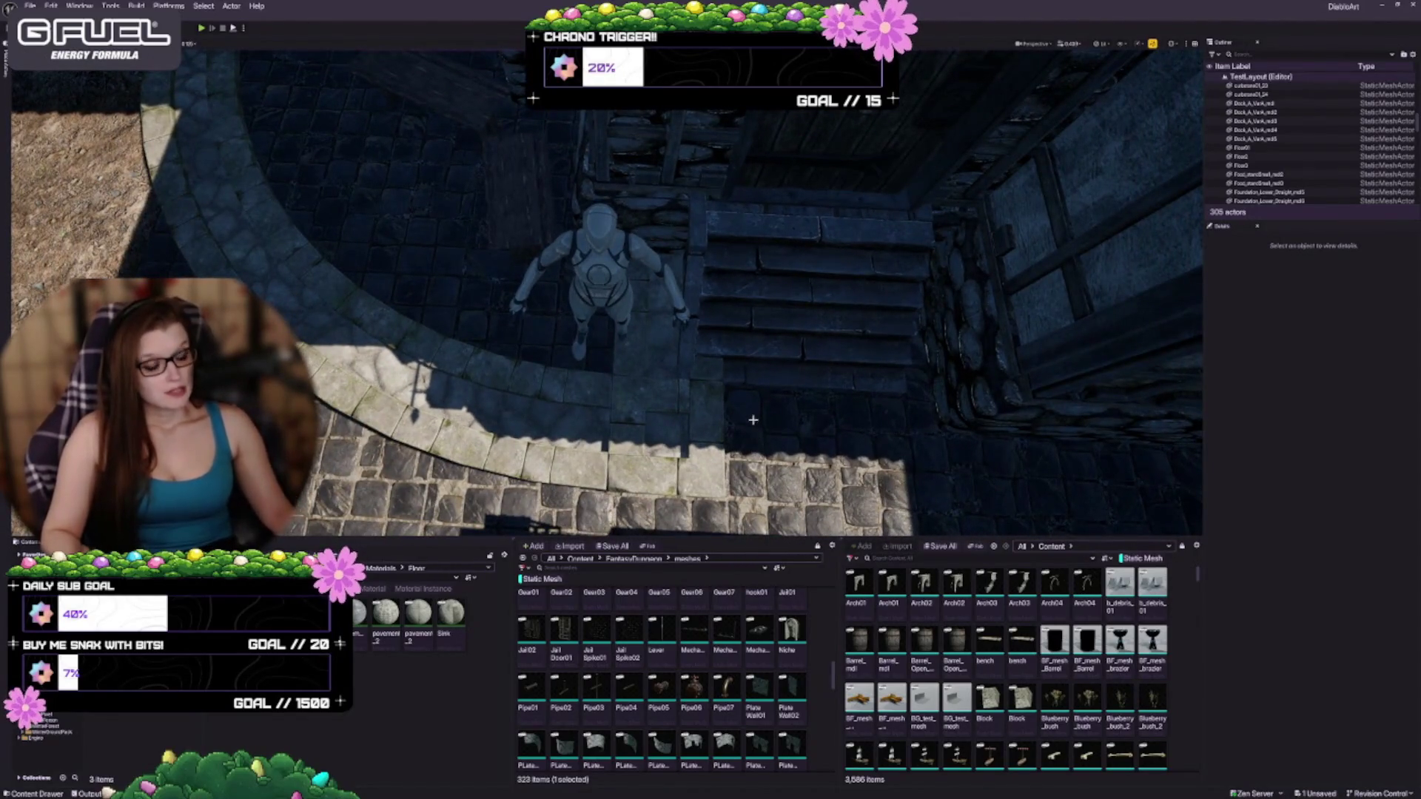
Step: Save the TestLayout level
scroll(752, 419, down, 6)
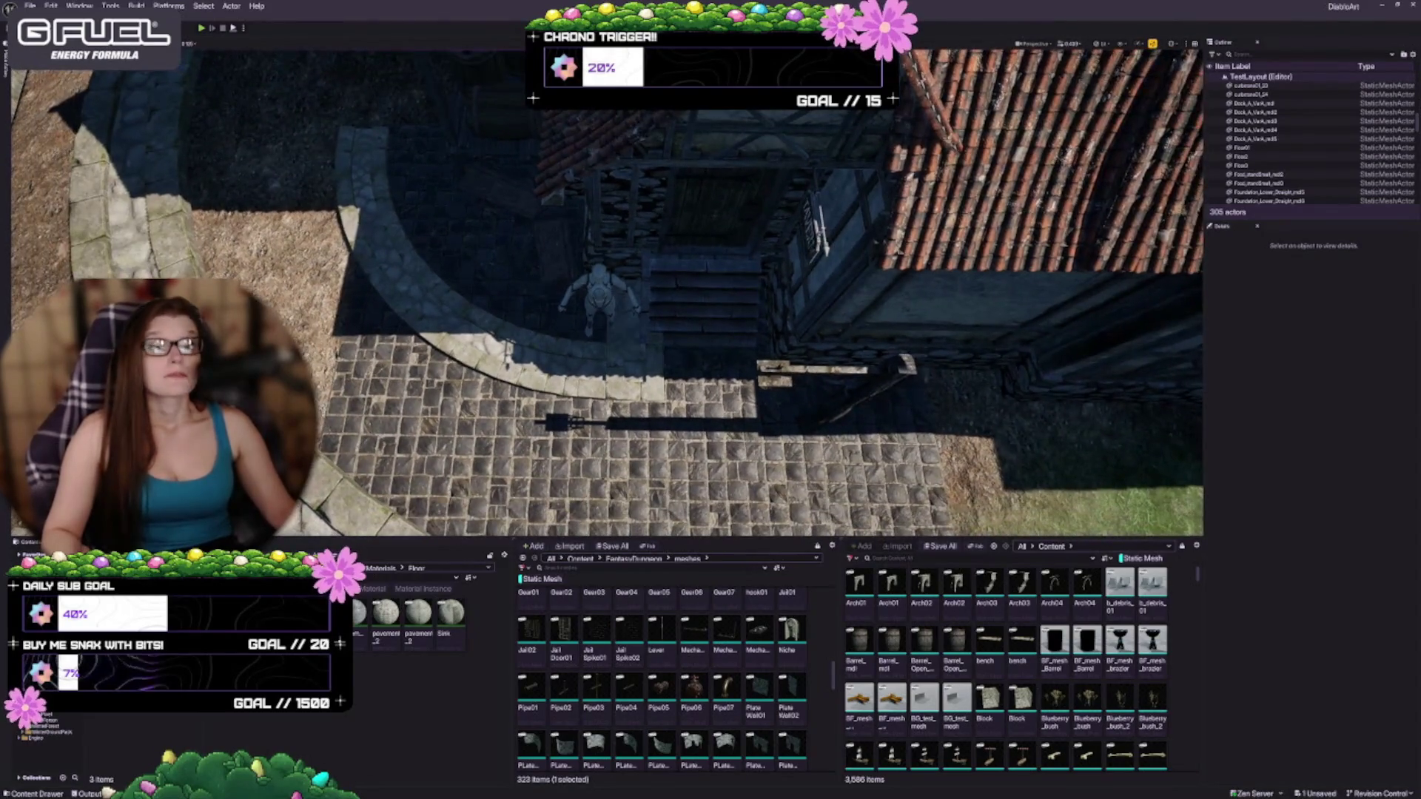
drag(607, 296, 711, 296)
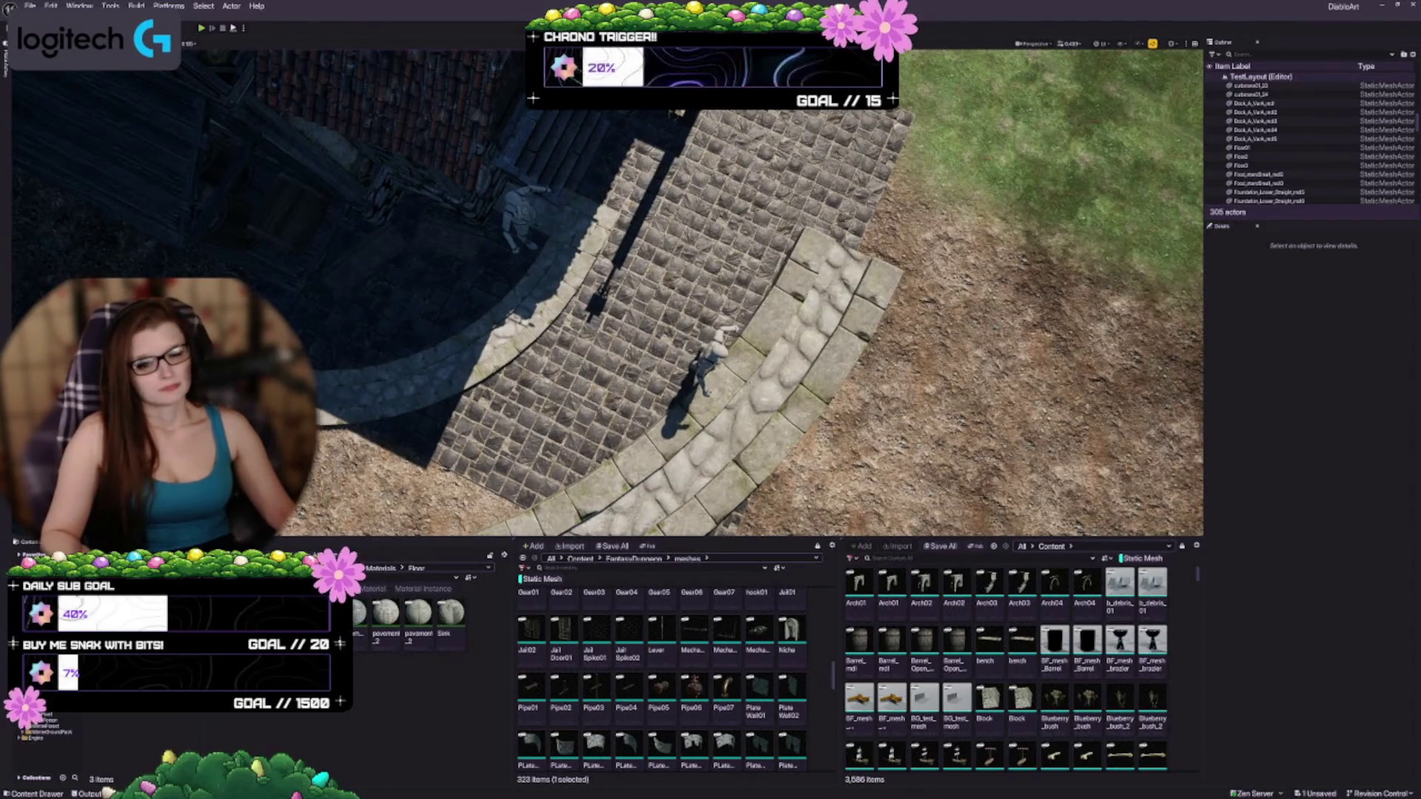
scroll(967, 586, down, 1)
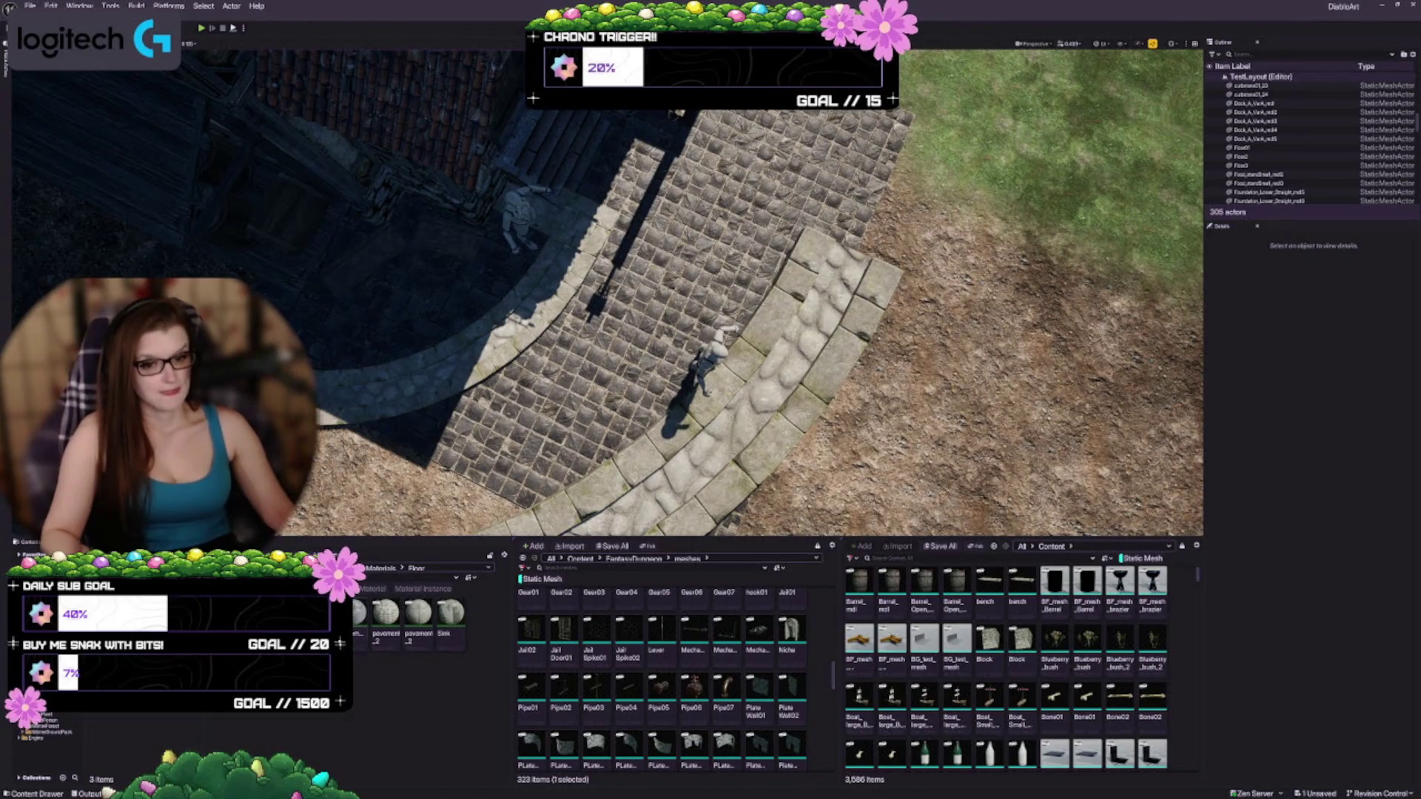
key(alt+Left)
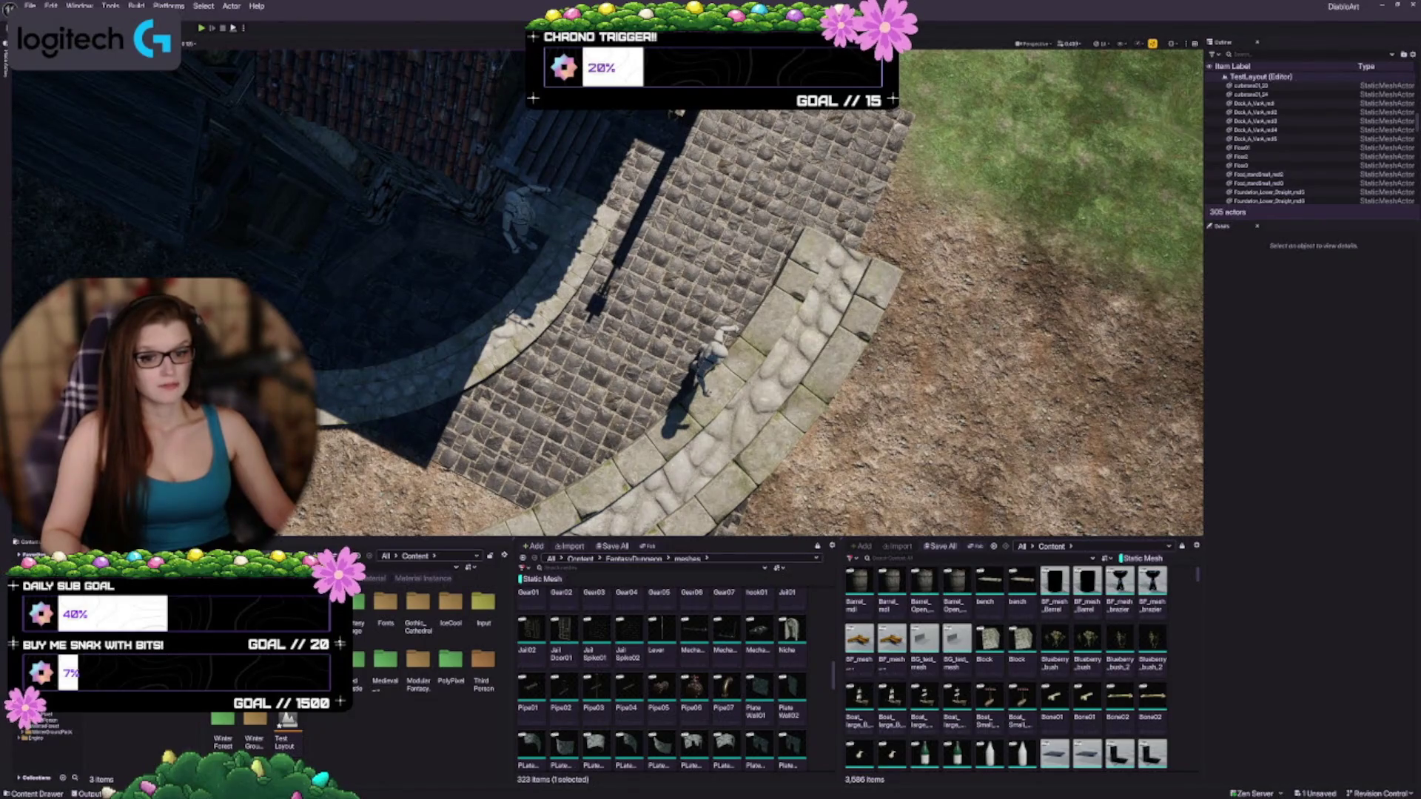
key(ctrl+shift+s)
click(749, 487)
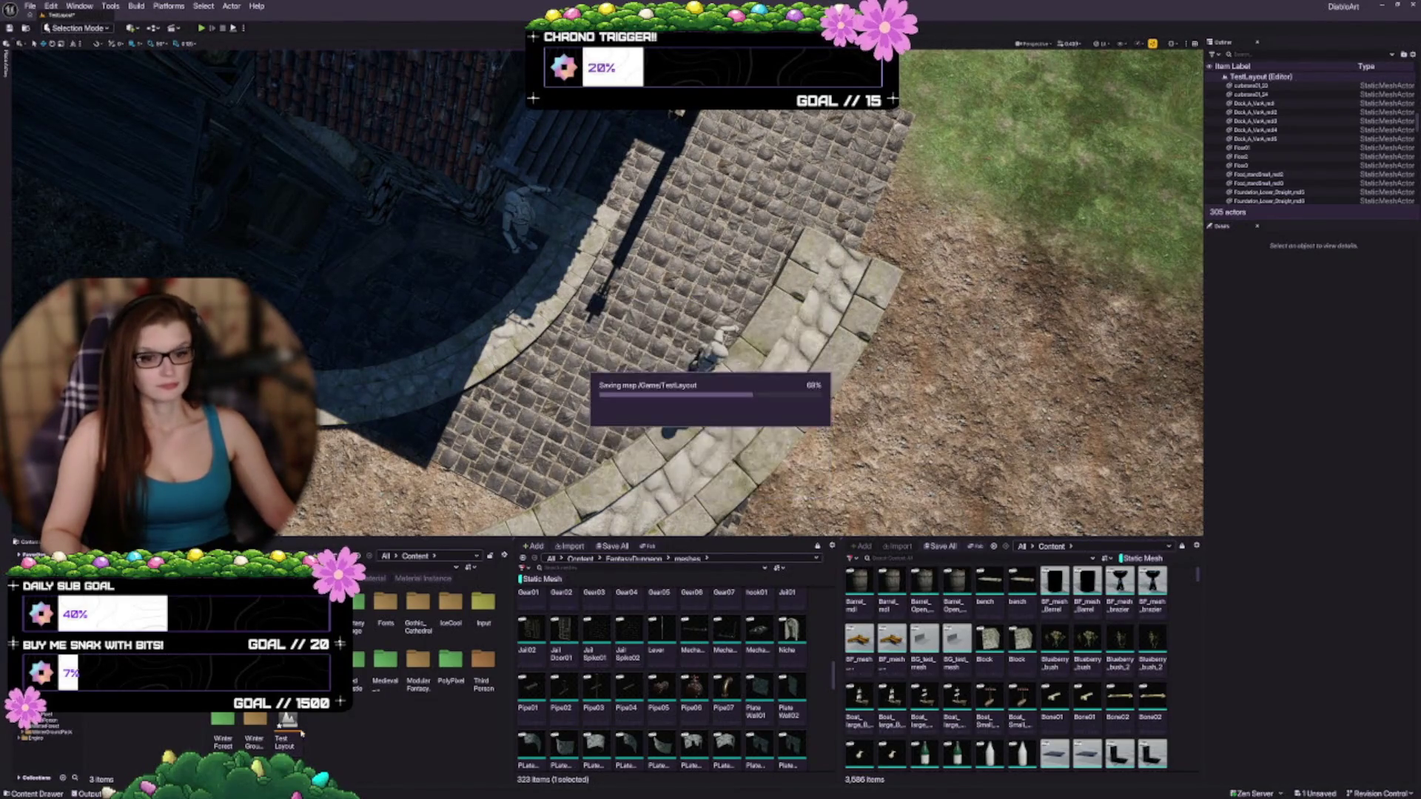
Step: Open the IceCool folder in the Content Browser, briefly filtering for 'tile' then clearing it
double_click(450, 615)
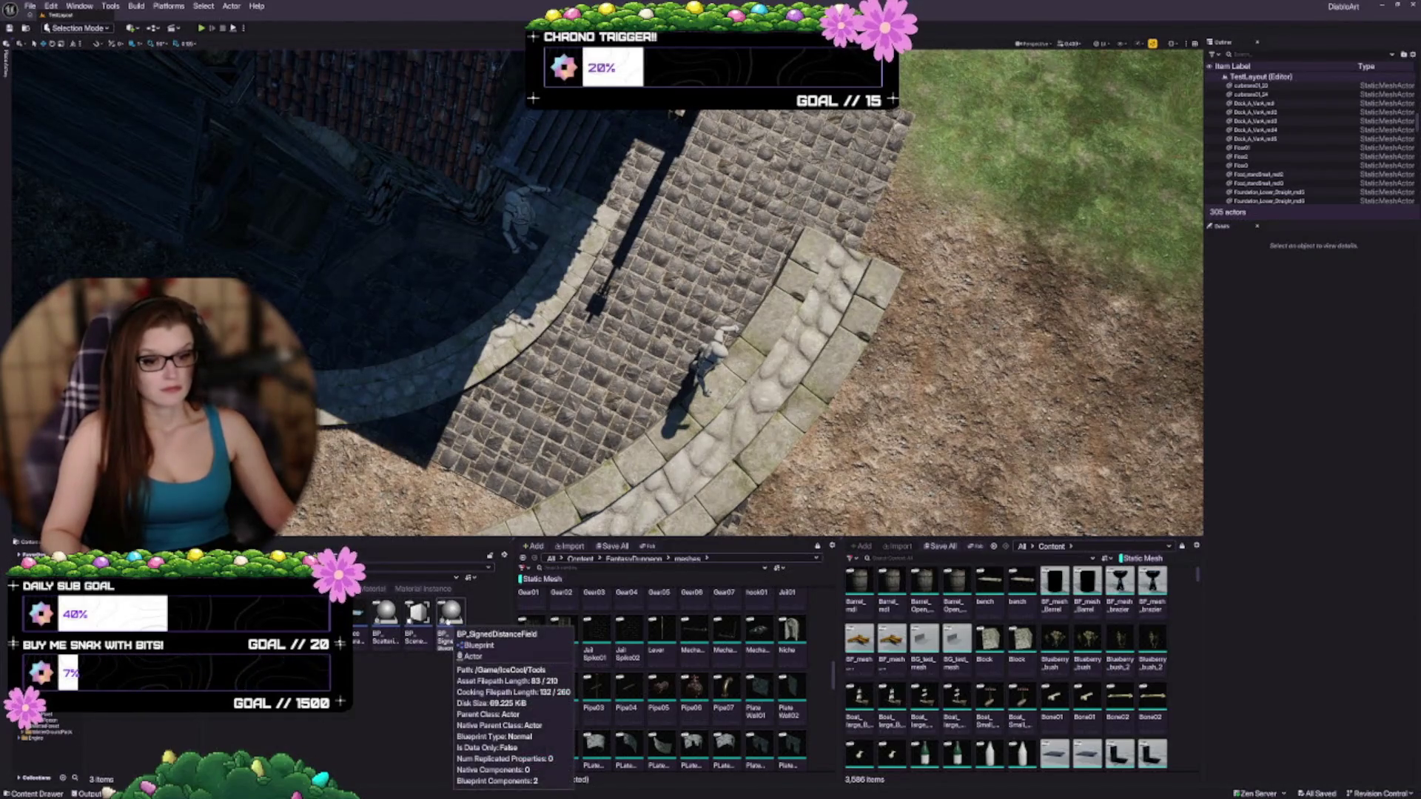
mouse_move(411, 623)
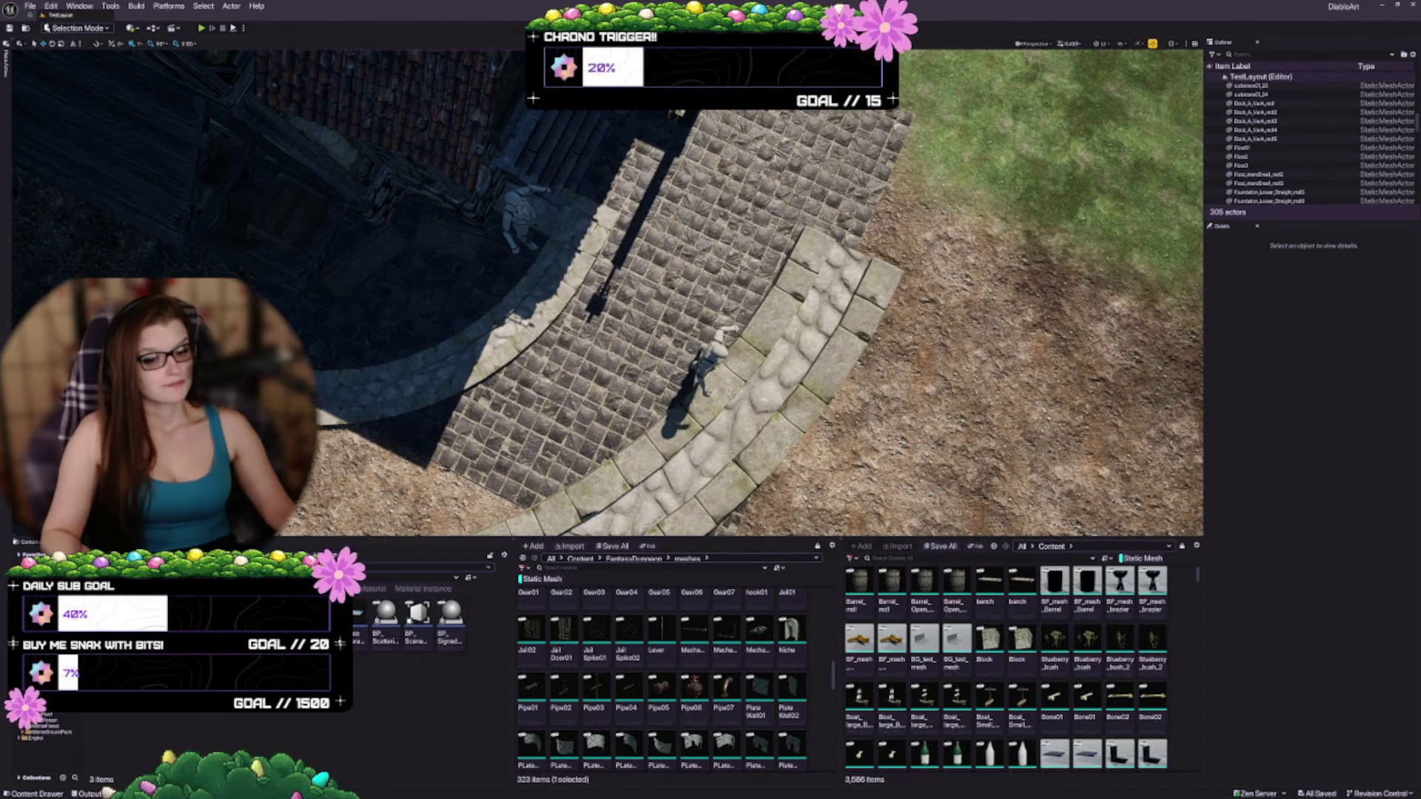
text(tile)
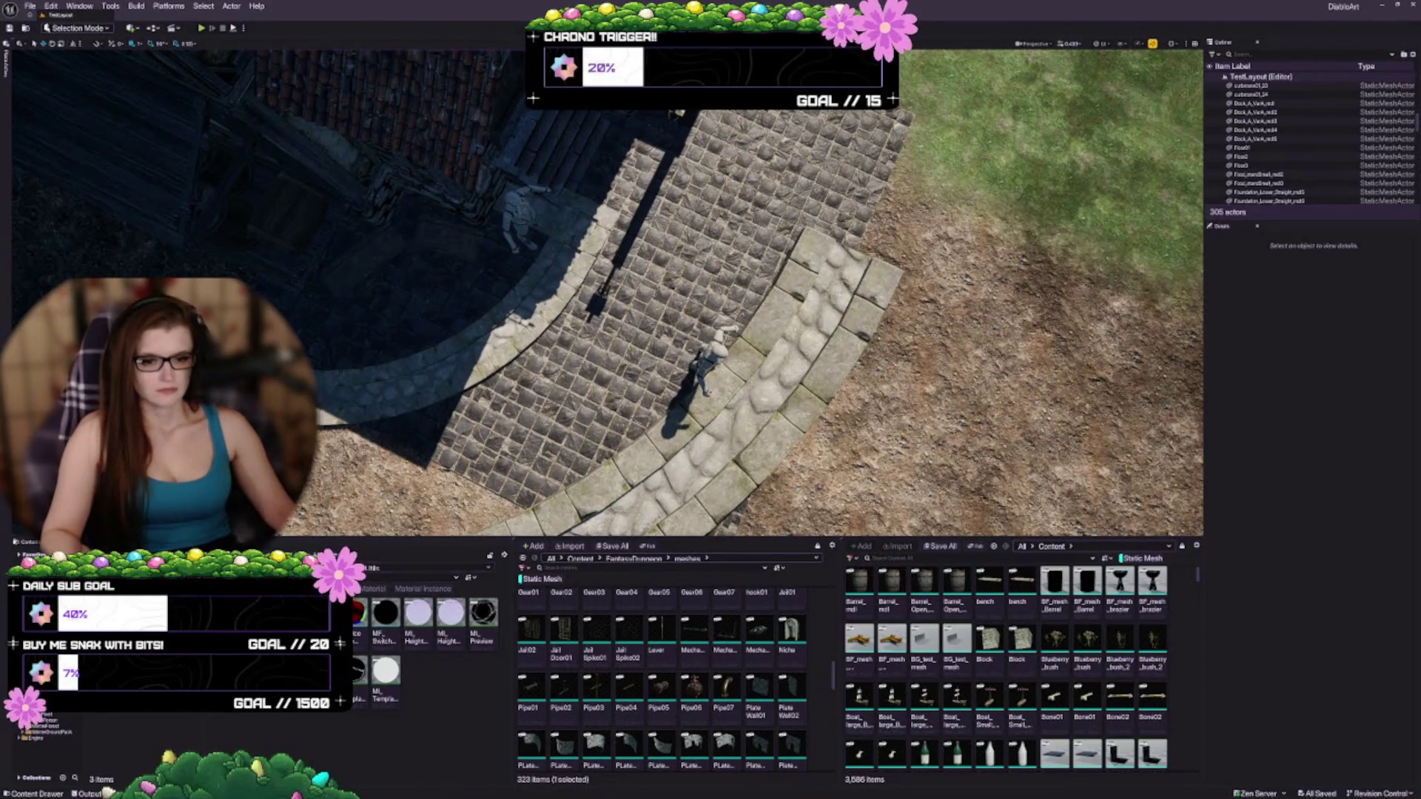
key(BackSpace)
key(BackSpace)
key(BackSpace)
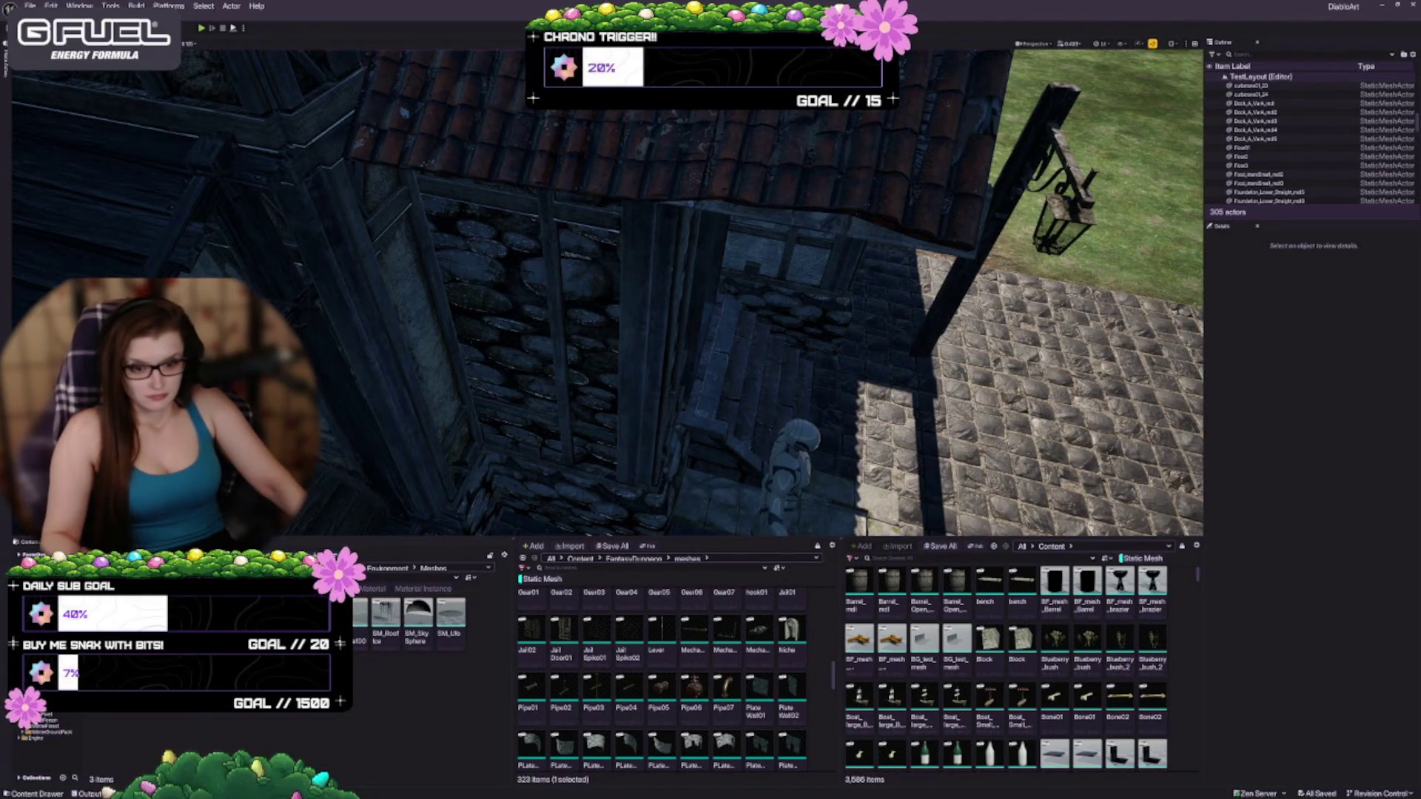
Step: Hang SM_Icicles under the tavern roof eave, turned 90° on Z, and duplicate it to the right
drag(710, 370, 710, 311)
mouse_move(492, 351)
mouse_down()
mouse_move(492, 340)
mouse_move(391, 470)
mouse_up()
mouse_move(450, 613)
mouse_down()
mouse_move(348, 385)
mouse_move(357, 161)
mouse_up()
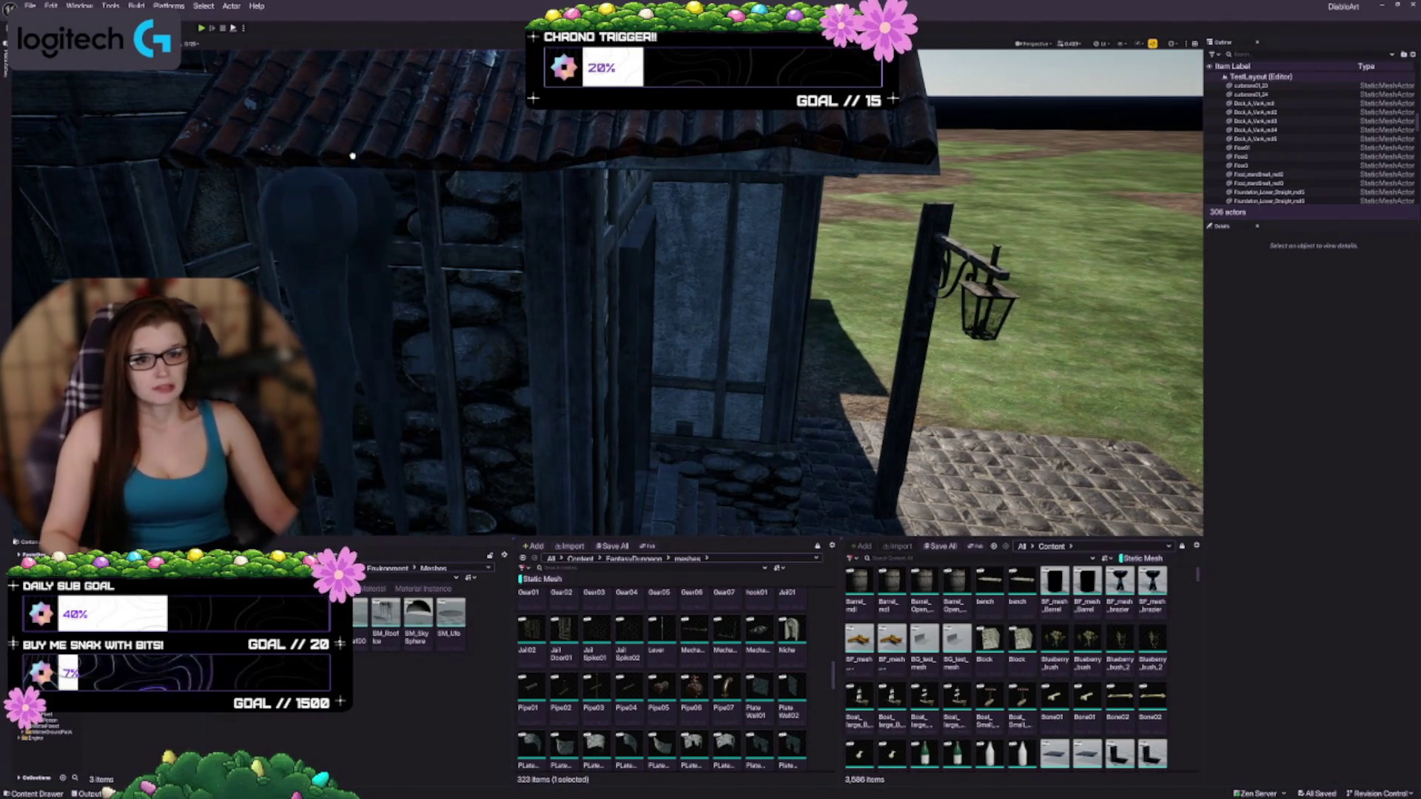
scroll(360, 206, down, 5)
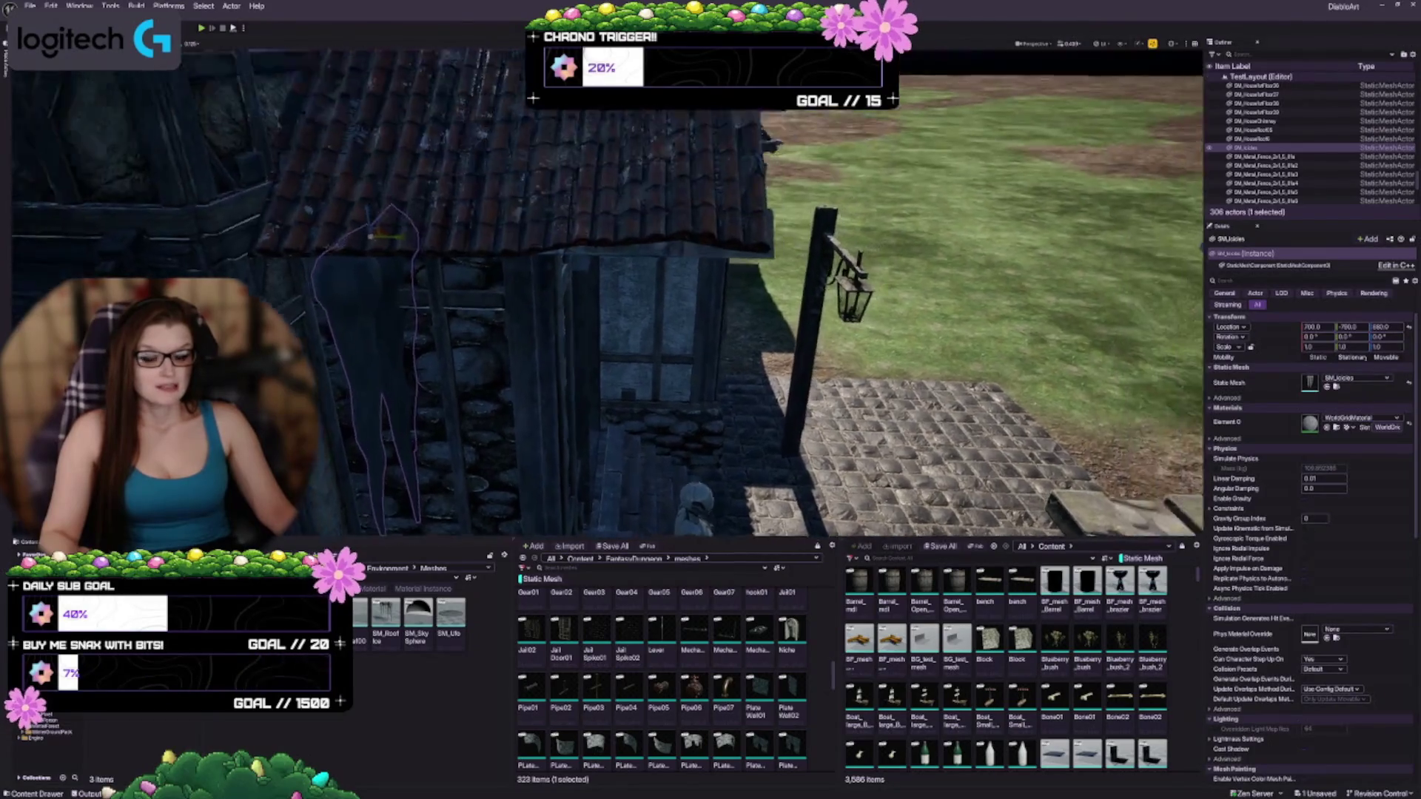
drag(360, 205, 395, 129)
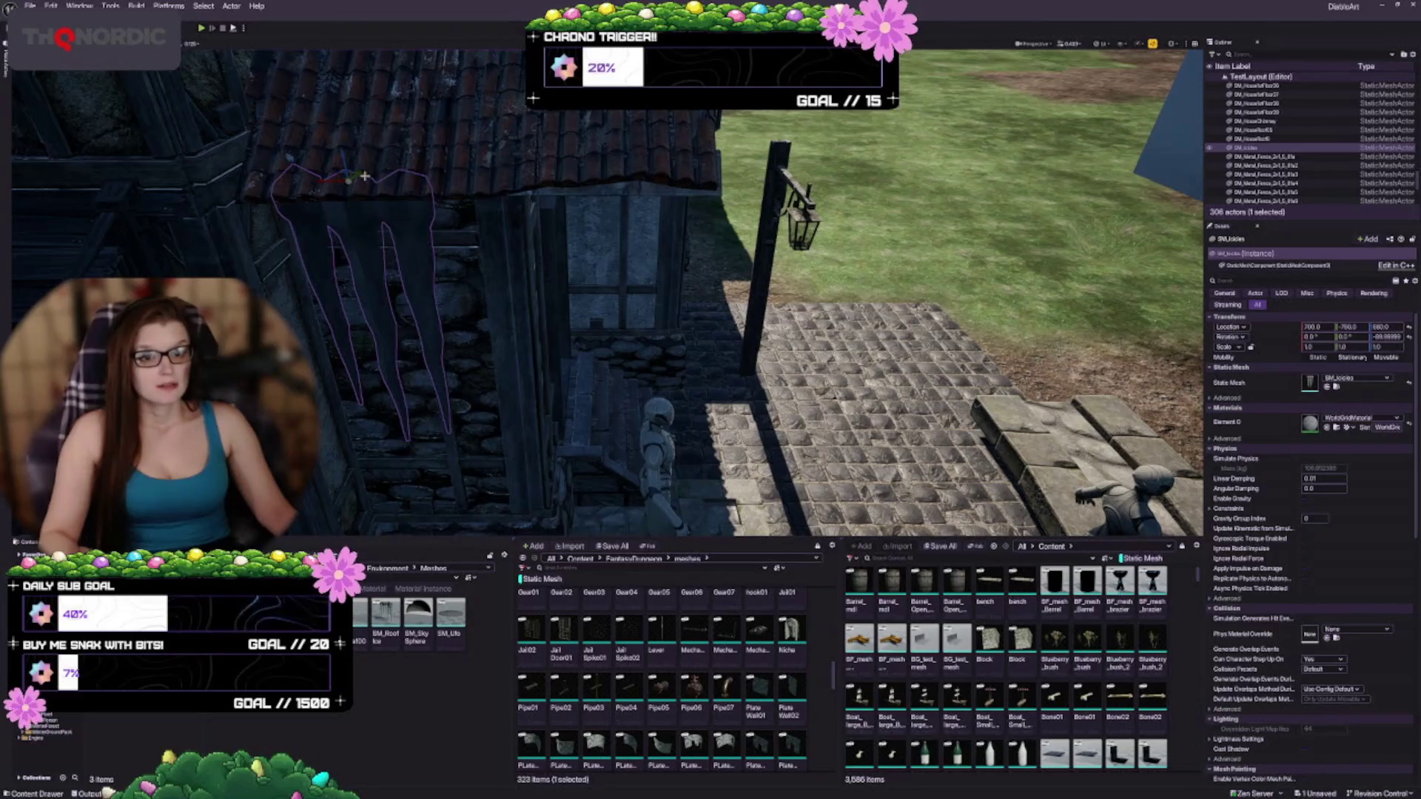
mouse_move(357, 175)
mouse_down()
mouse_move(327, 198)
mouse_move(313, 155)
mouse_move(318, 177)
mouse_up()
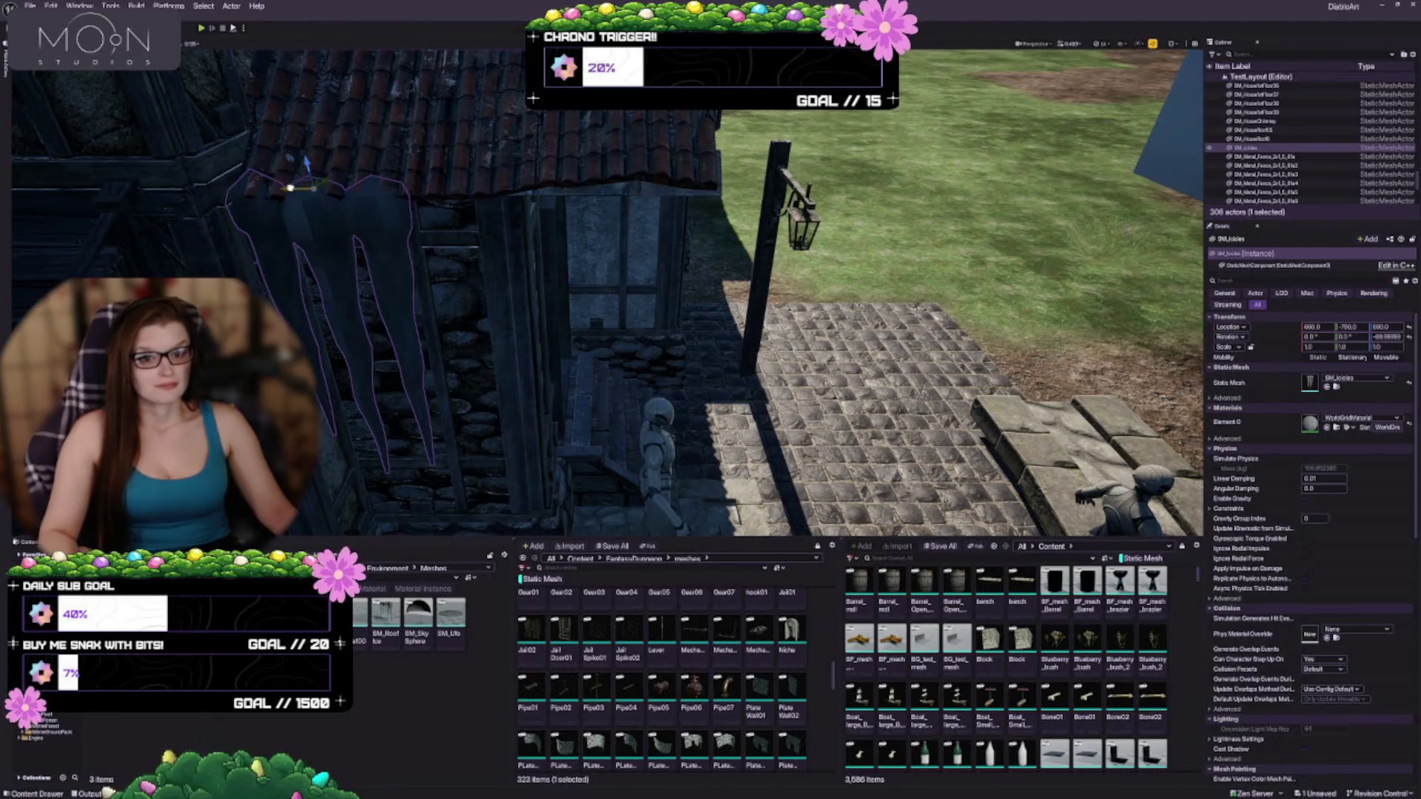
drag(314, 188, 359, 186)
scroll(469, 419, up, 3)
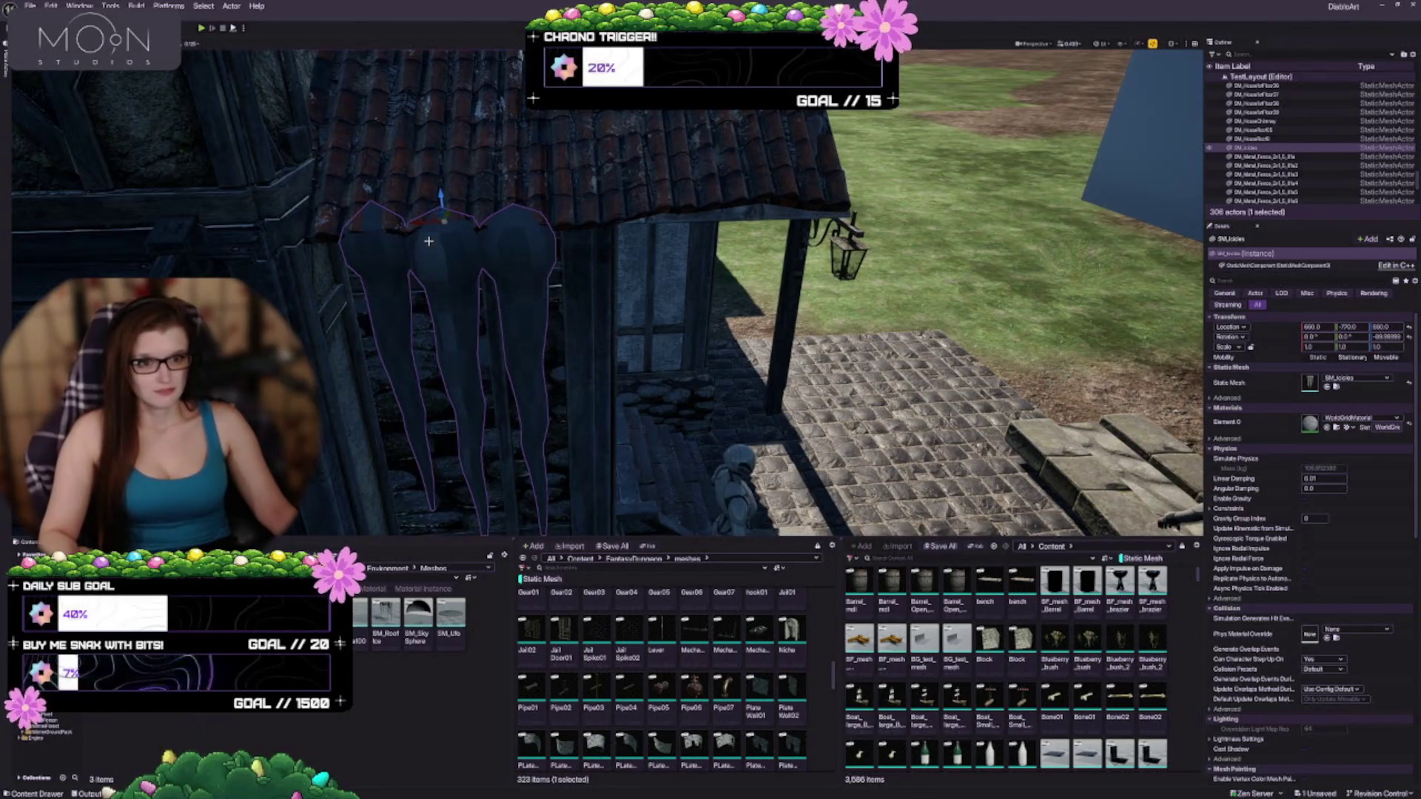
drag(420, 220, 625, 216)
Step: Assign SM_RoofIce as the second icicle cluster's Static Mesh in Details
click(385, 615)
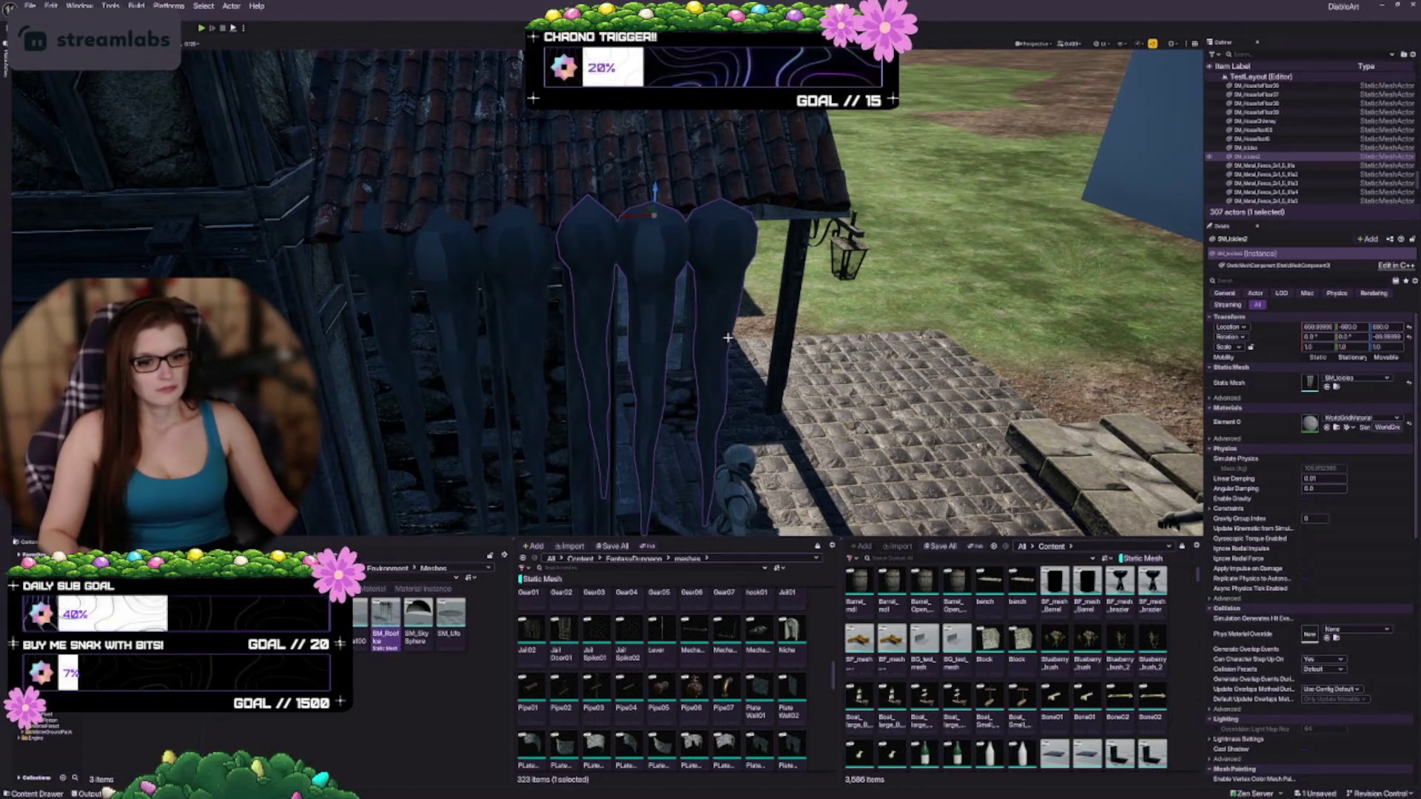
click(1329, 386)
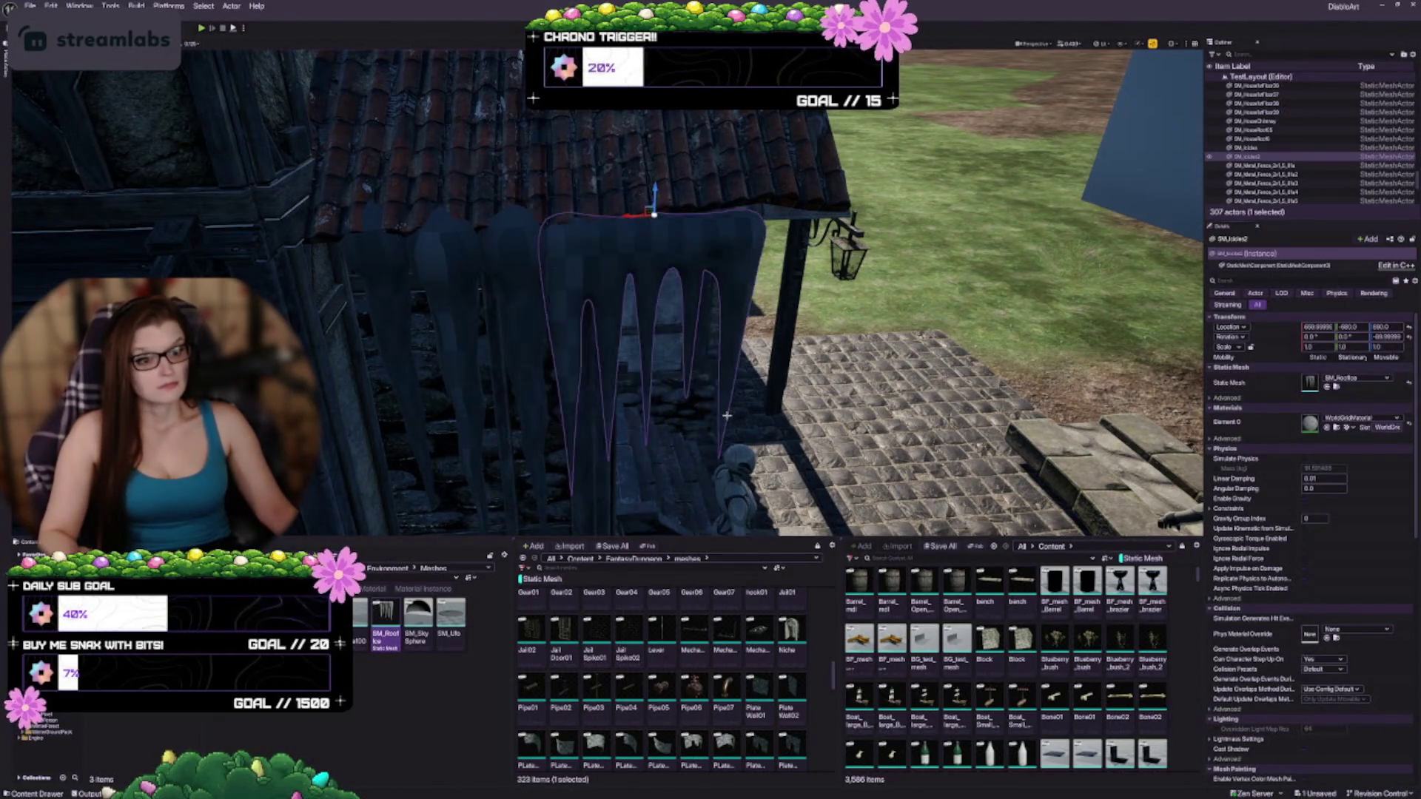
scroll(584, 238, up, 5)
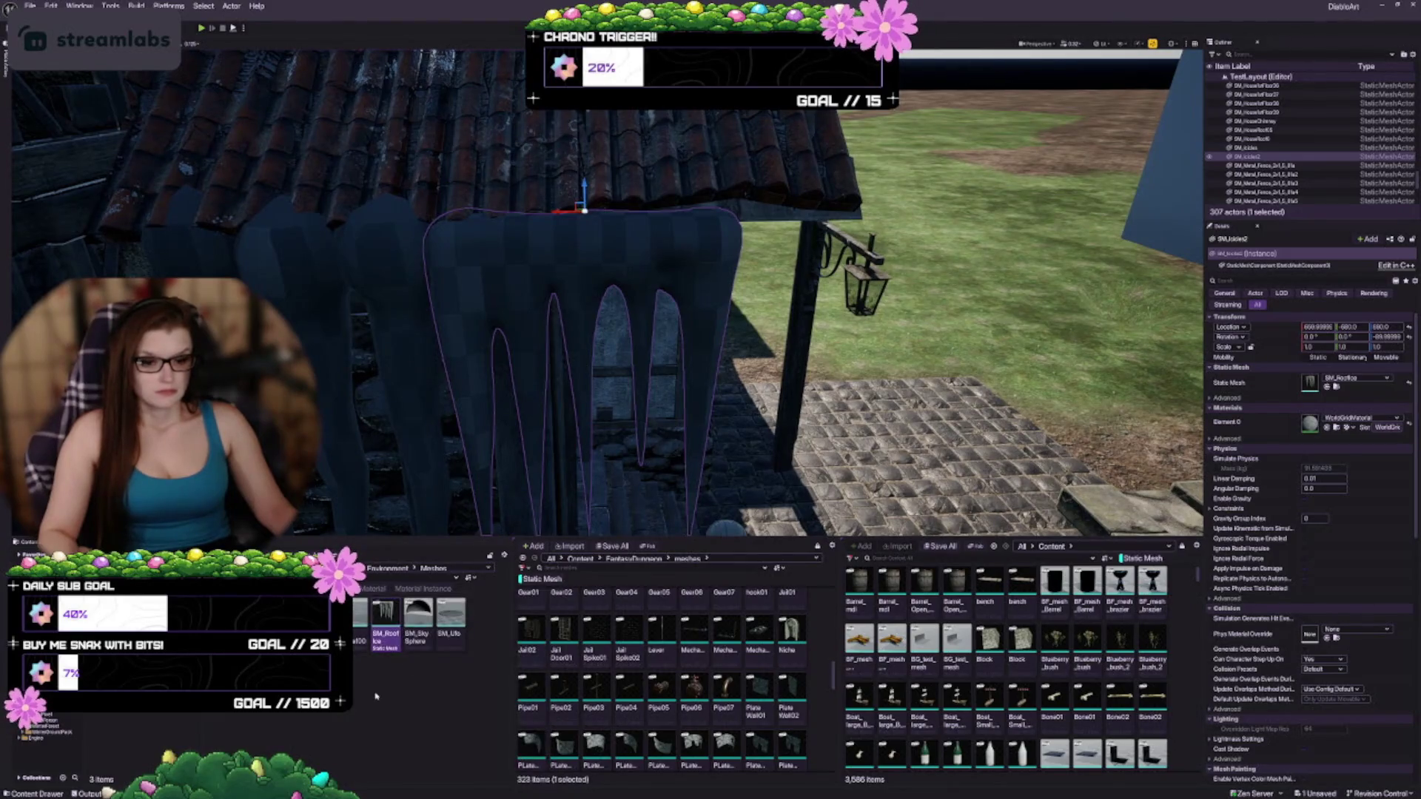
drag(498, 422, 509, 362)
scroll(632, 178, down, 4)
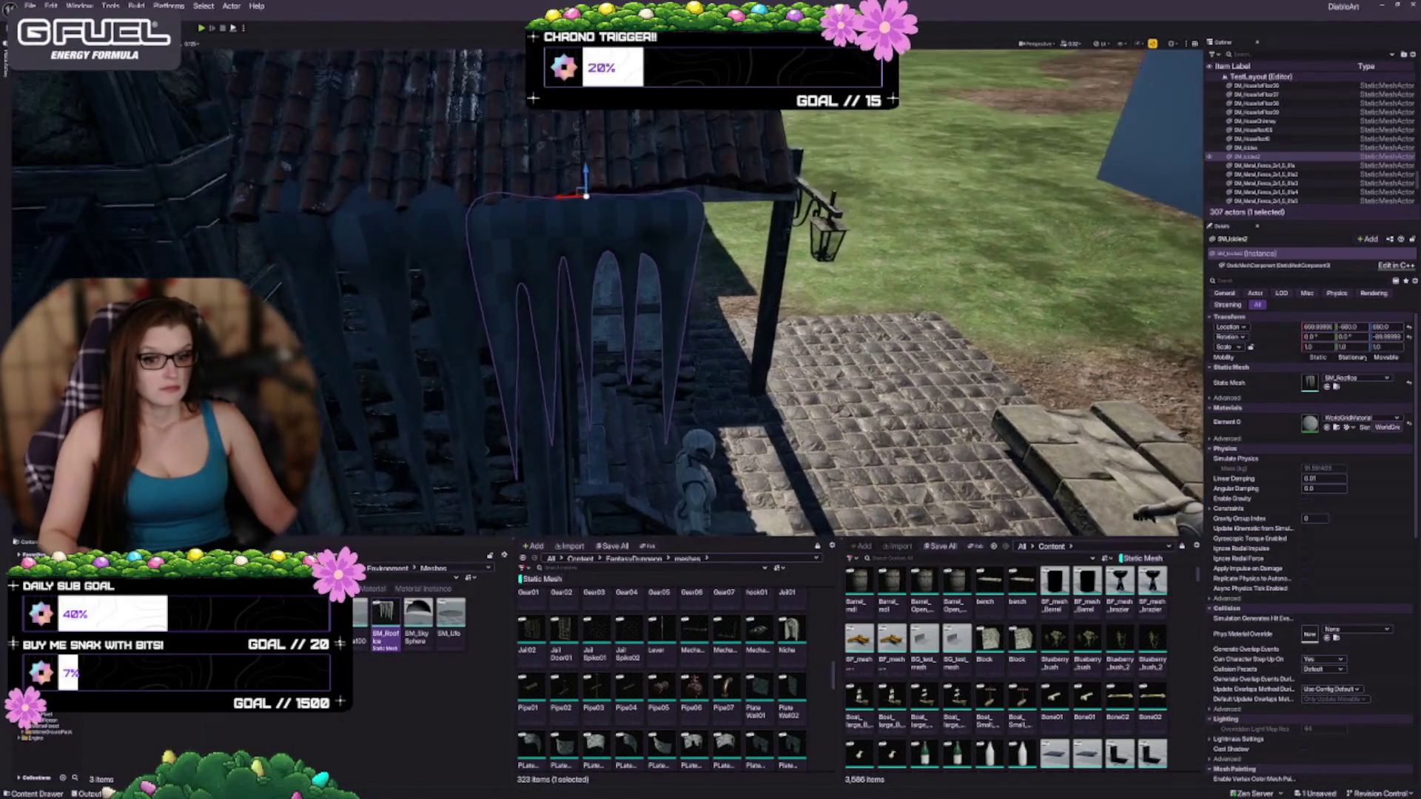
Step: Delete the stray checkered plane and nudge the roof-ice mesh along Y from -680 to -670
drag(565, 199, 605, 202)
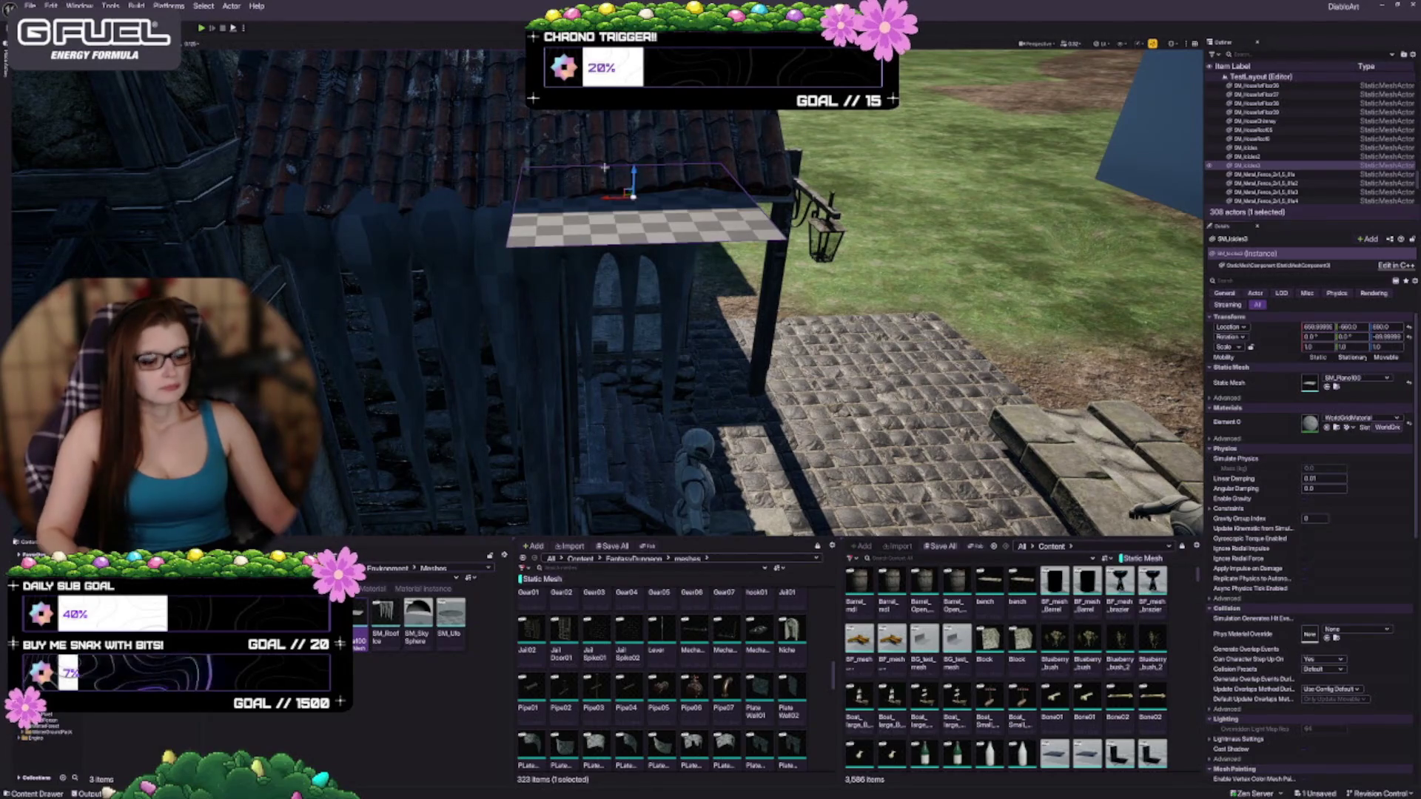
key(Delete)
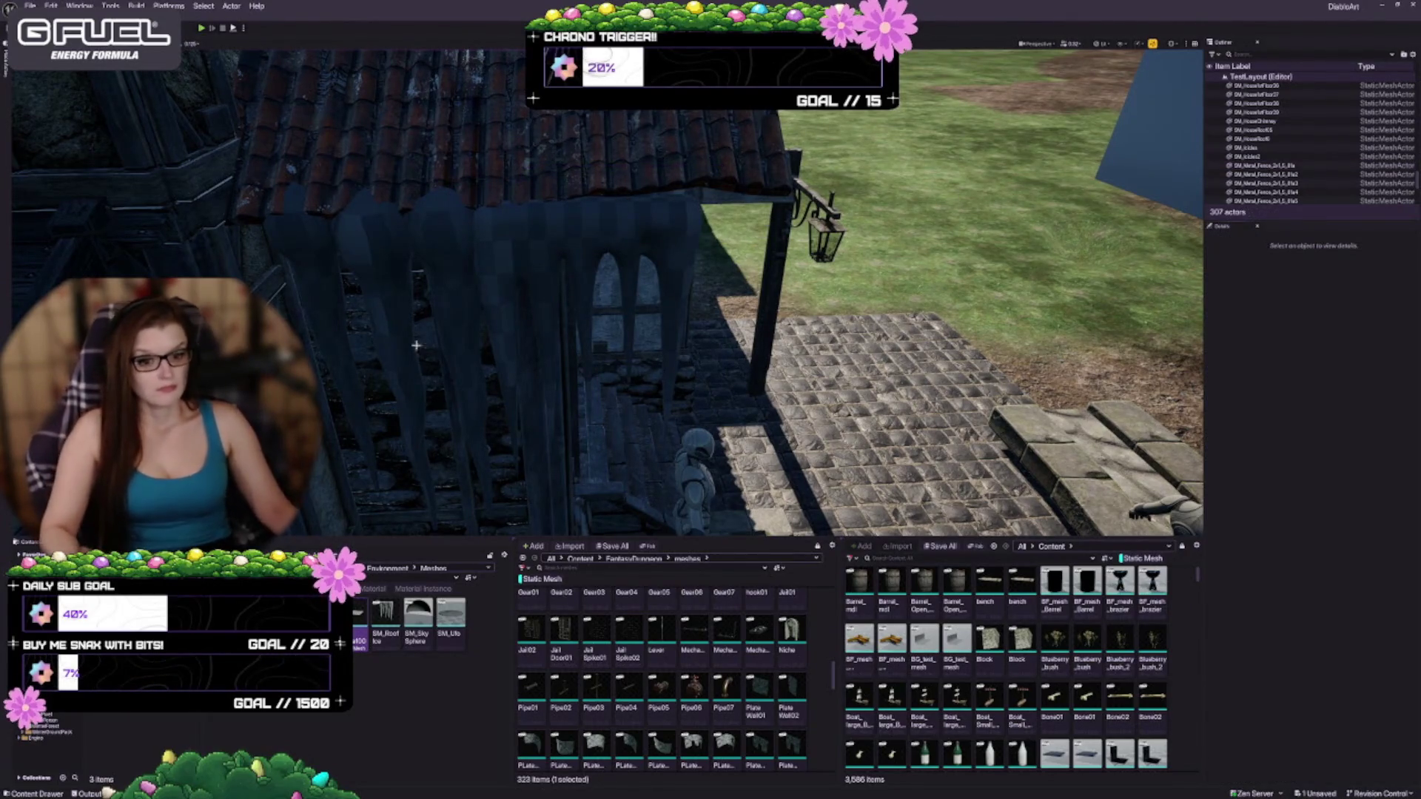
click(566, 340)
drag(566, 195, 589, 195)
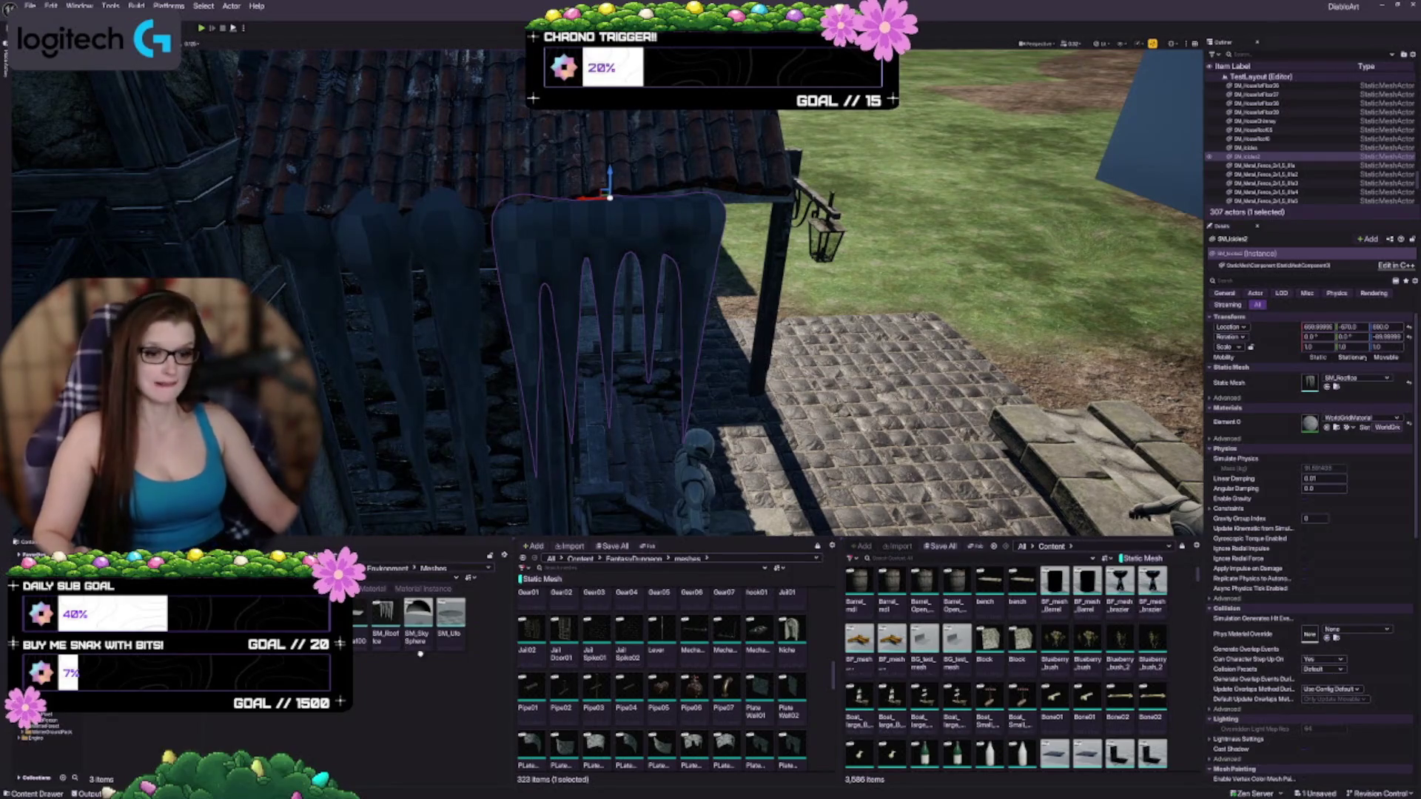
Step: Go up to the Environment folder and filter the assets to material instances
click(387, 568)
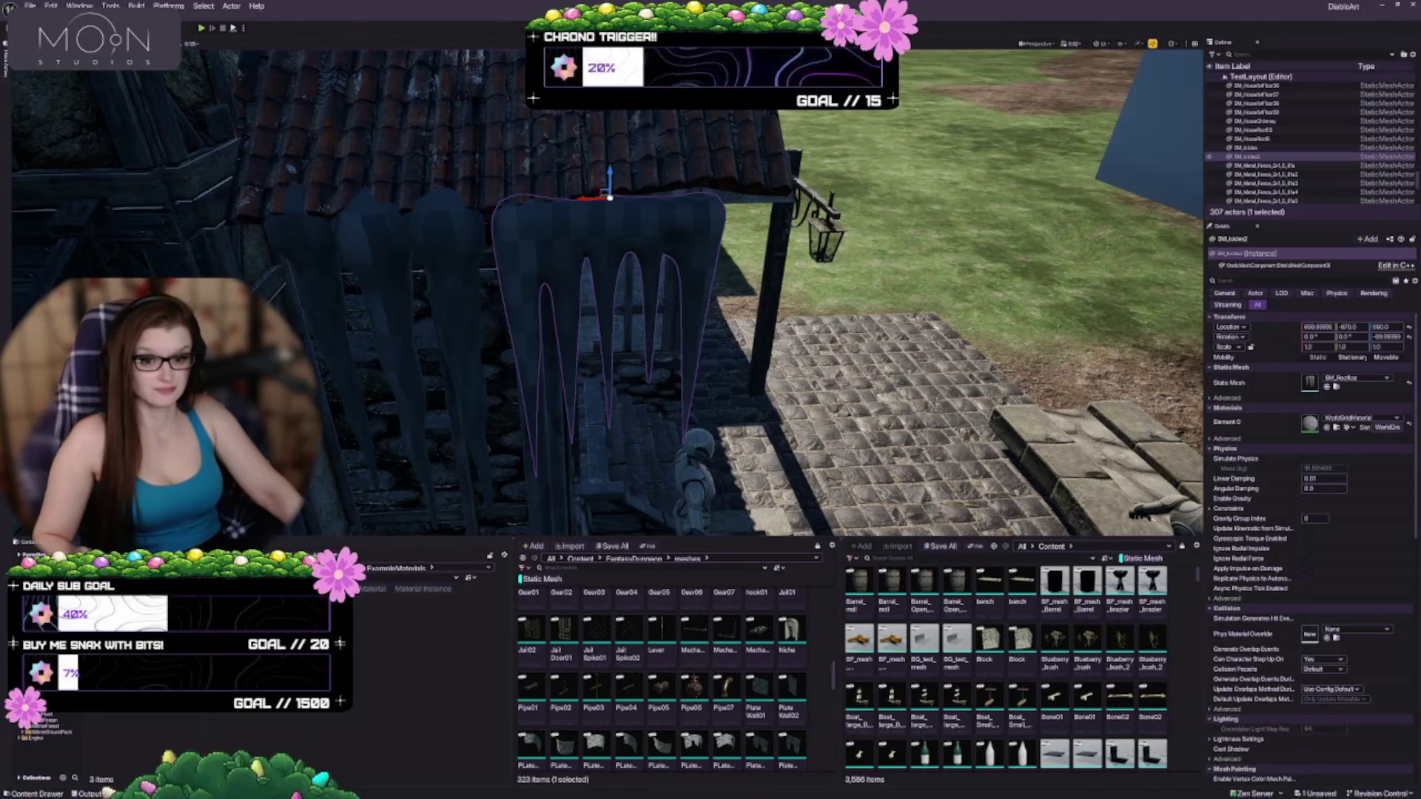
click(364, 592)
click(423, 589)
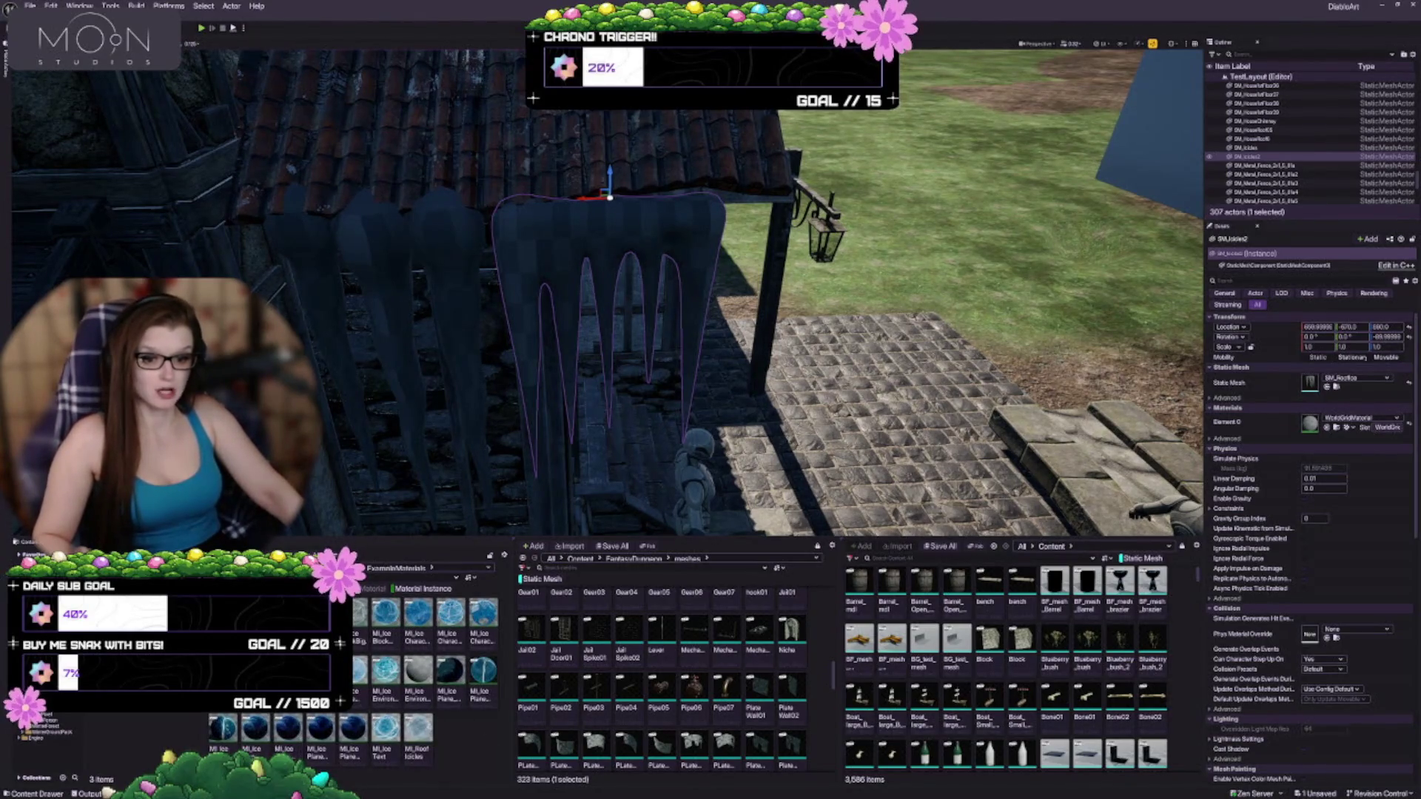
Step: Apply MI_RoofIcicles to Element 0 of both SM_Icicles and SM_Icicles2
click(418, 740)
click(427, 247)
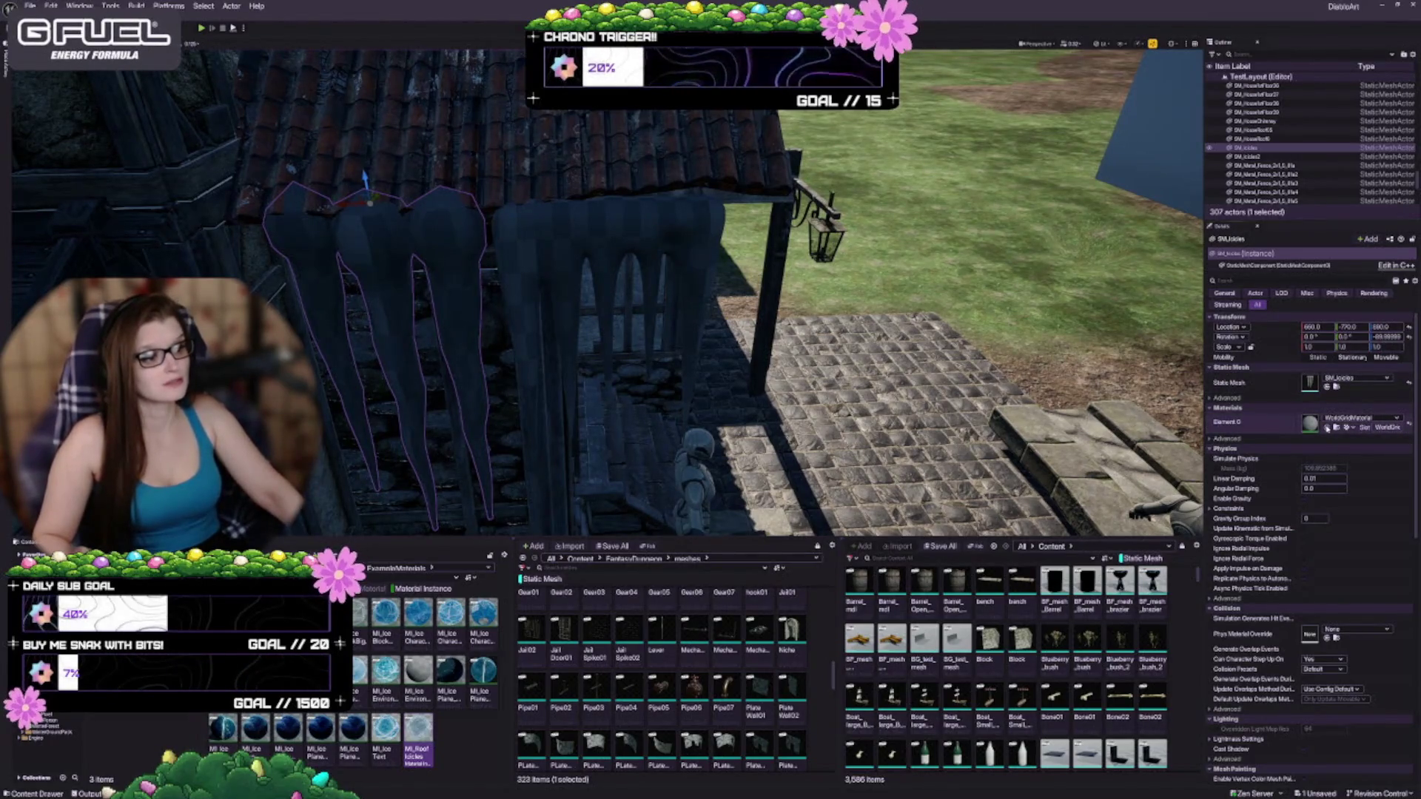
click(1327, 427)
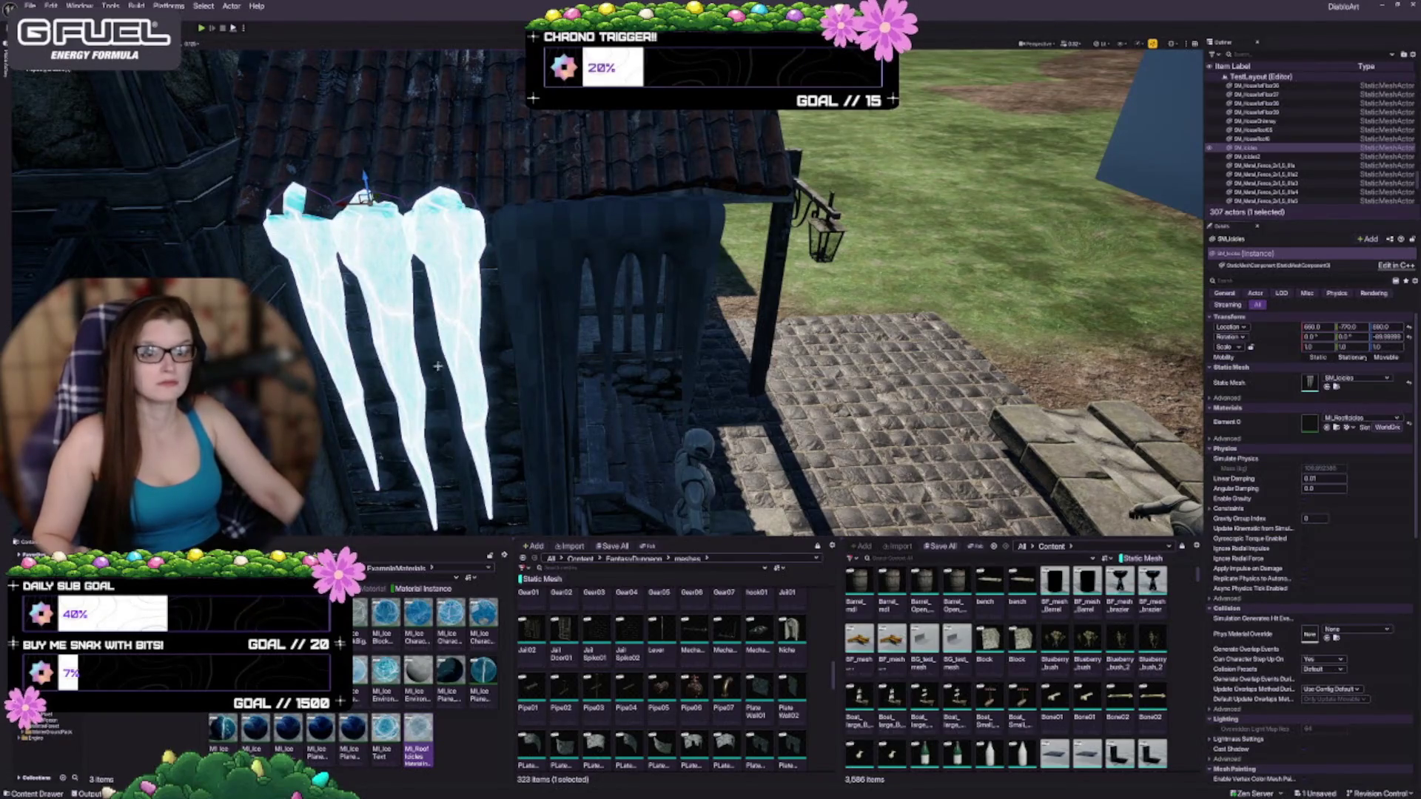
scroll(411, 382, up, 10)
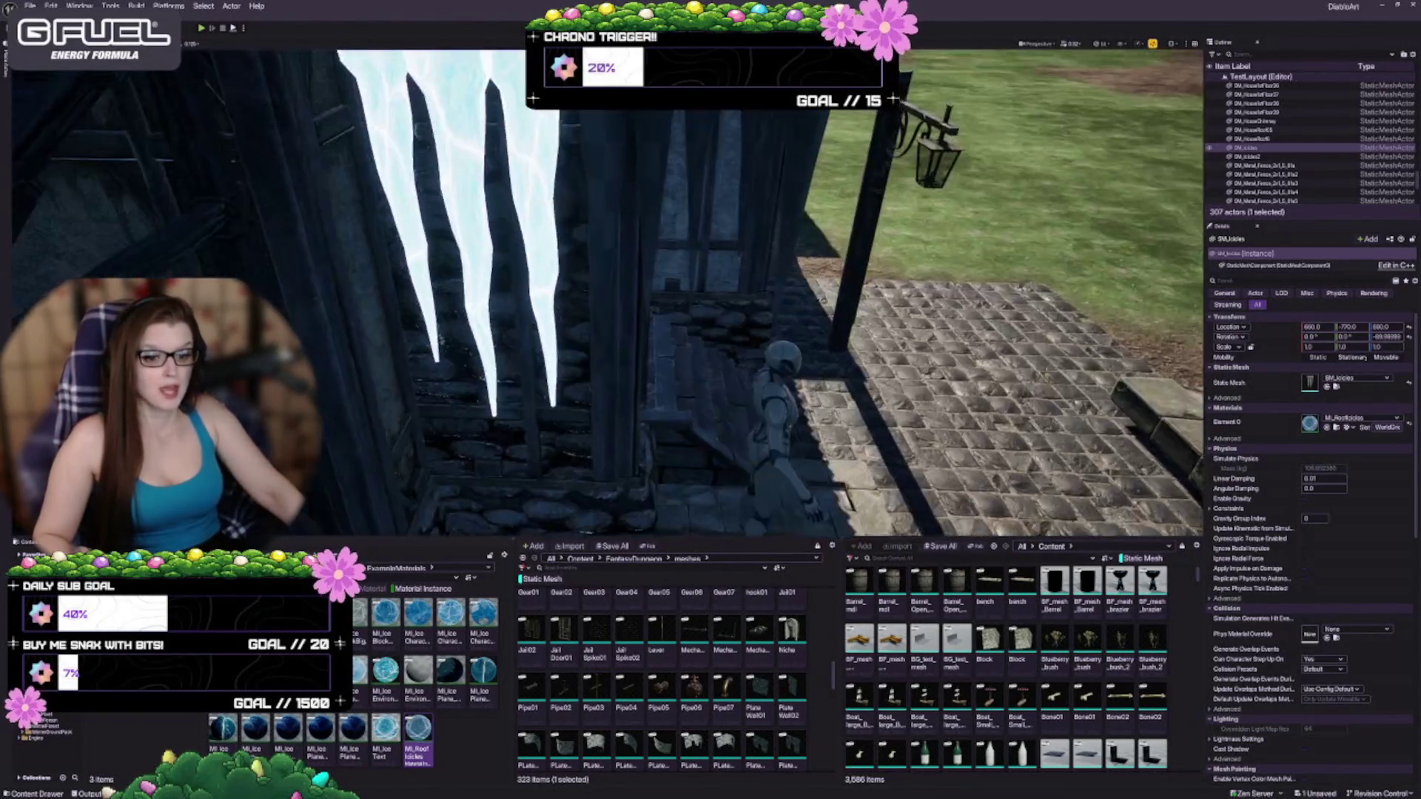
click(599, 157)
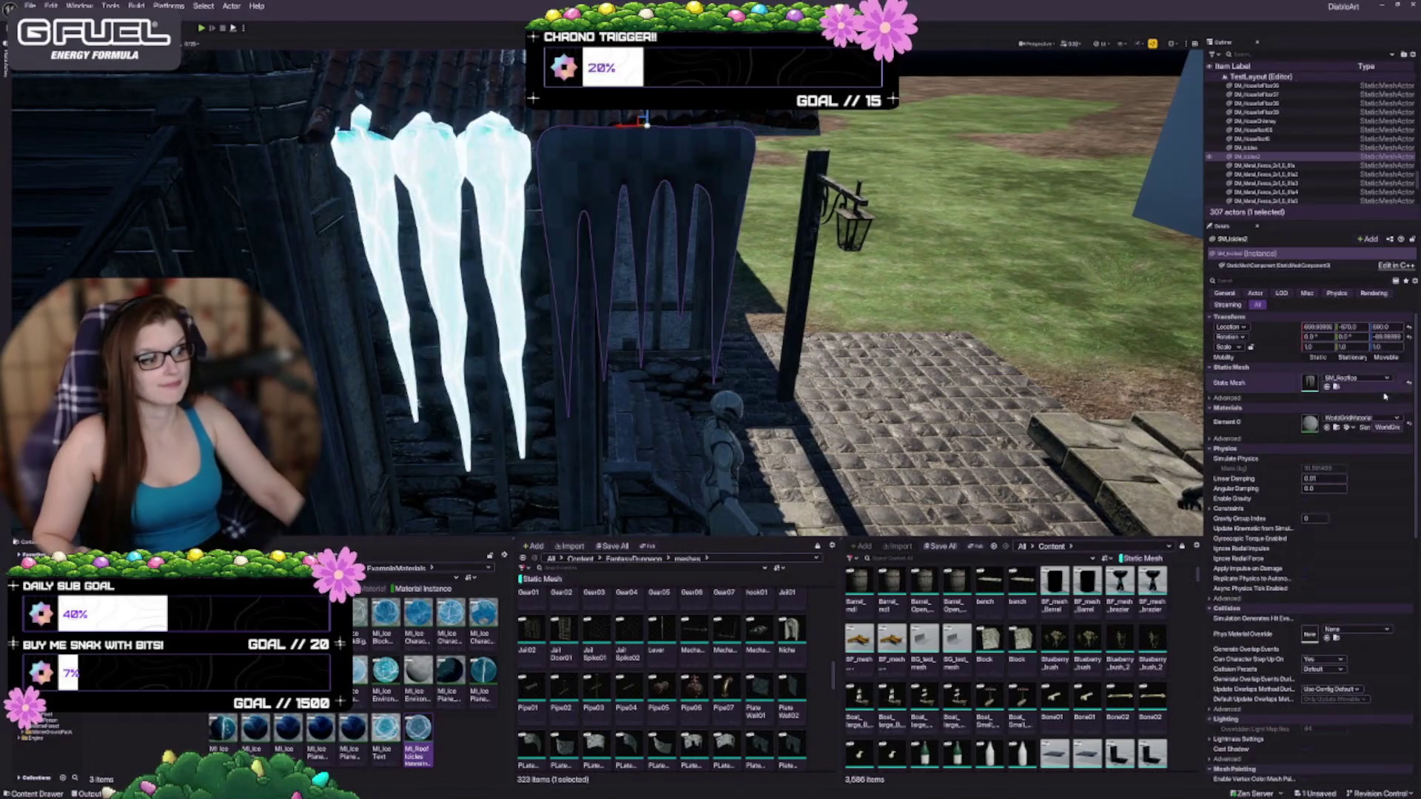
click(1326, 428)
Step: View the icicles from the side and open MI_RoofIcicles for editing
drag(703, 356, 750, 321)
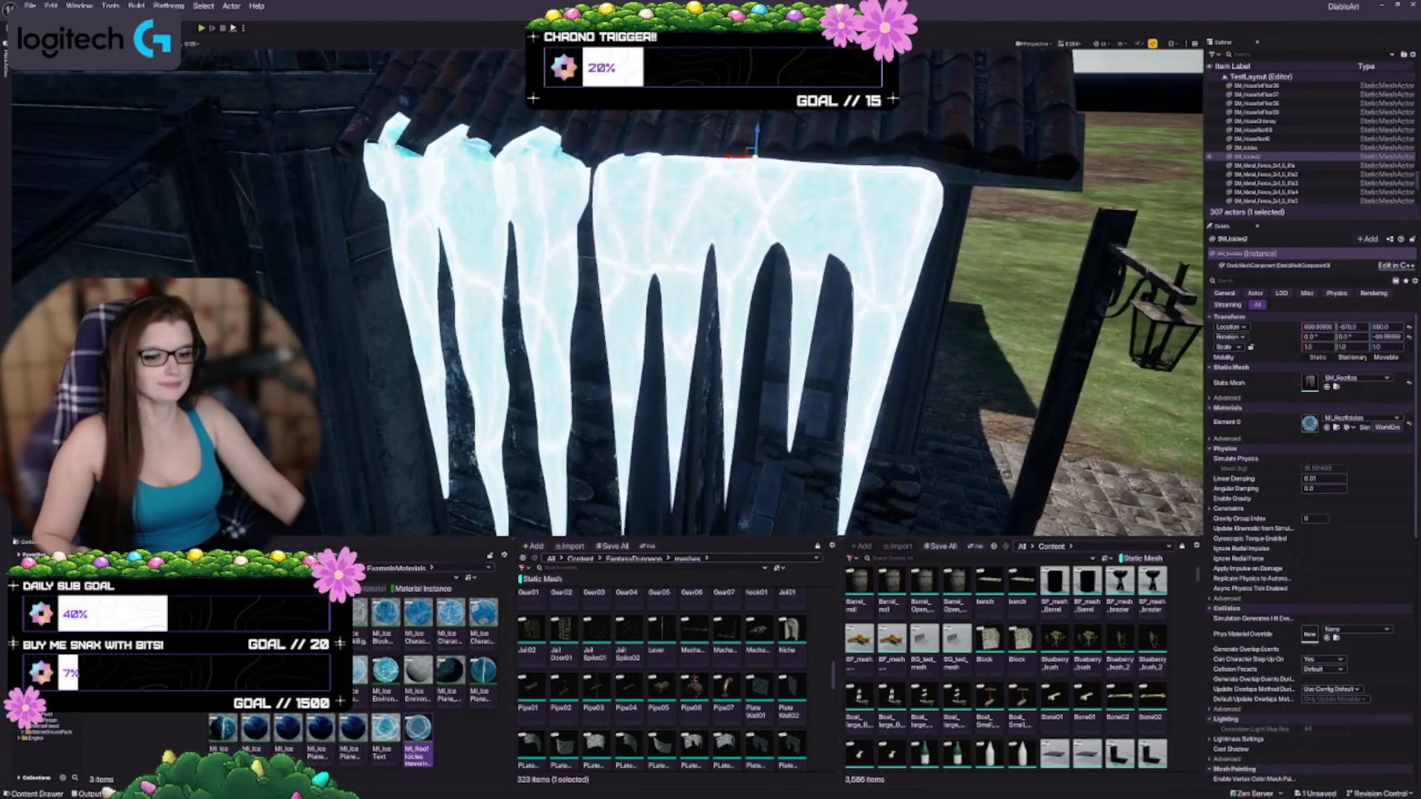
mouse_move(383, 669)
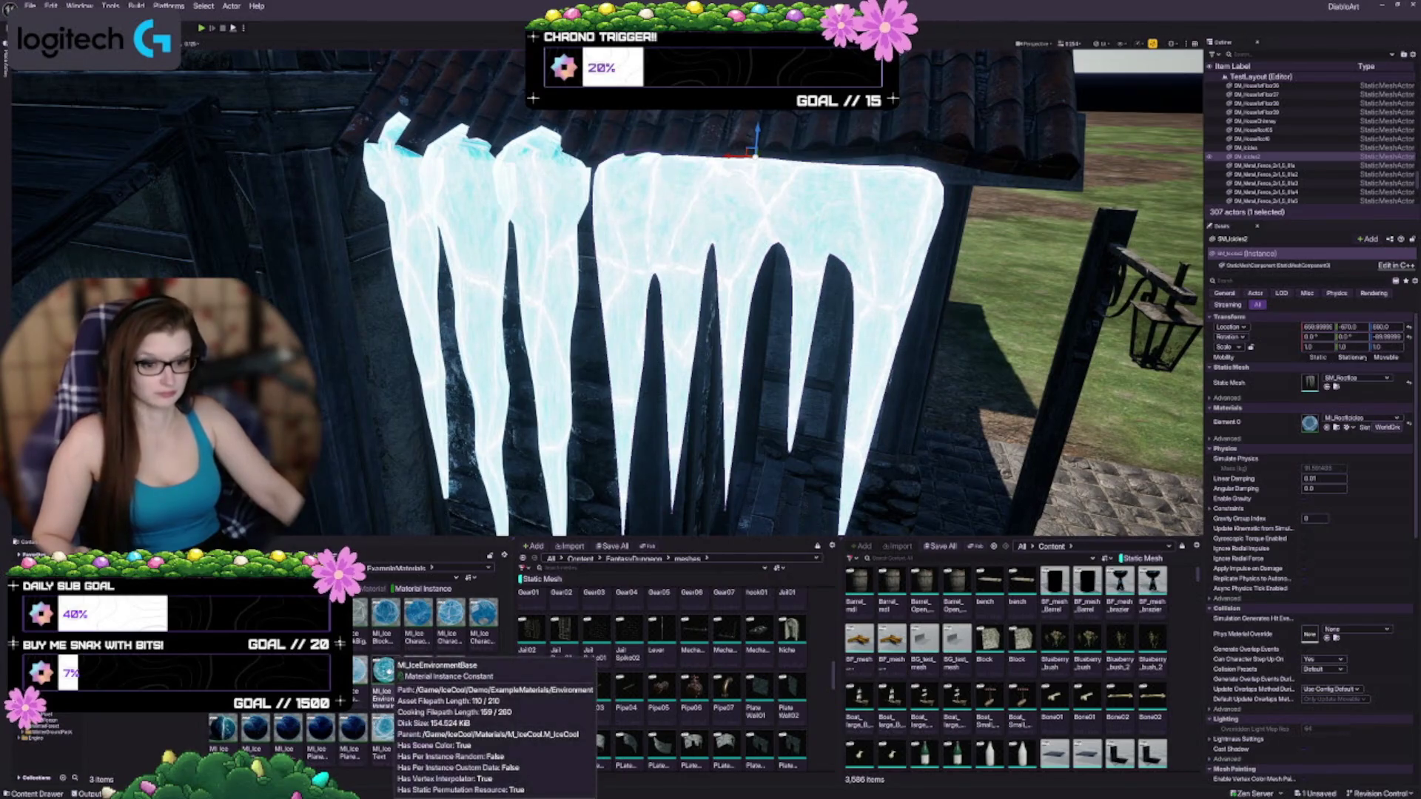
click(418, 737)
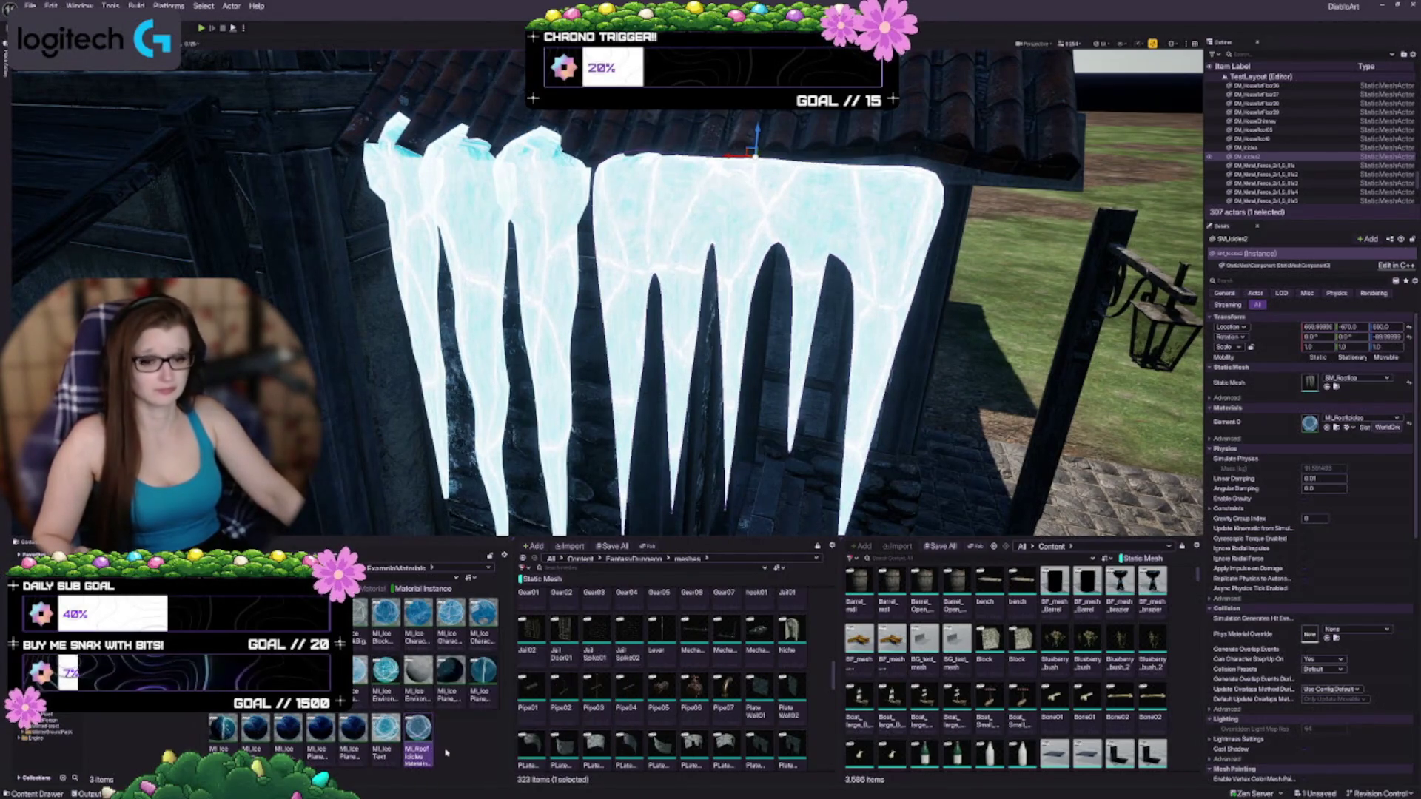
scroll(296, 444, down, 3)
scroll(296, 444, up, 1)
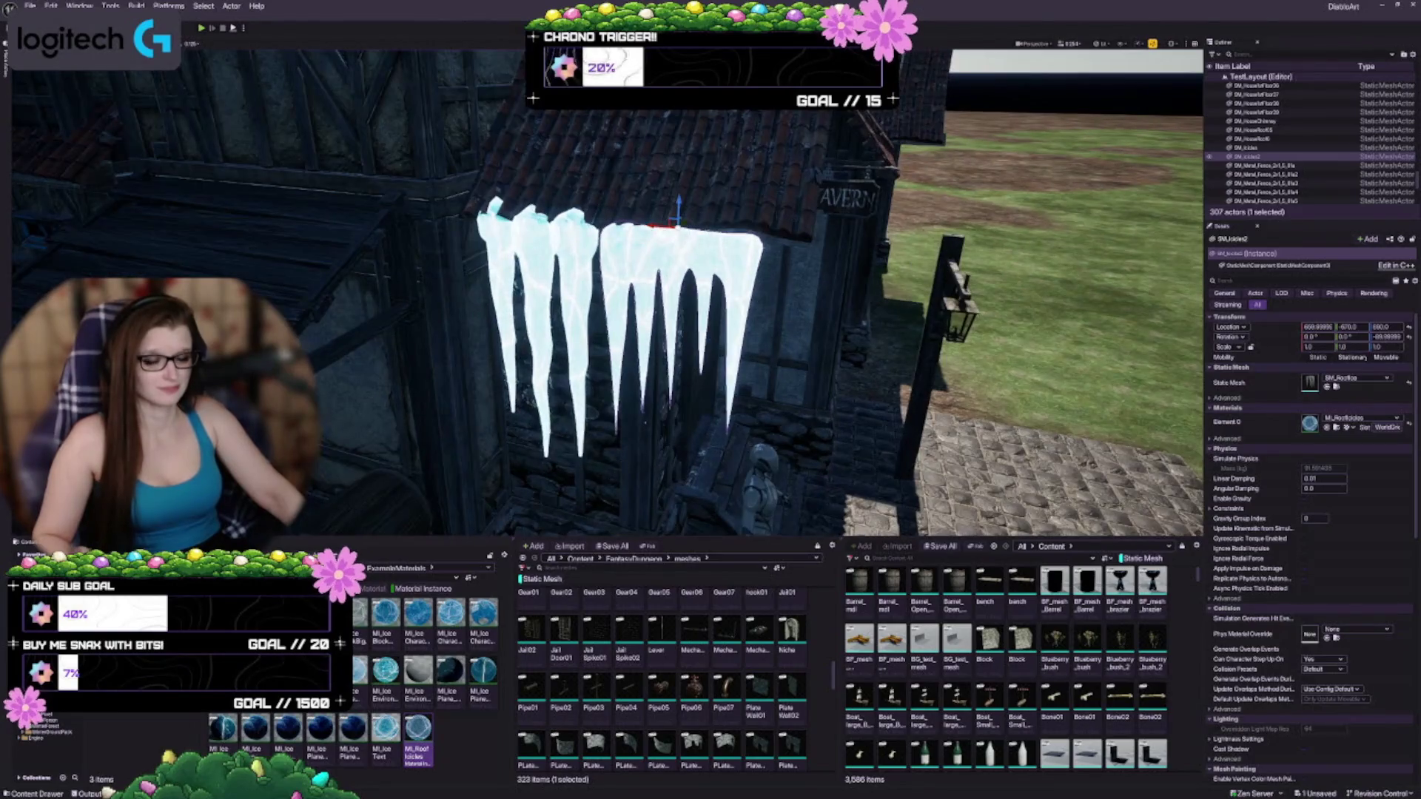
mouse_move(420, 740)
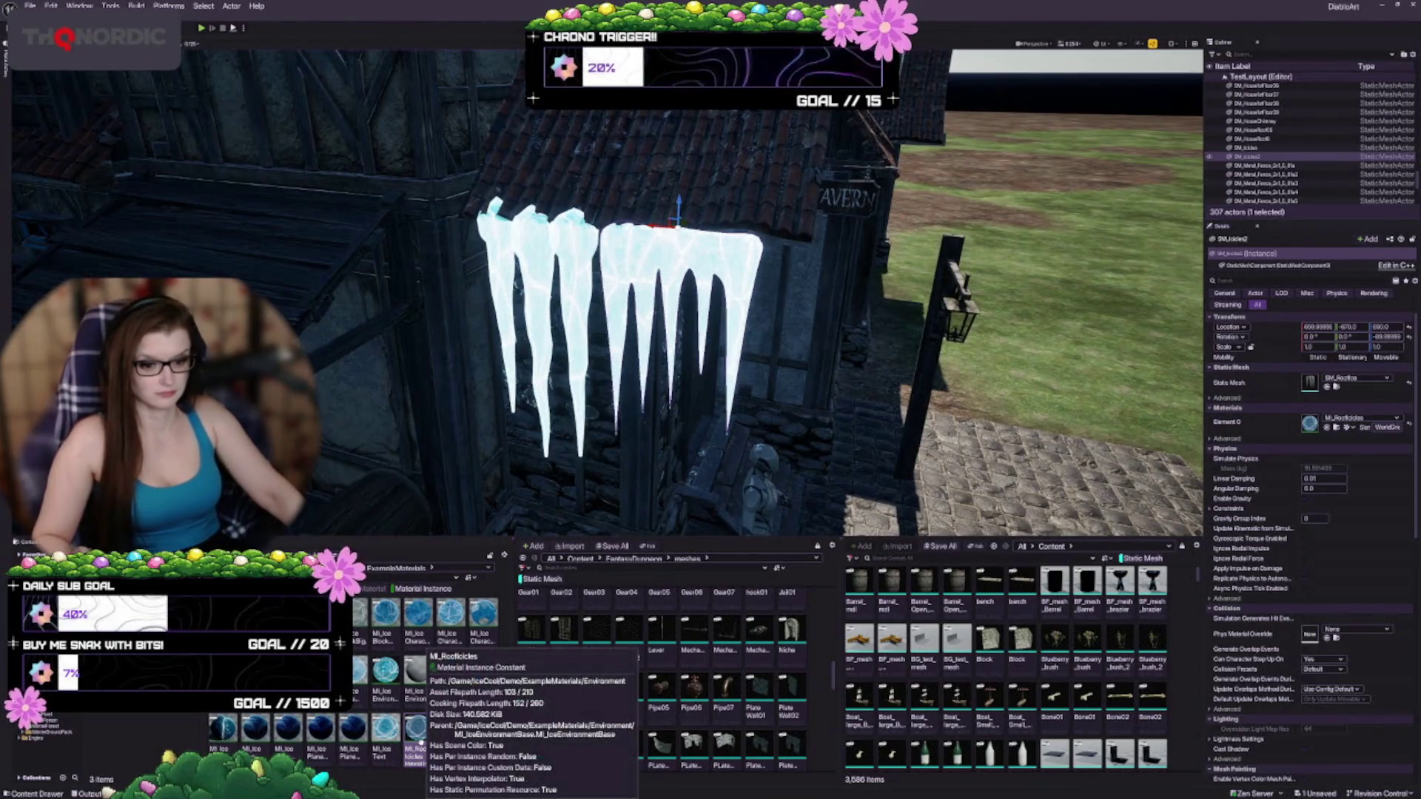
key(Return)
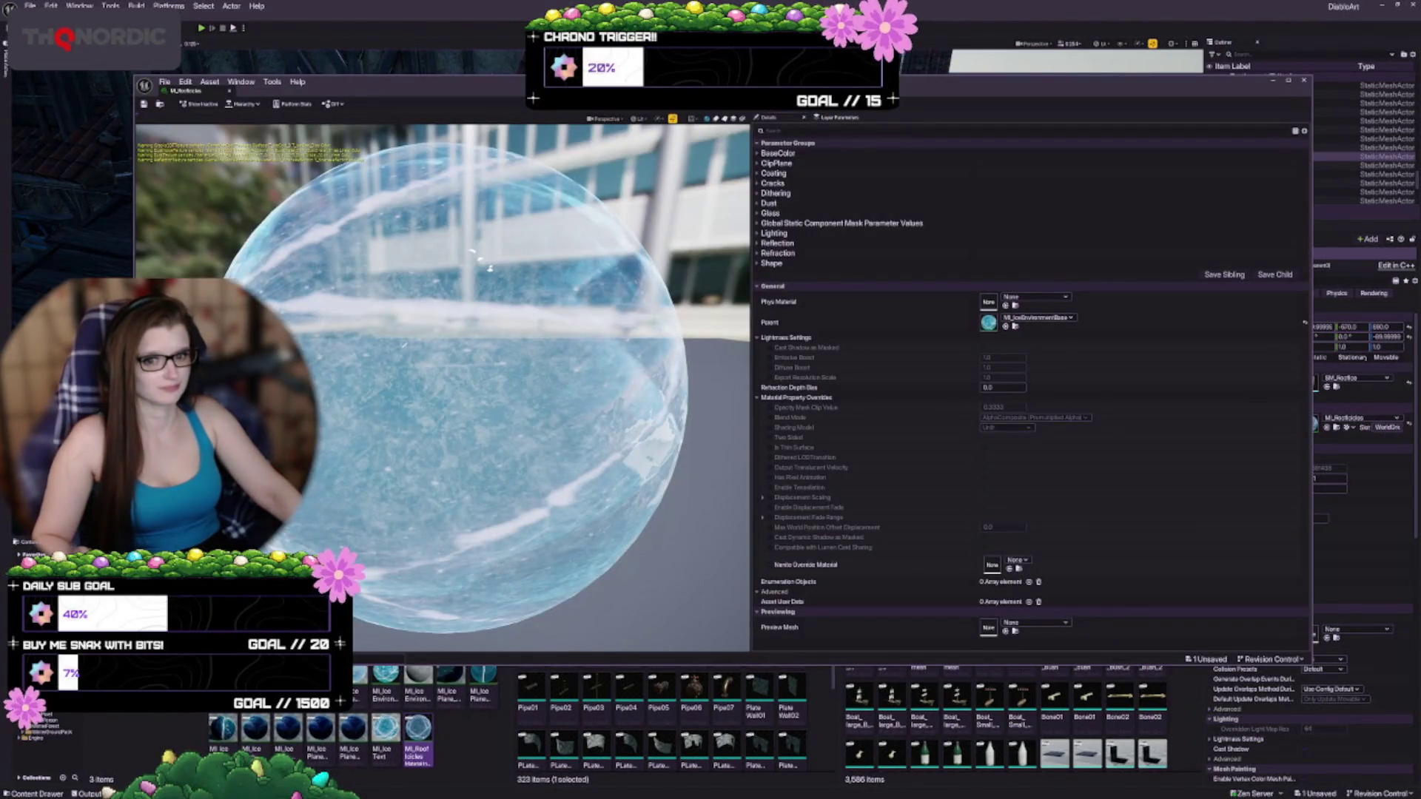
Step: Narrow the MI_RoofIcicles editor and move it aside, then frame the icicles in the level view
drag(134, 370, 408, 370)
mouse_move(814, 82)
mouse_down()
mouse_move(895, 92)
mouse_move(888, 125)
mouse_move(198, 0)
mouse_move(0, 0)
mouse_up()
drag(600, 296, 600, 385)
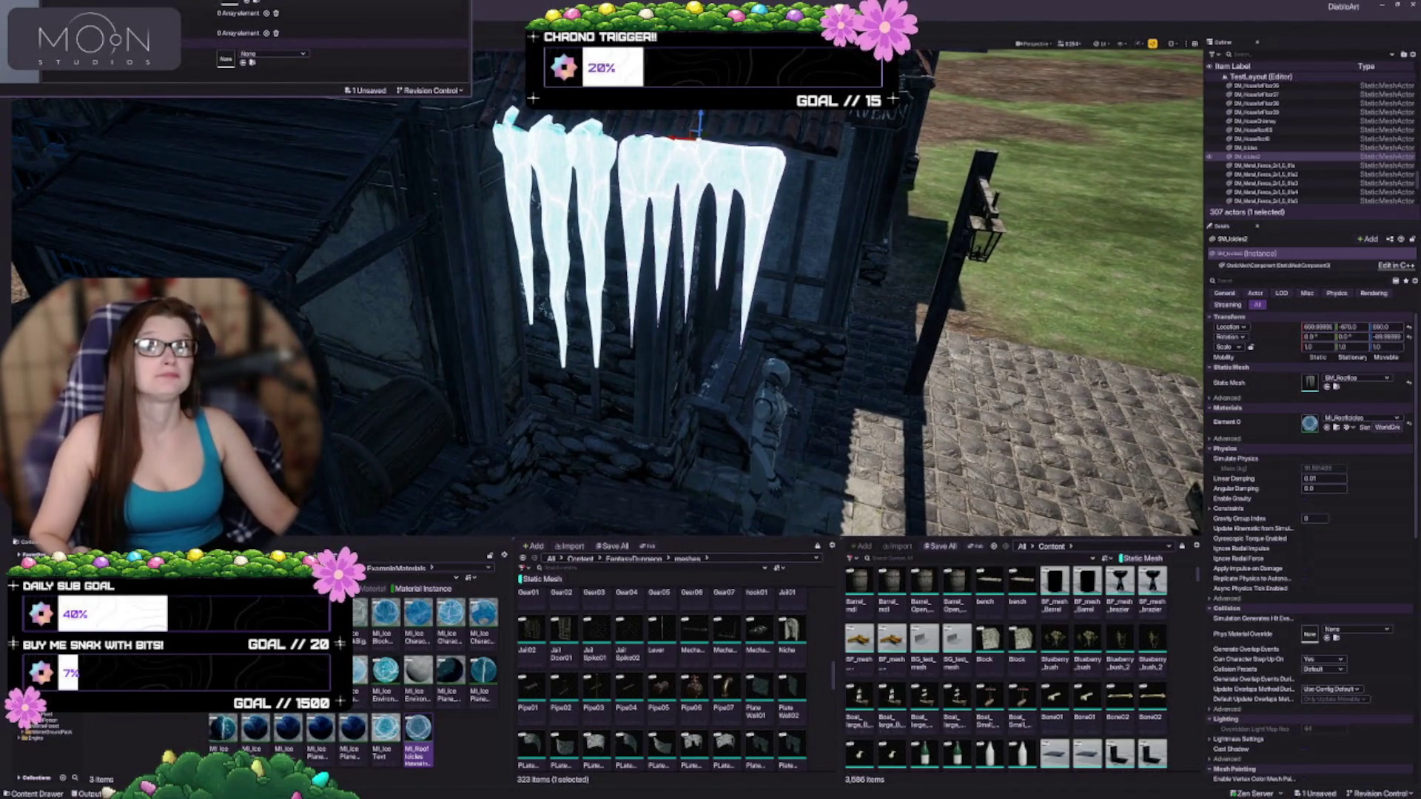
scroll(333, 52, up, 2)
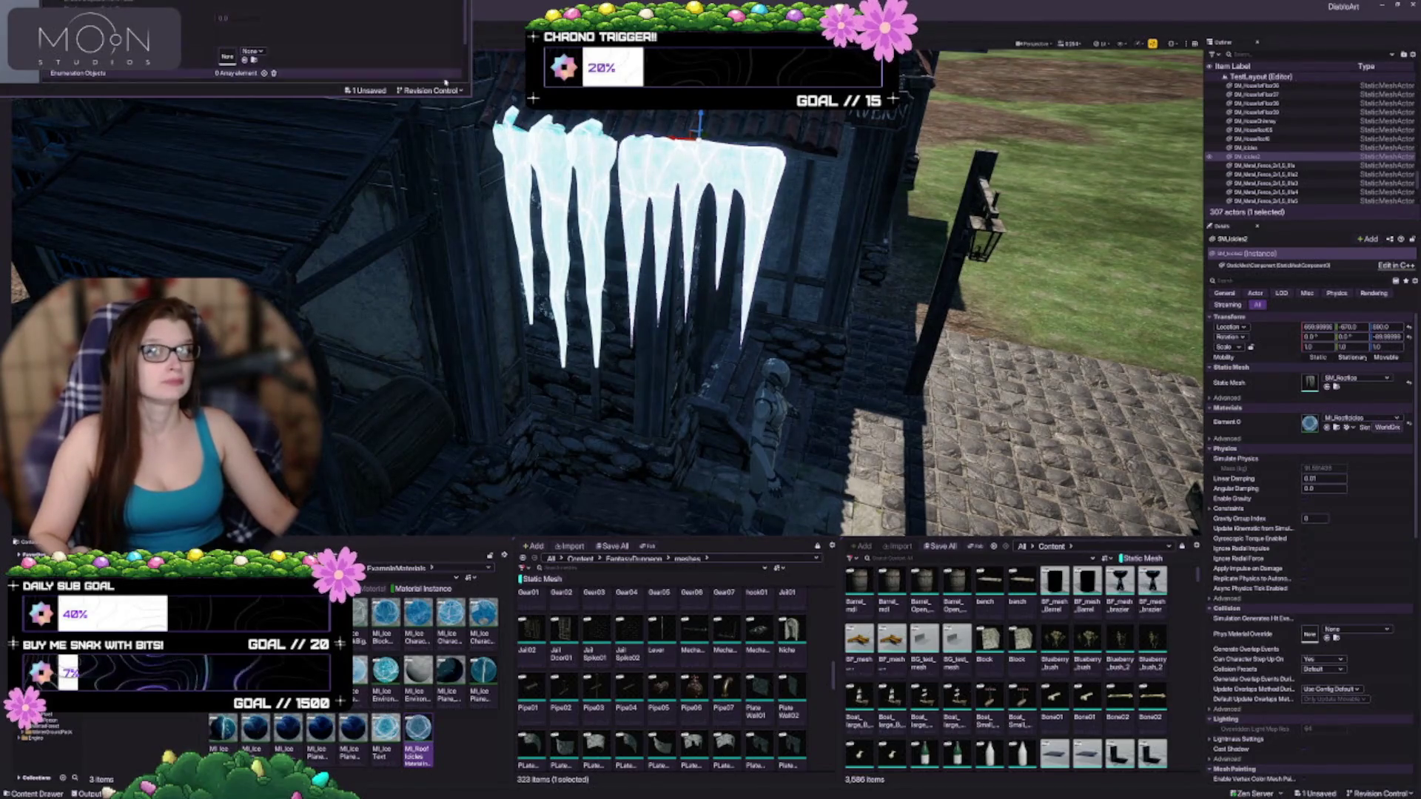
click(460, 103)
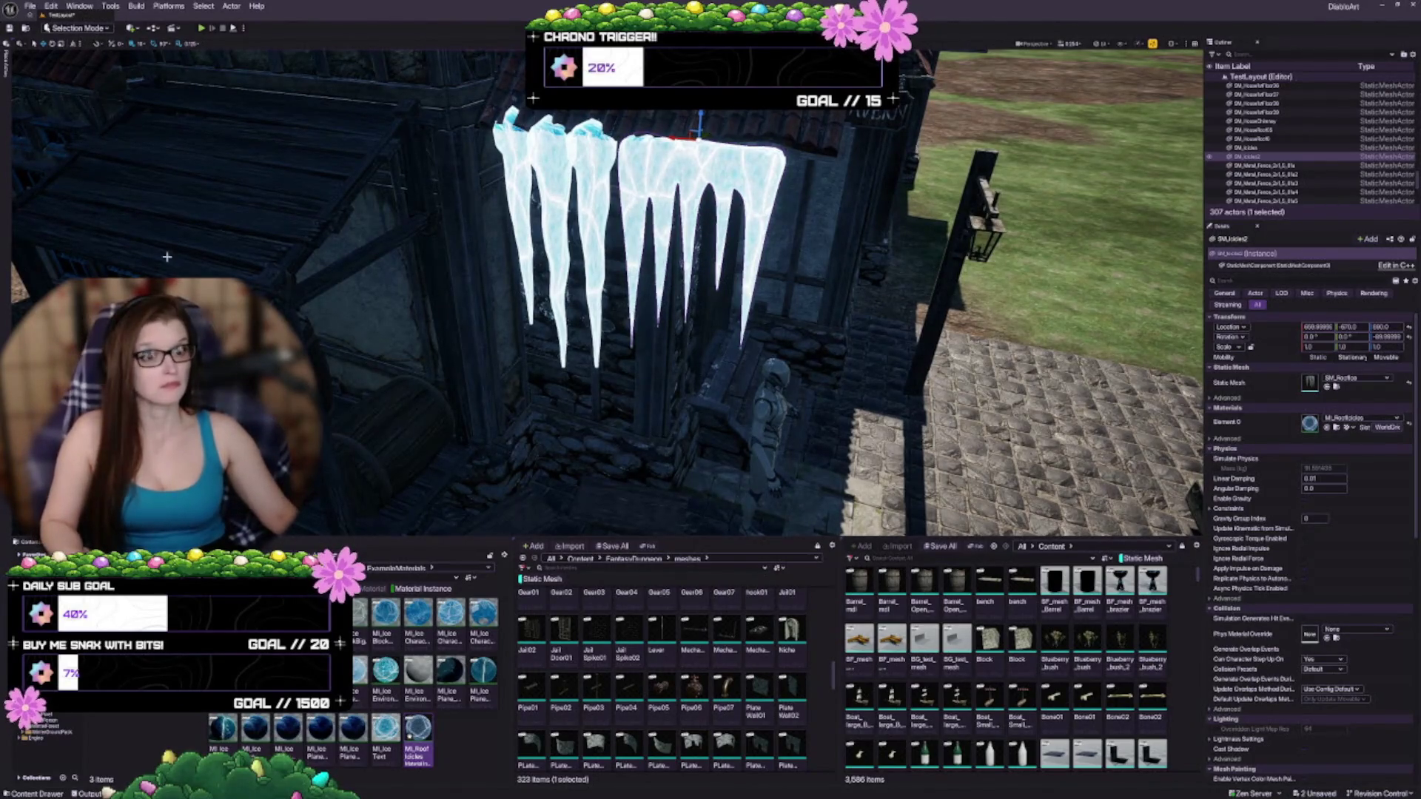
Step: Undo and redo the FogDensity change to compare the icicles before and after
key(ctrl+z)
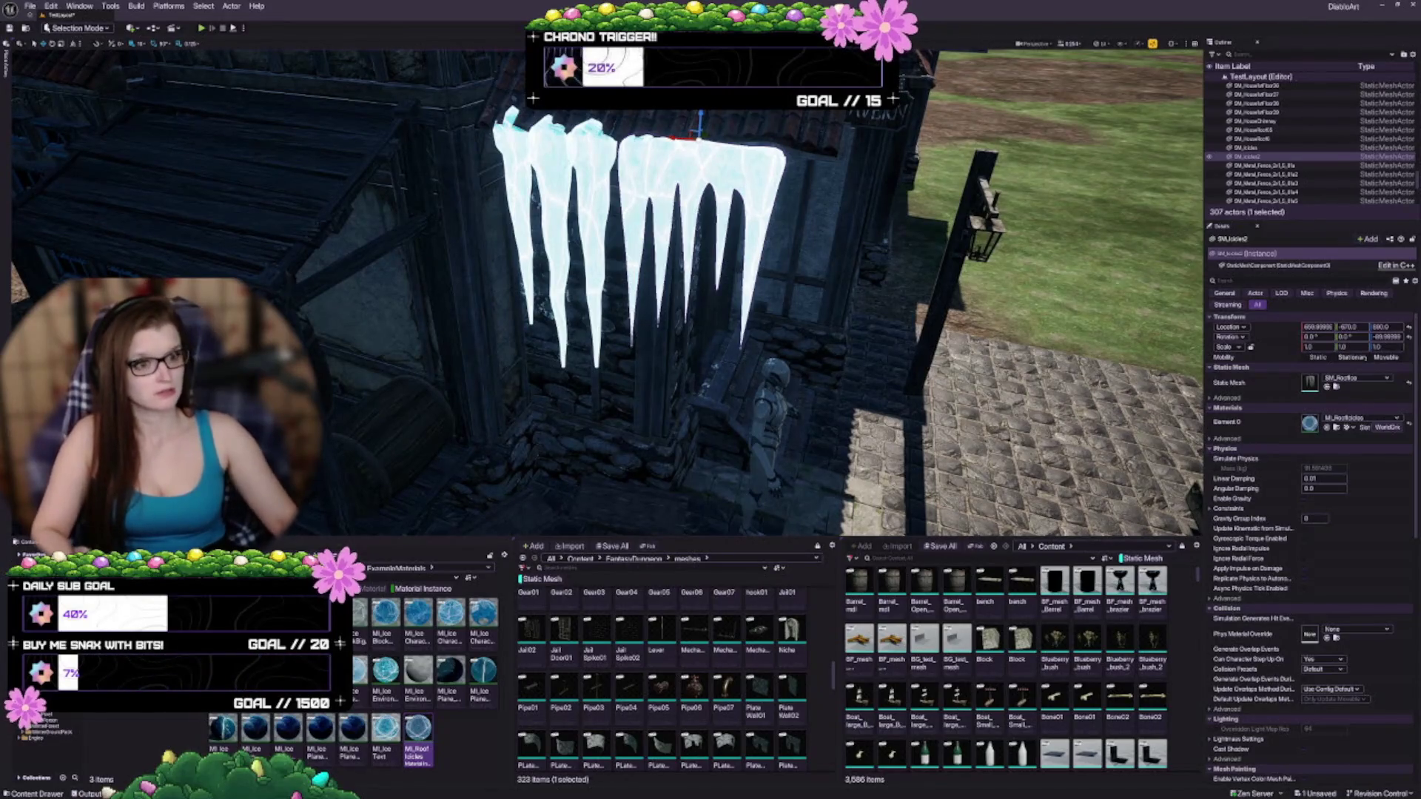
key(ctrl+y)
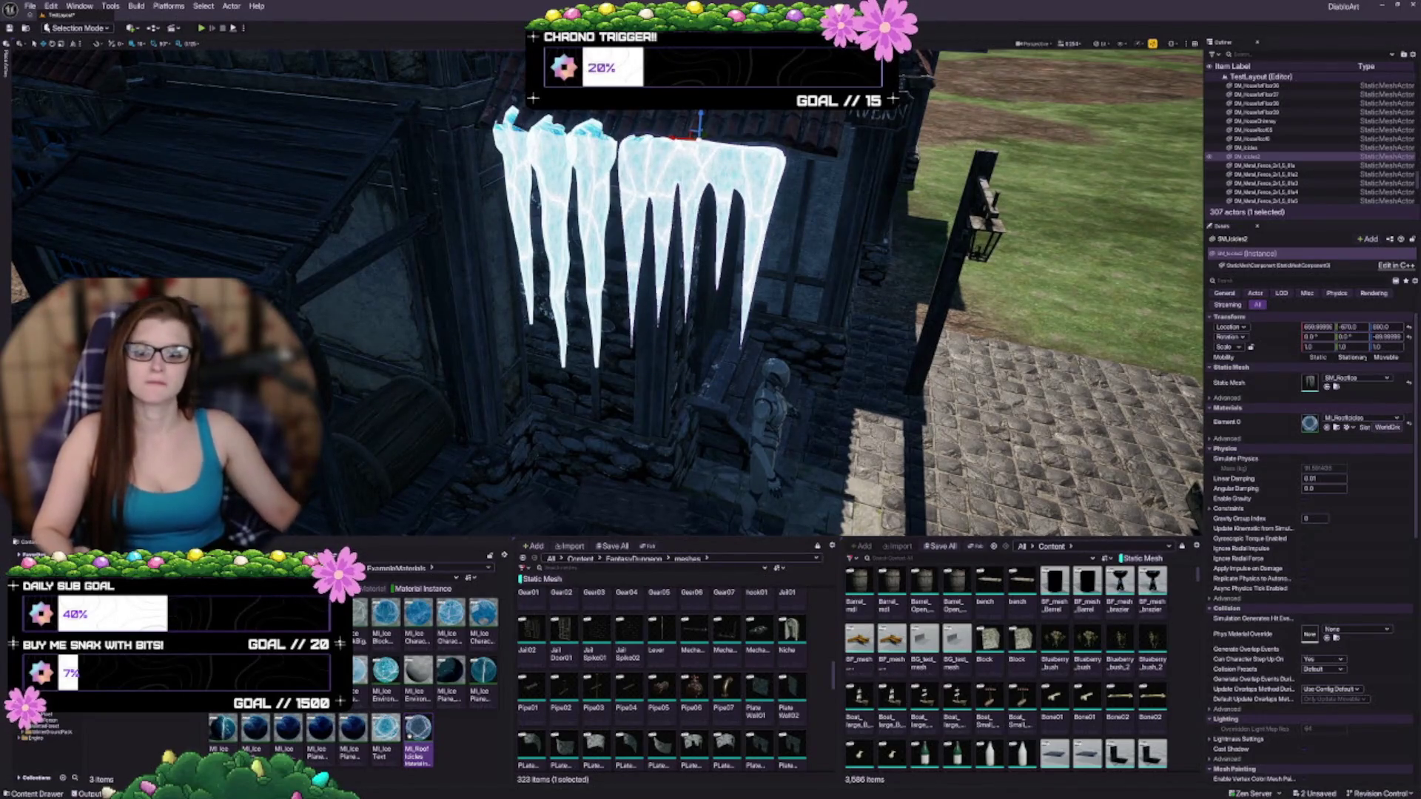
Step: Orbit around the eave icicles, clear the selection and reframe the street view
drag(632, 488, 634, 227)
key(Escape)
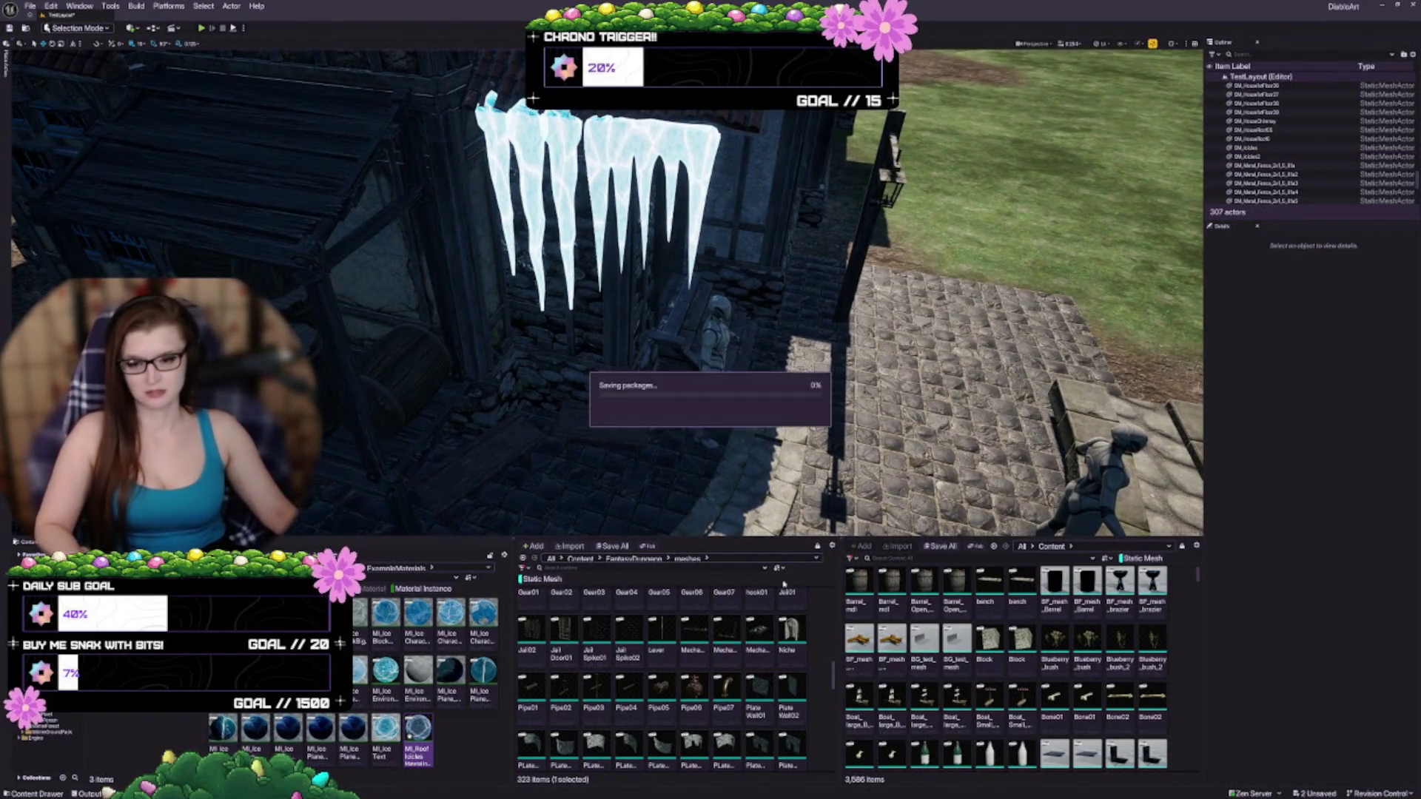
mouse_move(575, 367)
mouse_down()
mouse_move(575, 301)
mouse_move(581, 366)
mouse_up()
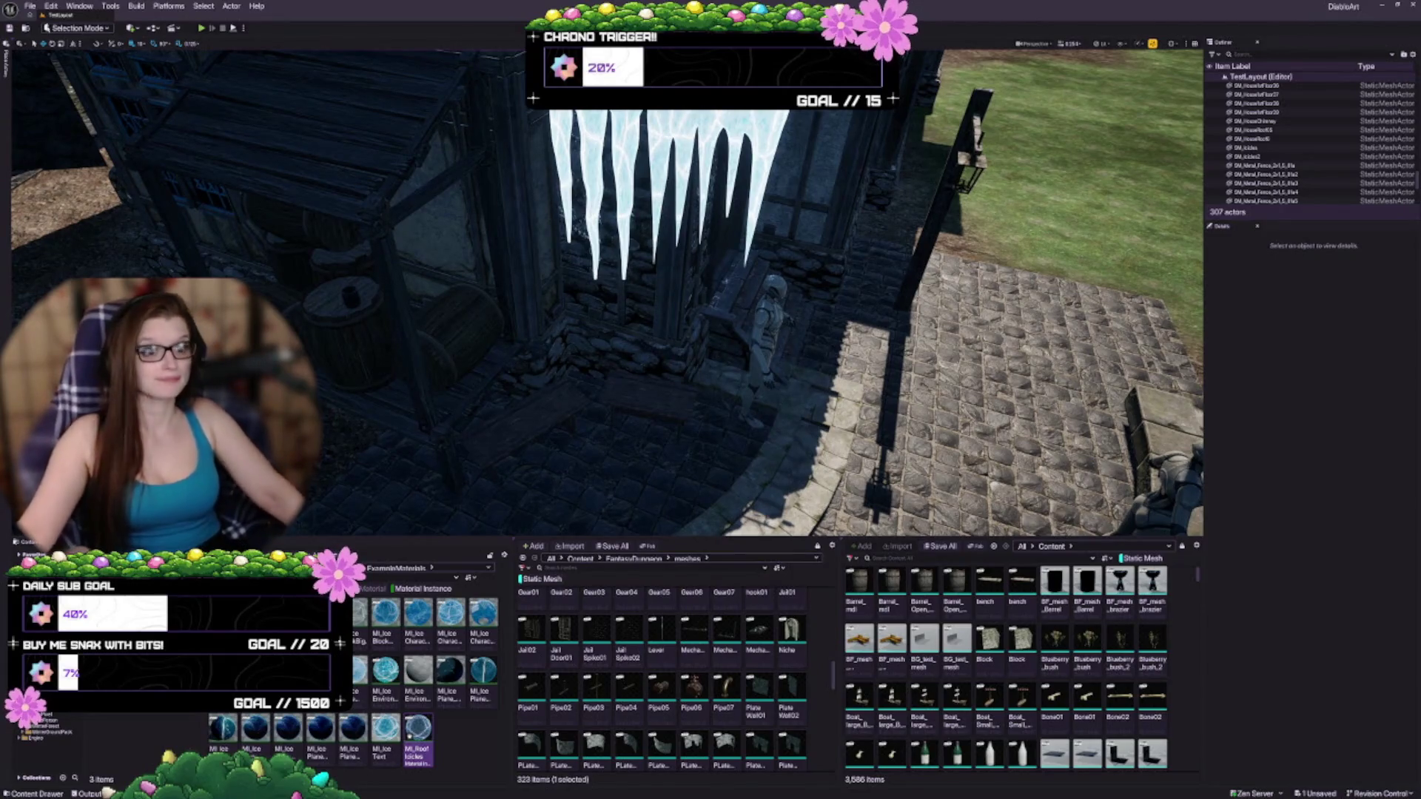
Step: Save all changes with Ctrl+S, then orbit in closer to review the tavern icicles
scroll(679, 290, down, 5)
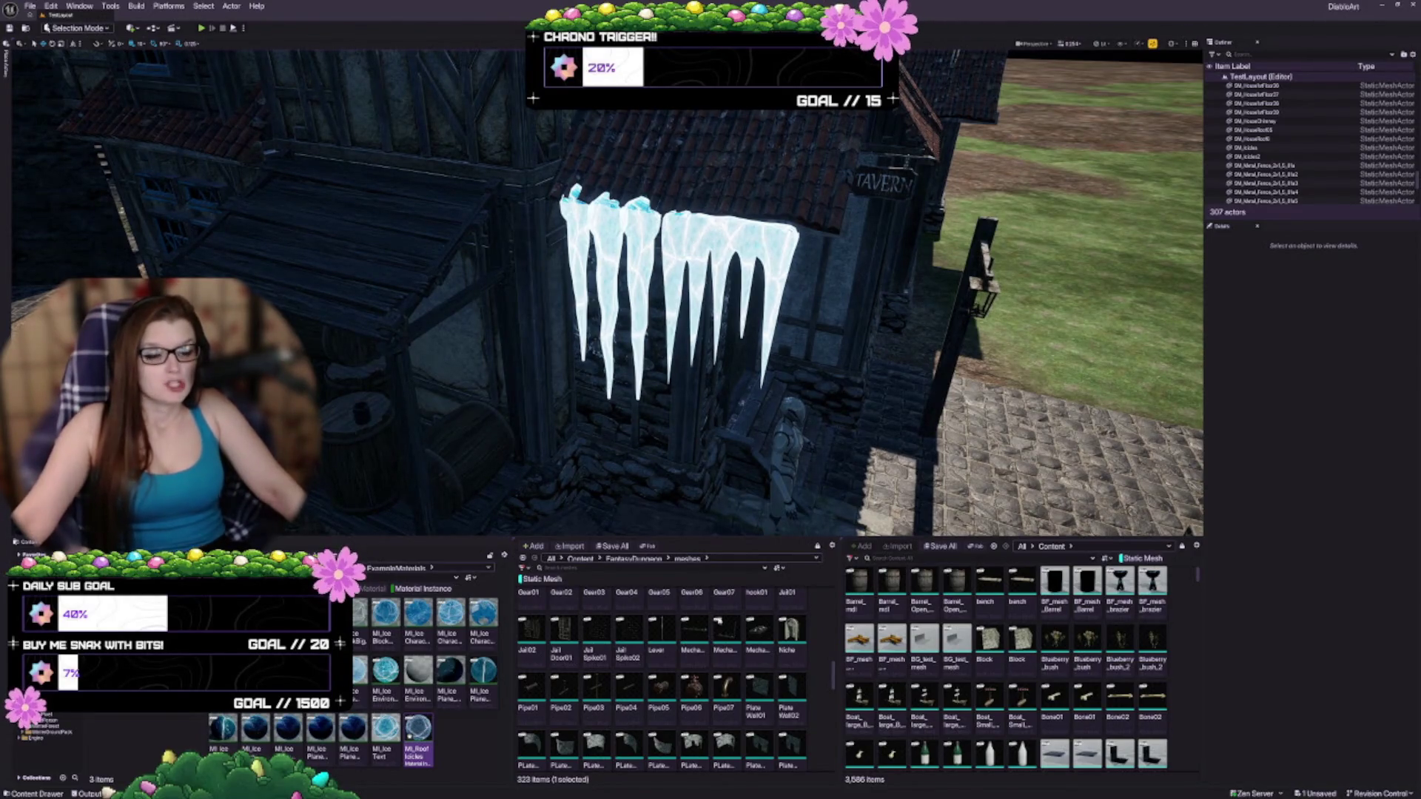
key(ctrl+s)
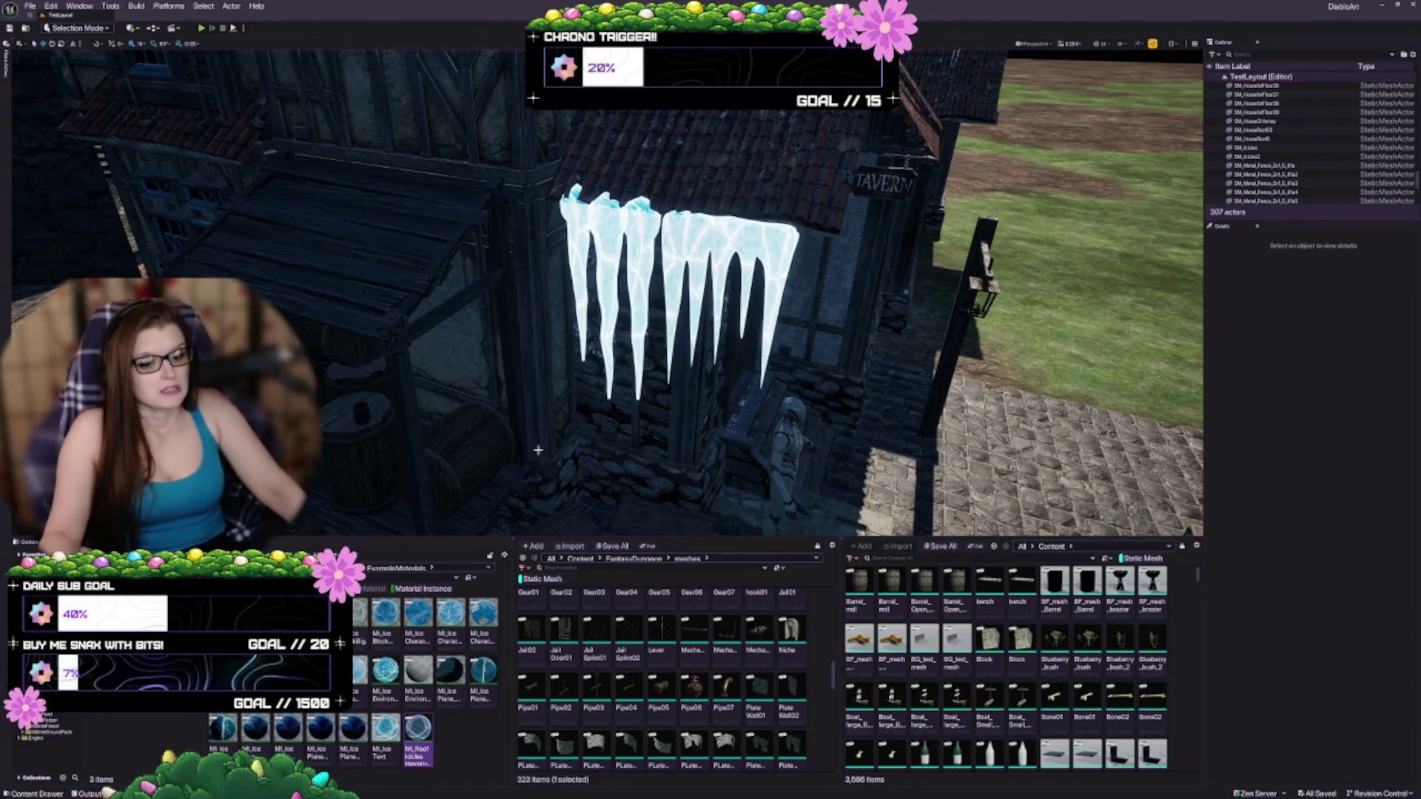
drag(444, 279, 570, 356)
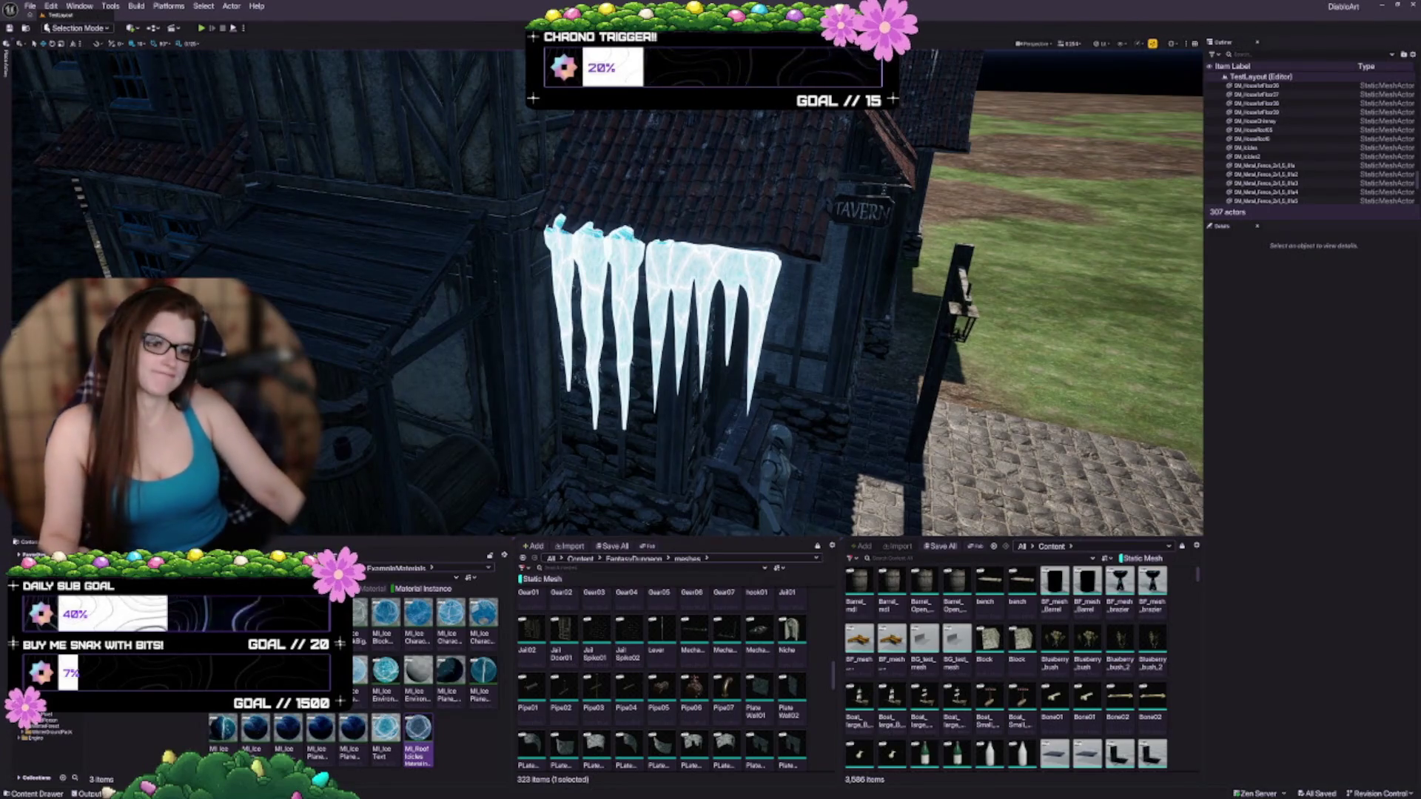
mouse_move(570, 355)
mouse_down()
mouse_move(551, 344)
mouse_move(599, 444)
mouse_move(585, 421)
mouse_up()
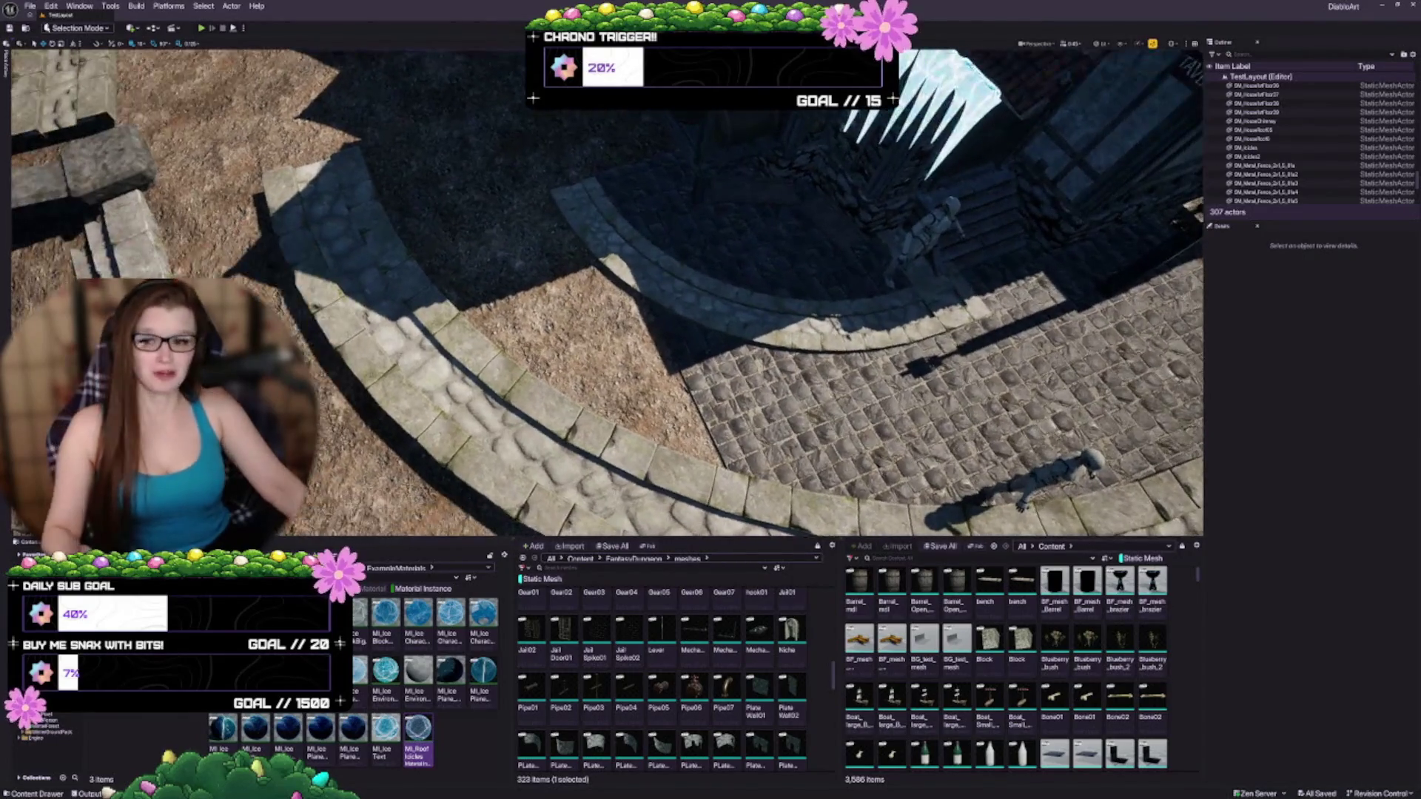
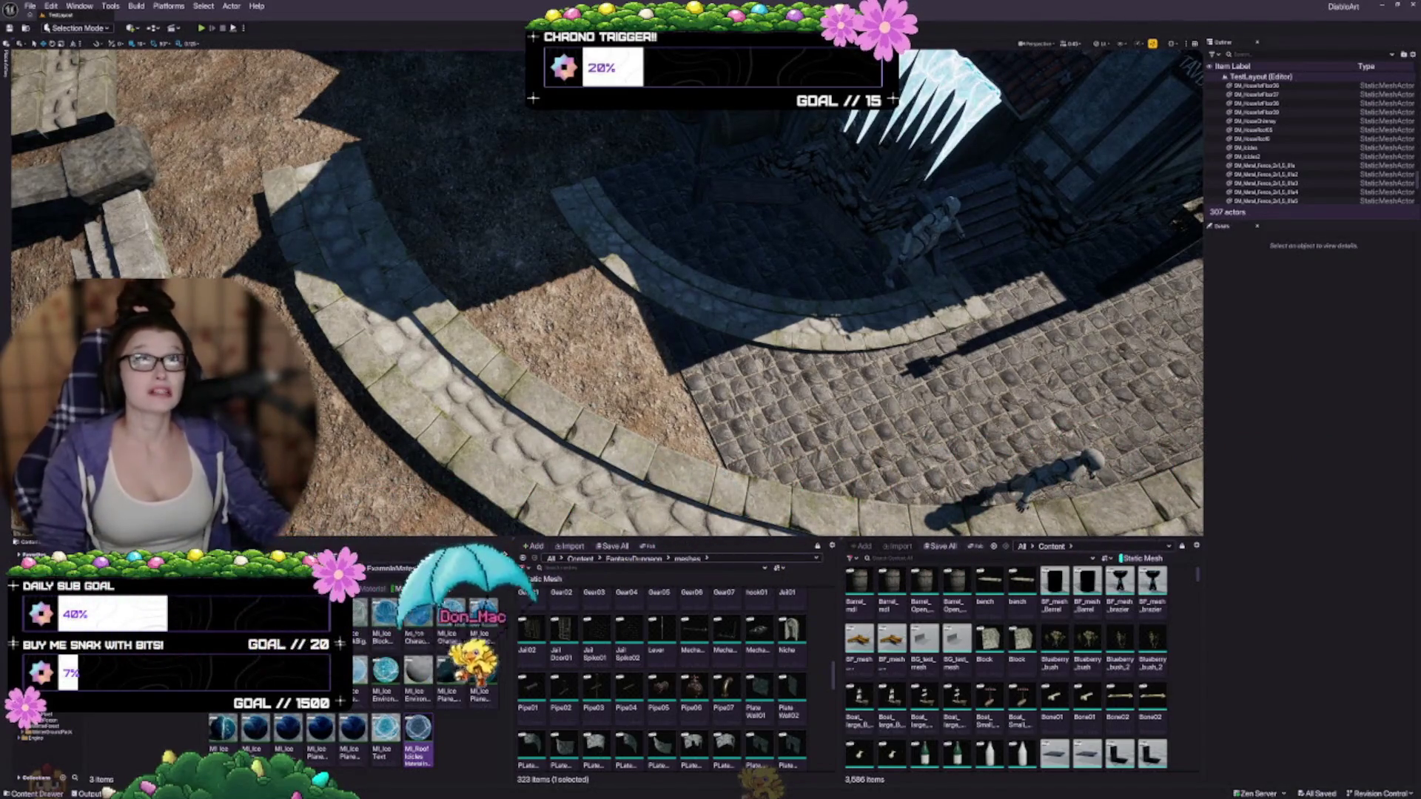
Step: Open MI_RoofIcicles over the viewport, frame the tavern icicles, and switch off the wet colour effect
double_click(417, 754)
mouse_move(748, 204)
mouse_down()
mouse_move(855, 276)
mouse_move(826, 378)
mouse_up()
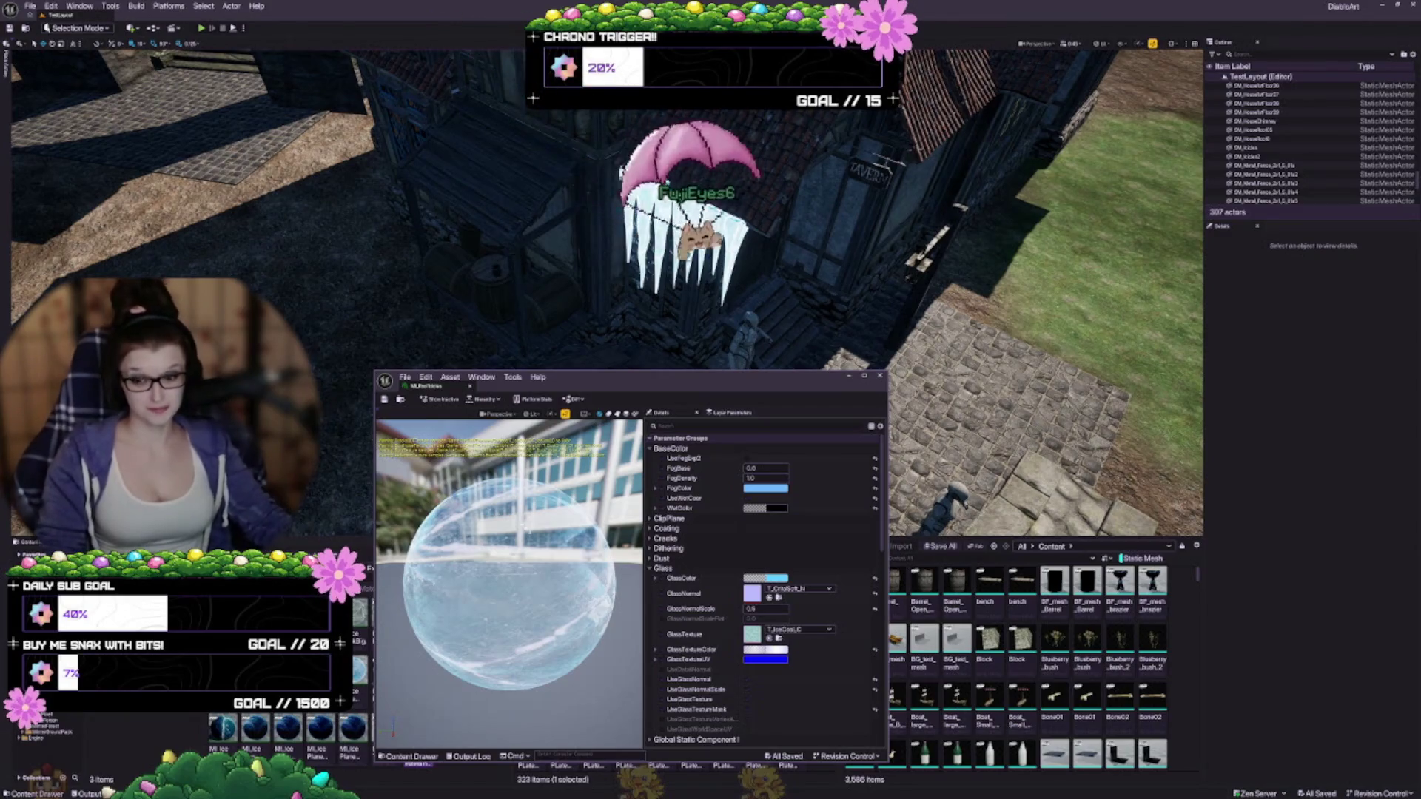
drag(710, 333, 769, 311)
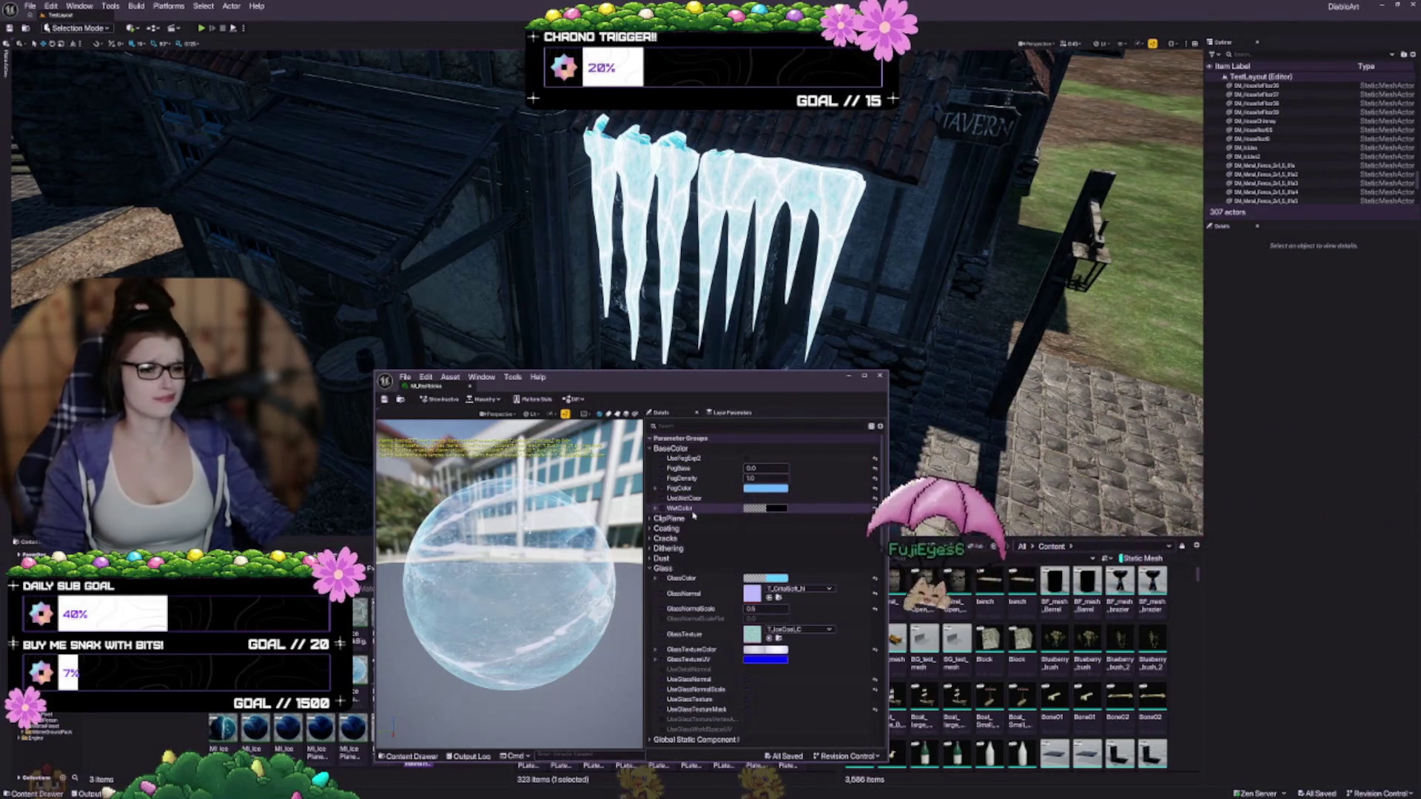
click(749, 499)
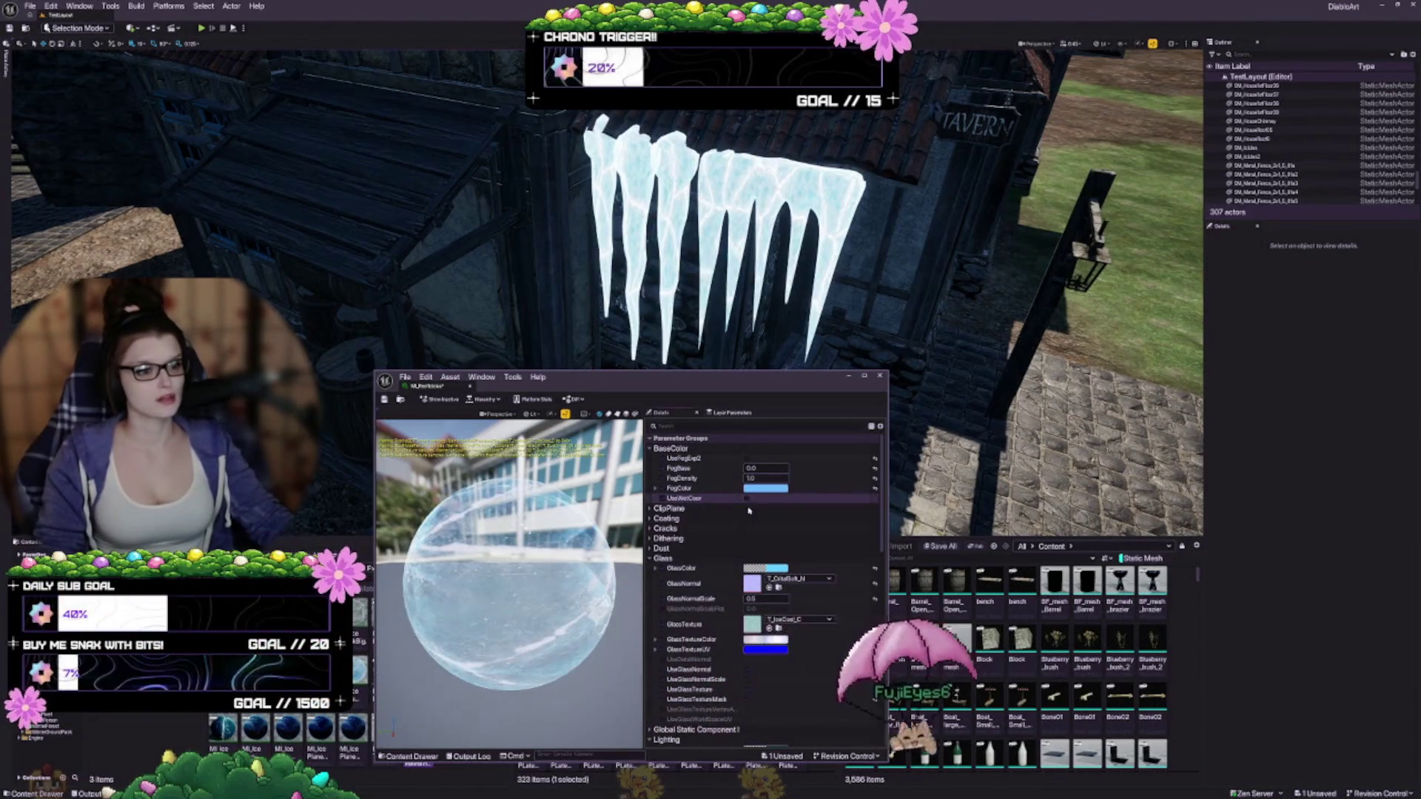
Step: Re-enable the wet colour effect and set GlassColor to light blue
click(748, 499)
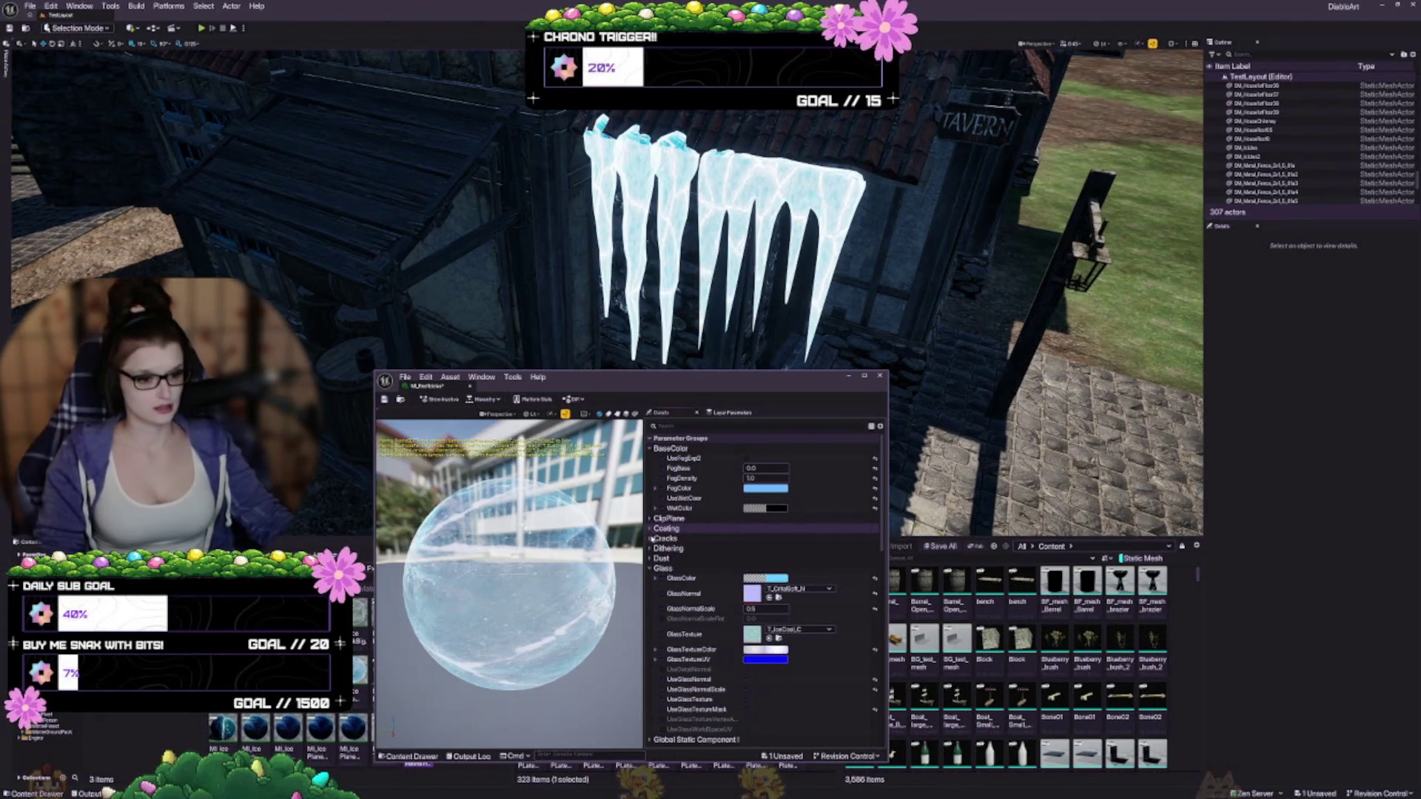
scroll(704, 549, down, 3)
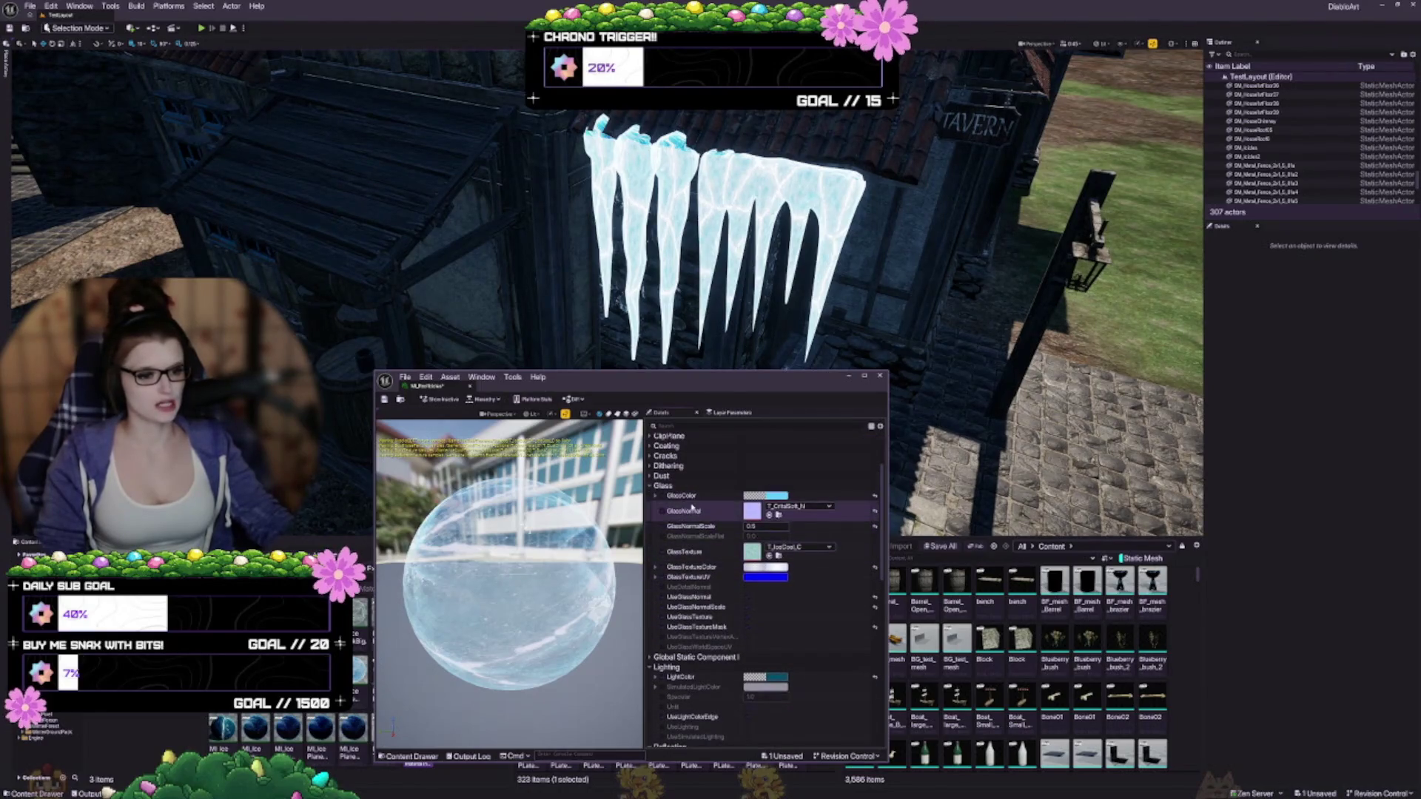
click(773, 495)
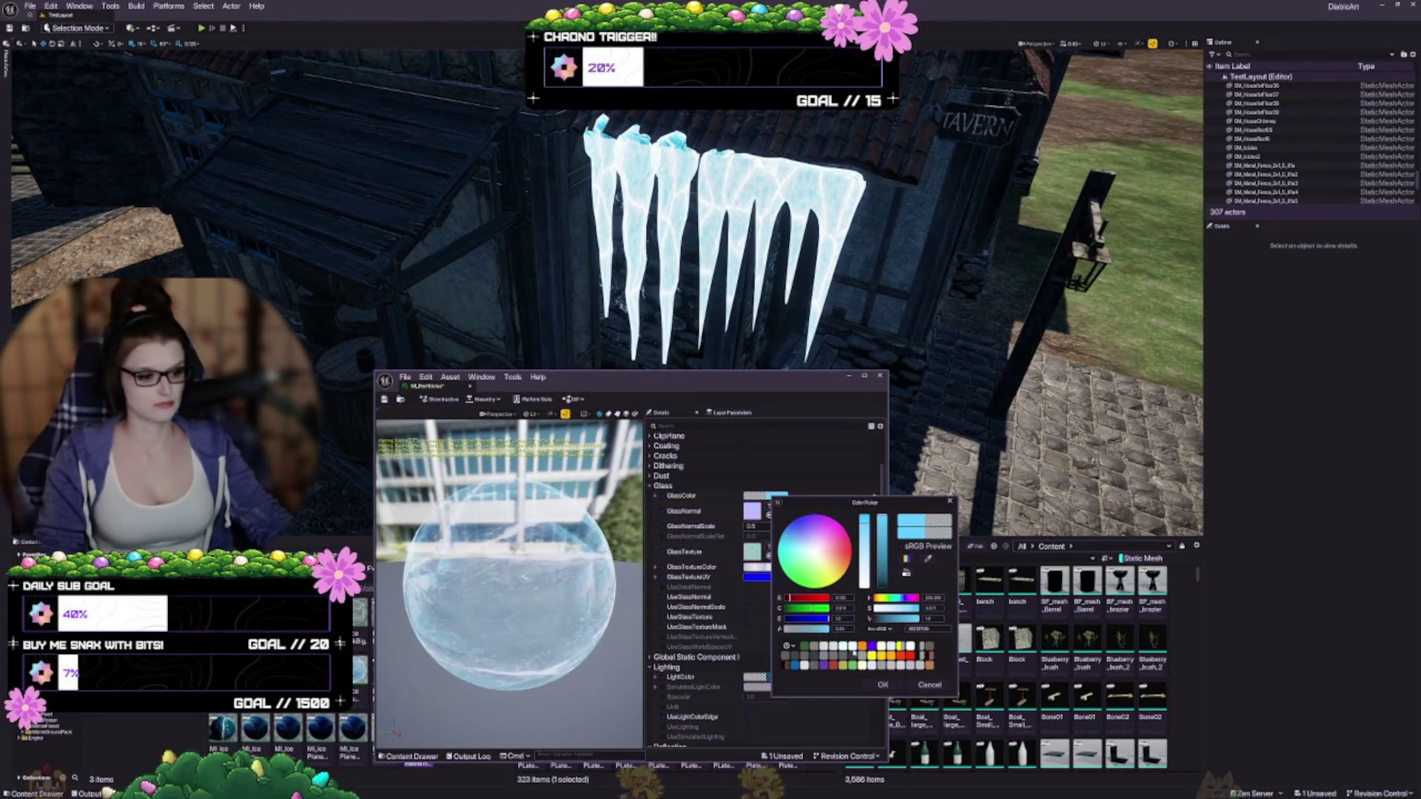
click(883, 685)
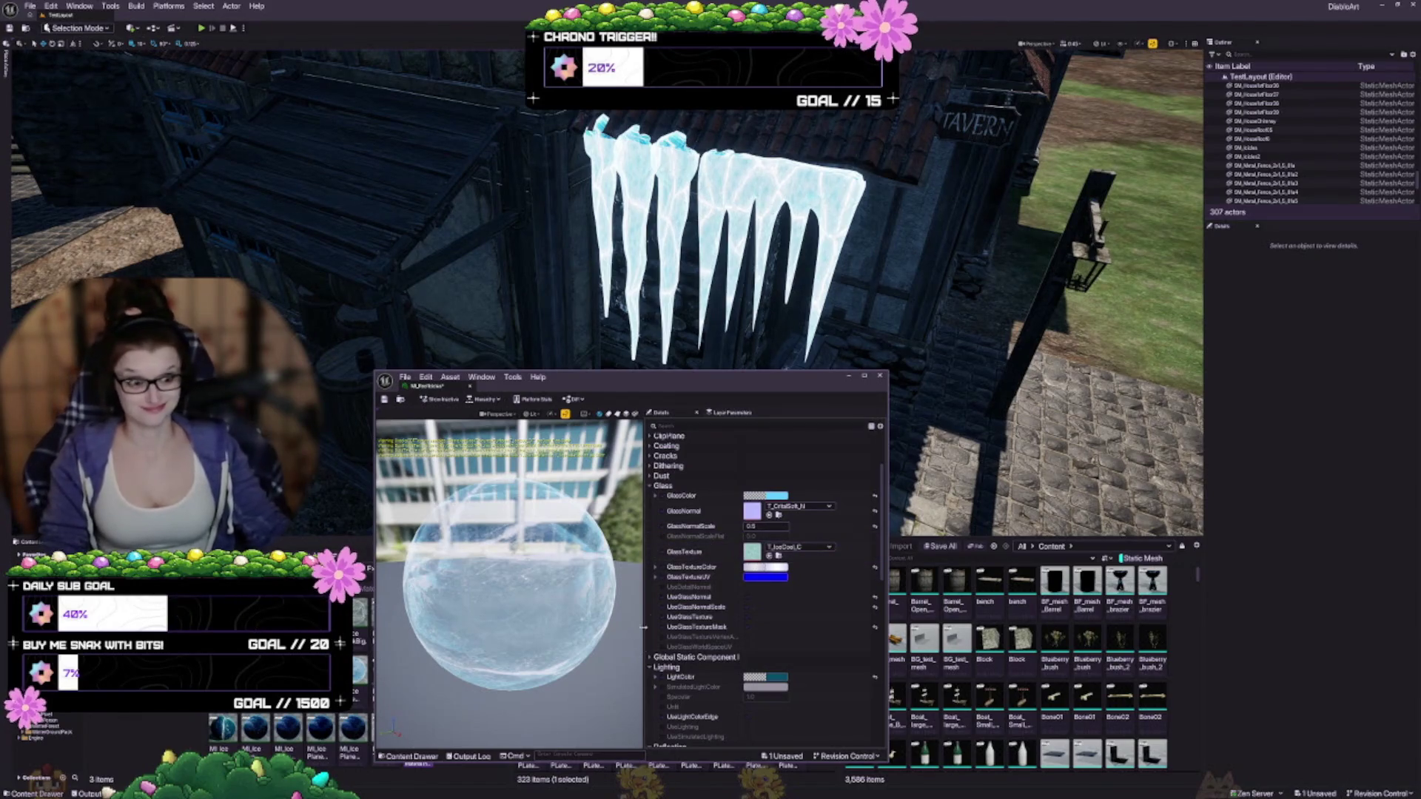
Step: Tint GlassTextureColor light cyan
click(783, 574)
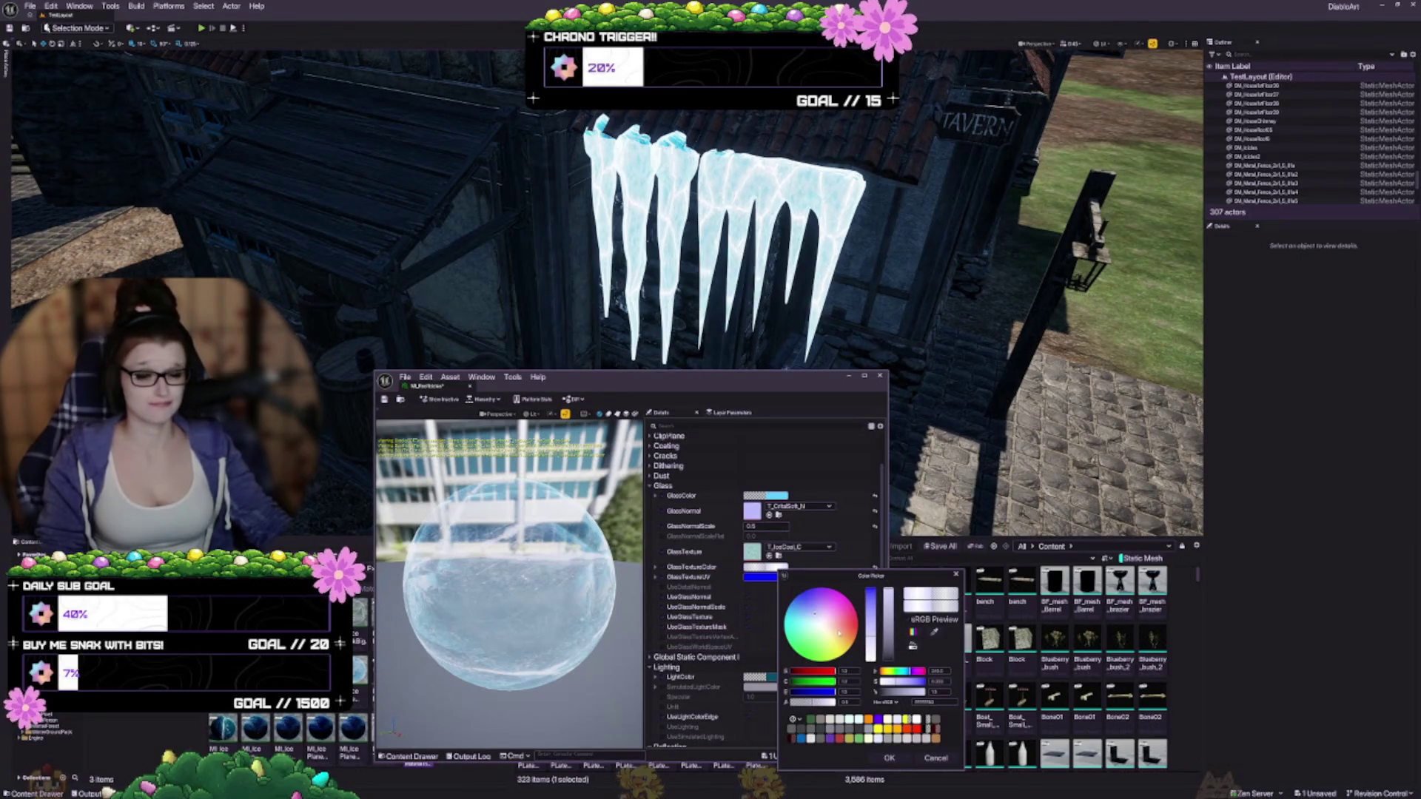
click(798, 623)
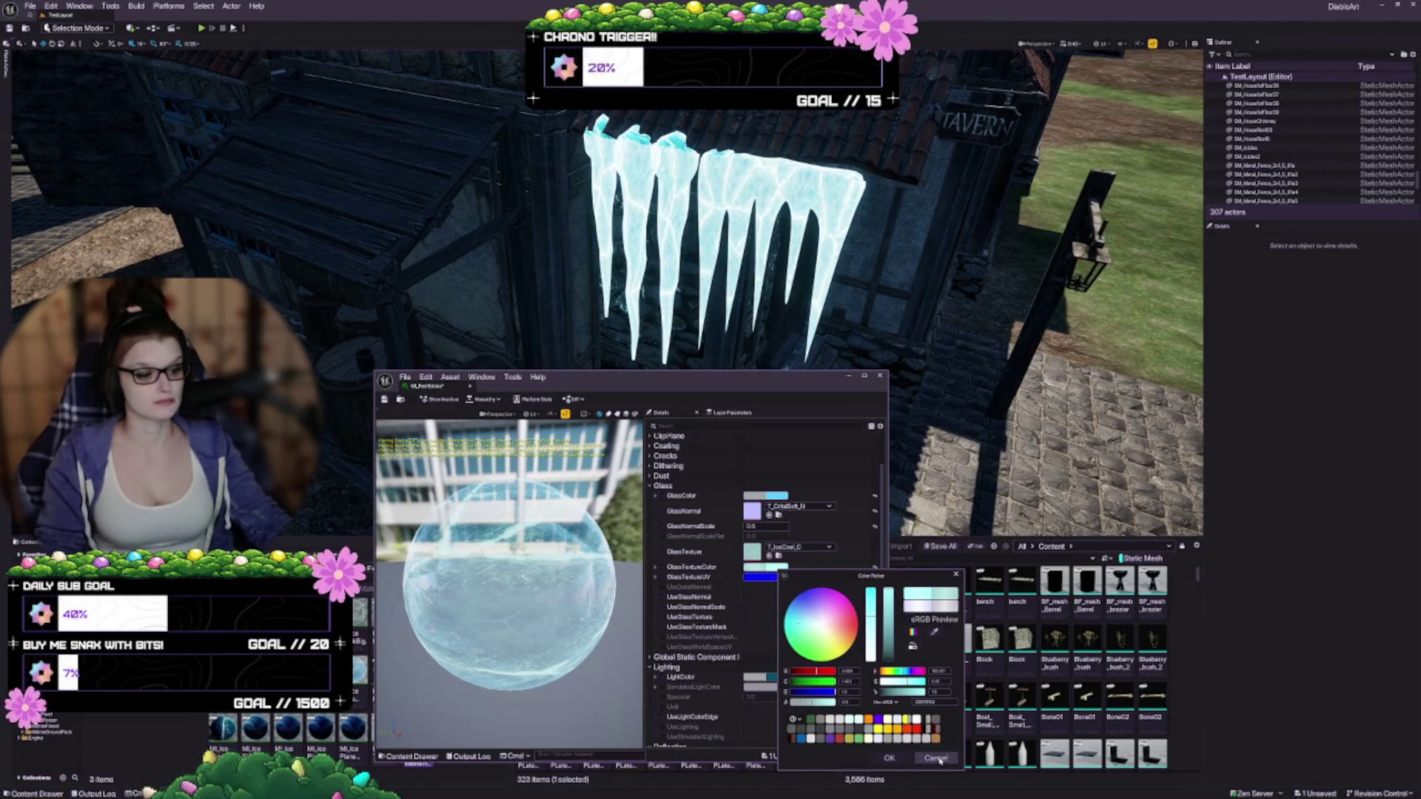
click(889, 758)
Step: Keep the light-blue glass colour after discarding a peach trial, and uncheck UseGlassNormal
click(766, 495)
click(847, 558)
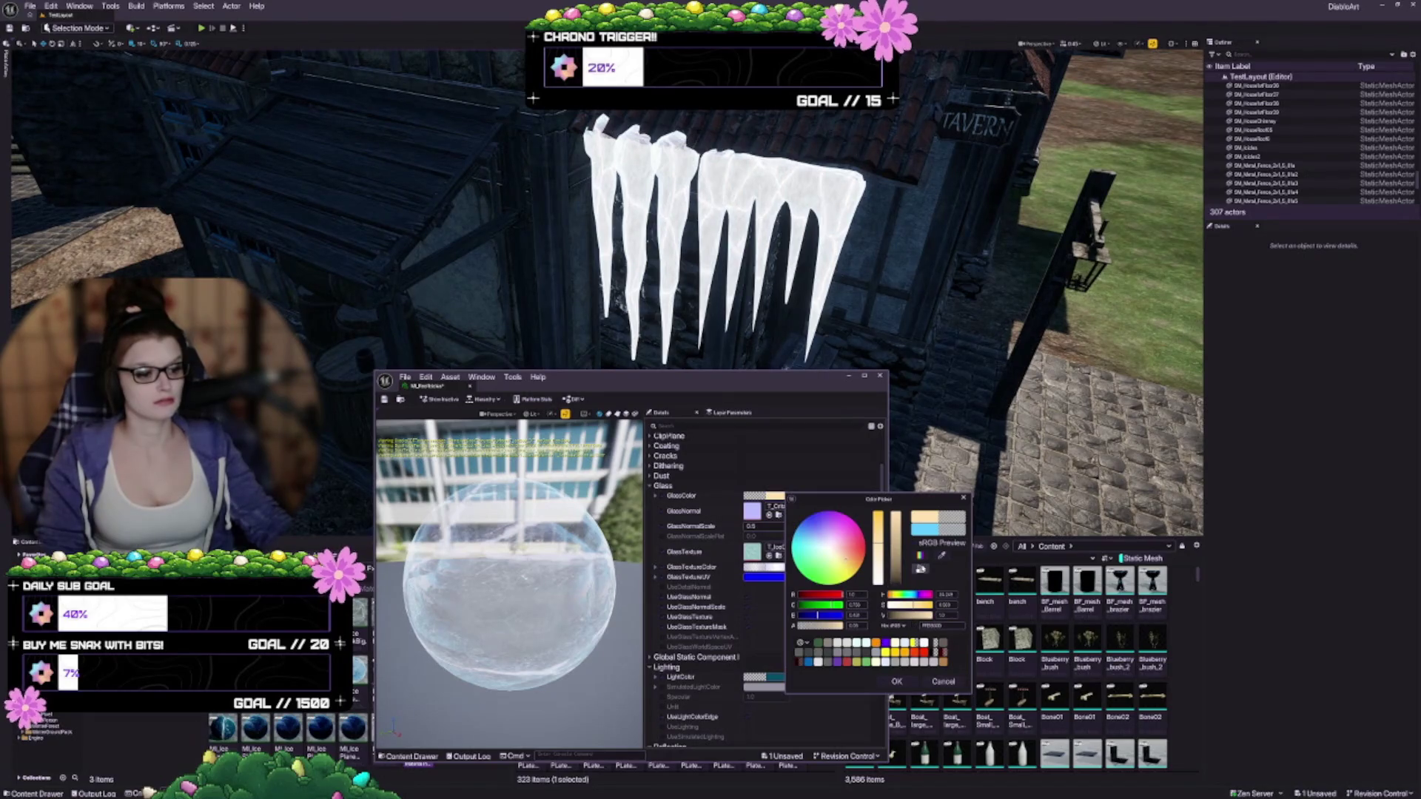
click(939, 683)
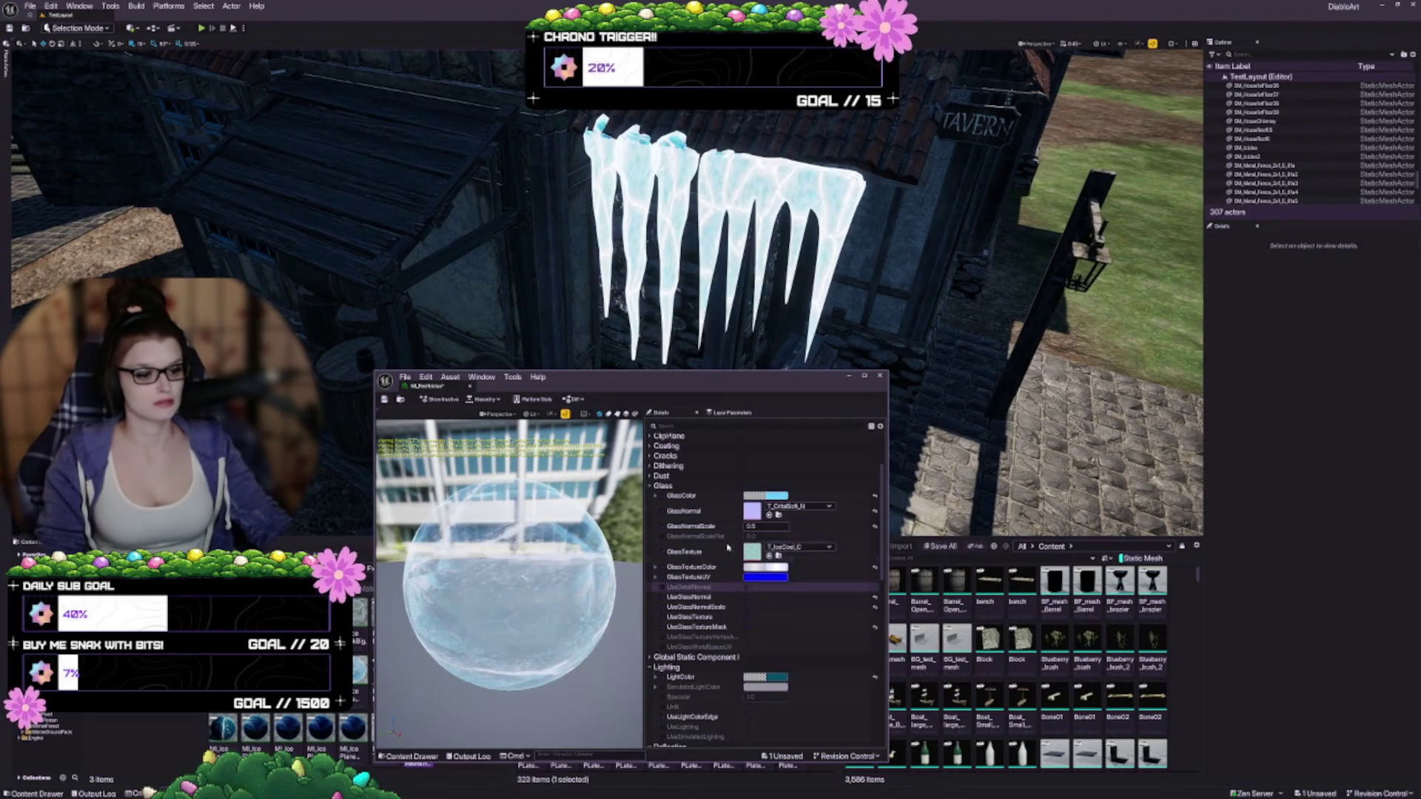
click(748, 598)
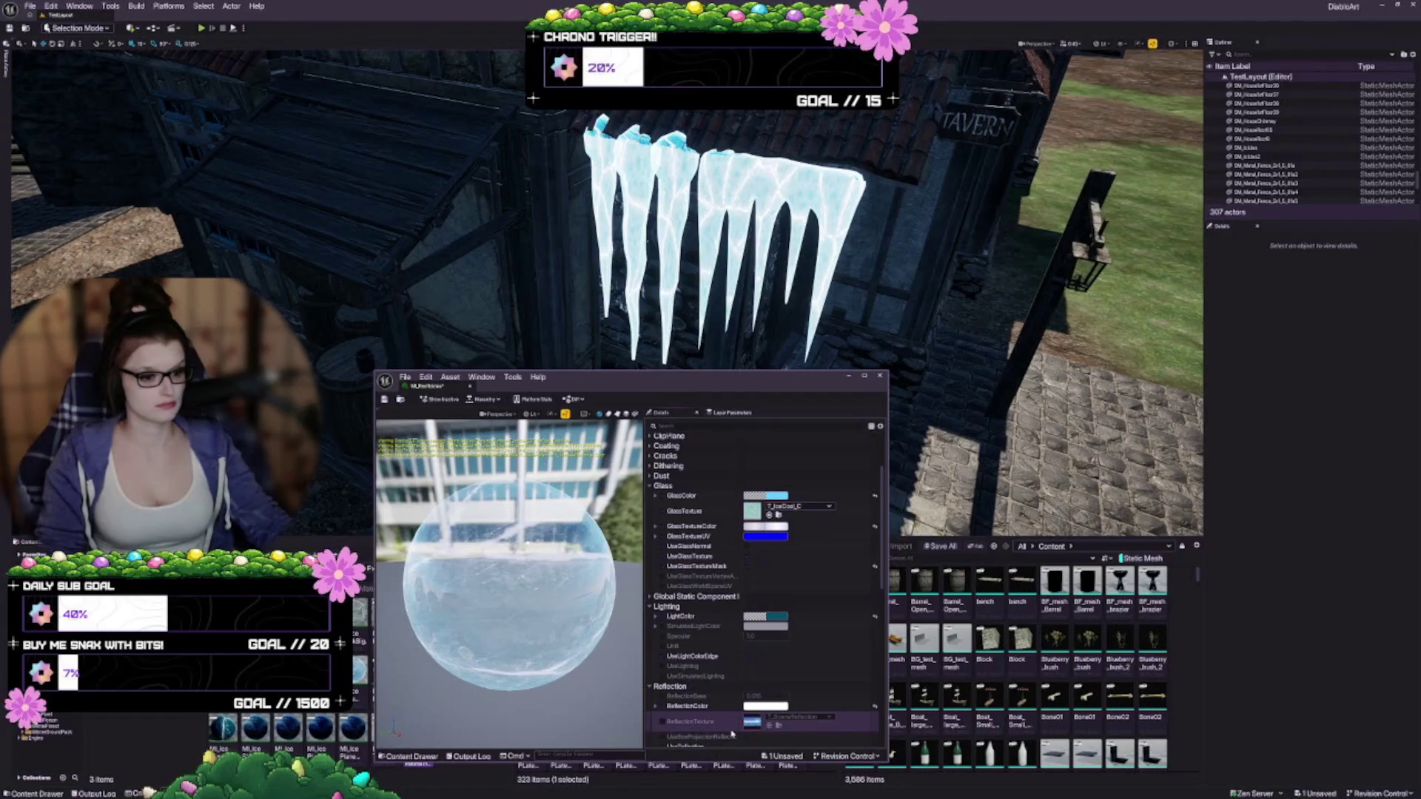
Step: Re-check UseGlassNormal and leave SimulatedLightColor unchanged after cancelling a desaturated trial
scroll(732, 732, down, 5)
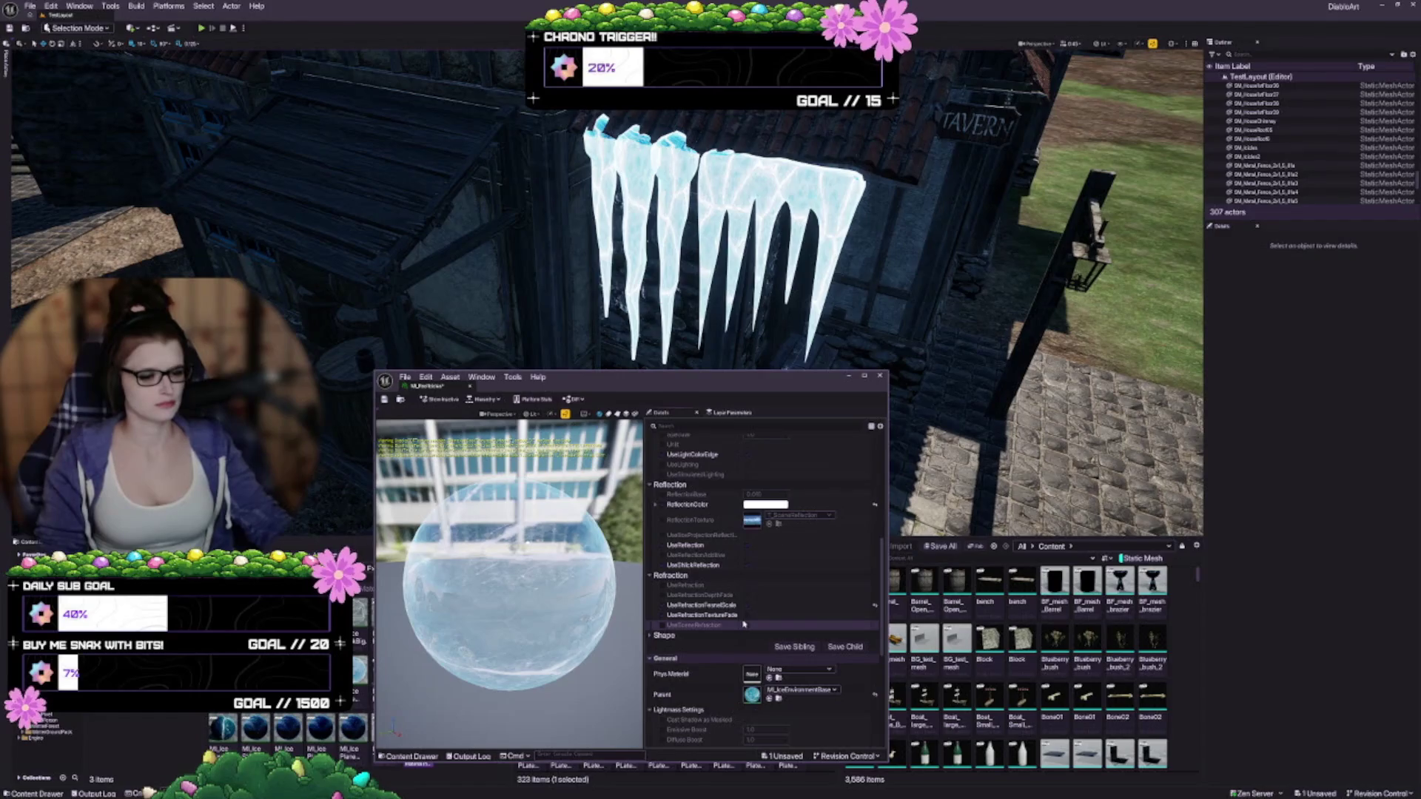
scroll(733, 625, up, 3)
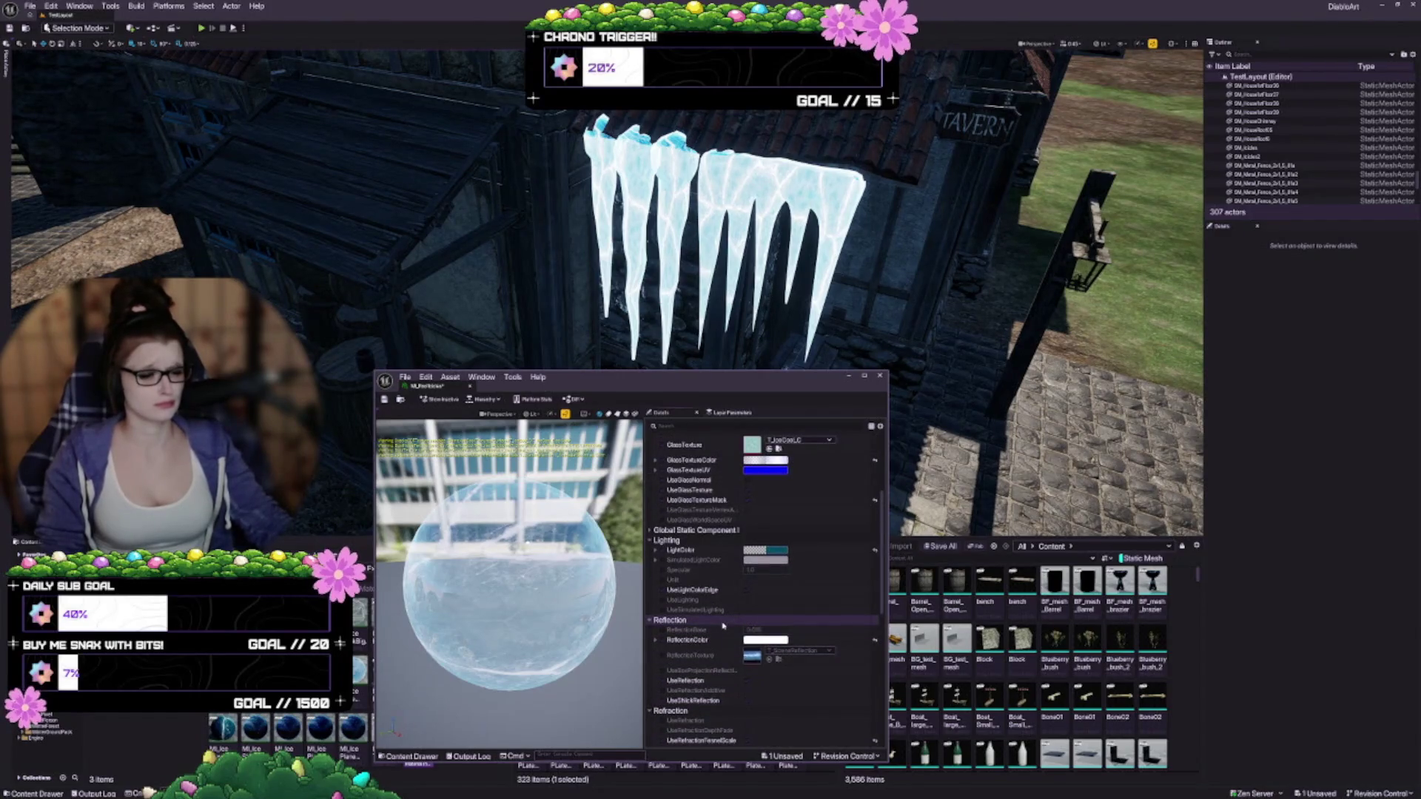
click(746, 481)
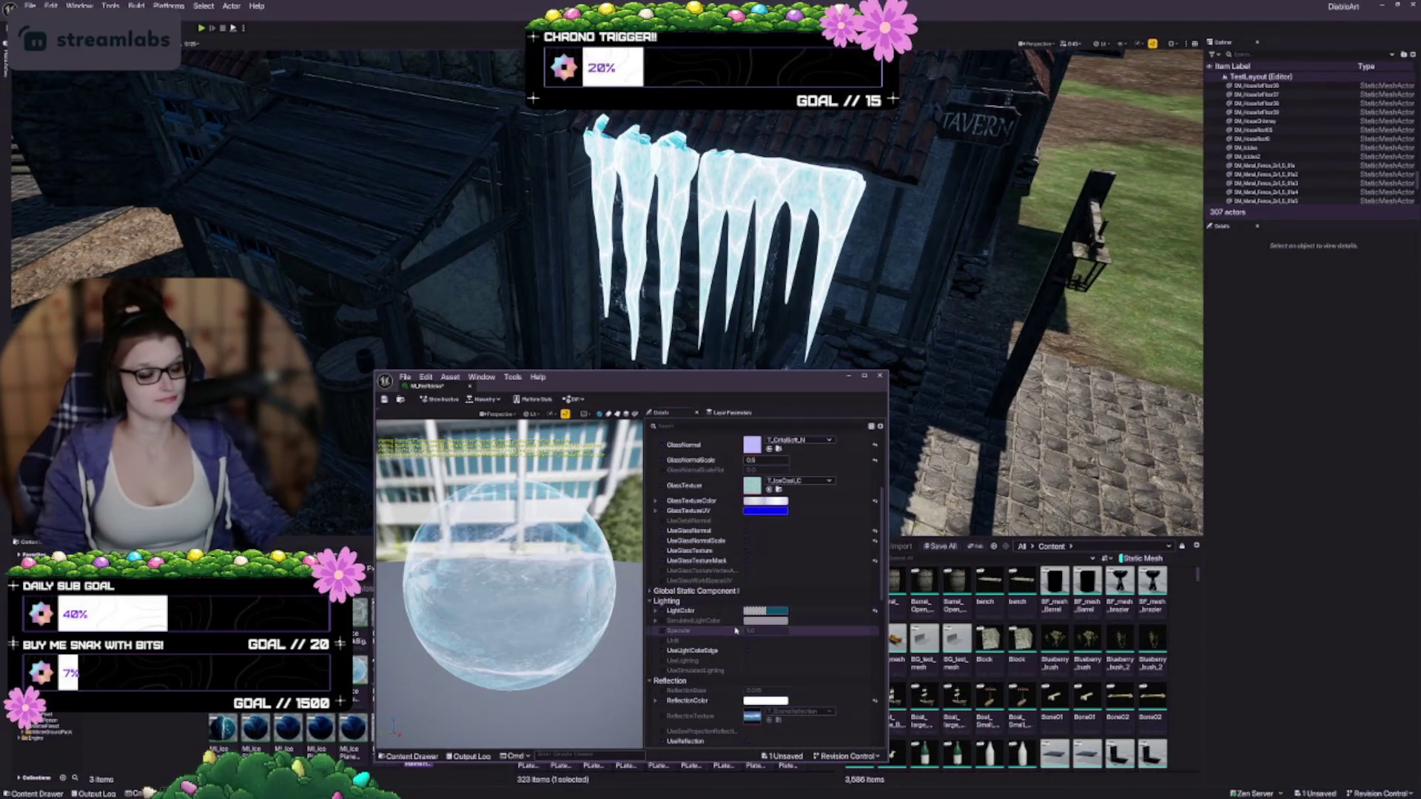
scroll(723, 592, down, 2)
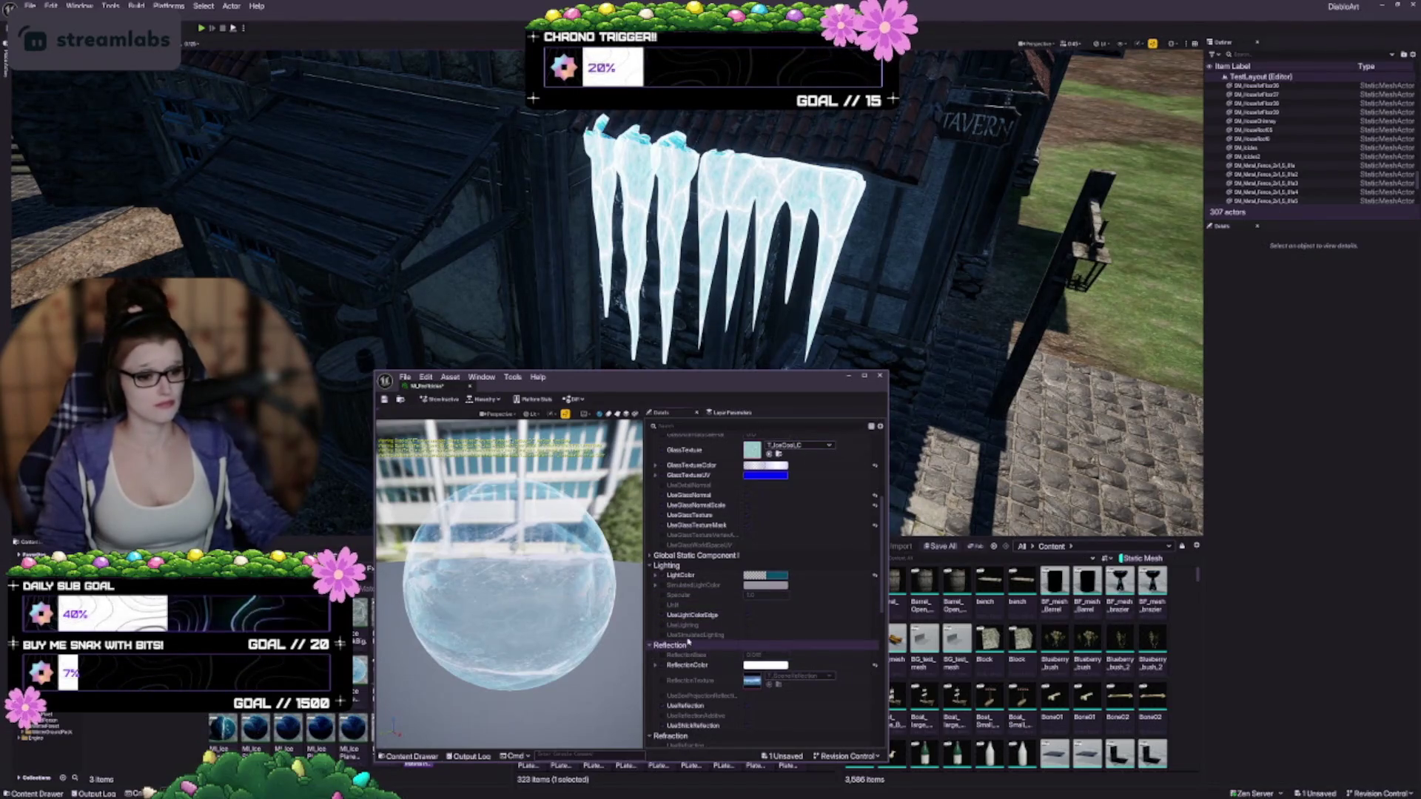
click(772, 585)
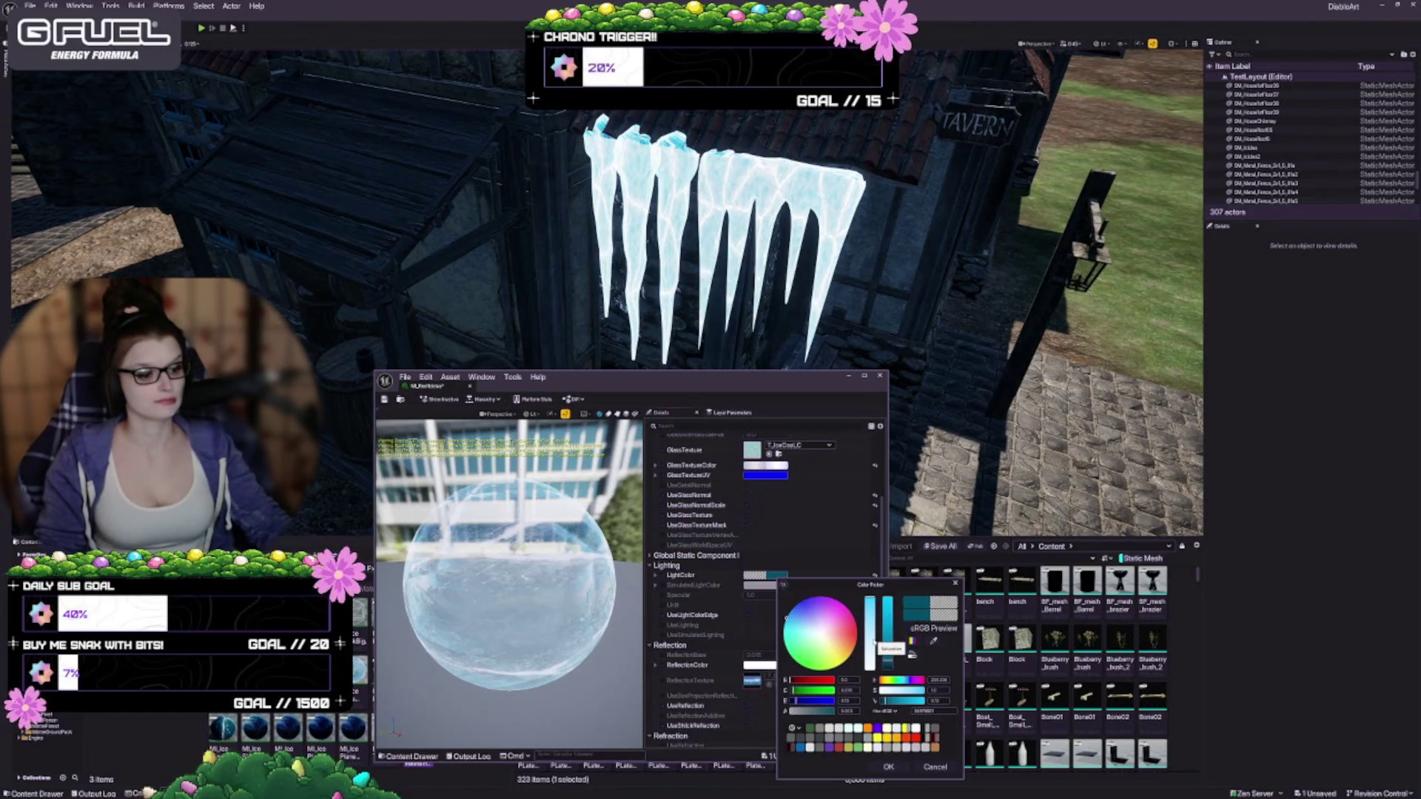
mouse_move(871, 624)
mouse_down()
mouse_move(872, 668)
mouse_move(871, 600)
mouse_move(887, 669)
mouse_up()
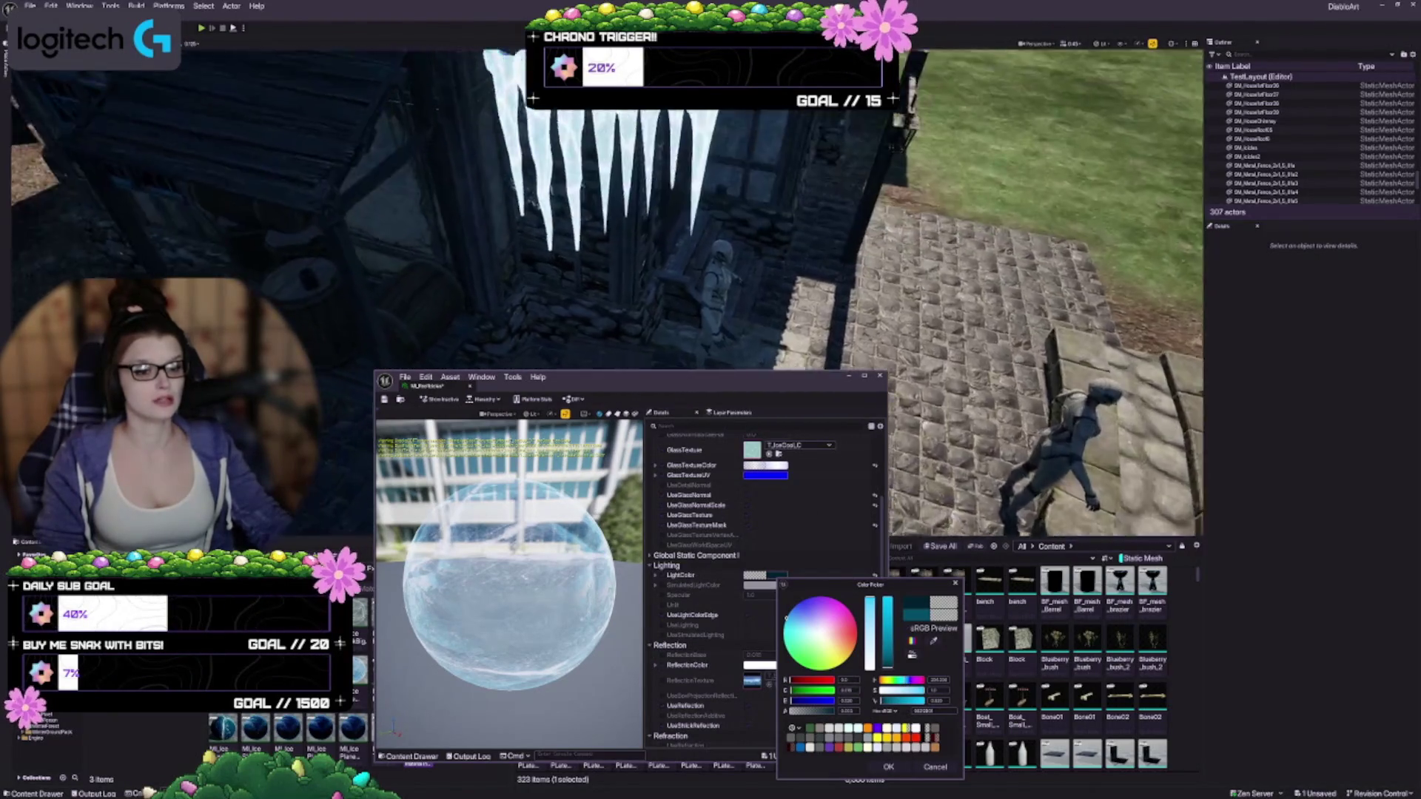
click(937, 767)
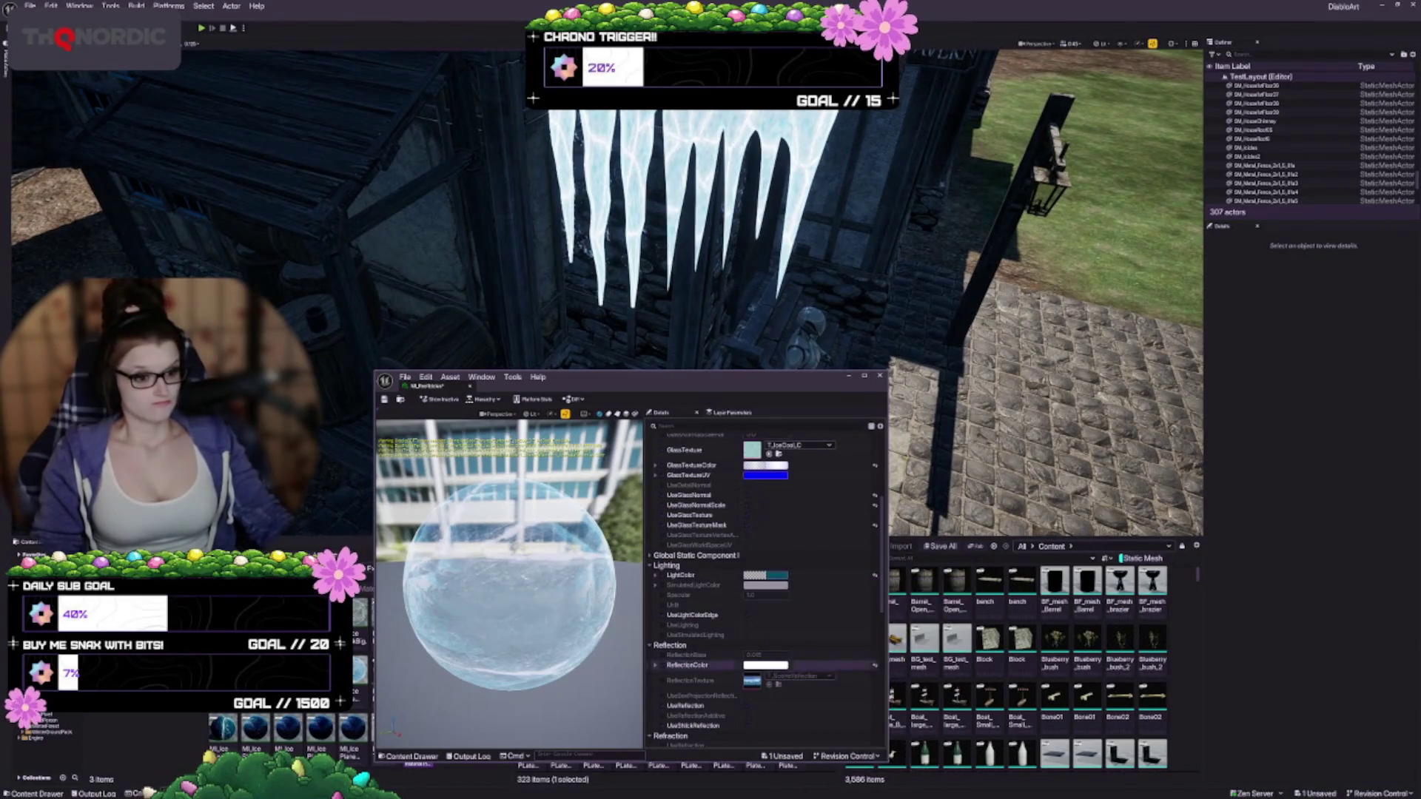
drag(602, 379, 579, 602)
Step: Undo the light colour edit and lower the lighting value to about 0.65
mouse_move(730, 606)
mouse_down()
mouse_move(455, 339)
mouse_move(435, 358)
mouse_up()
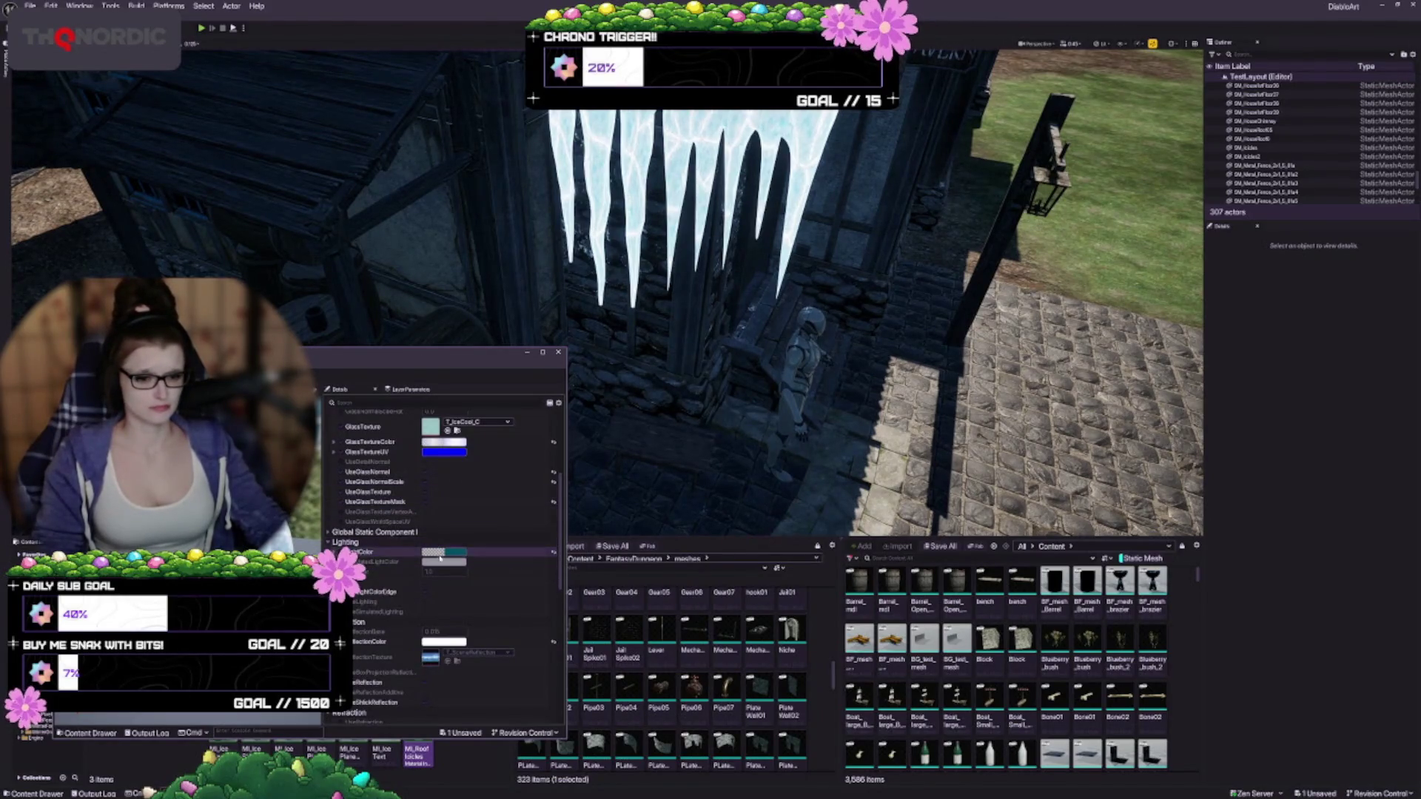
click(437, 555)
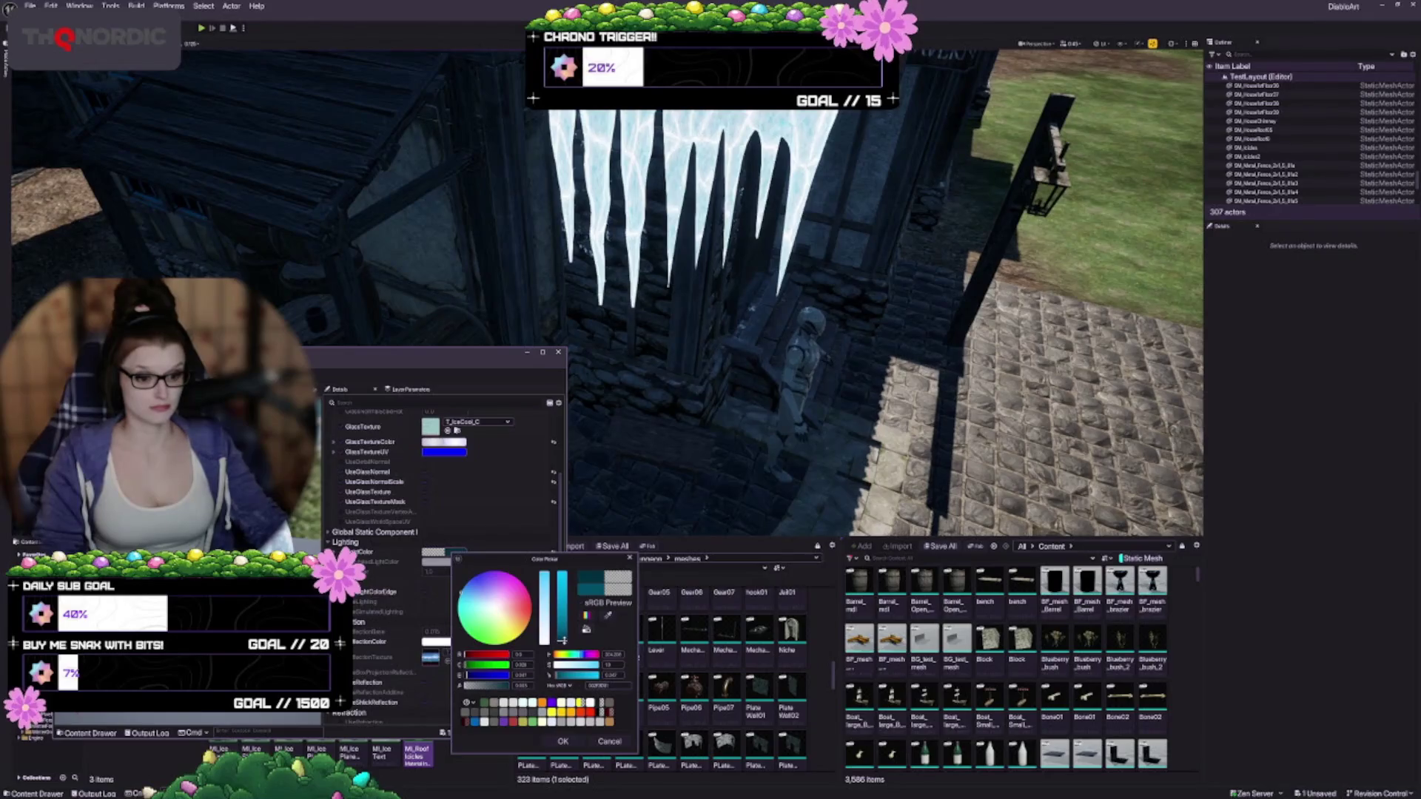
click(531, 548)
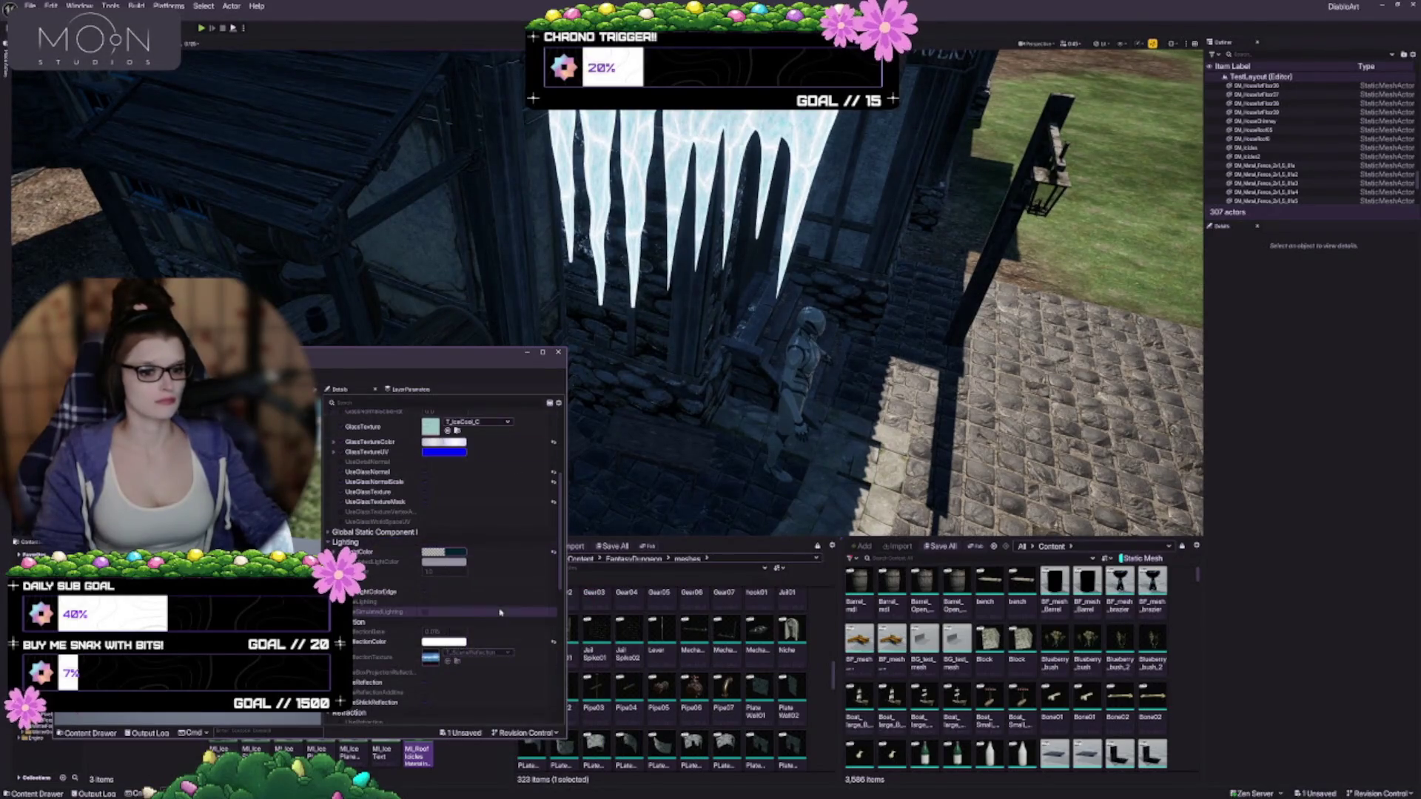
key(ctrl+z)
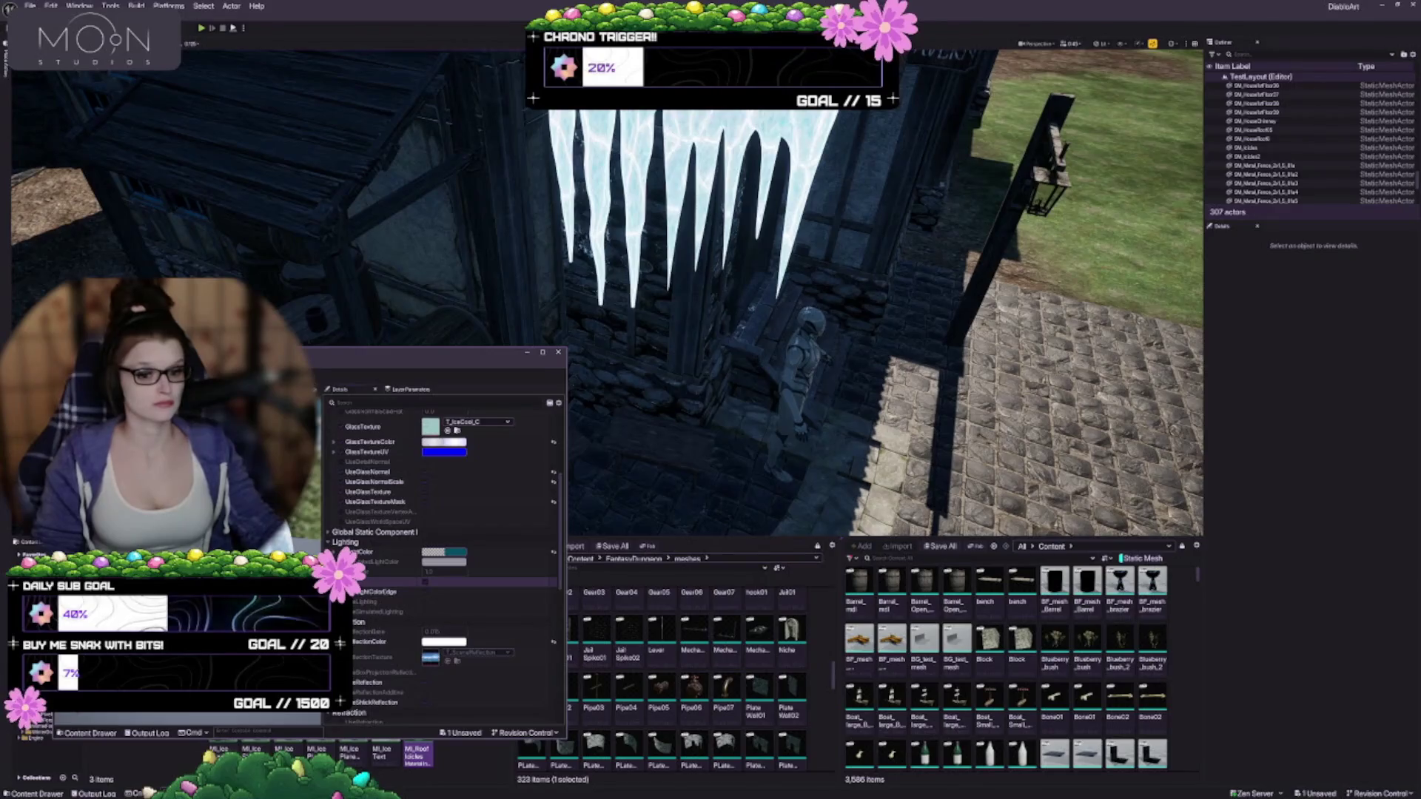
drag(453, 570, 446, 571)
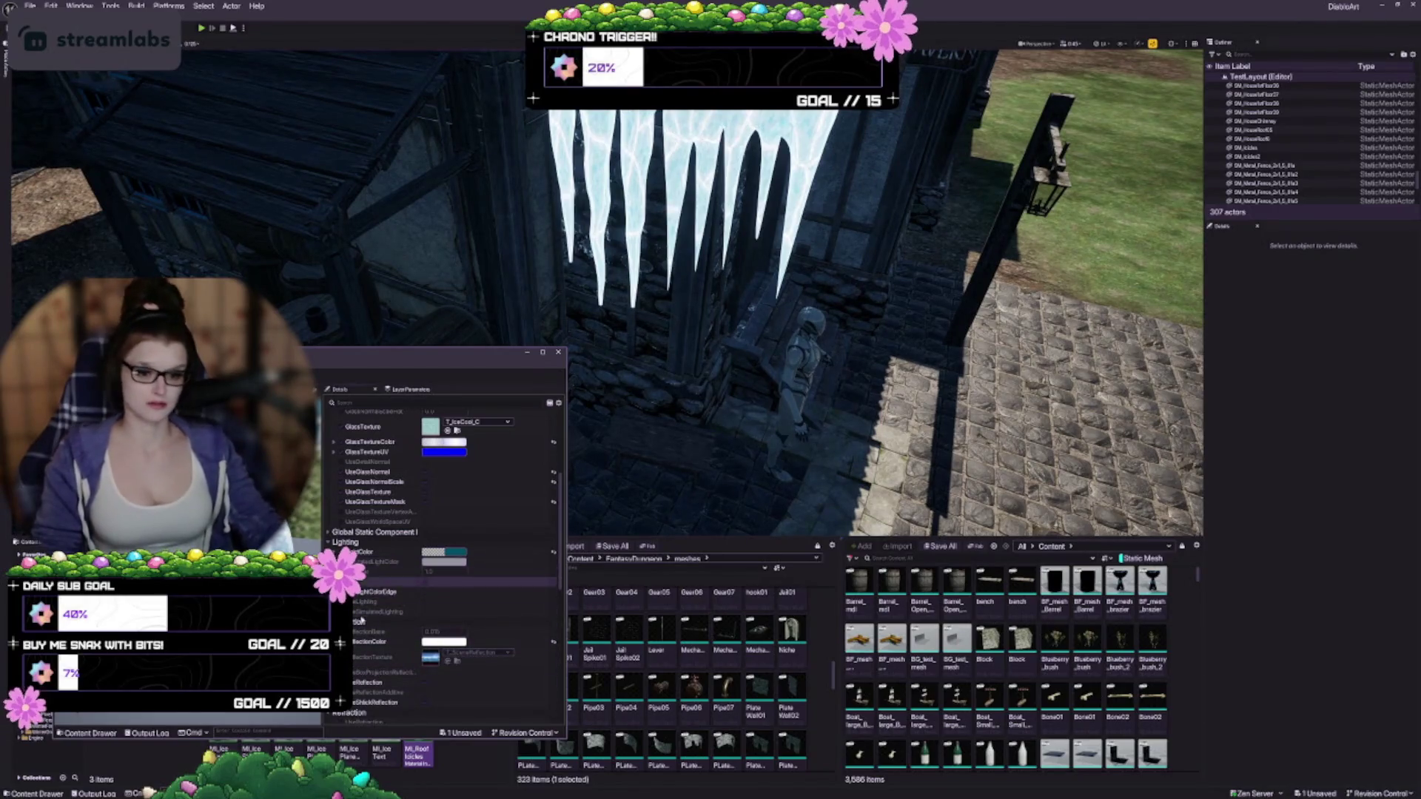
Step: Leave the reflection colour unchanged after discarding a grey trial
scroll(365, 619, down, 1)
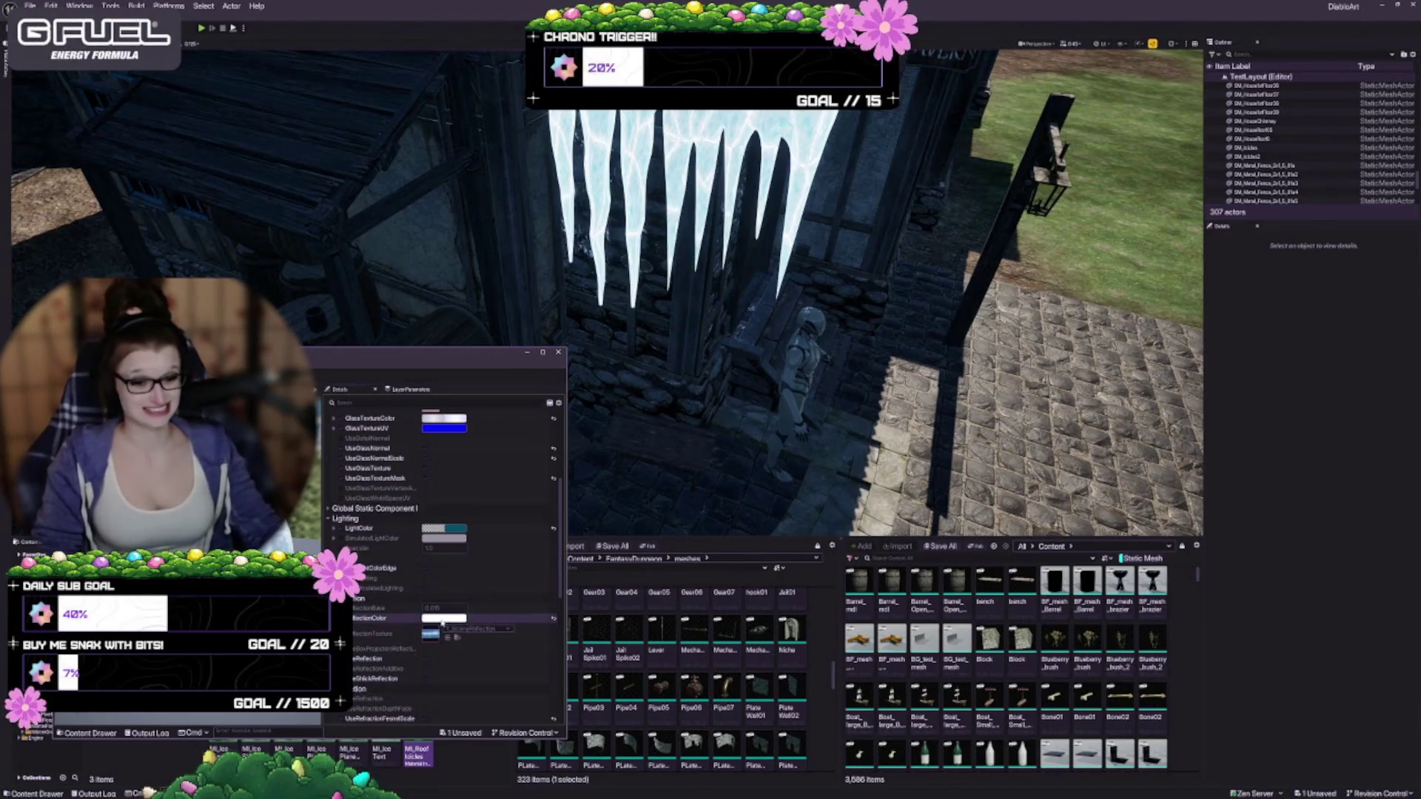
click(442, 620)
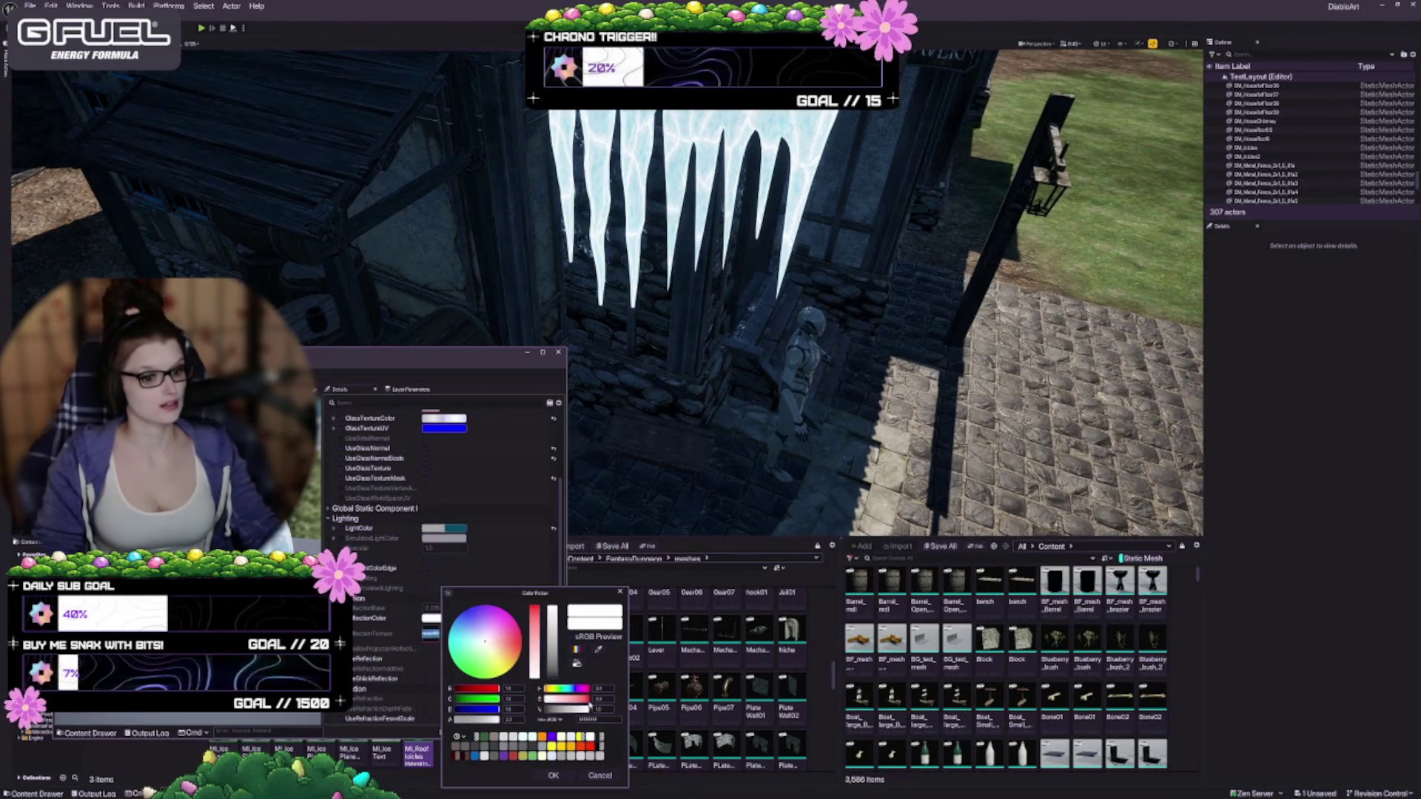
drag(554, 647, 552, 675)
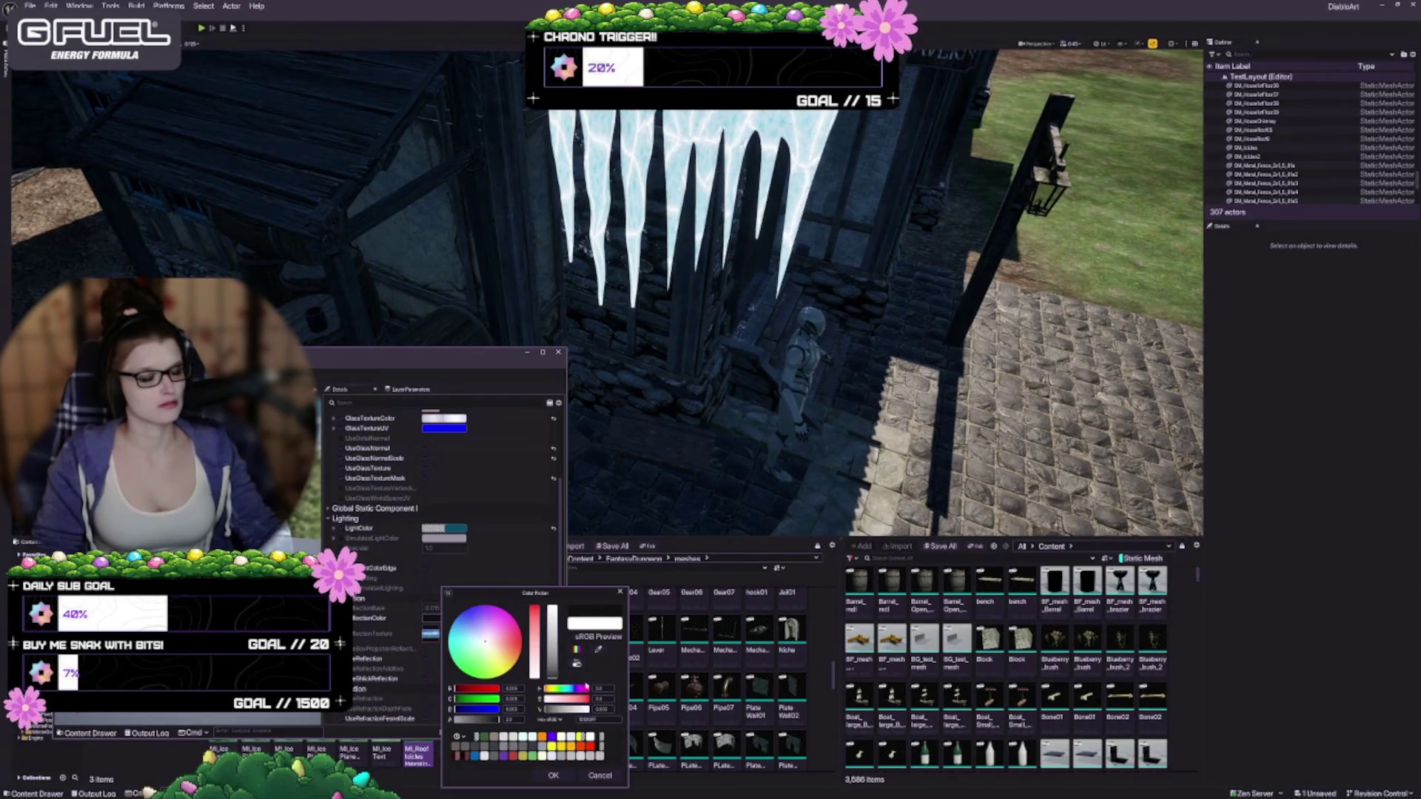
click(599, 775)
Step: Review the remaining refraction and lightmass settings and save the material with Ctrl+S
scroll(461, 578, down, 3)
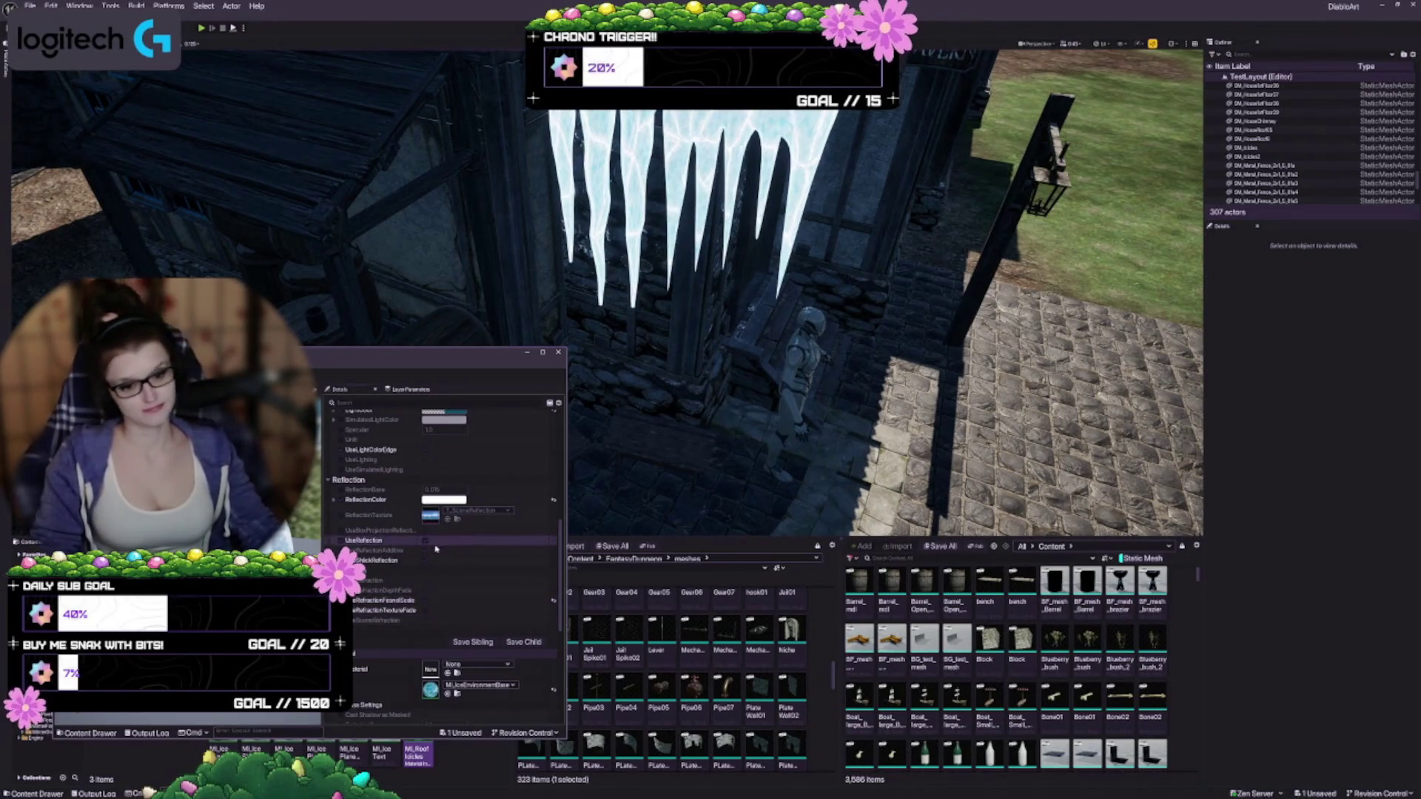
scroll(433, 570, down, 2)
scroll(431, 561, down, 3)
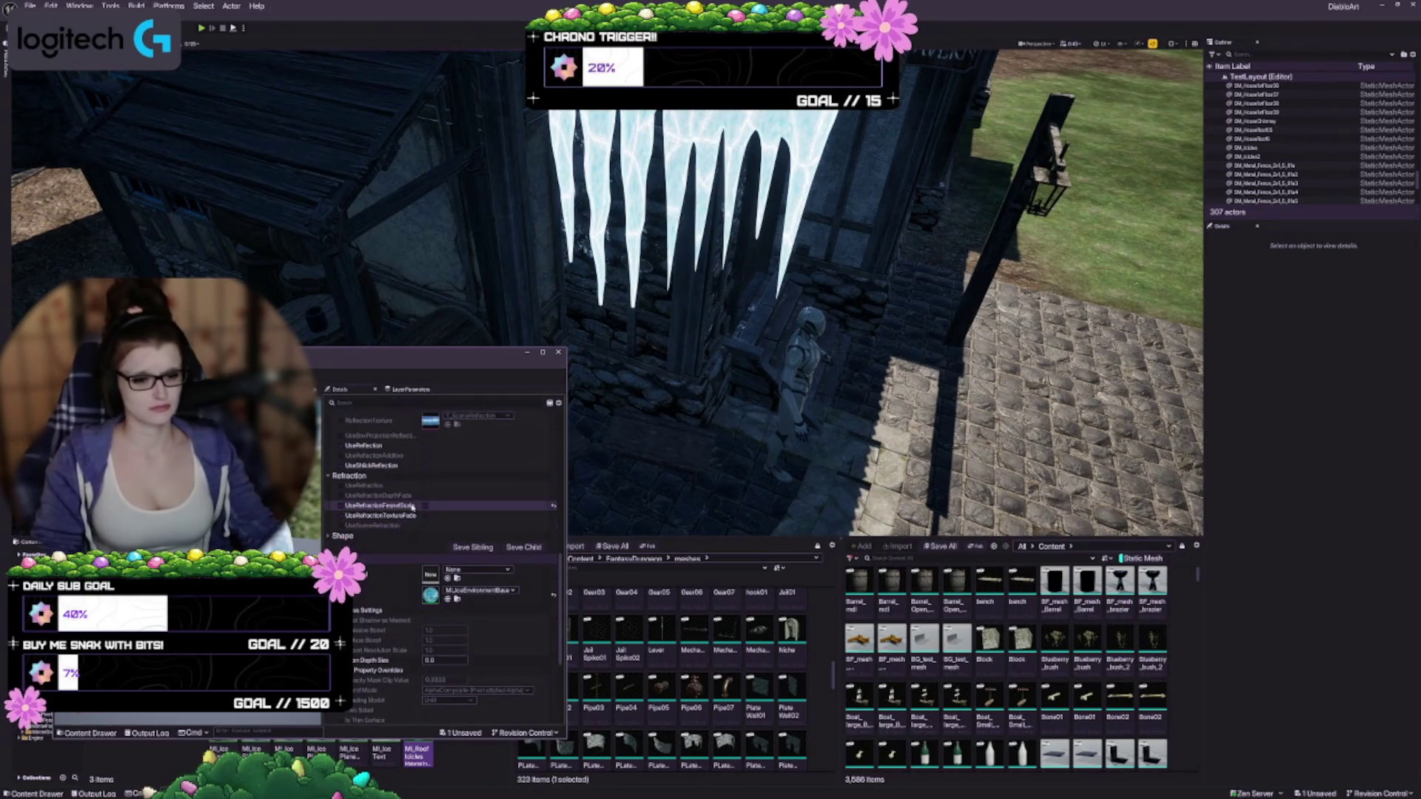
scroll(389, 592, down, 3)
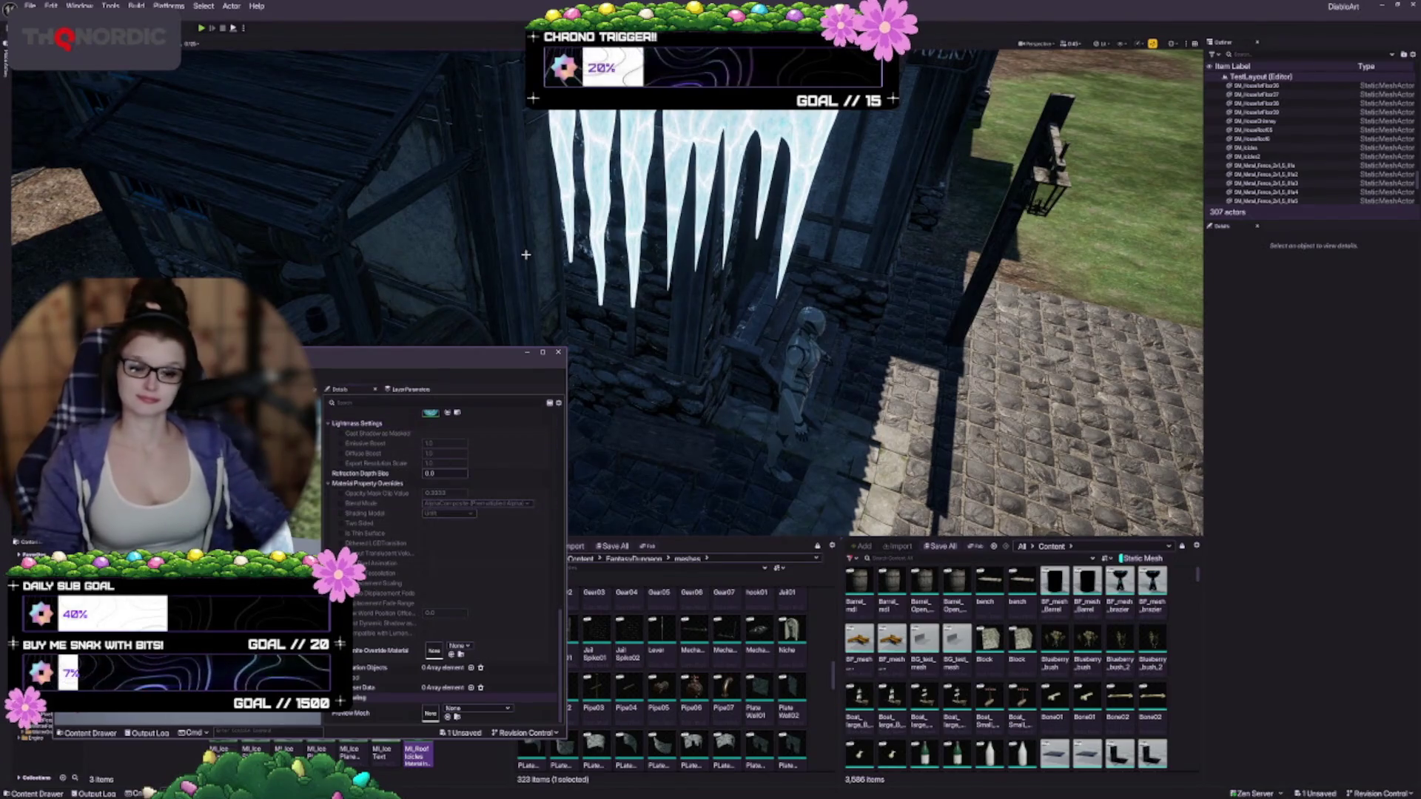
key(ctrl+s)
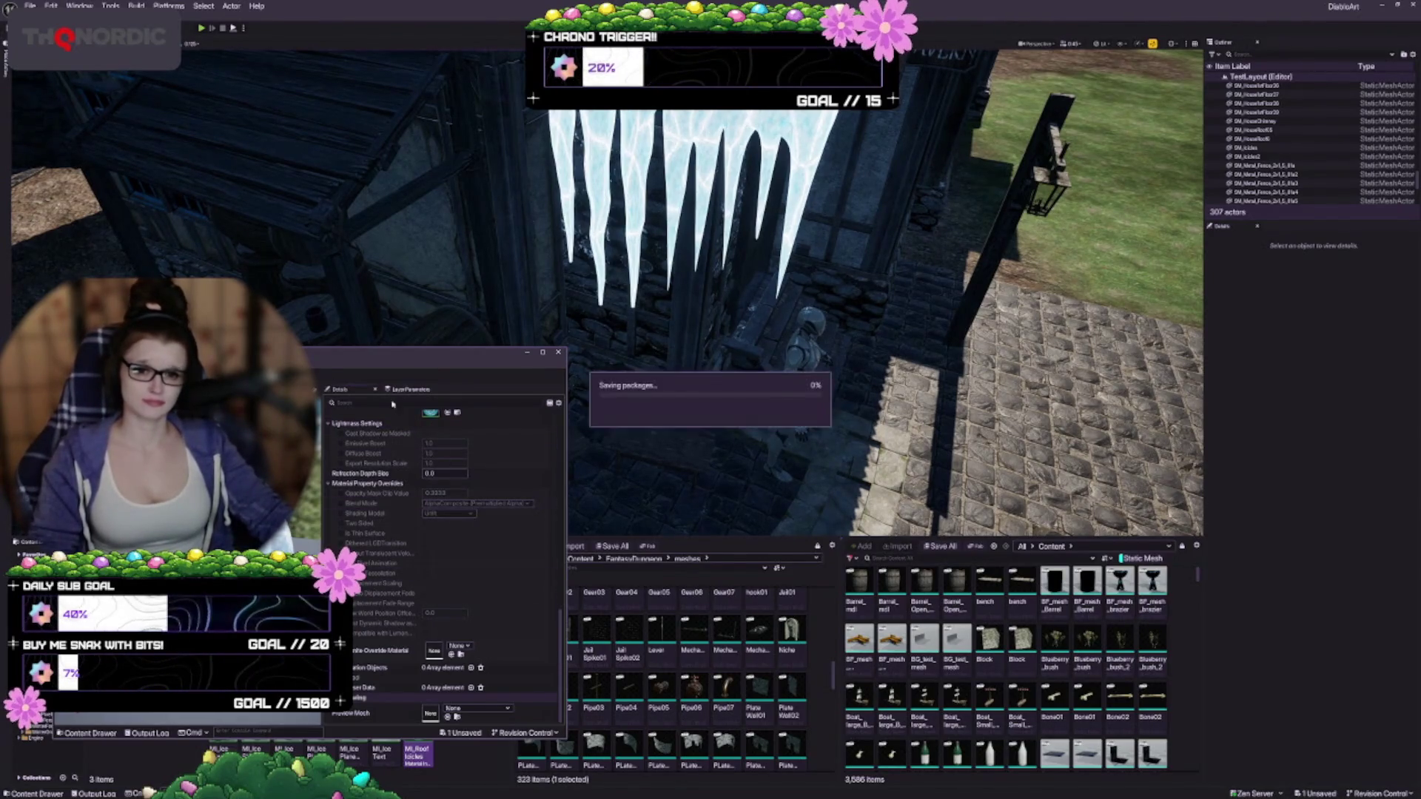
Step: Set Viewport Scalability to High and bring the camera close to the tavern wall
scroll(814, 296, up, 3)
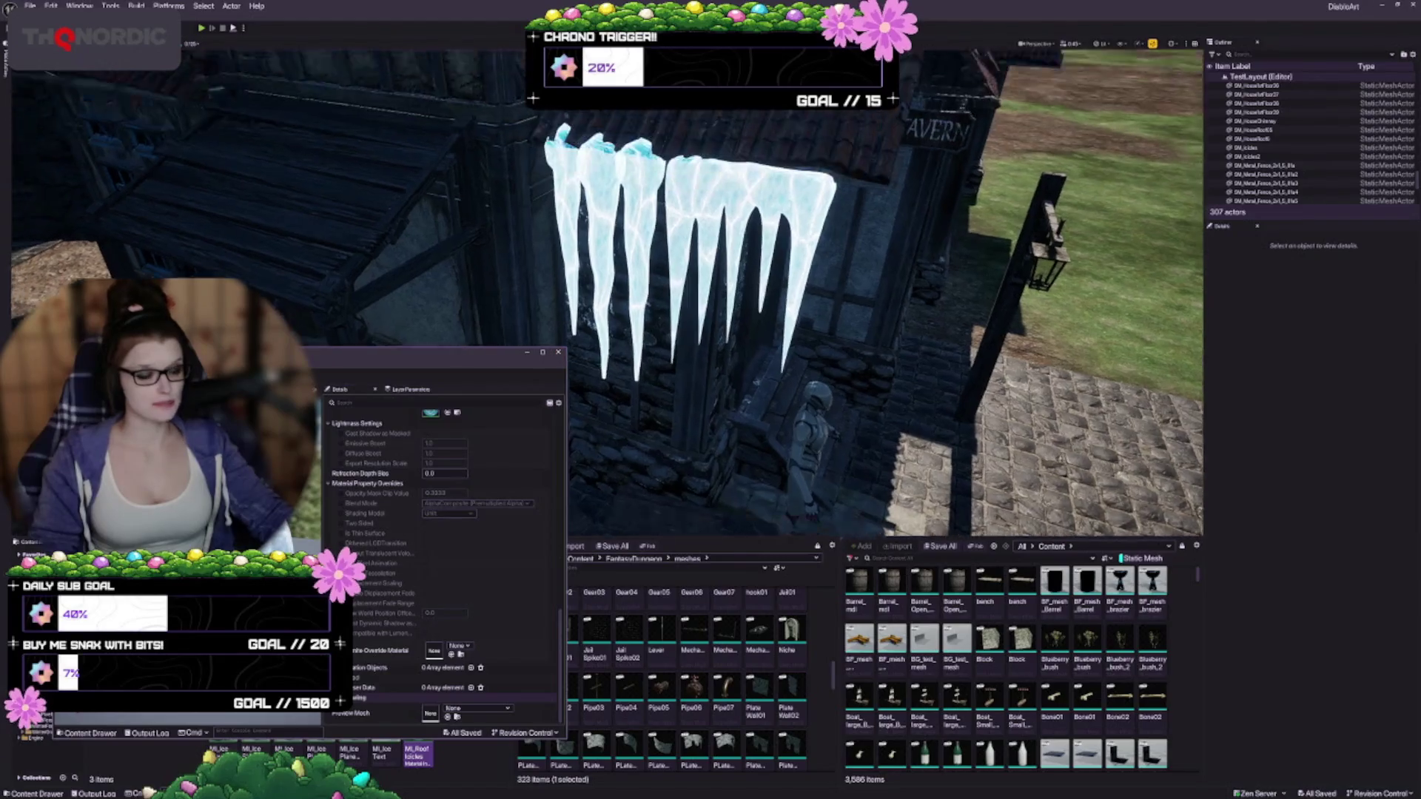
click(1140, 44)
mouse_move(1190, 95)
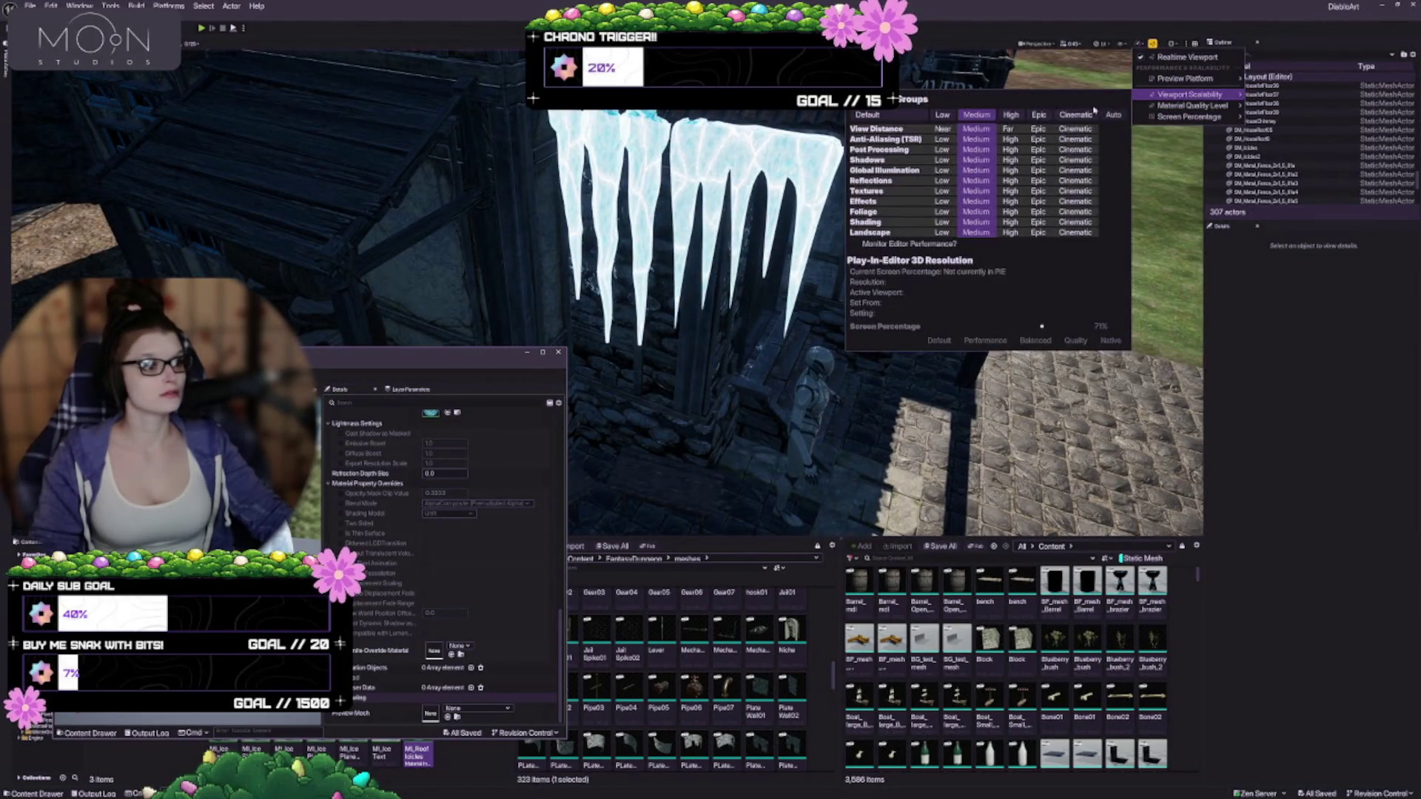
click(1011, 115)
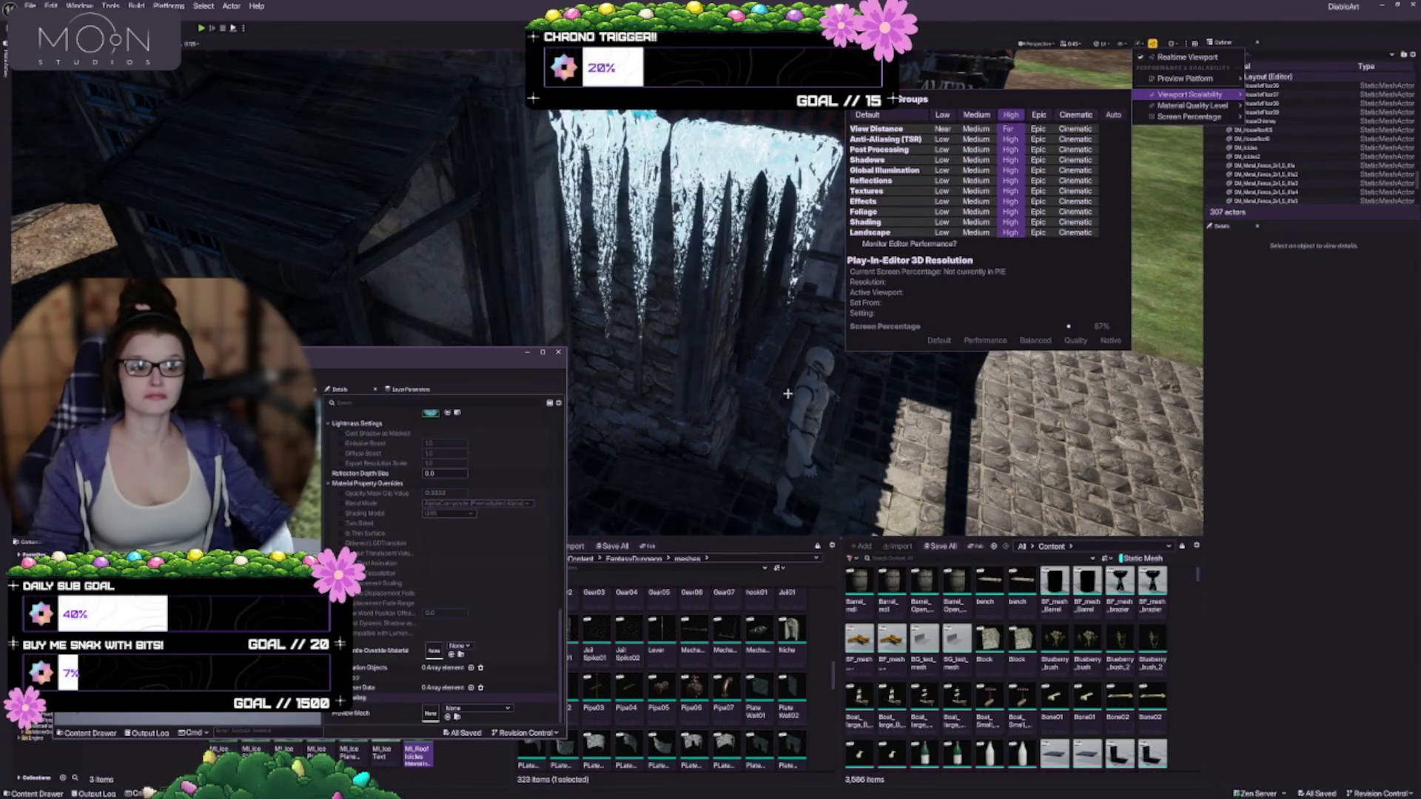
drag(740, 296, 725, 222)
mouse_move(916, 518)
mouse_down()
mouse_move(916, 456)
mouse_move(916, 518)
mouse_up()
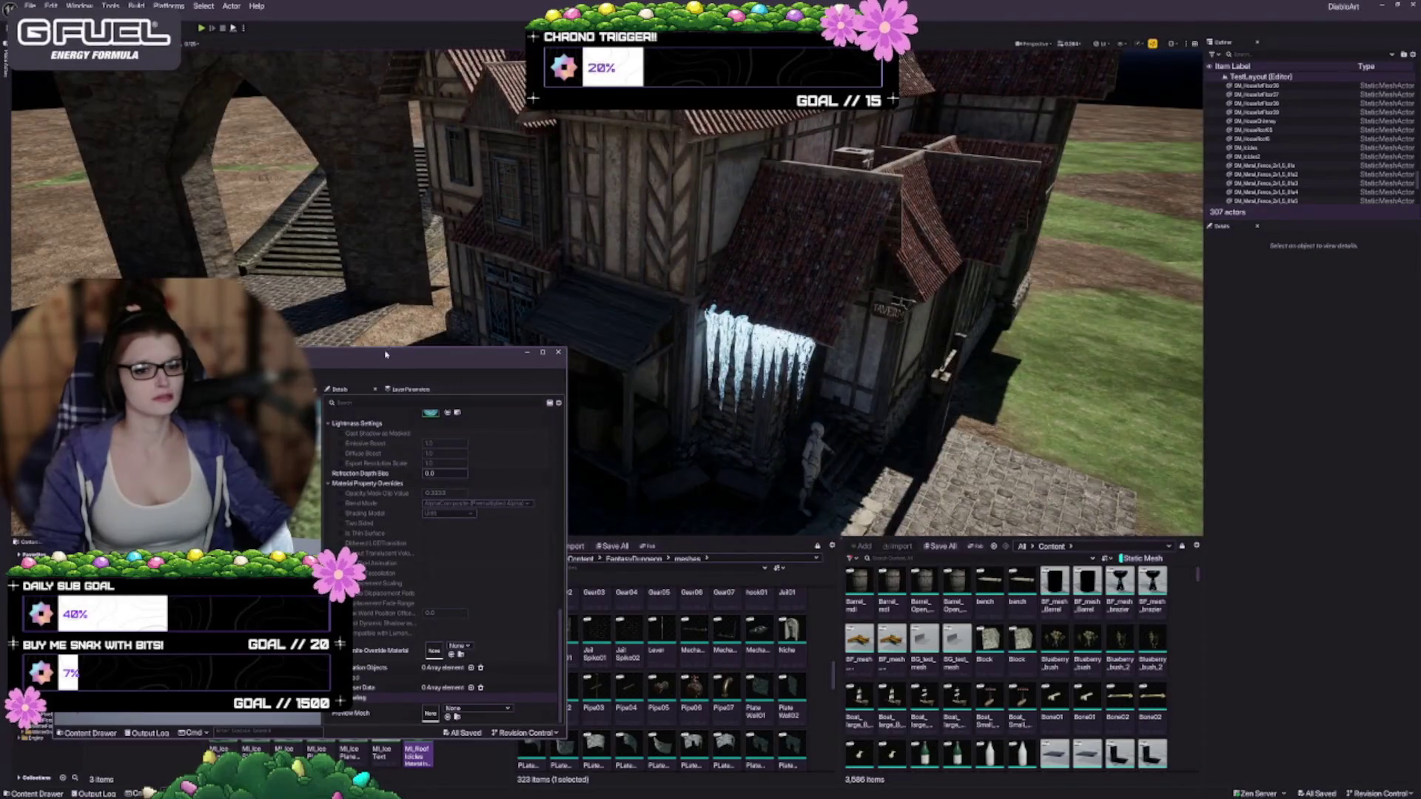
Step: Close the floating material details window, inspect the doorway icicles, and save the level
click(558, 352)
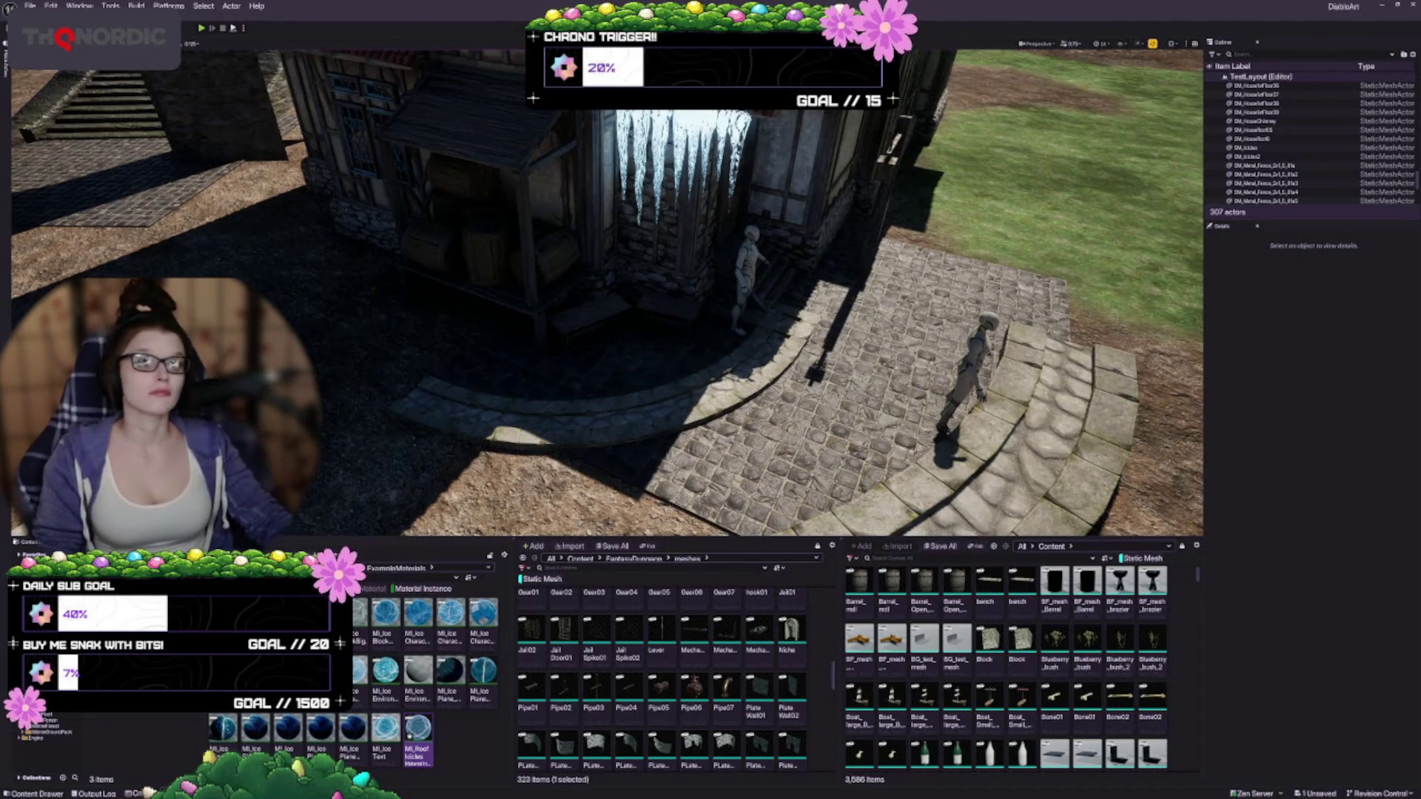
scroll(607, 296, up, 5)
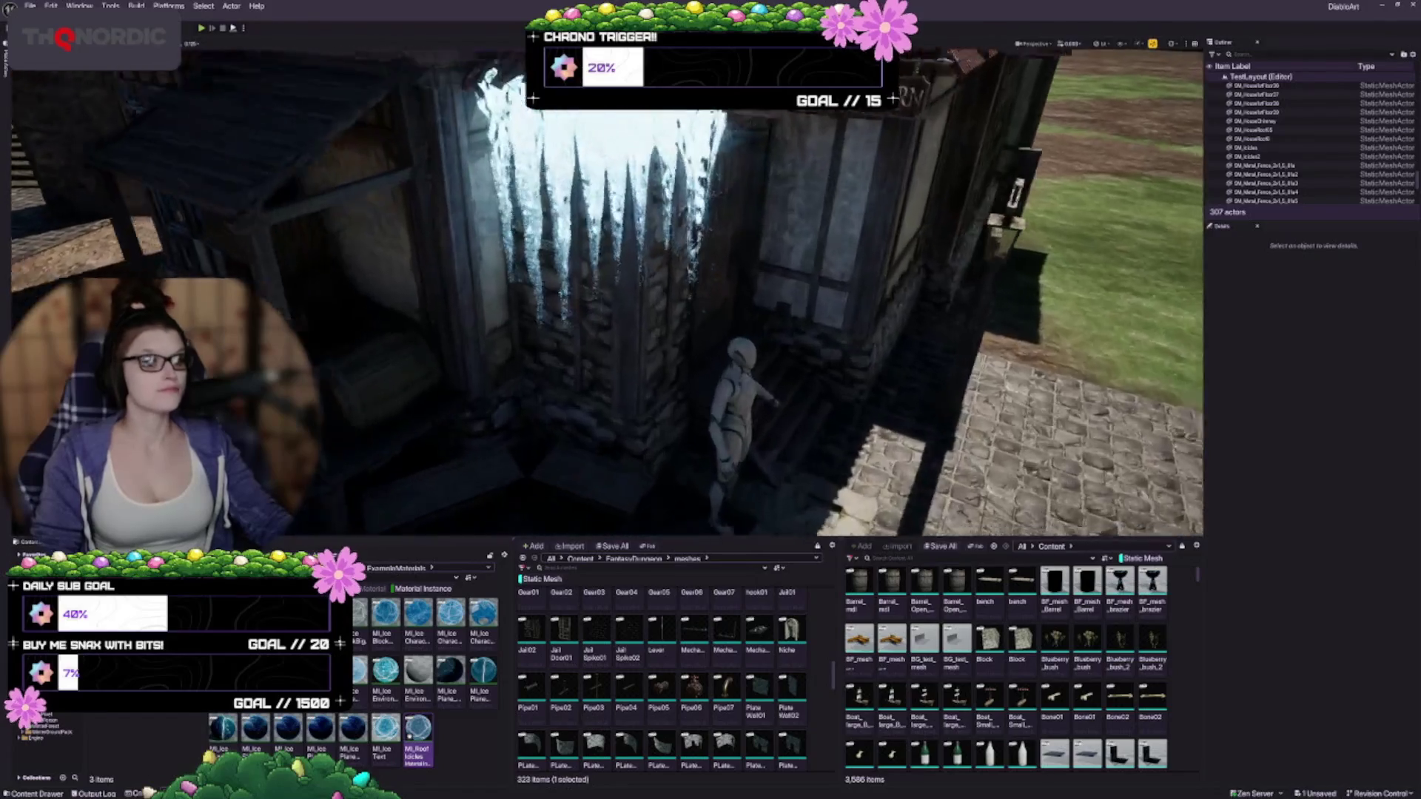
scroll(703, 296, up, 5)
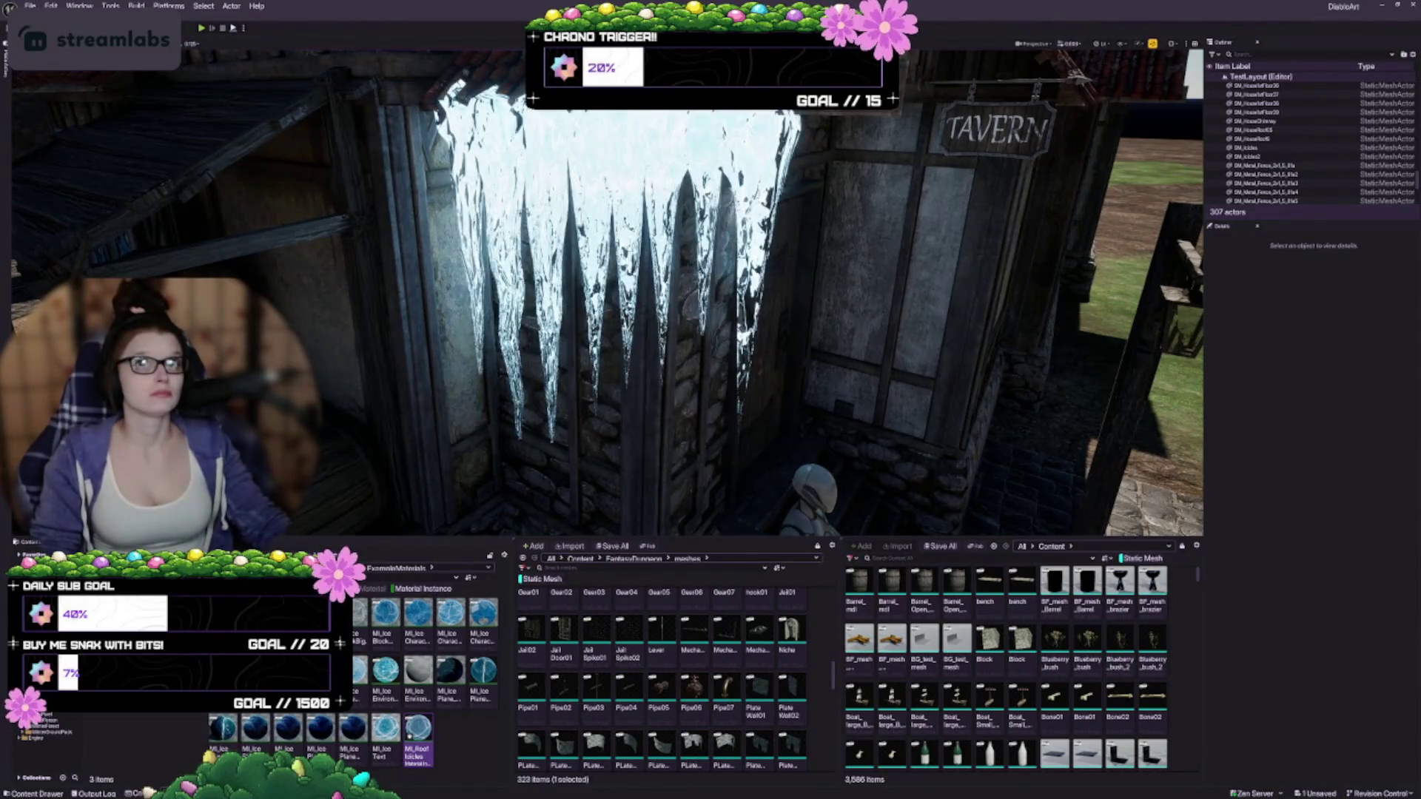
drag(581, 343, 581, 343)
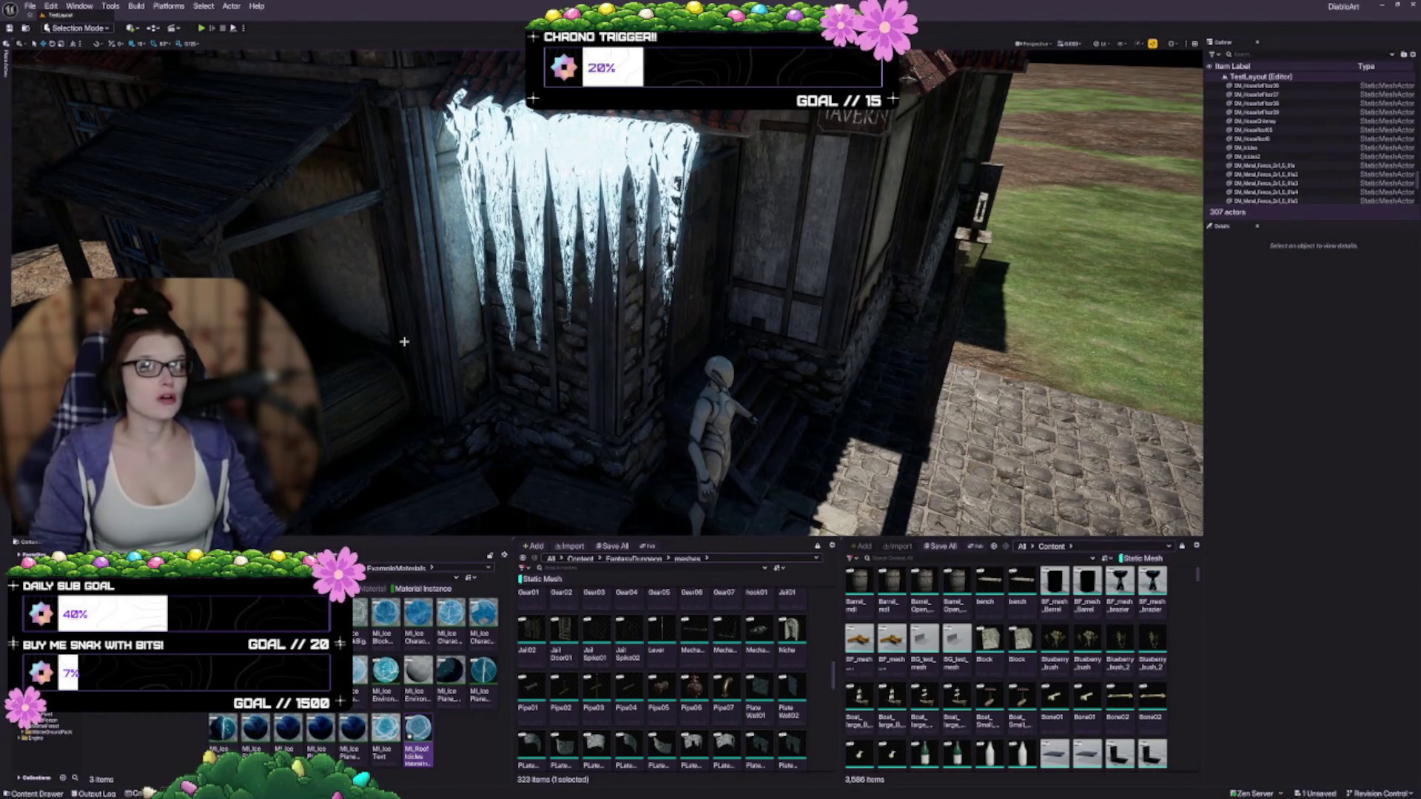
drag(391, 349, 415, 348)
scroll(637, 287, down, 5)
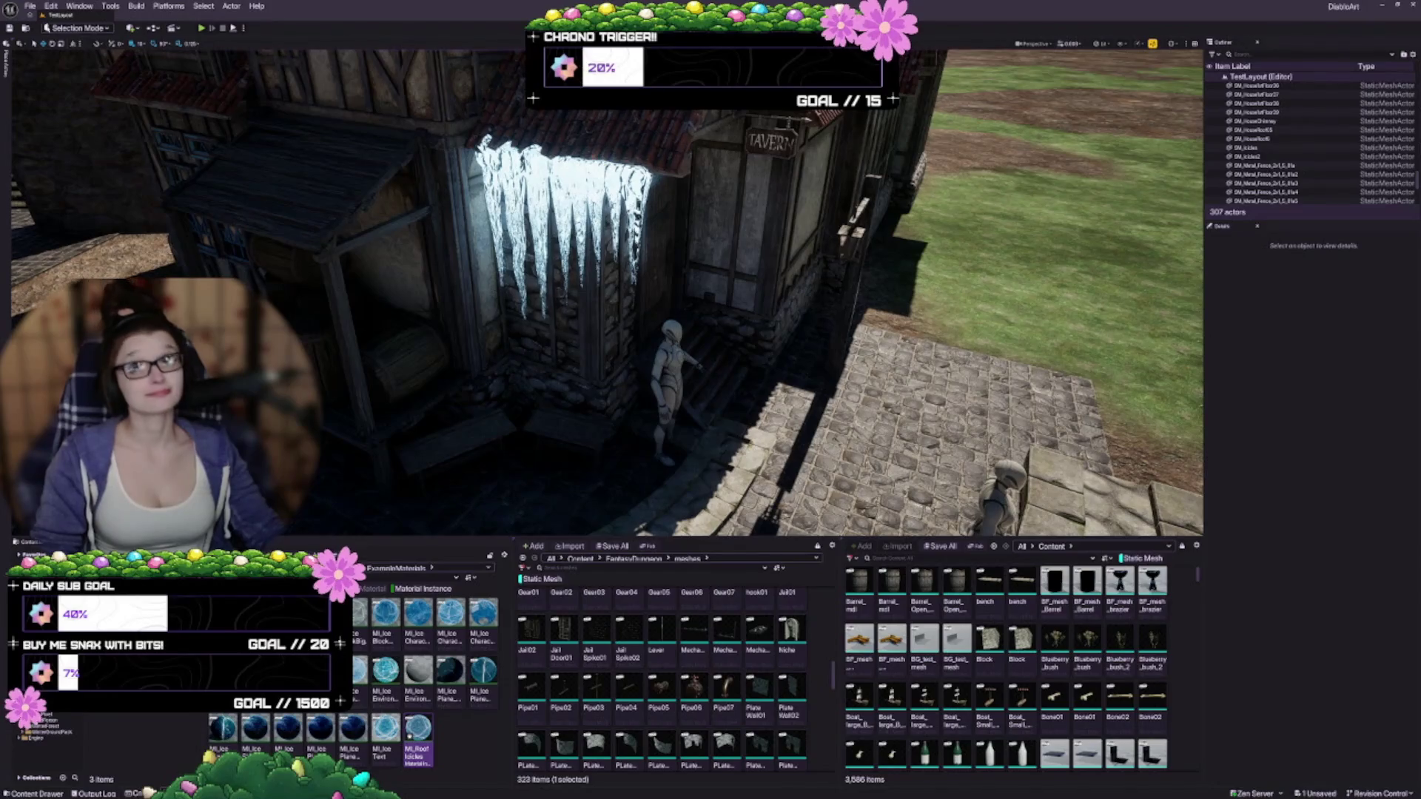
key(ctrl+s)
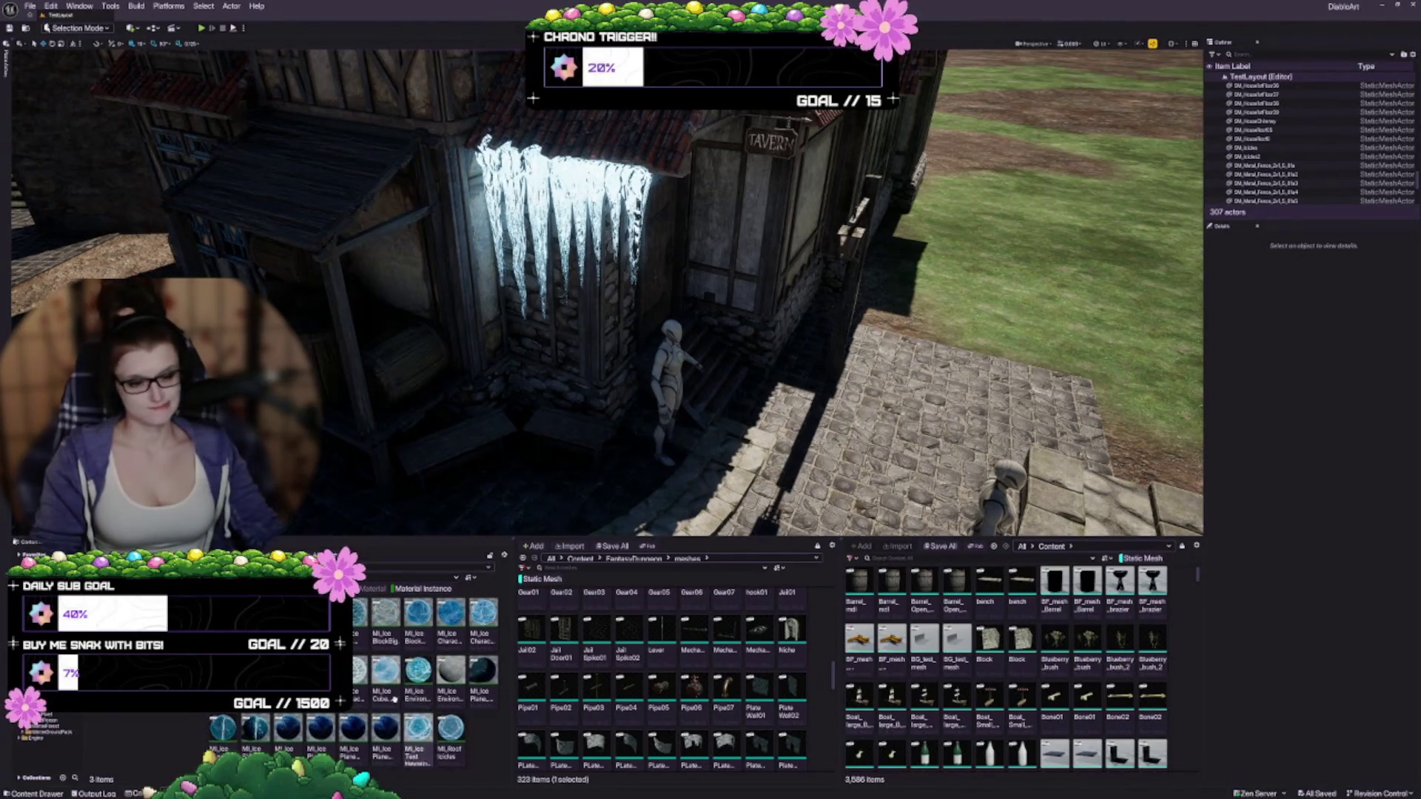
Step: Clear the Material Instance filter, peek into Environment > Meshes, then open ExampleMaterials and Character
click(407, 590)
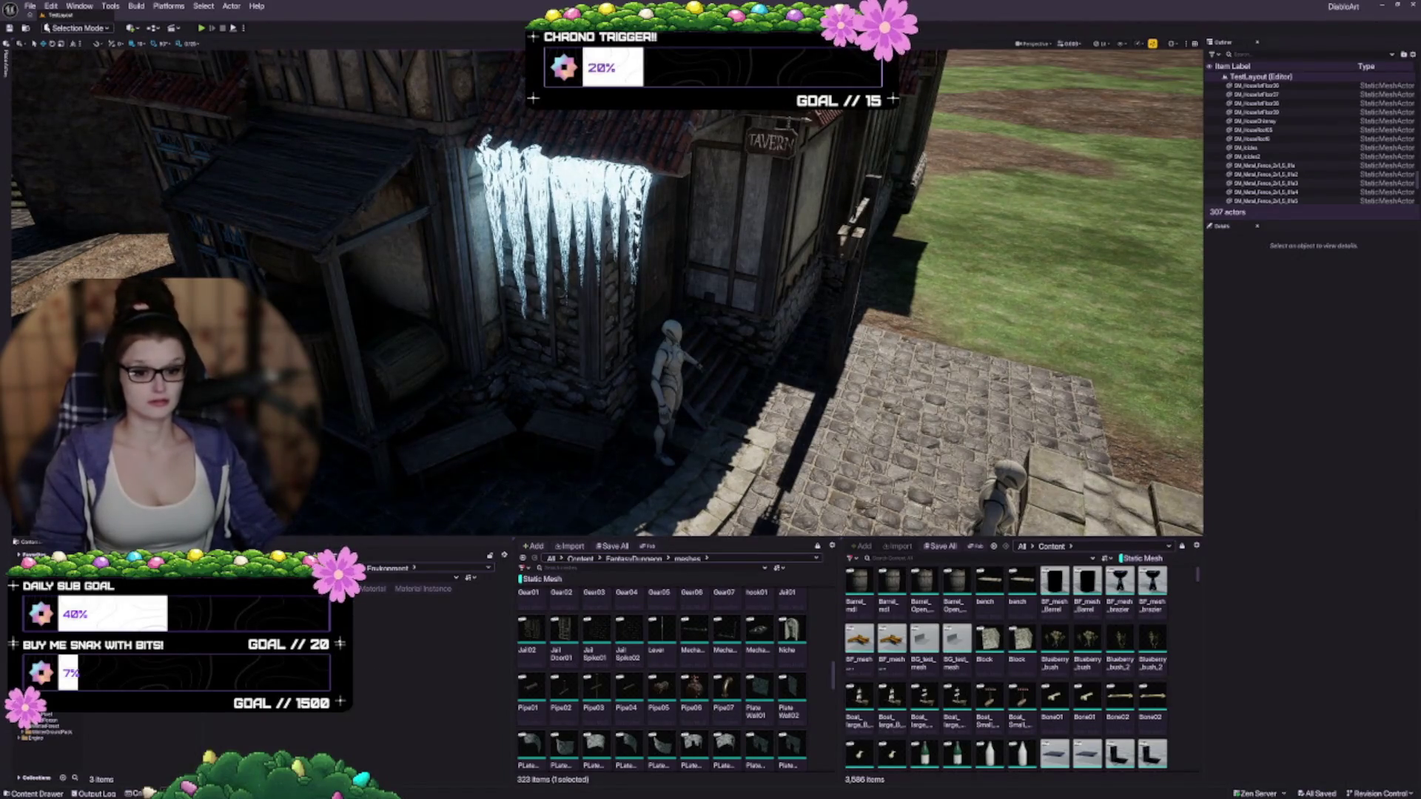
double_click(319, 614)
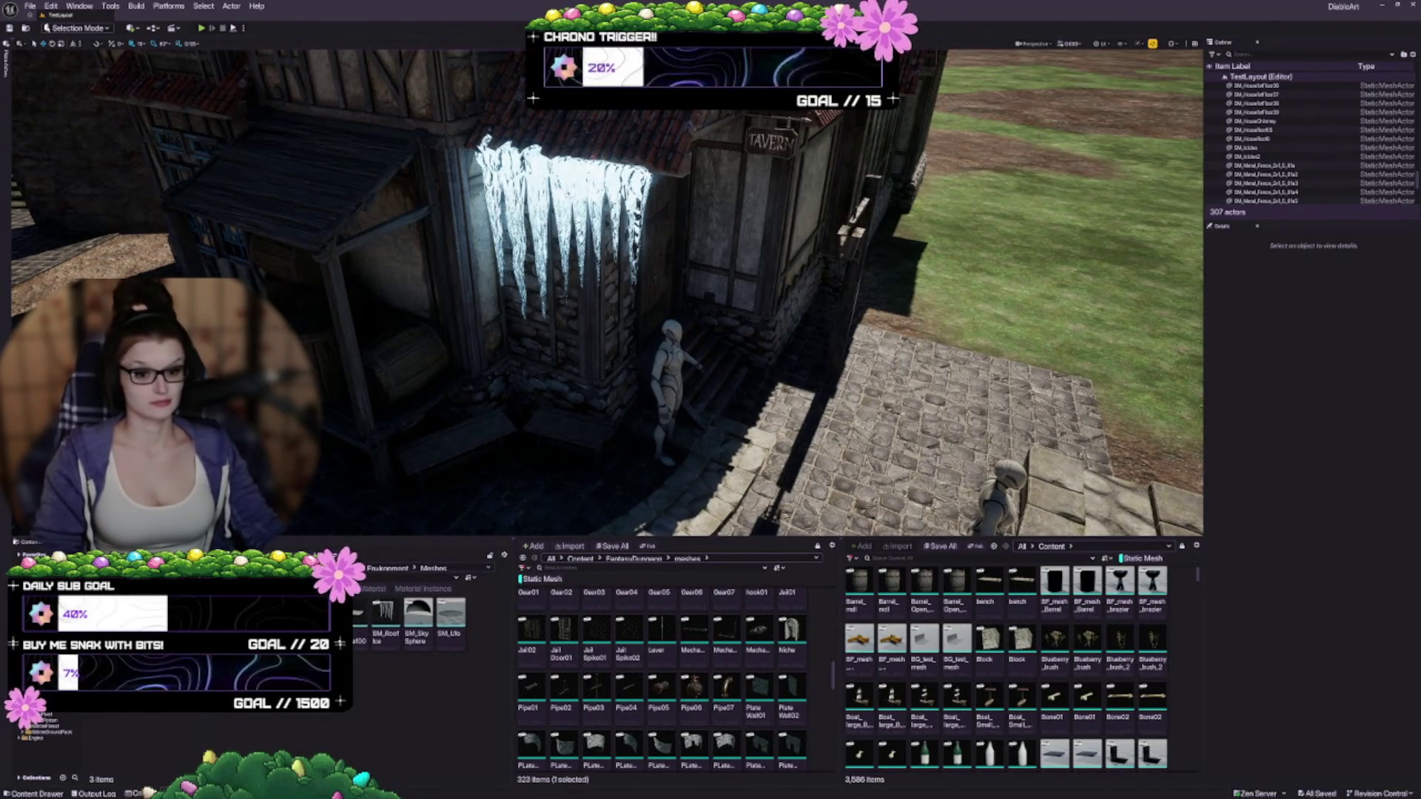
key(alt+Left)
double_click(358, 613)
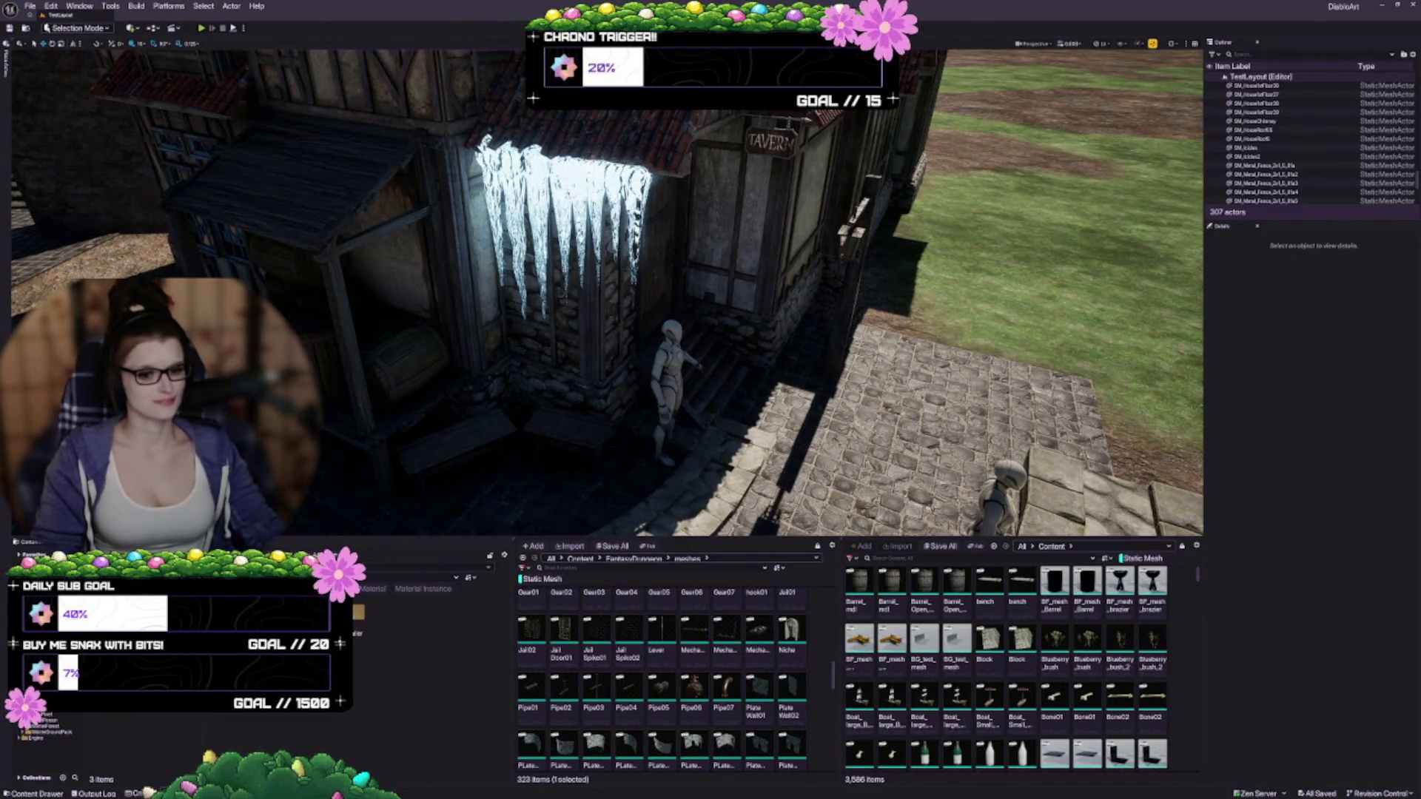
double_click(359, 612)
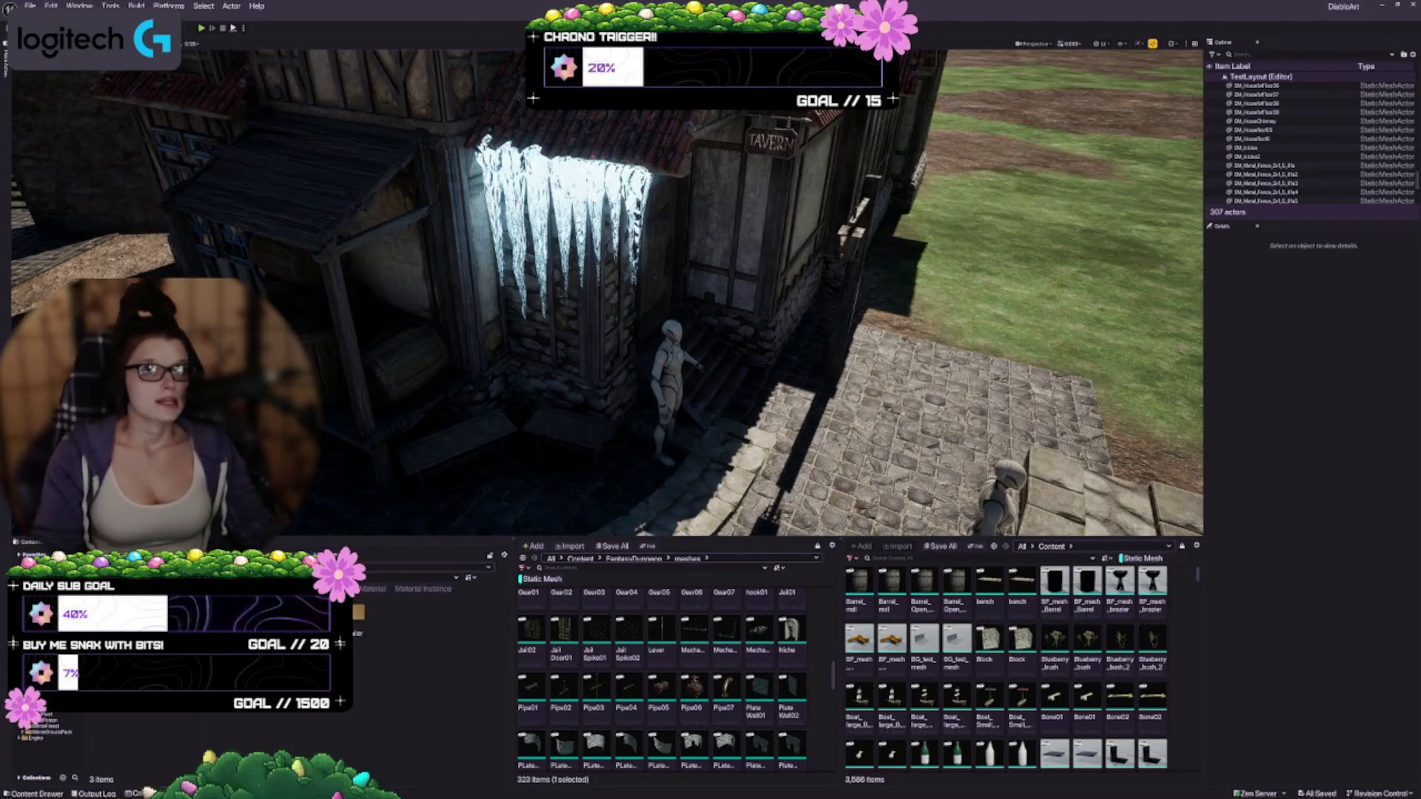
Step: Fly the camera out to frame the tavern and cobbled courtyard, then select the tavern
drag(563, 465, 489, 459)
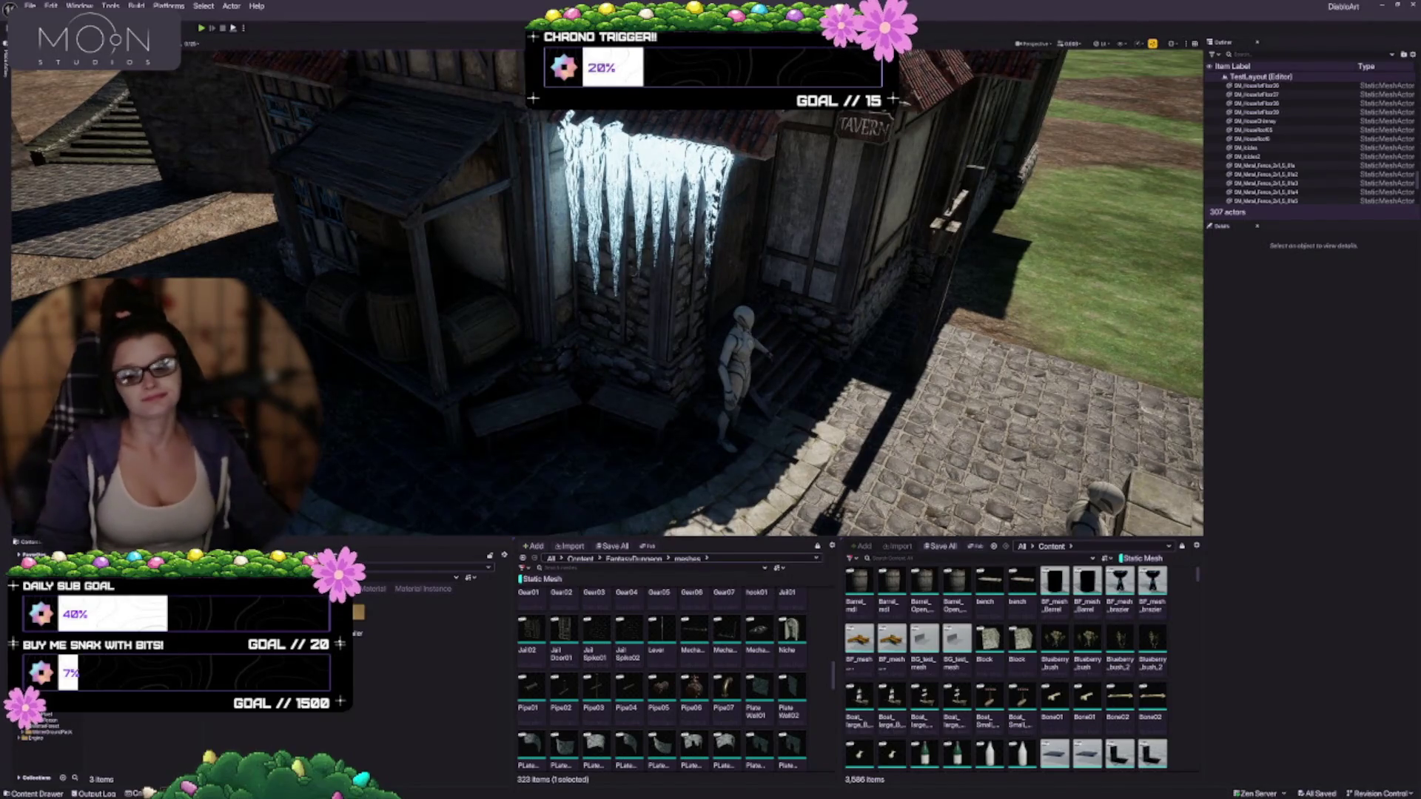
mouse_move(419, 498)
mouse_down()
mouse_move(400, 467)
mouse_move(402, 518)
mouse_move(379, 531)
mouse_up()
mouse_move(606, 300)
mouse_down()
mouse_move(622, 281)
mouse_move(606, 299)
mouse_up()
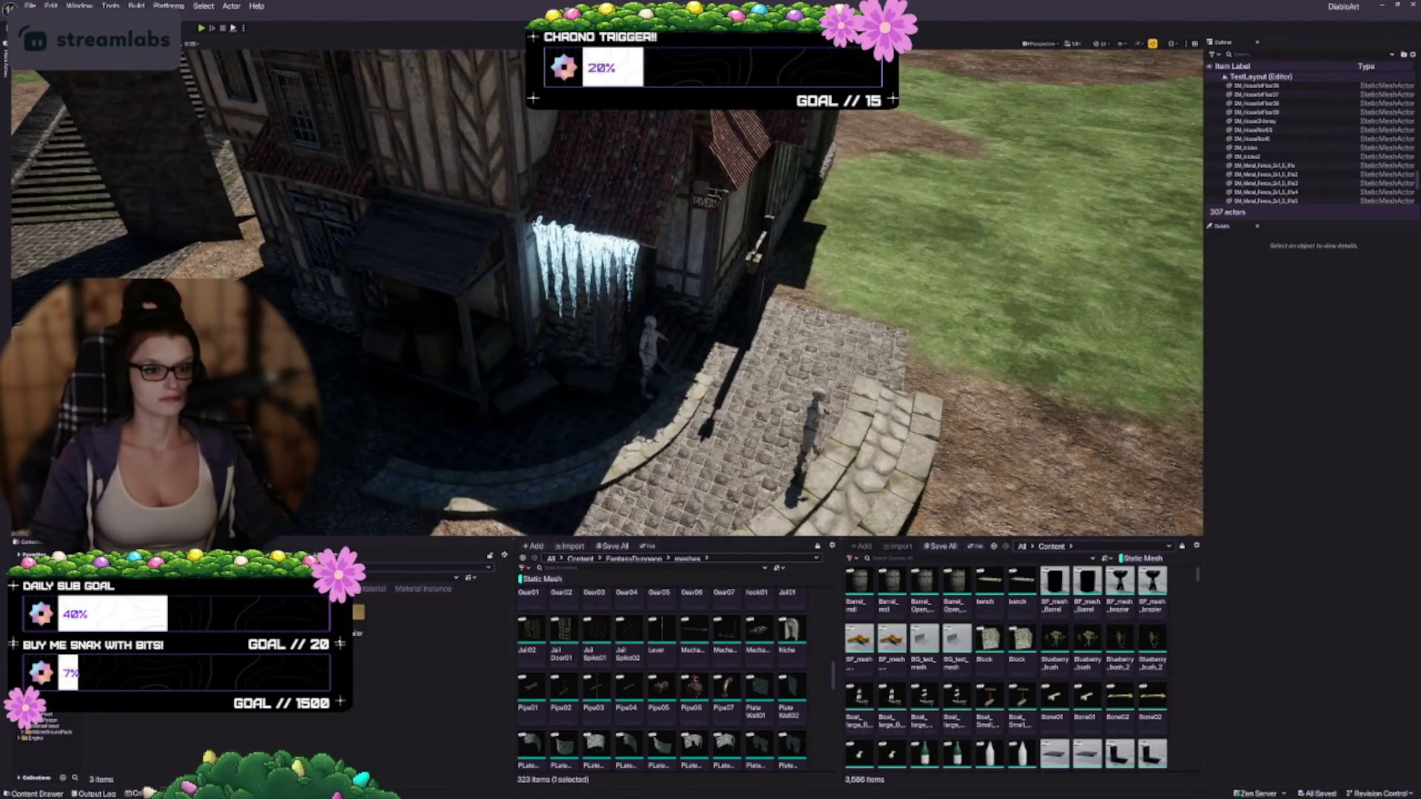
click(600, 251)
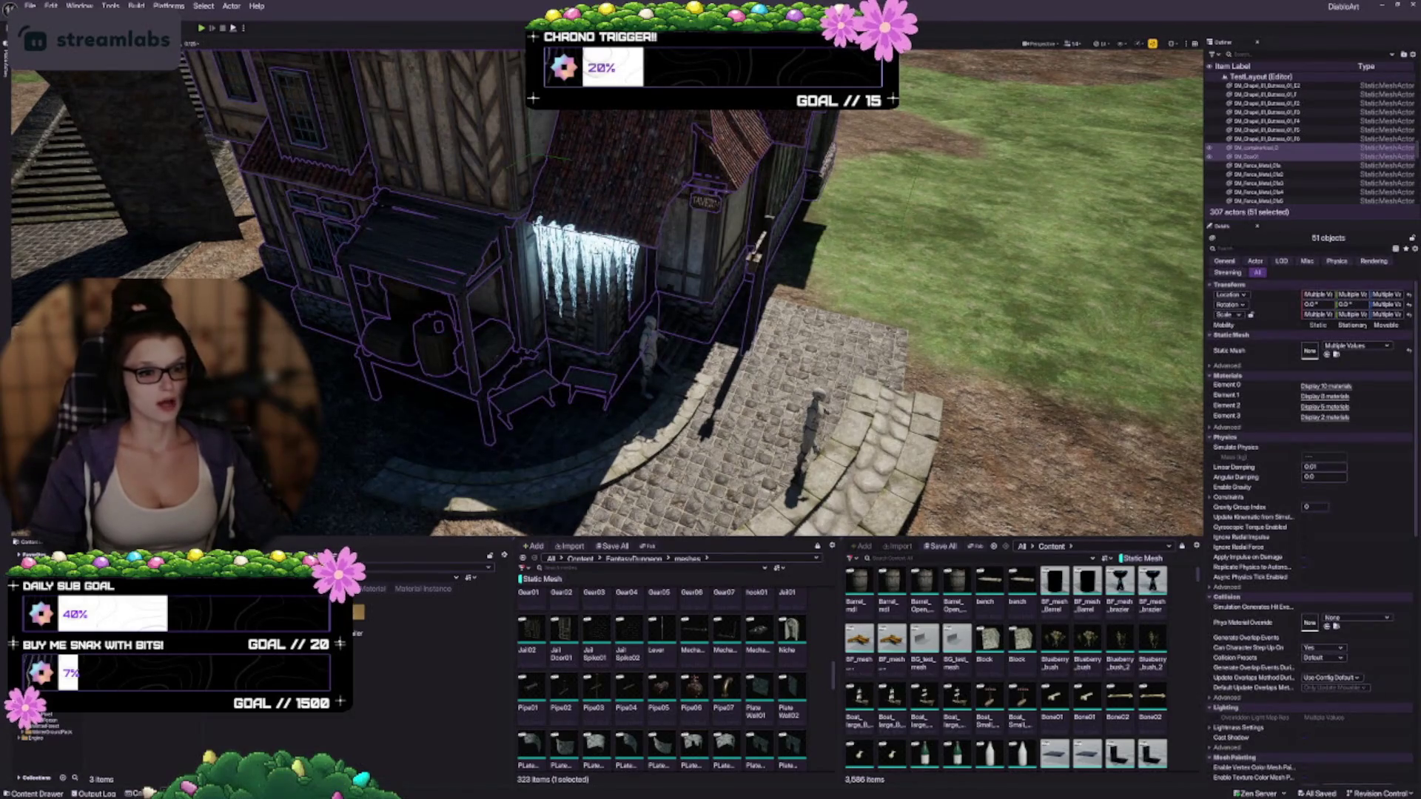
Step: Focus on the tavern and delete the SM_Icicles2 mesh above the doorway
drag(601, 252, 600, 256)
key(f)
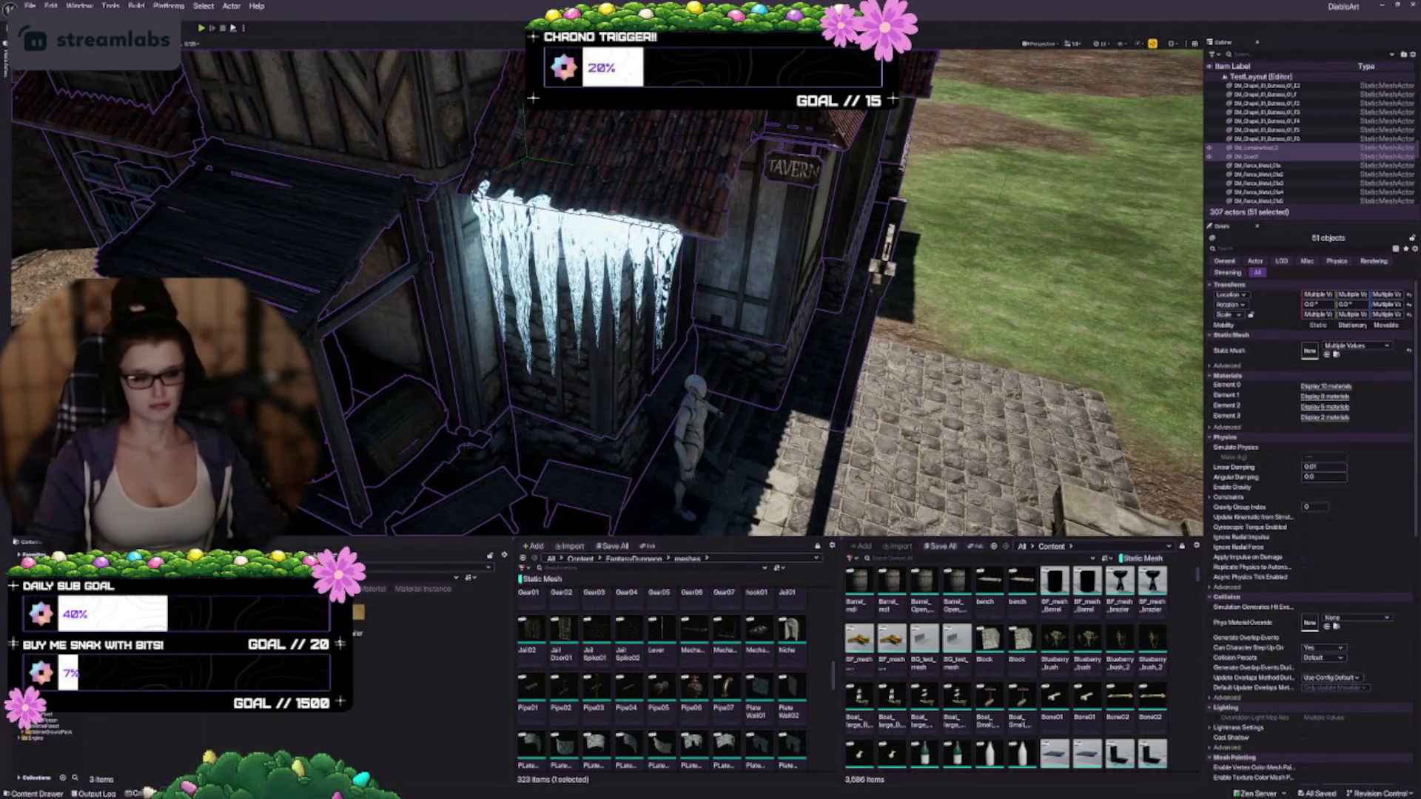
click(542, 160)
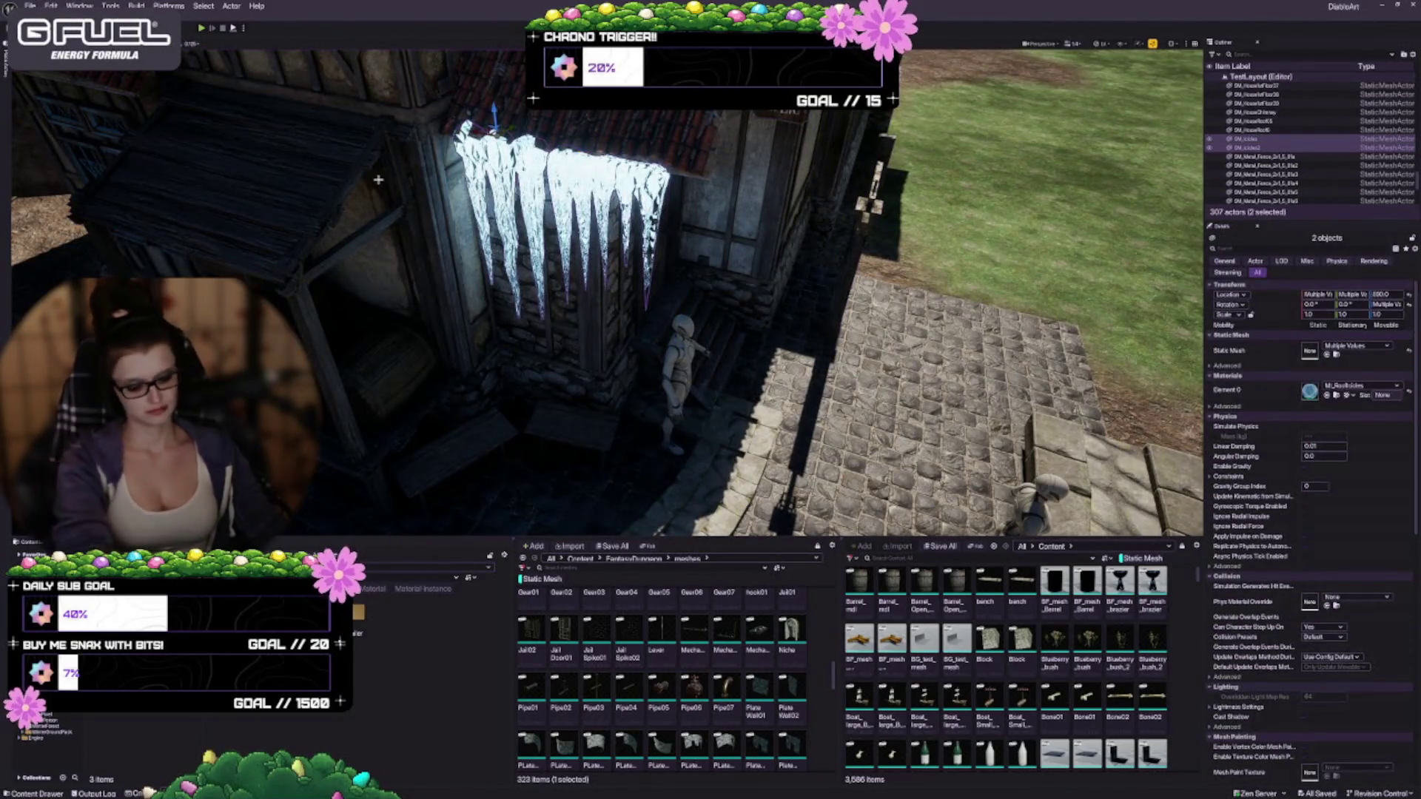
key(Delete)
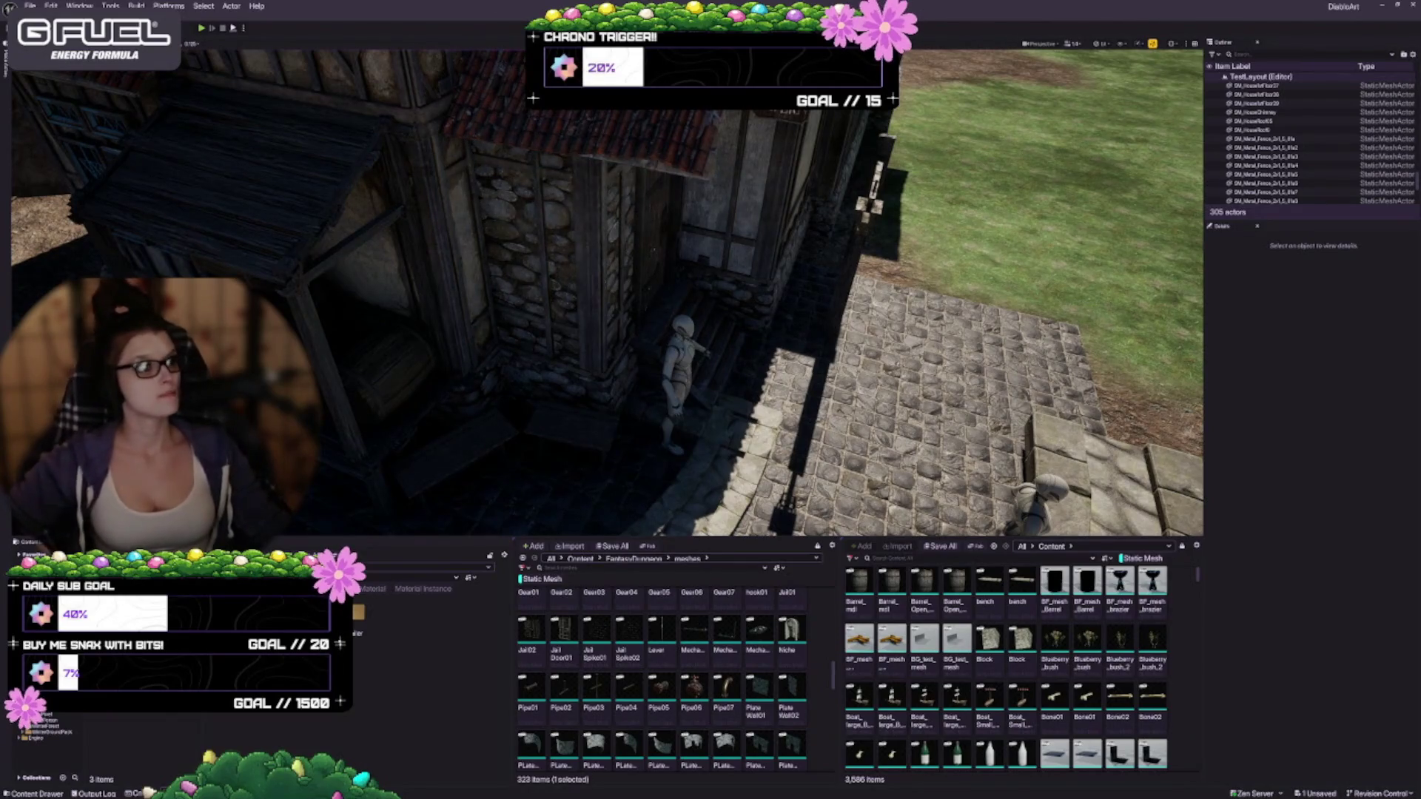
click(1143, 45)
mouse_move(1189, 94)
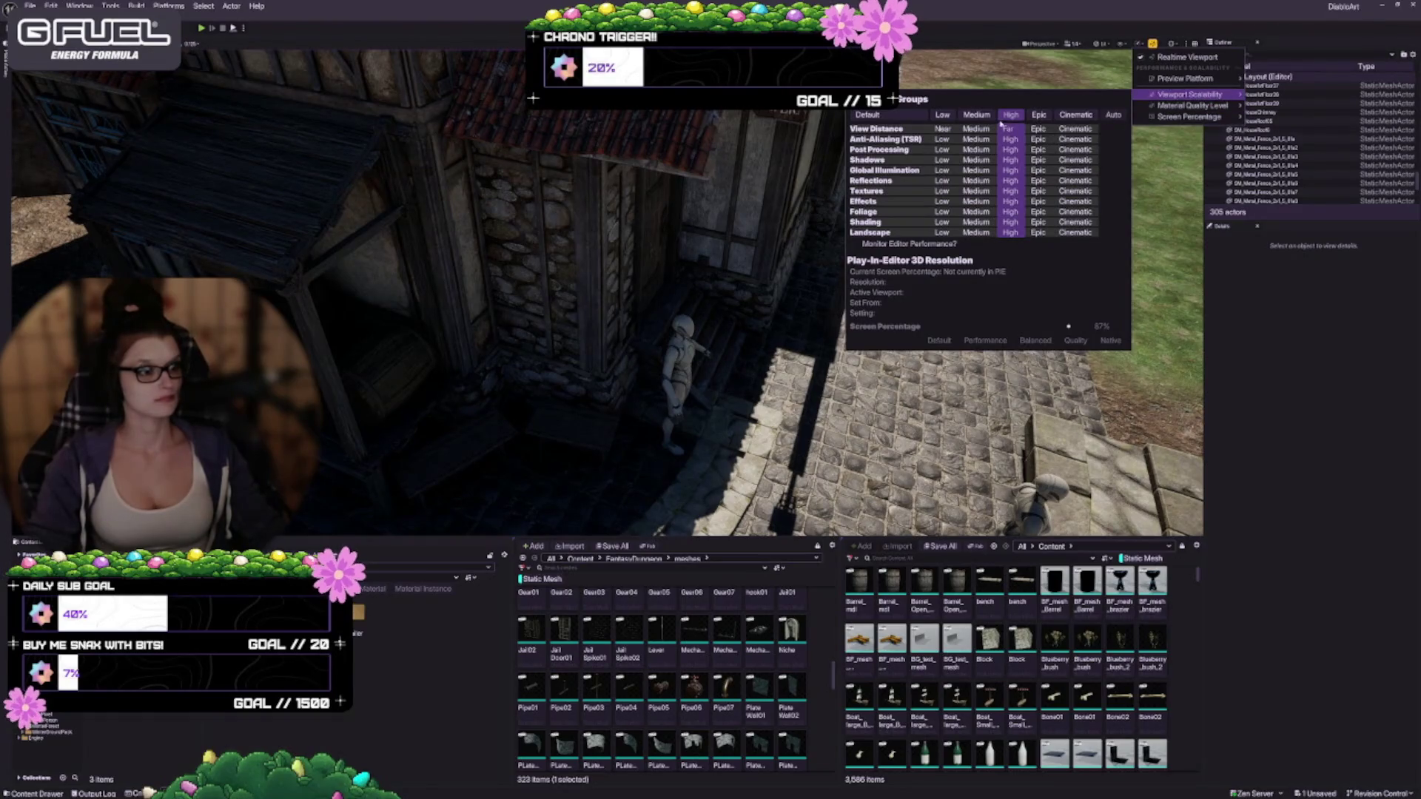
Step: Turn the camera past the tavern sign and pan to the curved stone steps and paved entrance
mouse_move(814, 333)
mouse_down()
mouse_move(740, 333)
mouse_move(710, 422)
mouse_move(549, 380)
mouse_up()
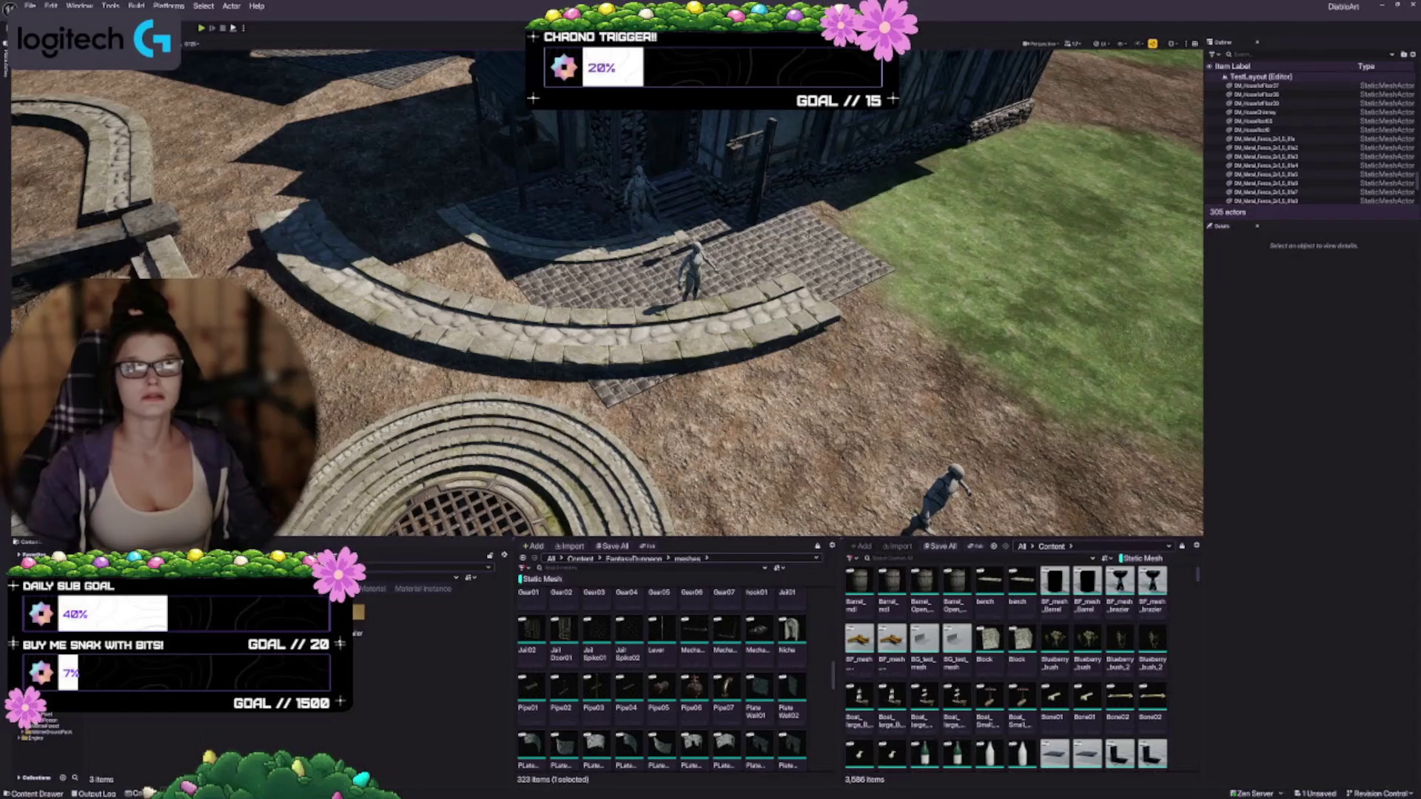
drag(500, 368, 501, 368)
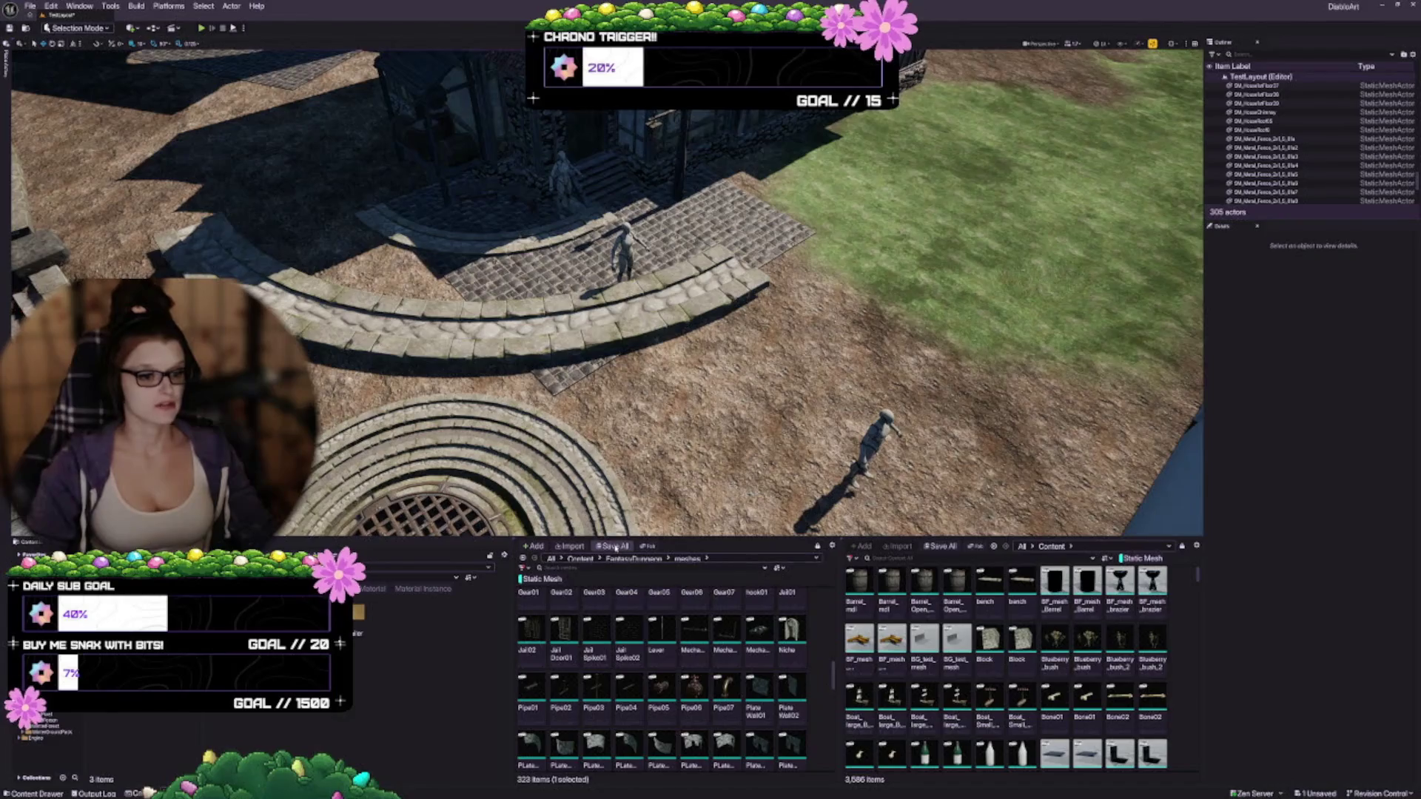
Step: Save the TestLayout map with Save Selected and list the All > Content folders
key(ctrl+s)
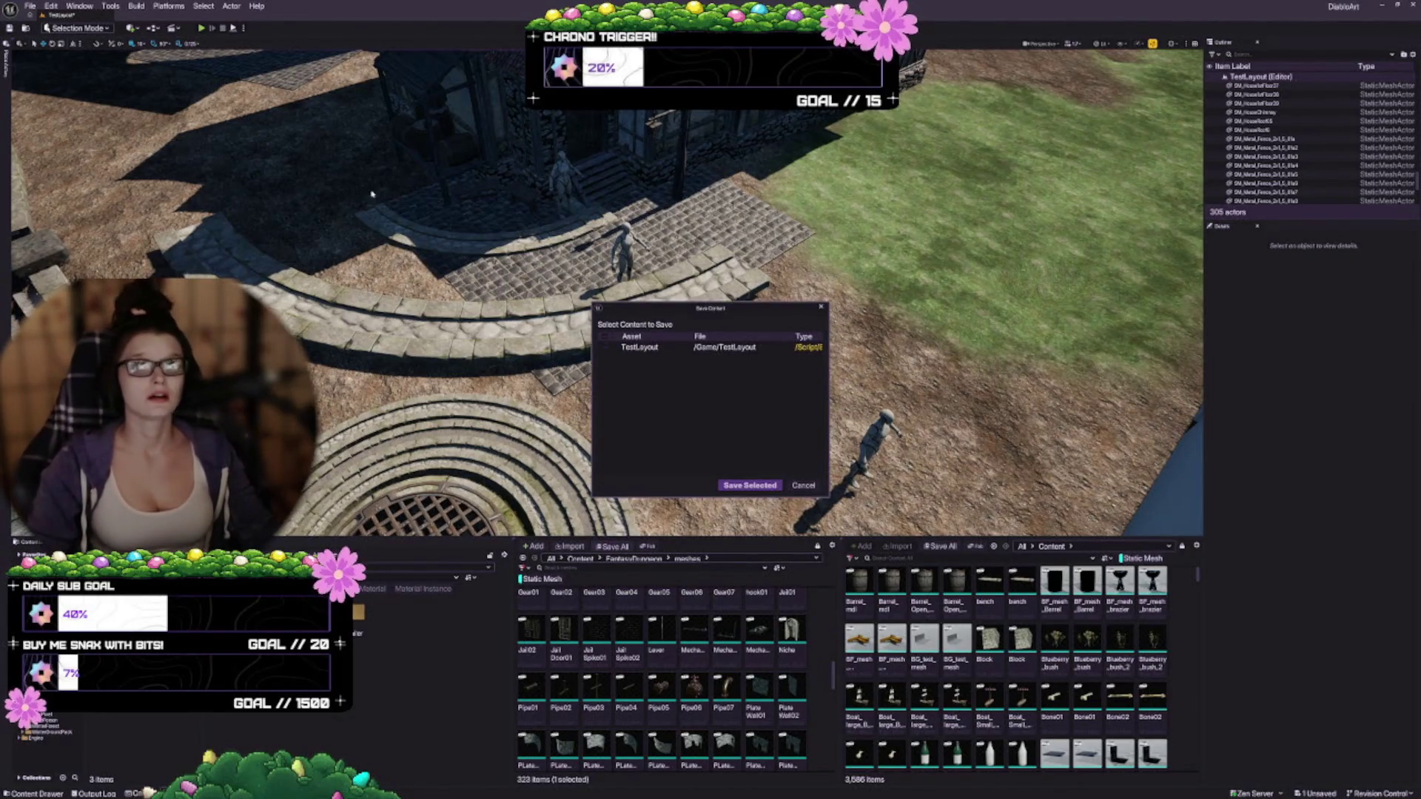
click(749, 485)
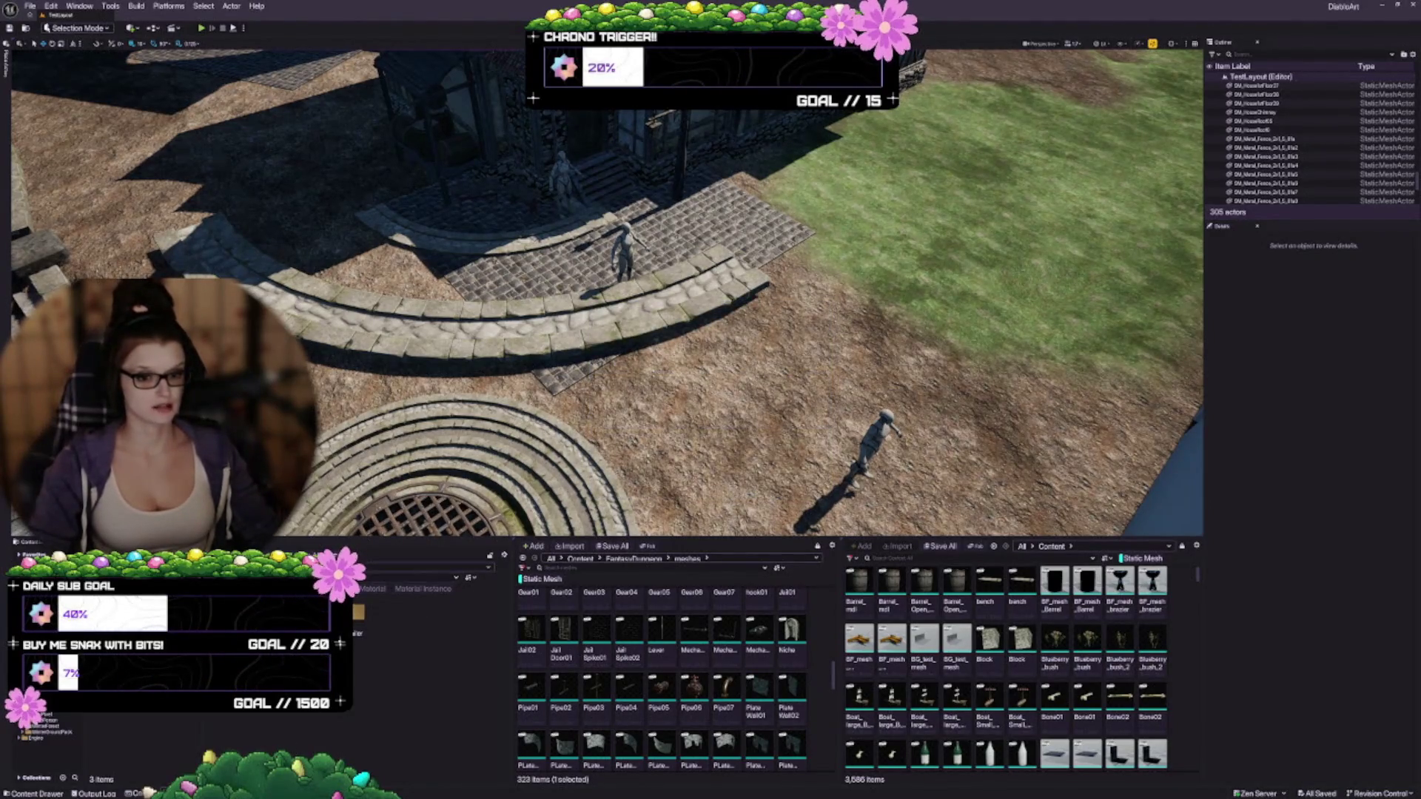
click(450, 610)
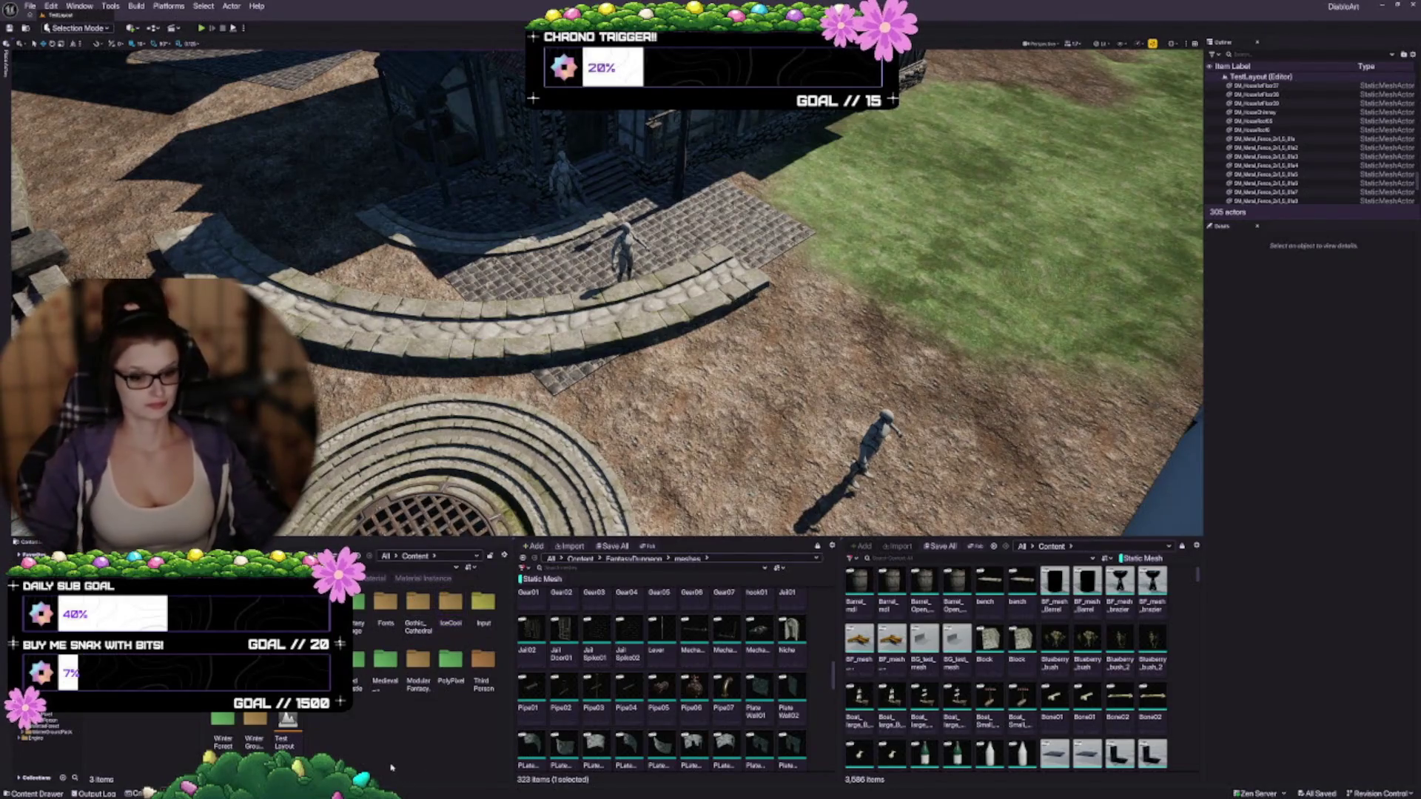
Step: Filter the ModularFantasyHouse folder to its 135 static meshes, shown with larger thumbnails
click(419, 677)
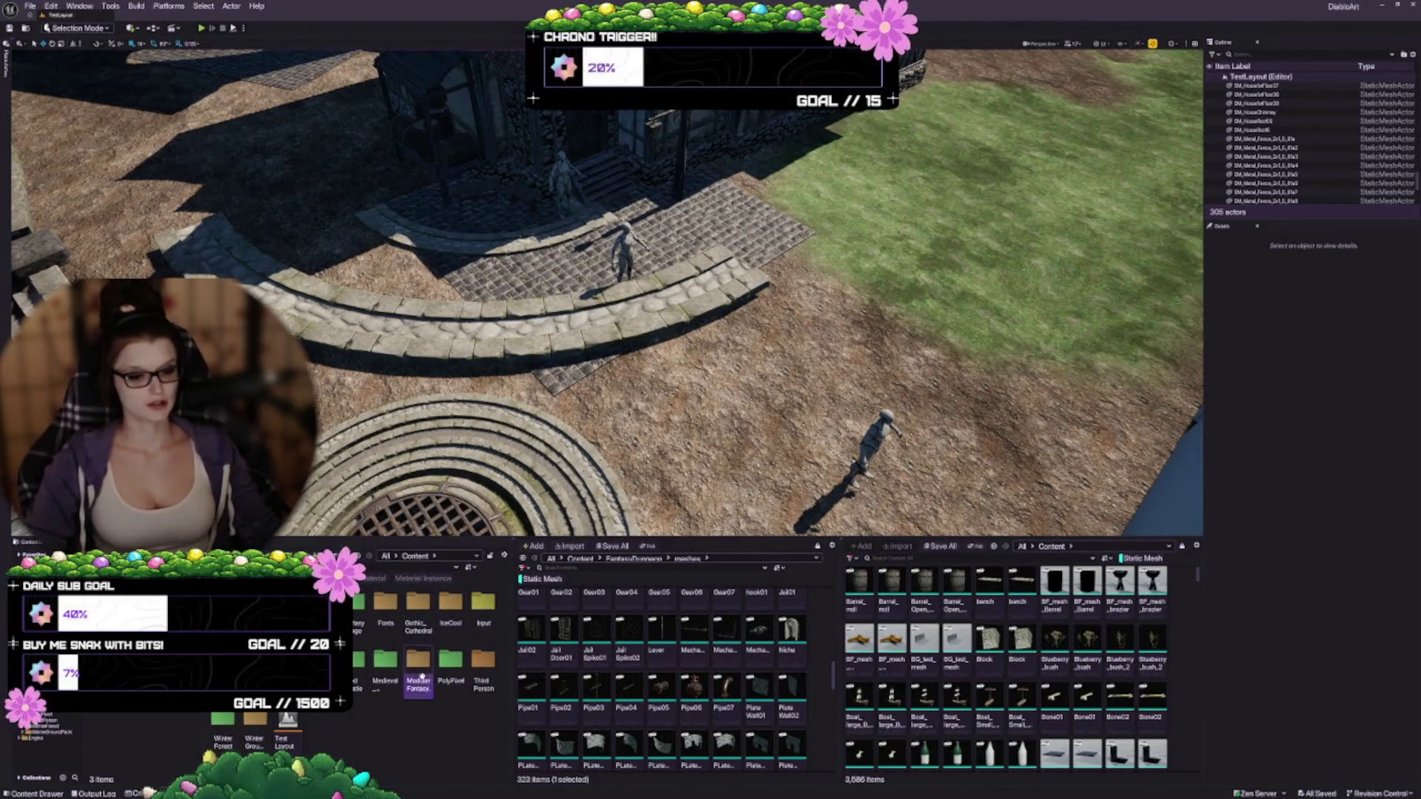
double_click(424, 679)
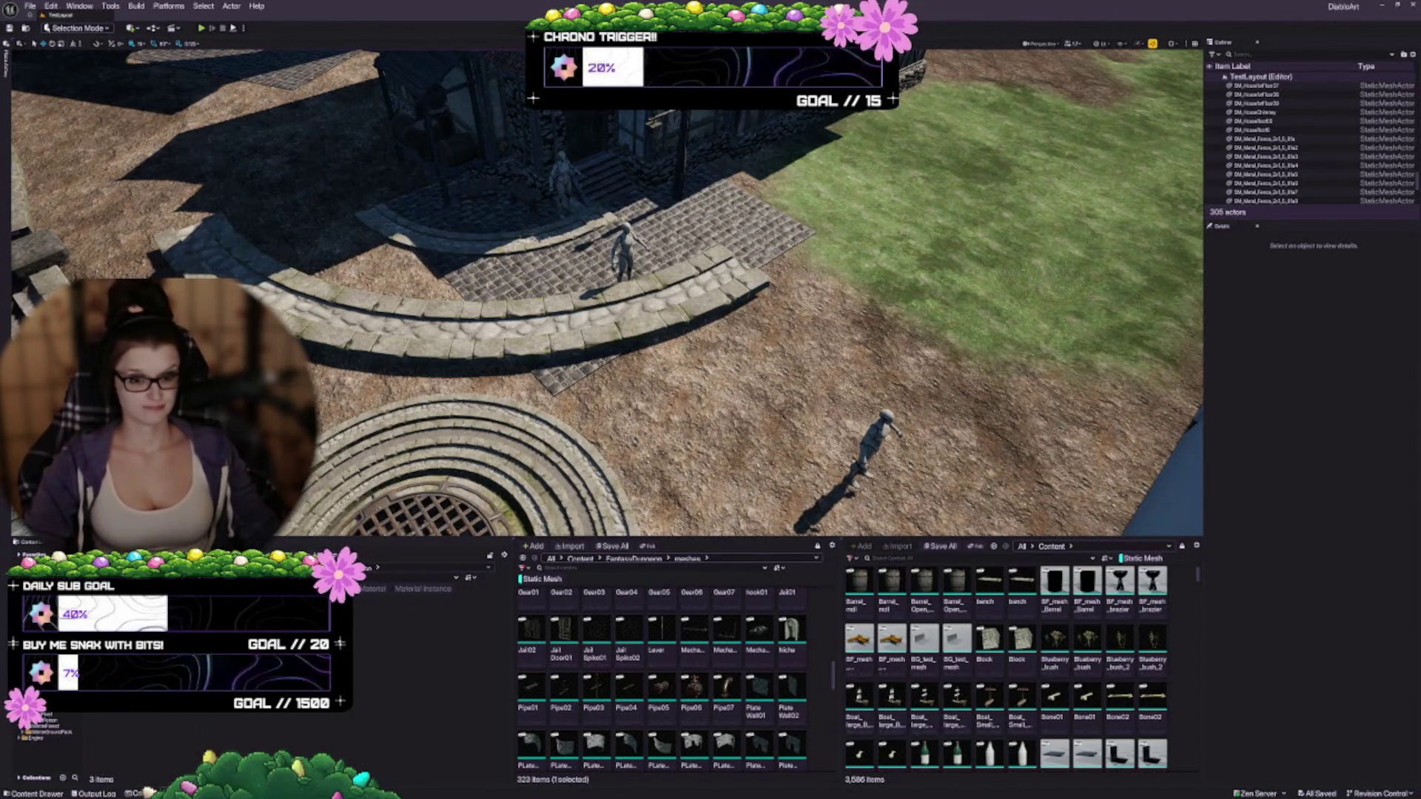
drag(511, 620, 379, 620)
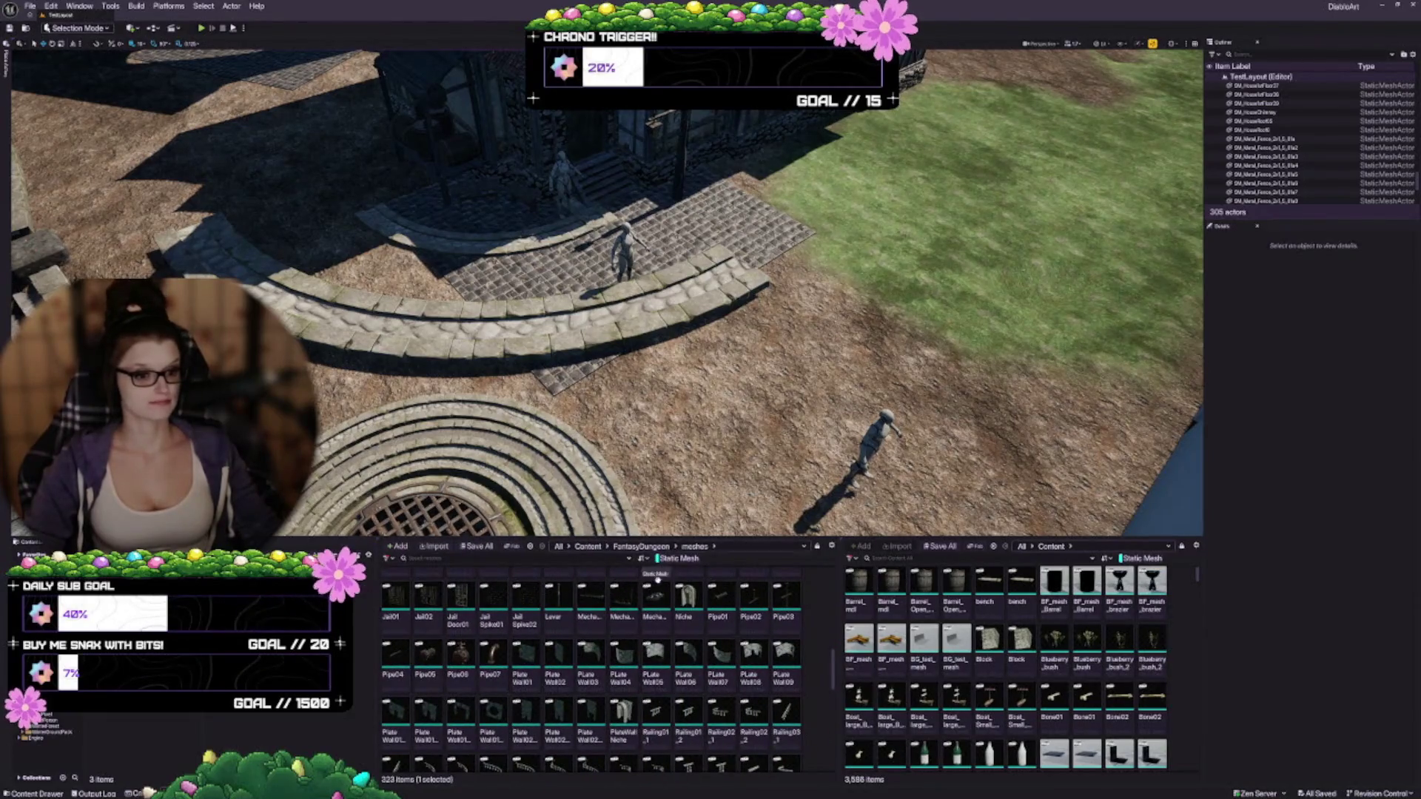
click(588, 546)
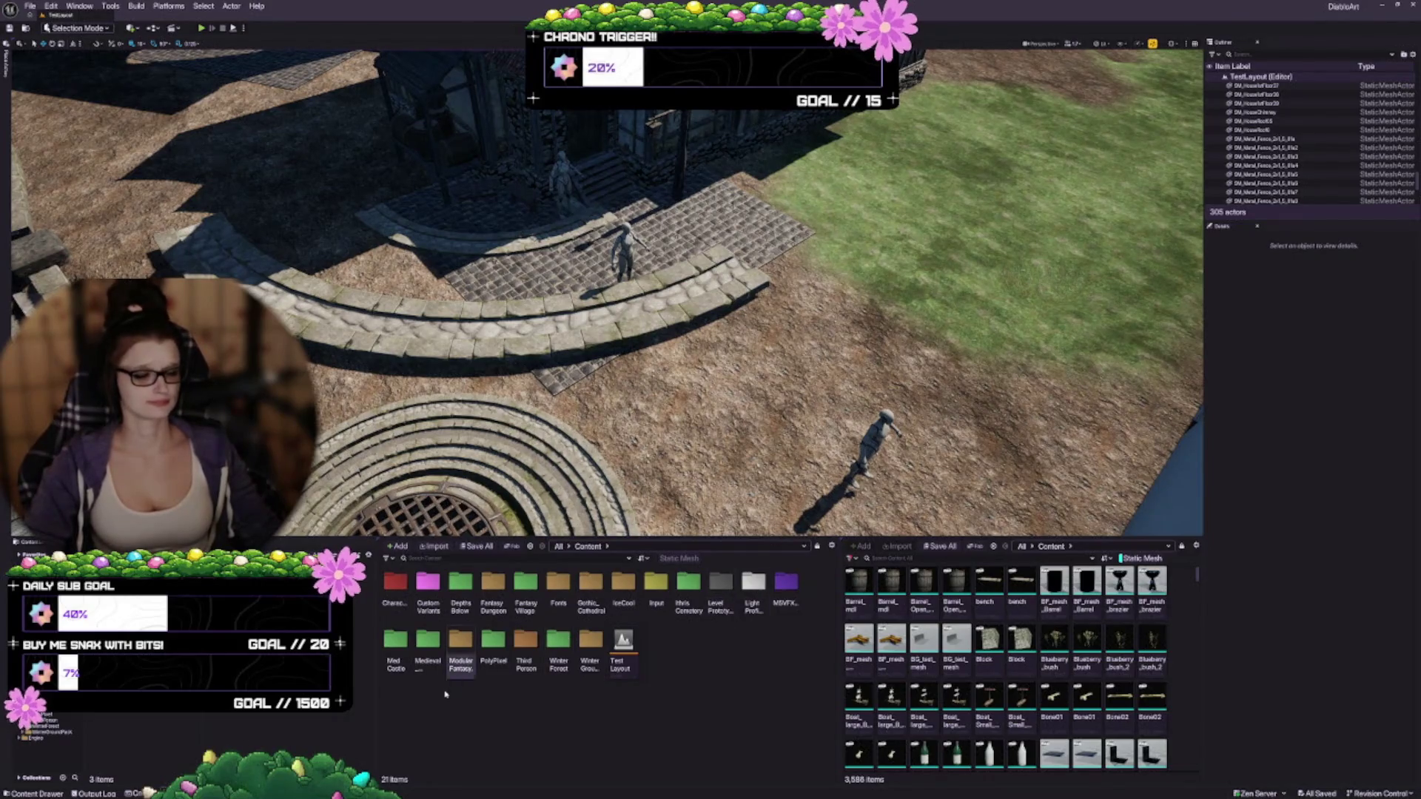
double_click(457, 664)
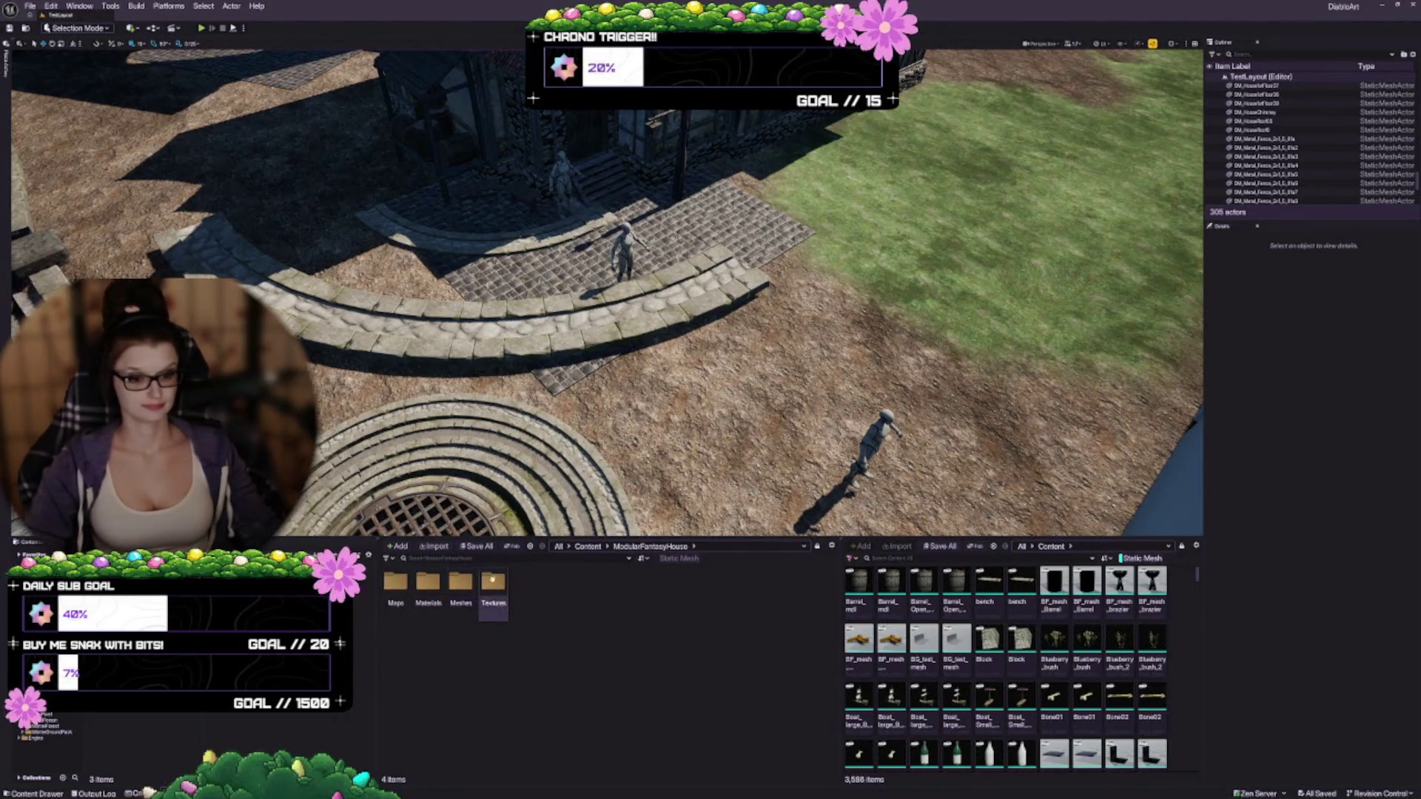
click(682, 559)
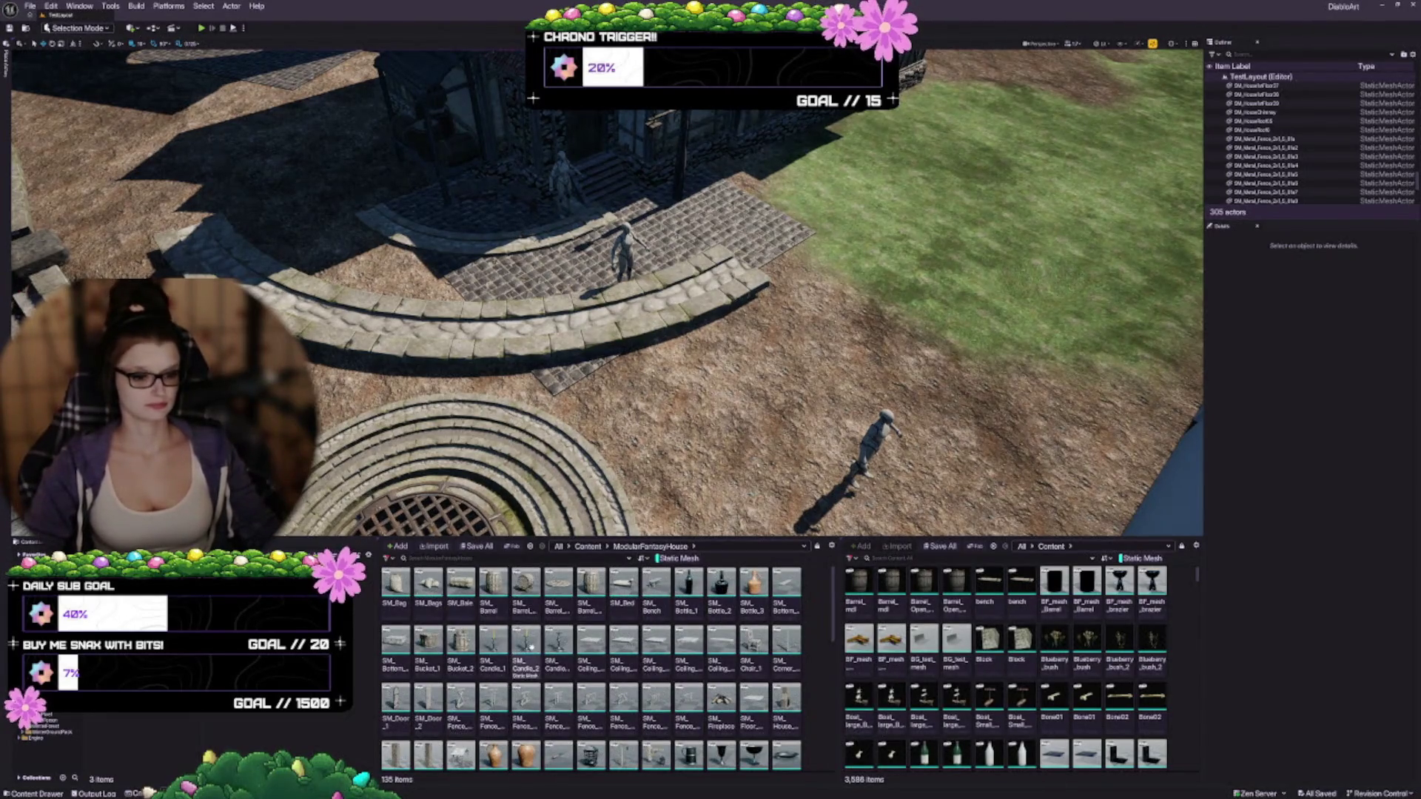
click(830, 547)
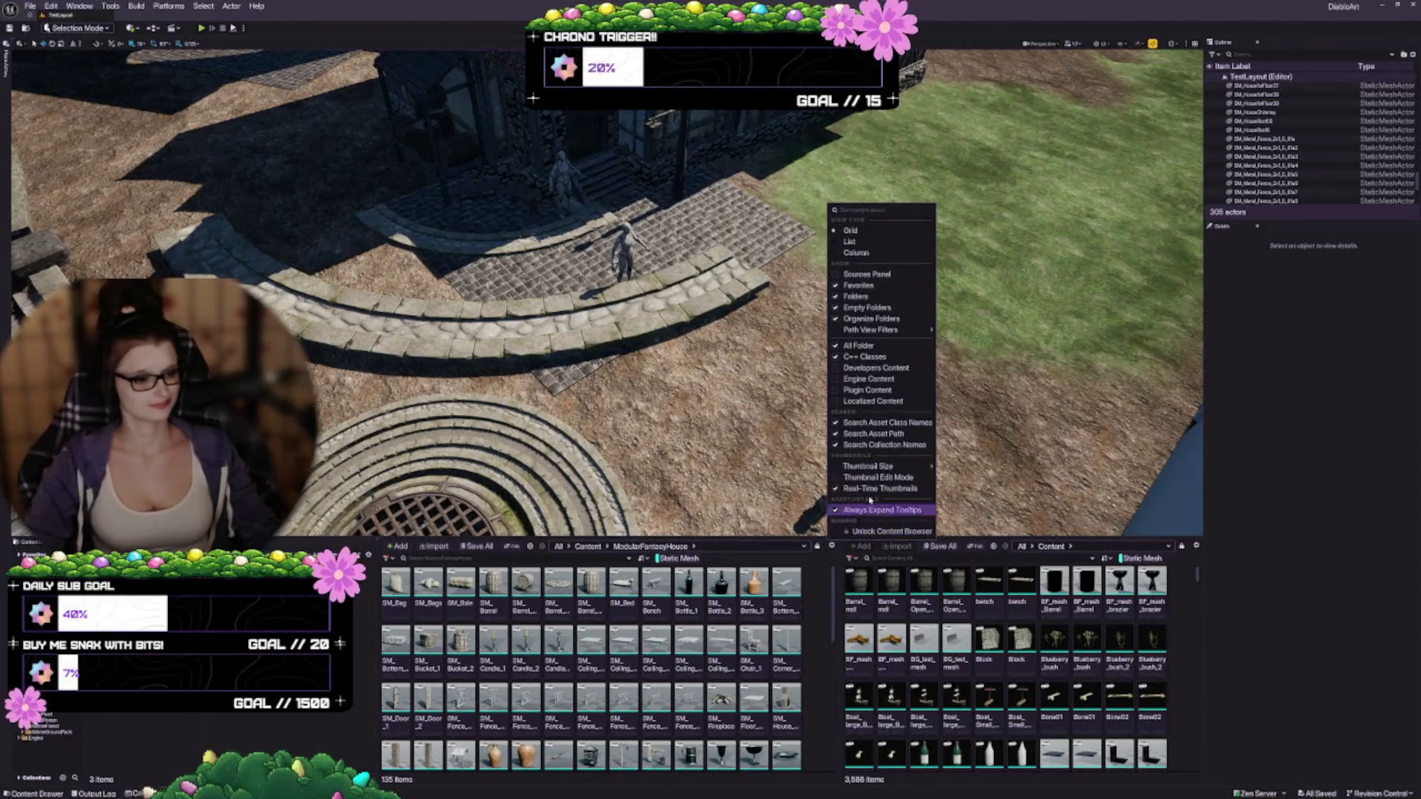
click(961, 490)
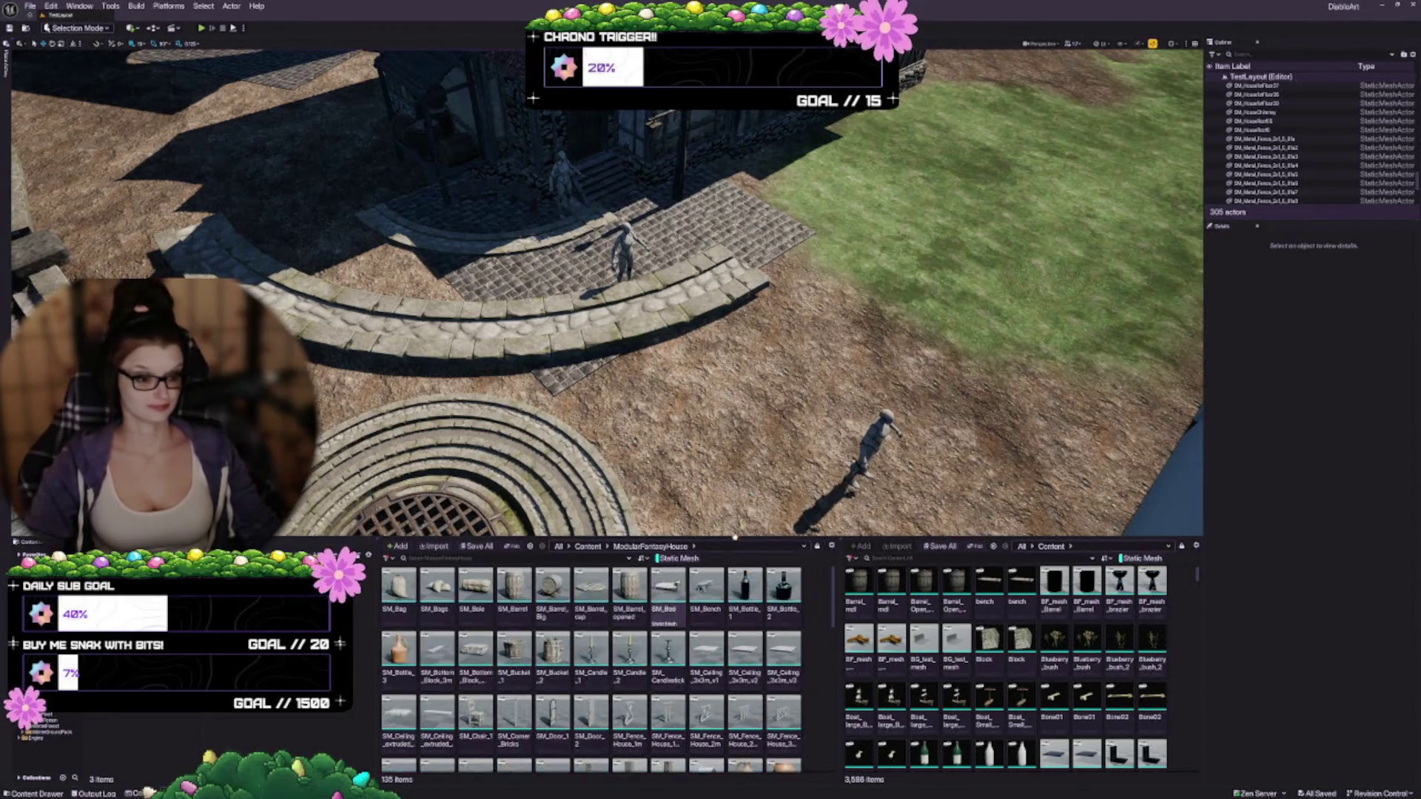
drag(838, 646, 851, 643)
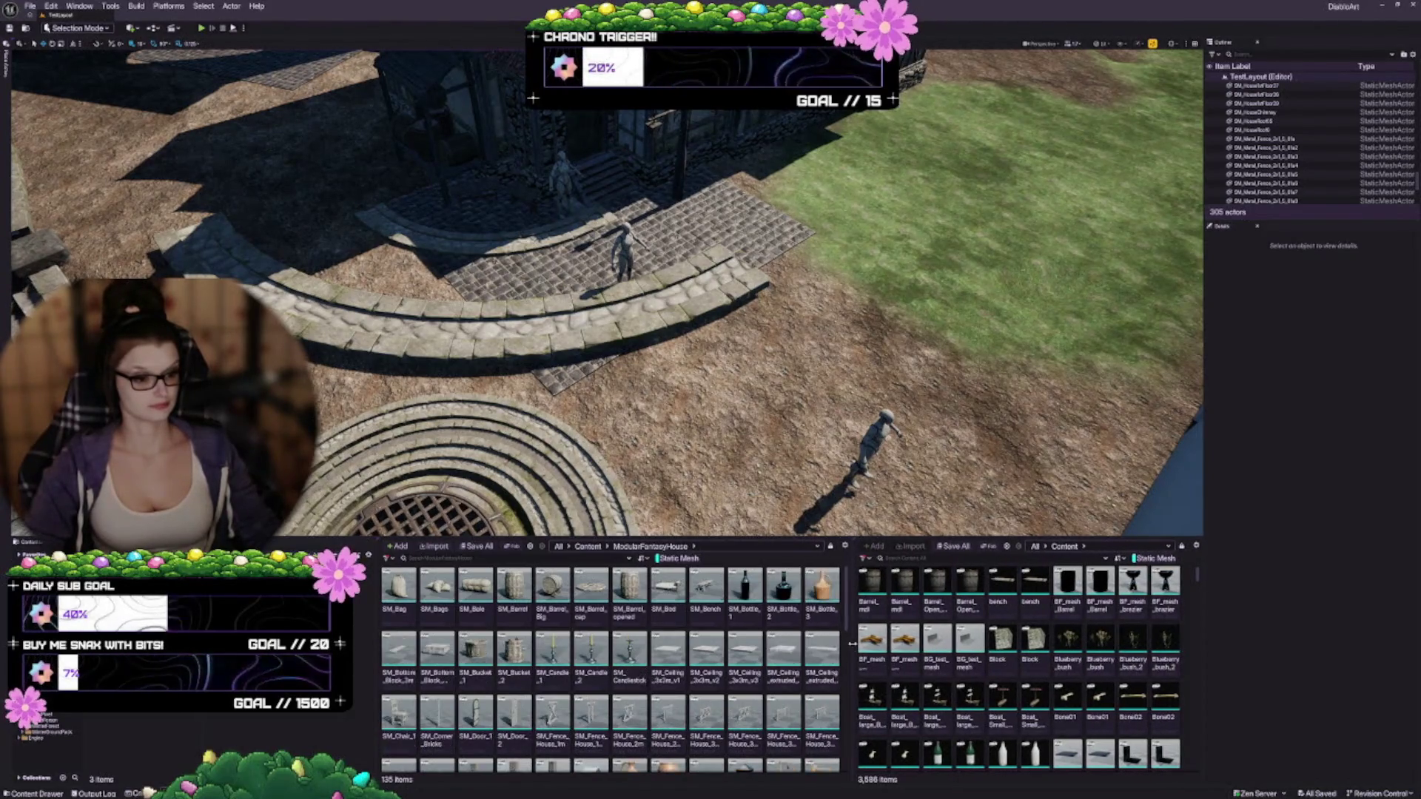
Step: Place an SM_Bottom_Block_3m stone plank on the ground near the house stairs
mouse_move(620, 380)
mouse_down()
mouse_move(620, 333)
mouse_move(620, 380)
mouse_move(627, 368)
mouse_up()
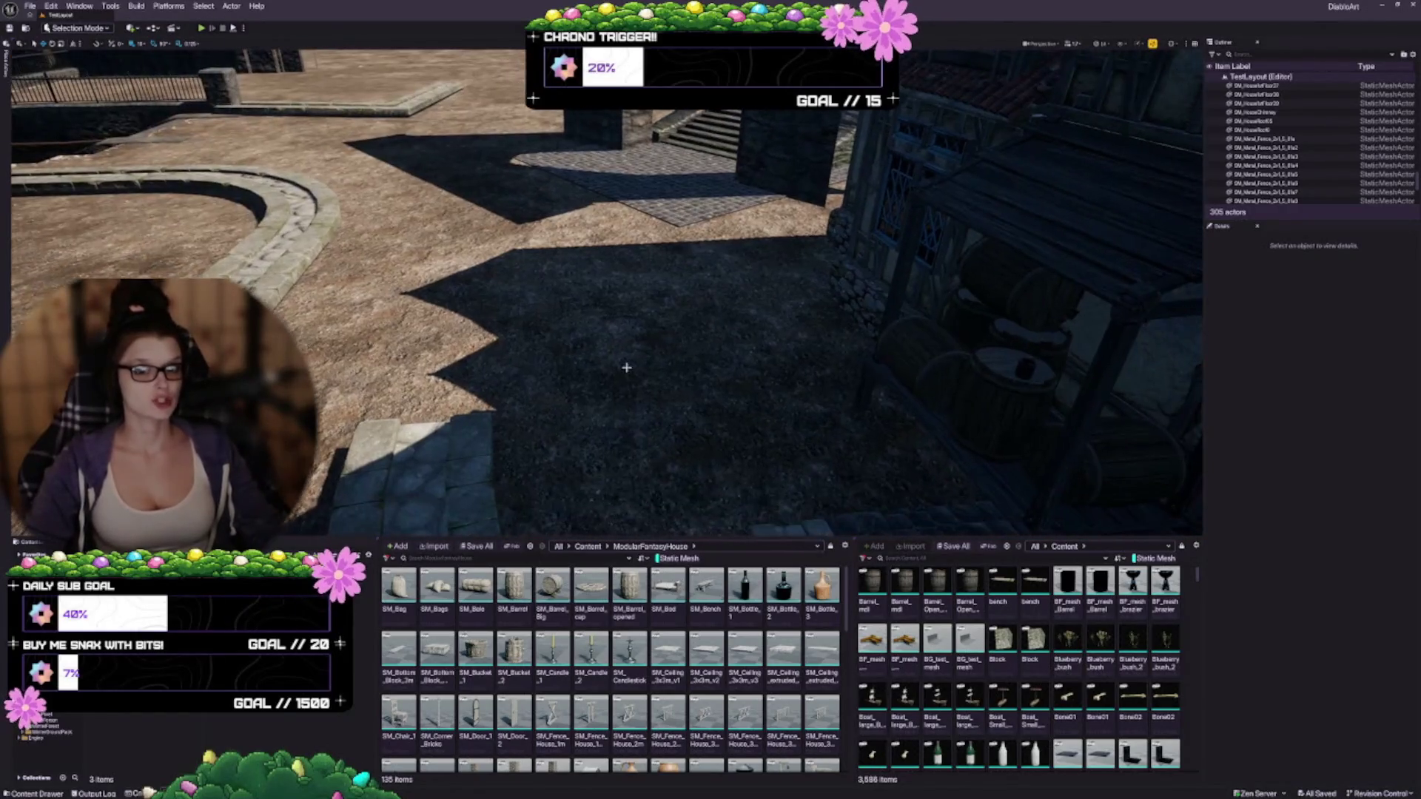
drag(502, 393, 570, 363)
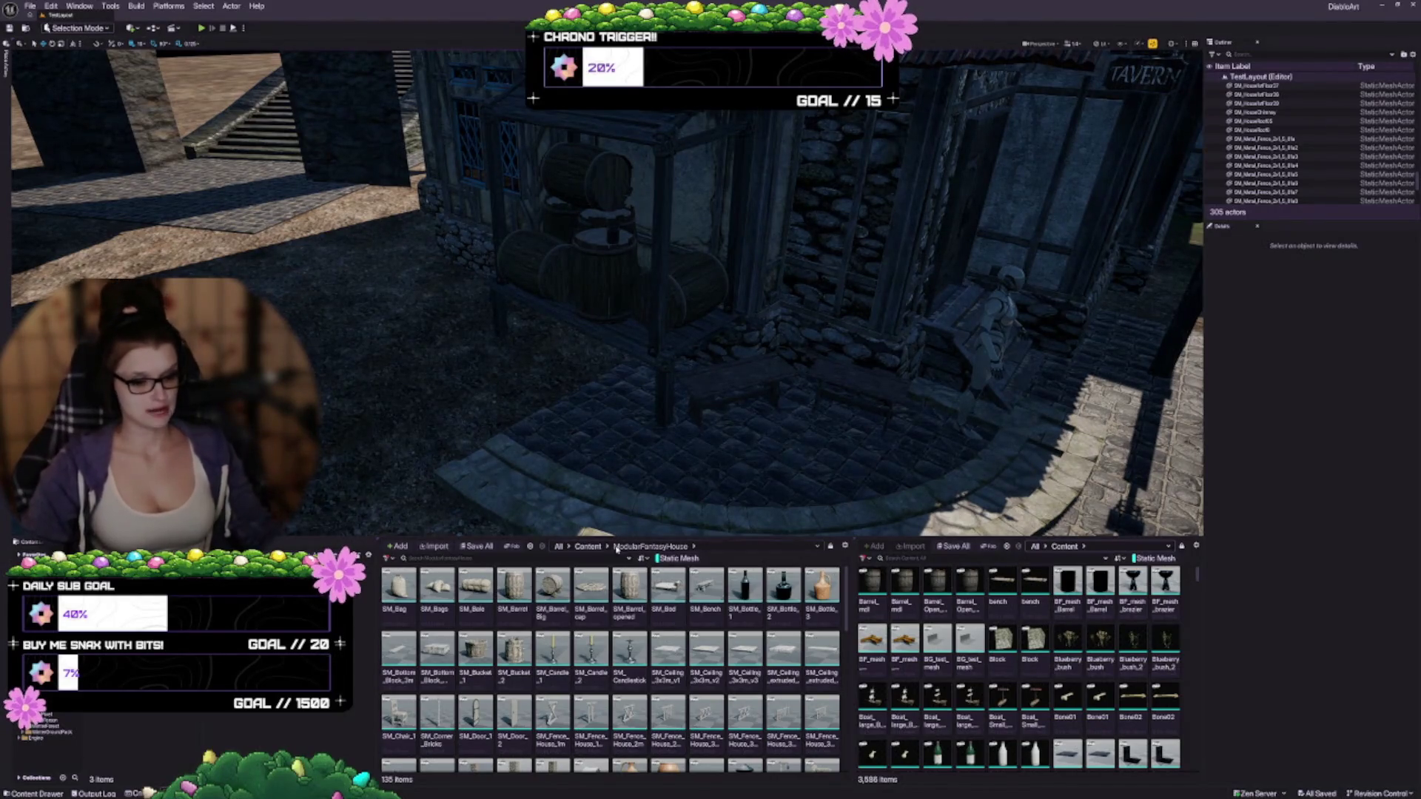
scroll(524, 624, down, 1)
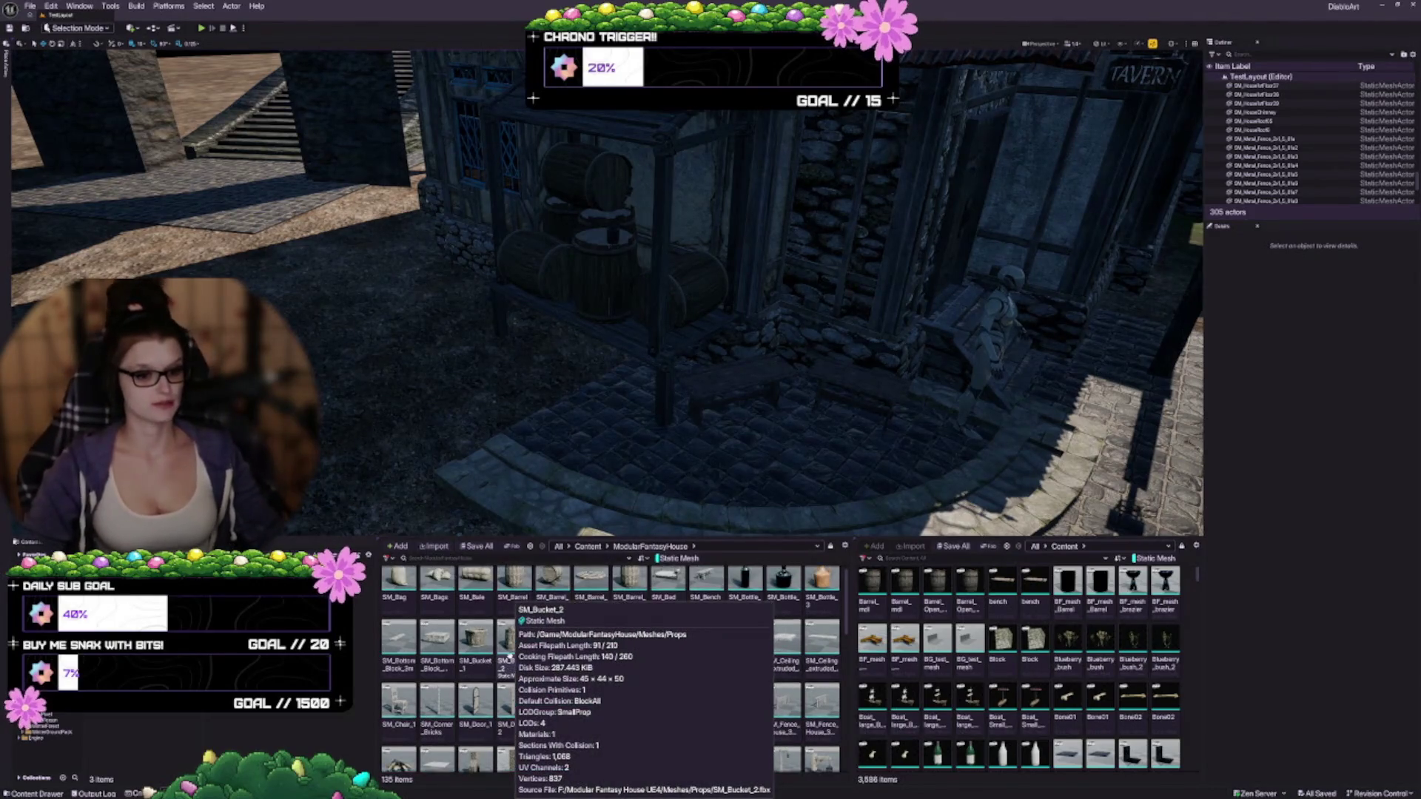
scroll(578, 624, up, 1)
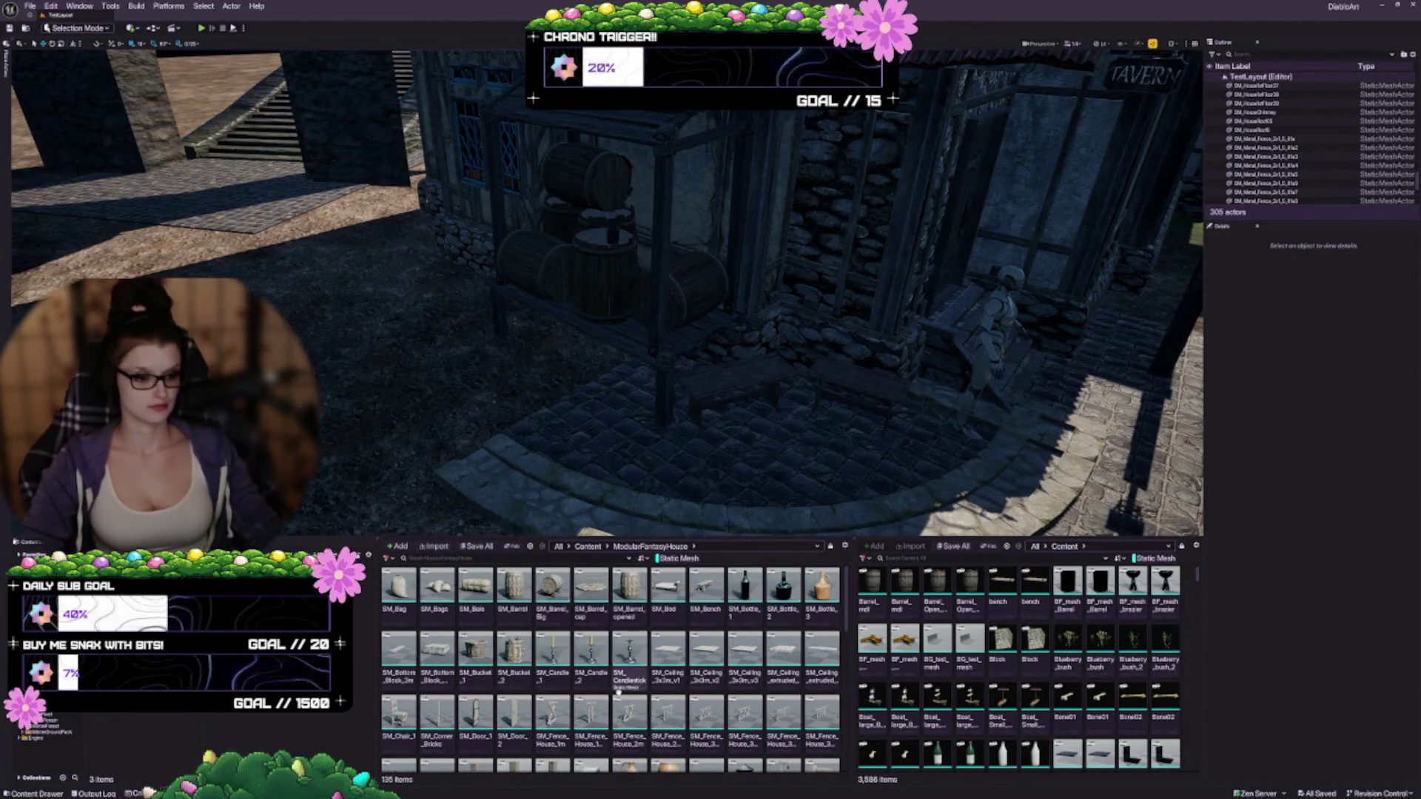
scroll(540, 659, down, 1)
drag(498, 362, 498, 362)
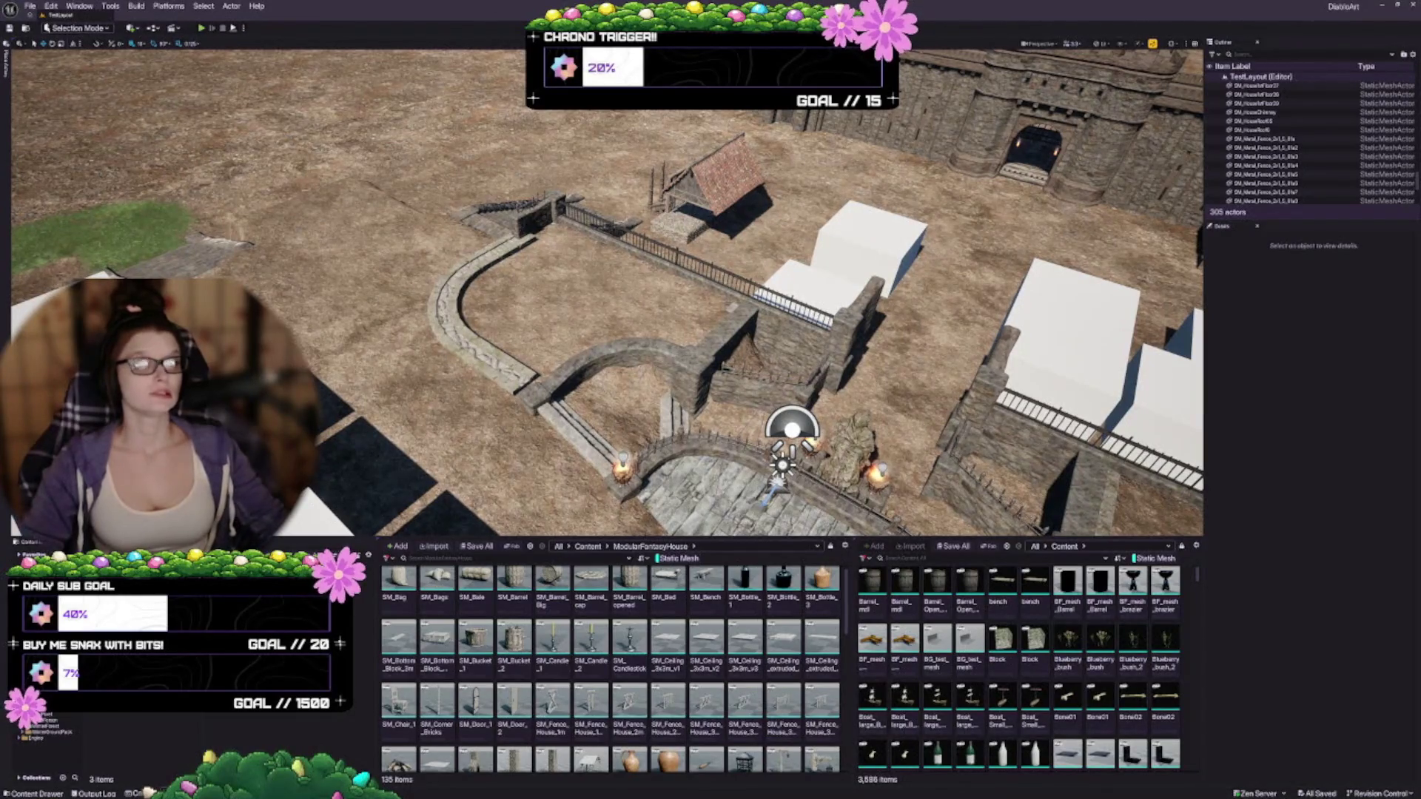
drag(498, 362, 498, 361)
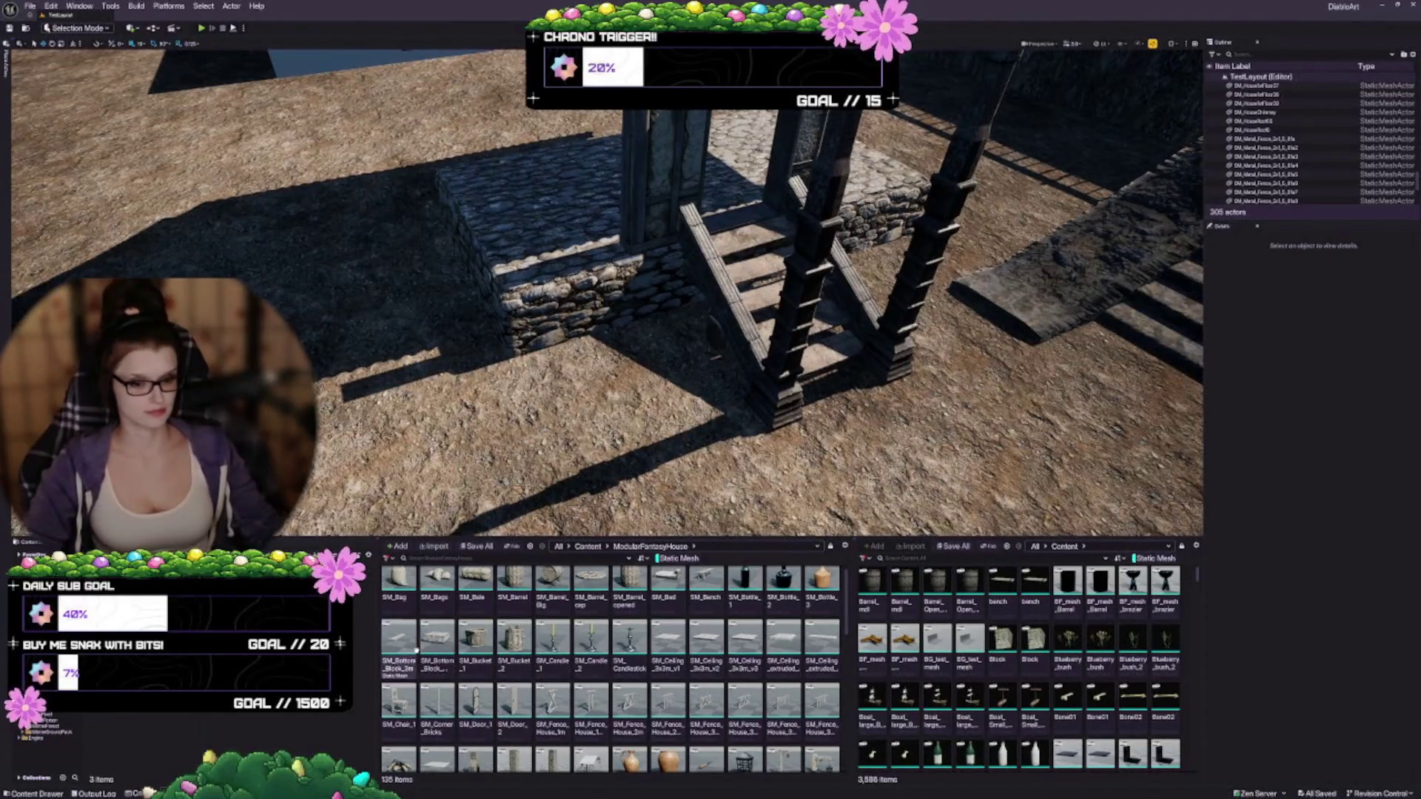
drag(624, 424, 626, 426)
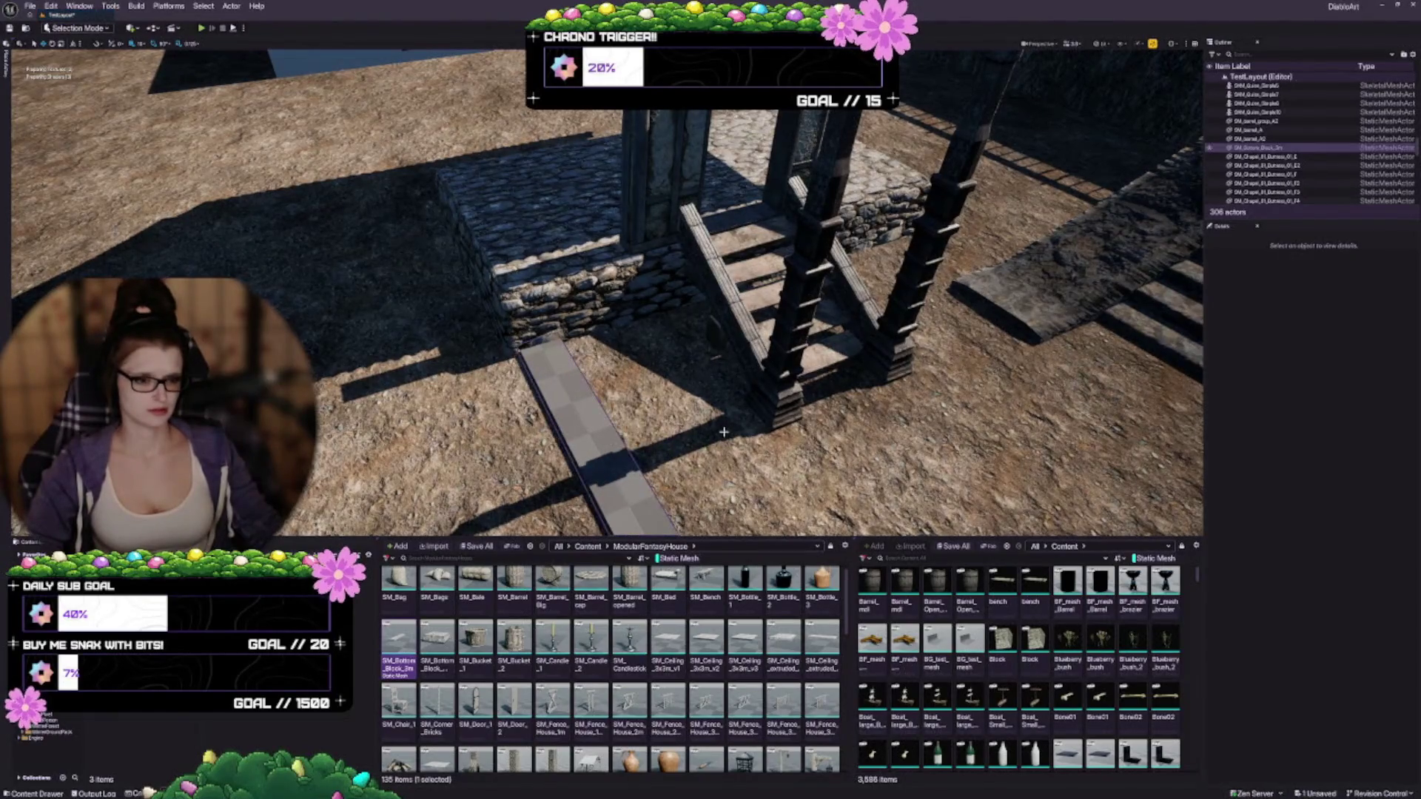
key(f)
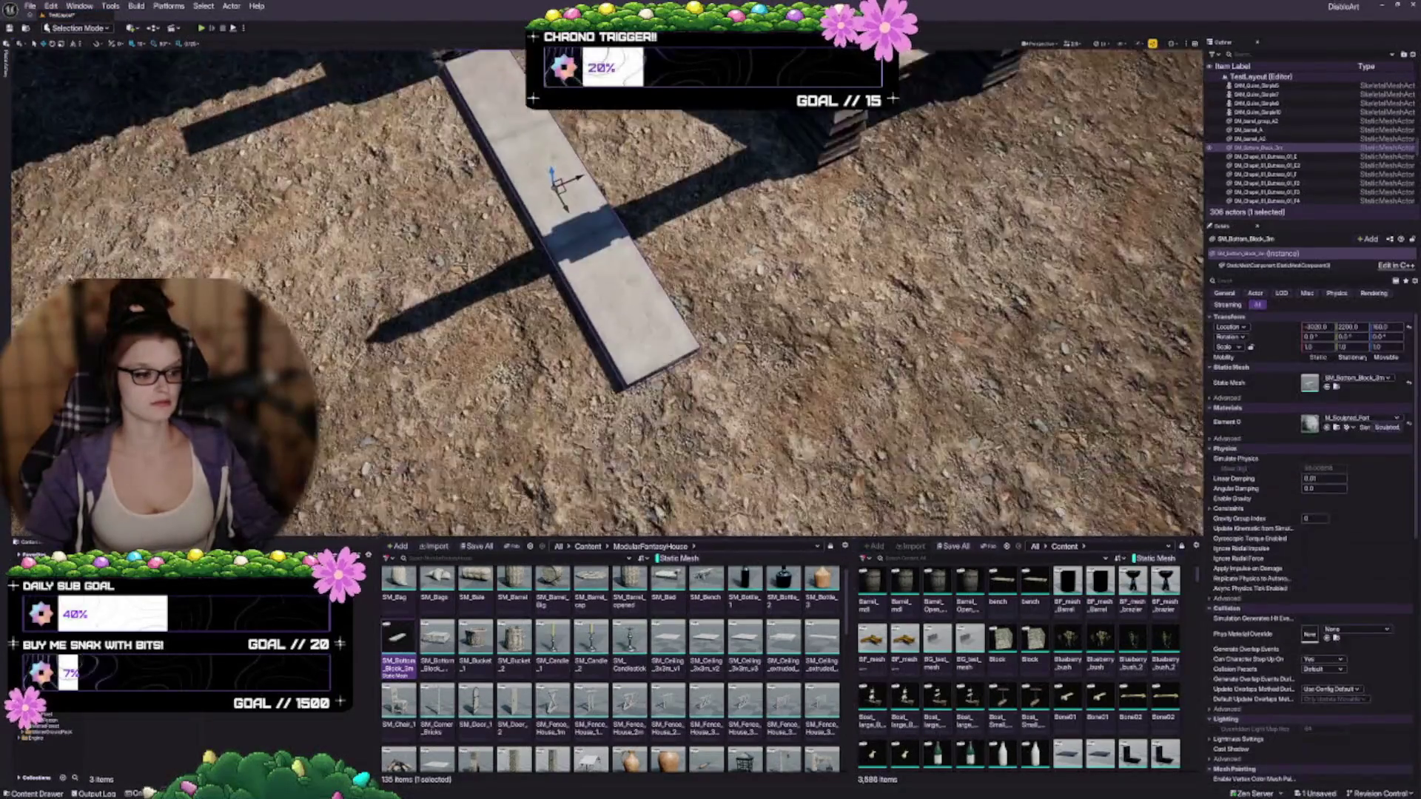
scroll(607, 296, down, 10)
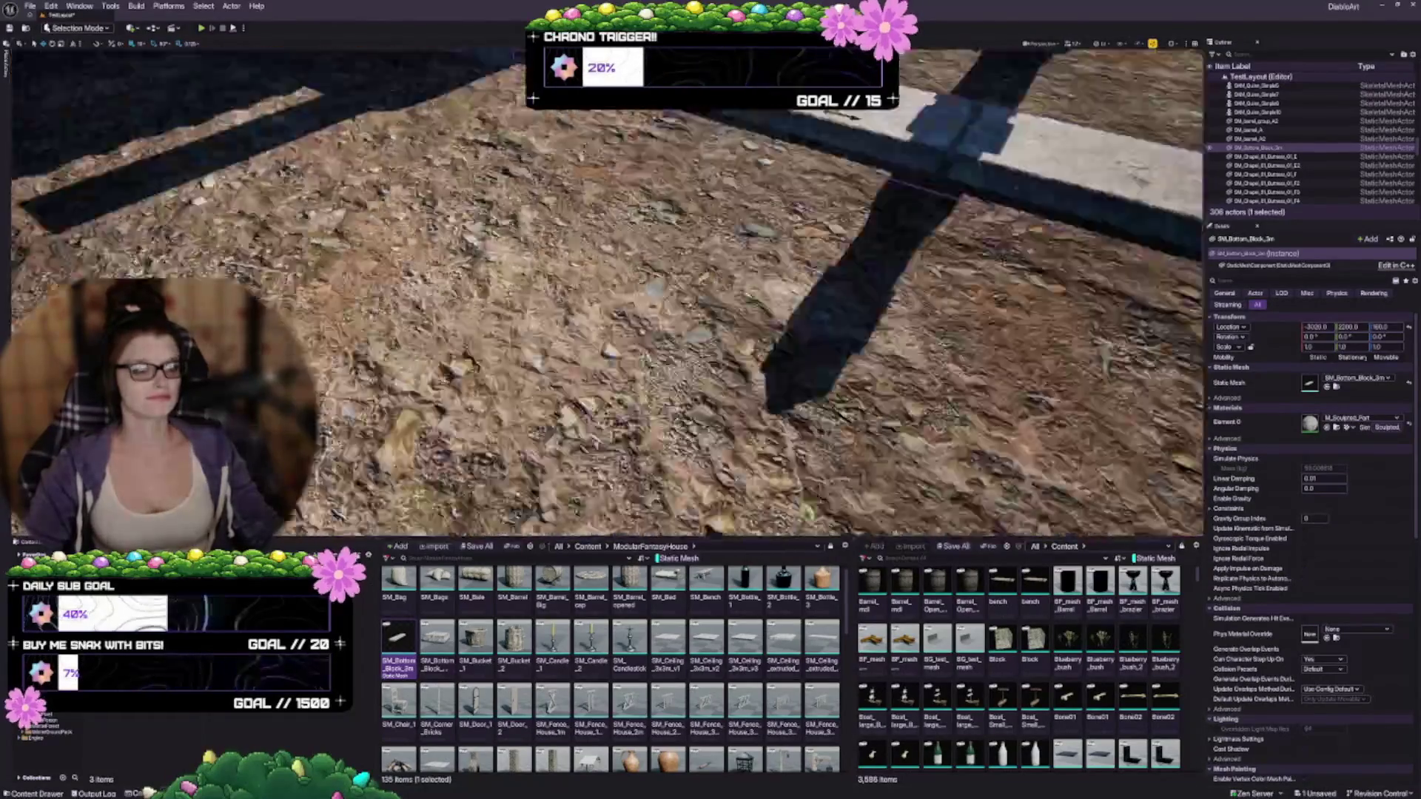
scroll(607, 289, up, 5)
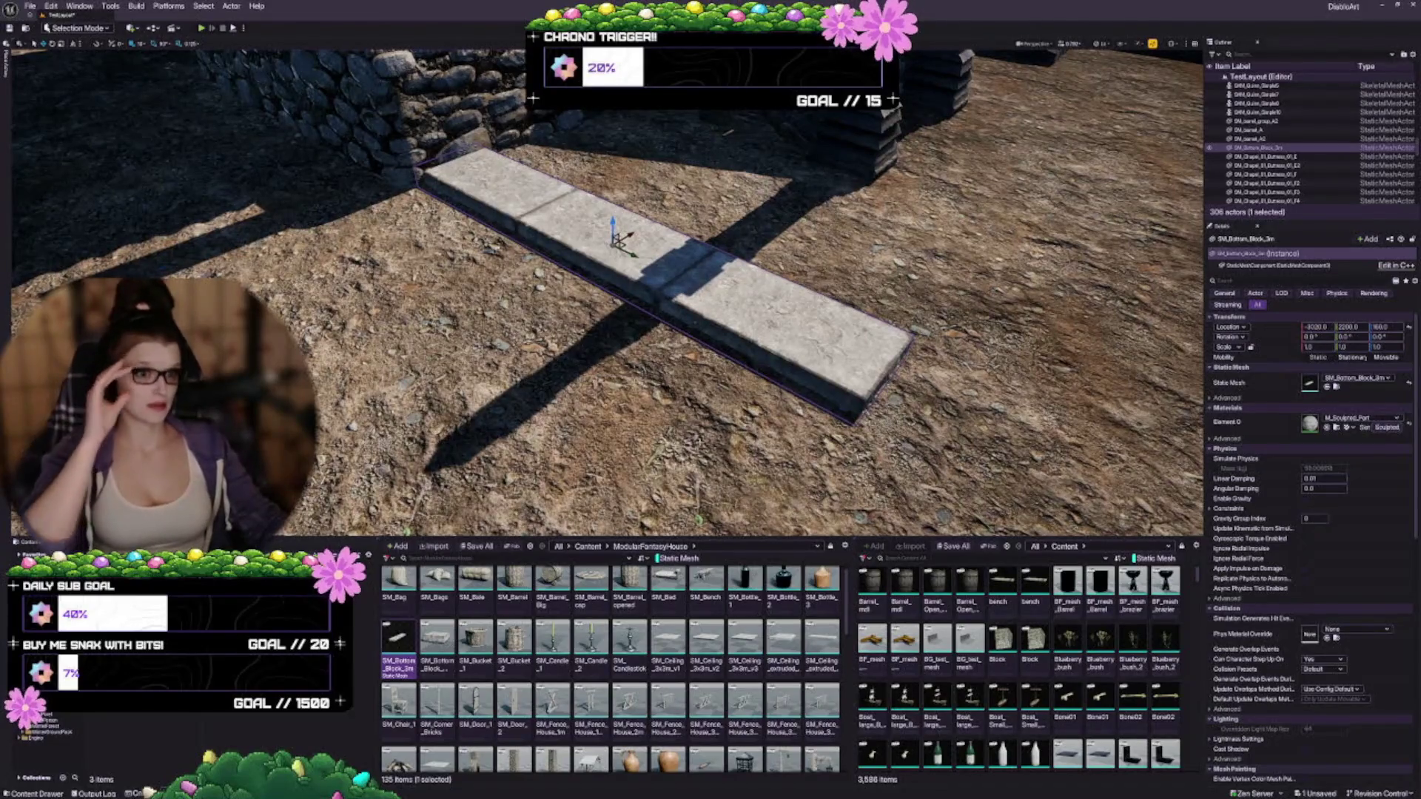
scroll(606, 296, up, 5)
drag(607, 296, 547, 362)
mouse_move(708, 301)
mouse_down()
mouse_move(674, 318)
mouse_move(708, 300)
mouse_up()
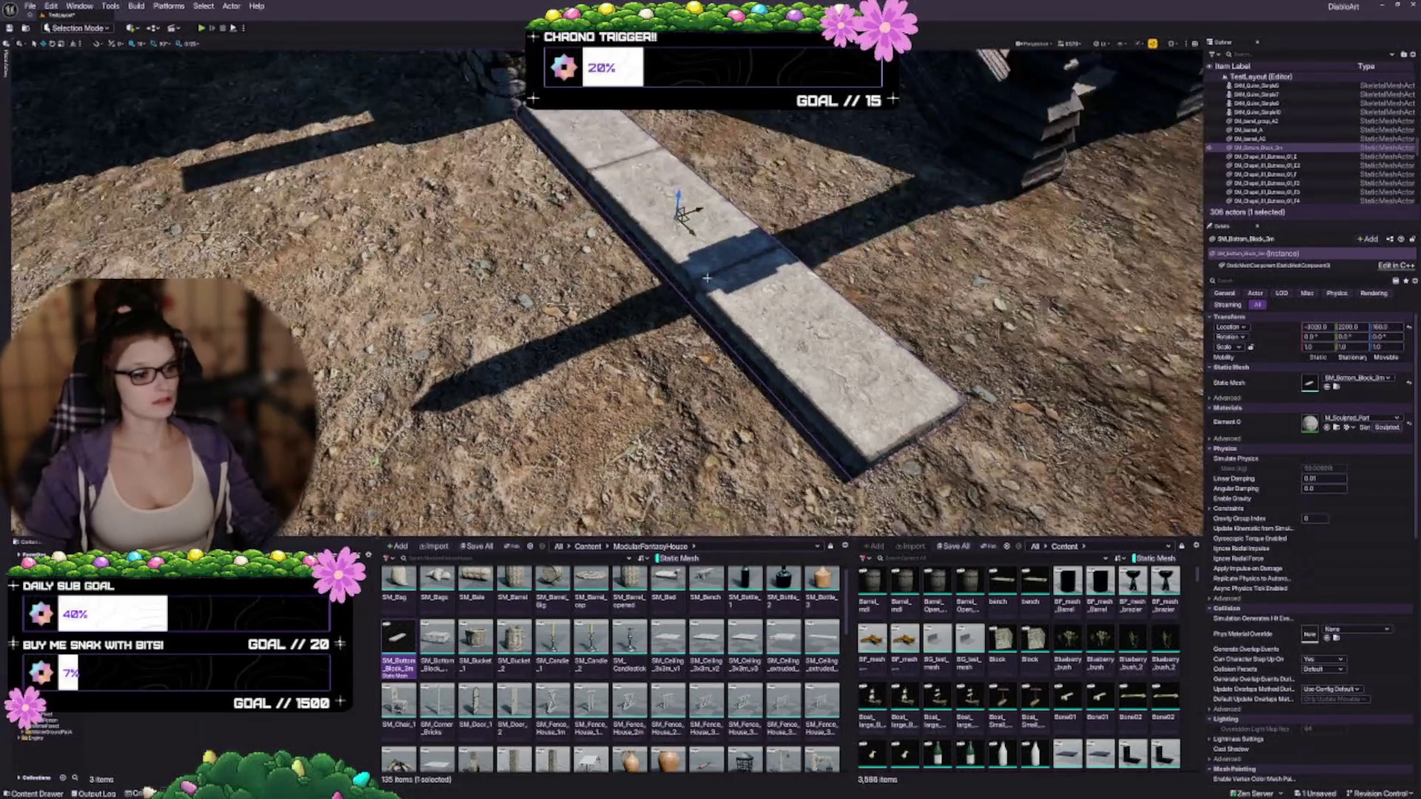
Step: Duplicate the plank alongside and change the copy's mesh to SM_Bottom_Block_60x60
drag(699, 209, 560, 250)
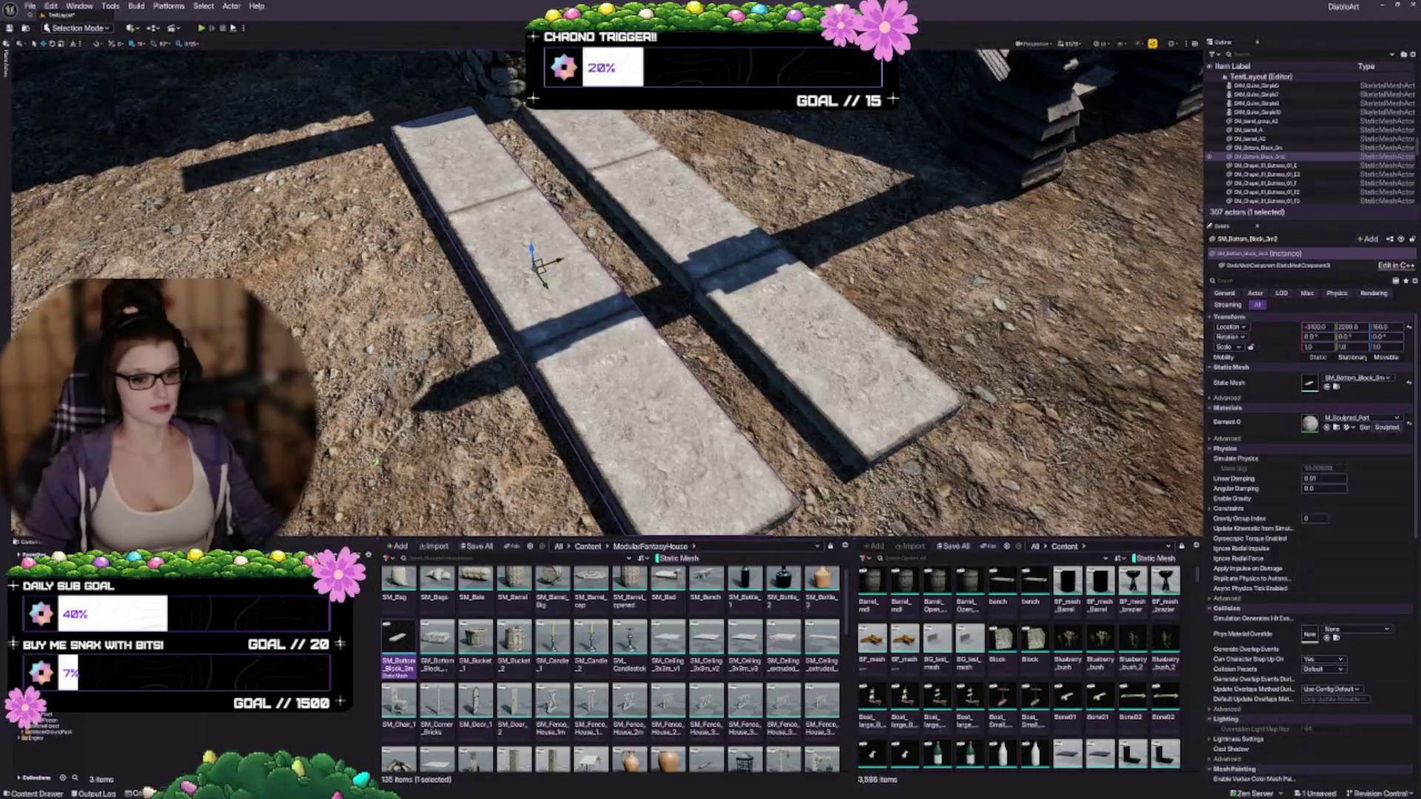
click(437, 640)
click(1326, 386)
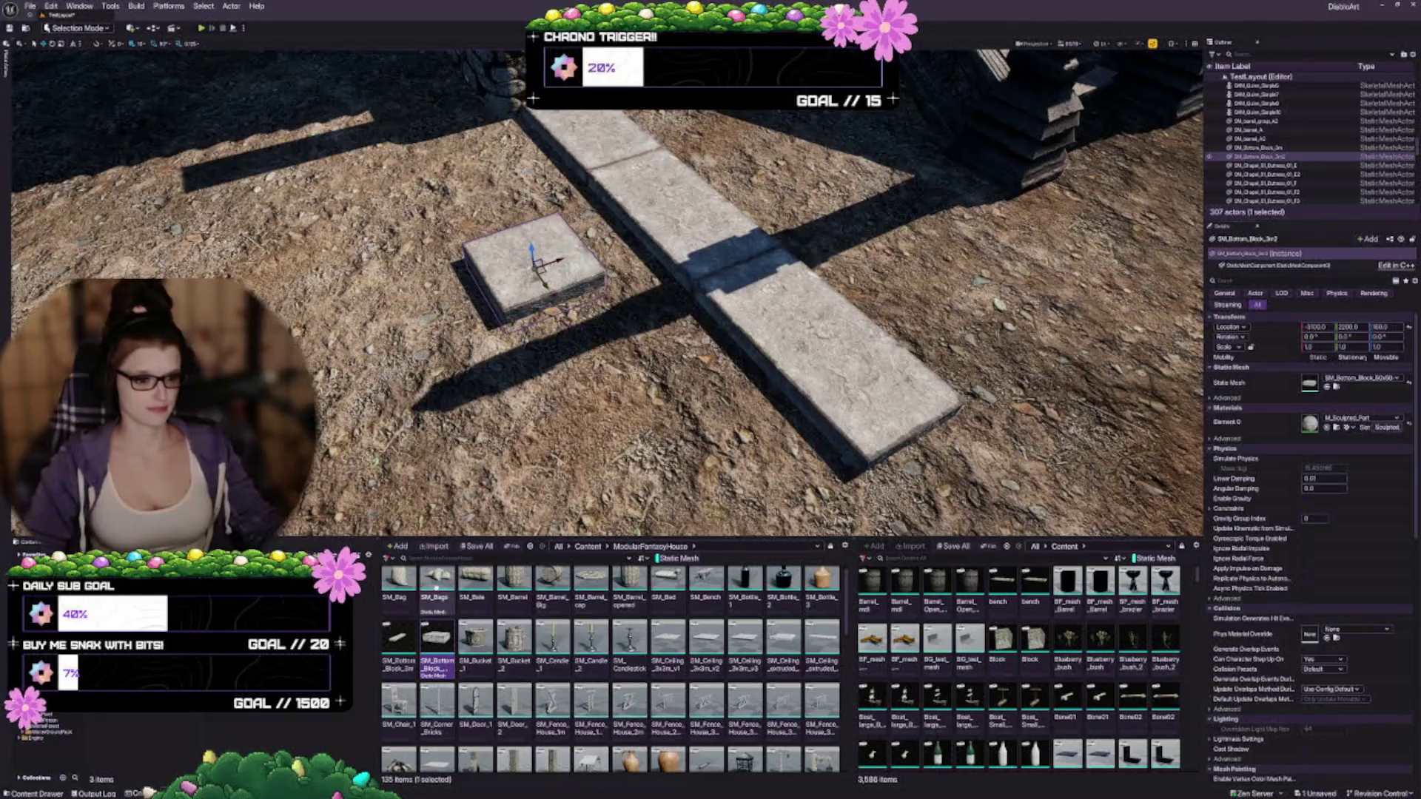
drag(711, 333, 636, 354)
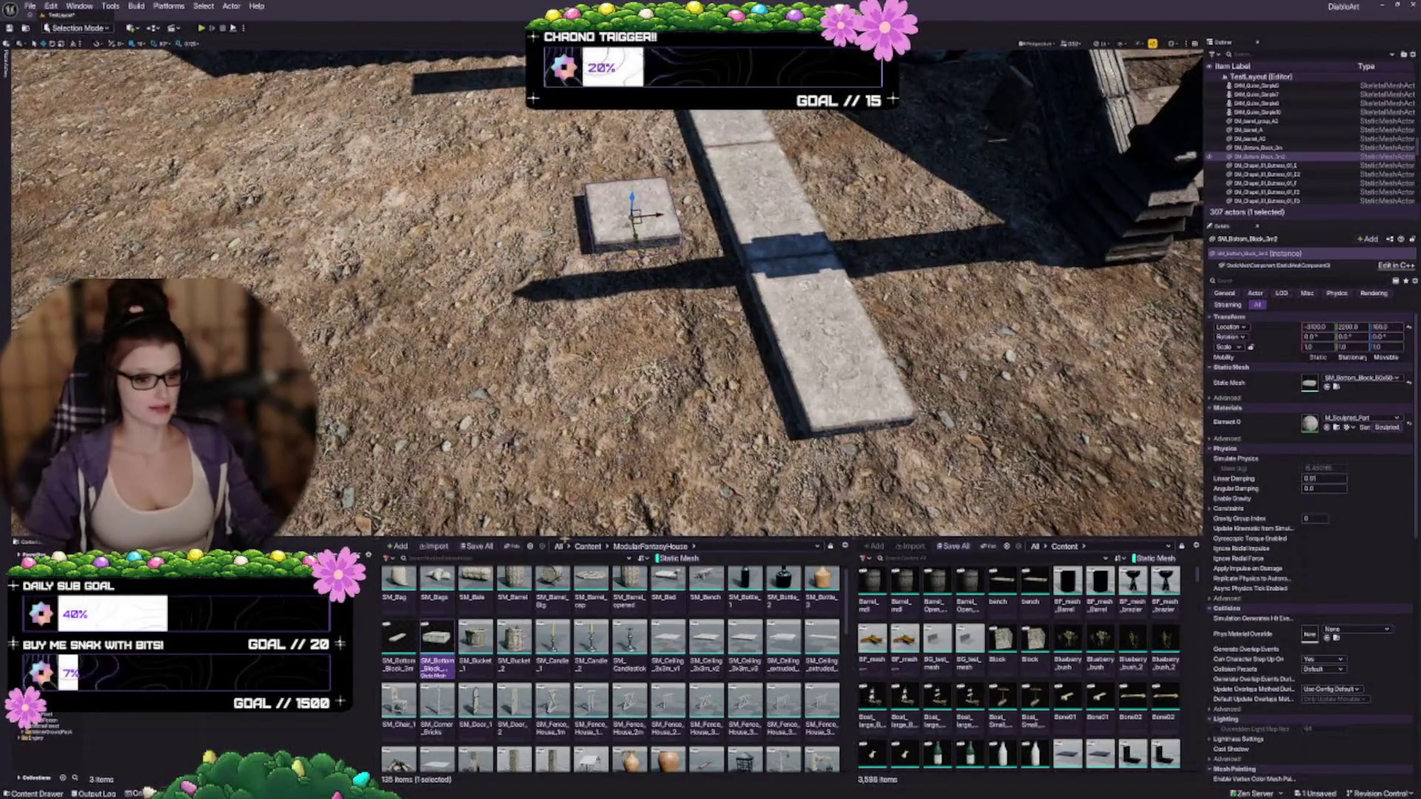
scroll(510, 740, down, 1)
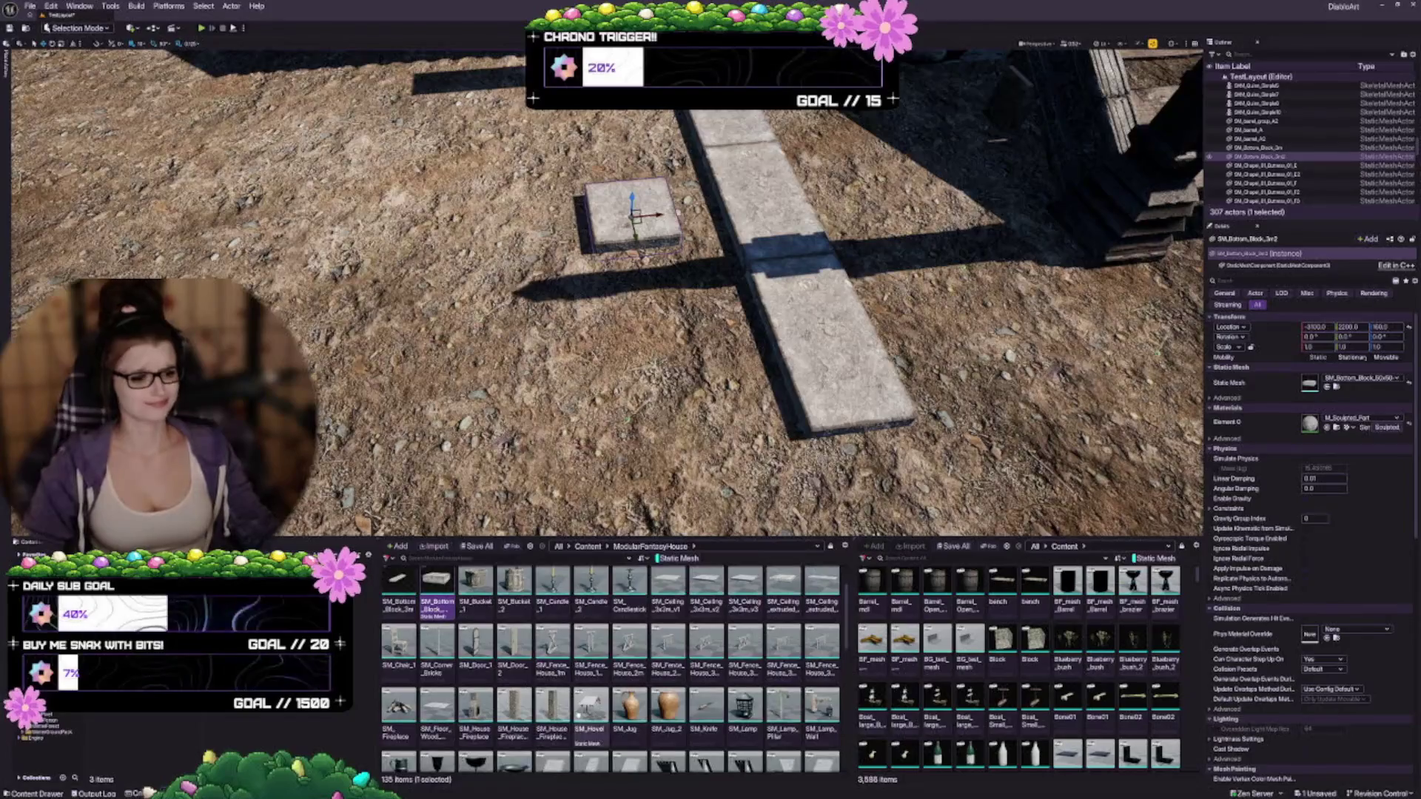
scroll(539, 674, down, 1)
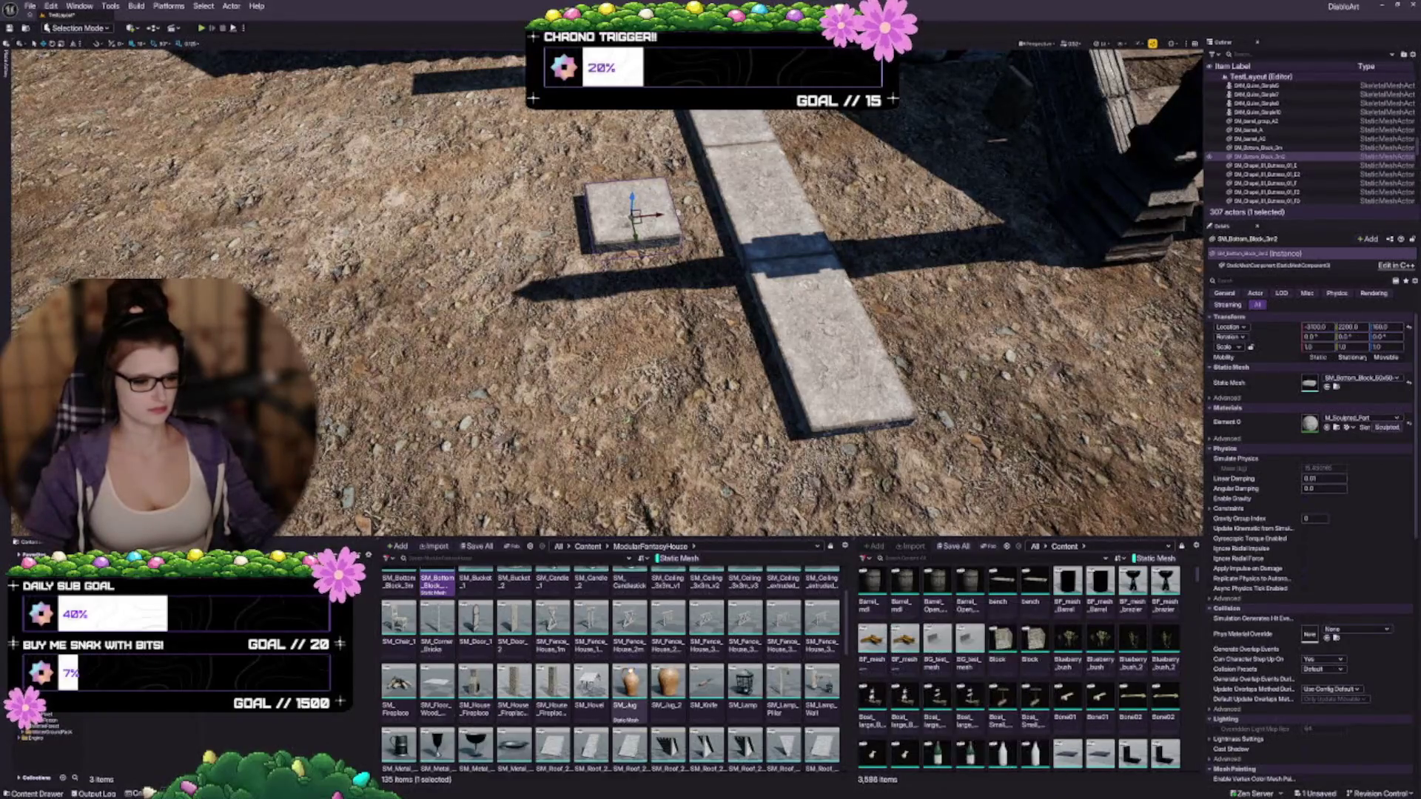
scroll(611, 670, down, 1)
mouse_move(666, 296)
mouse_down()
mouse_move(518, 334)
mouse_move(512, 304)
mouse_move(512, 318)
mouse_up()
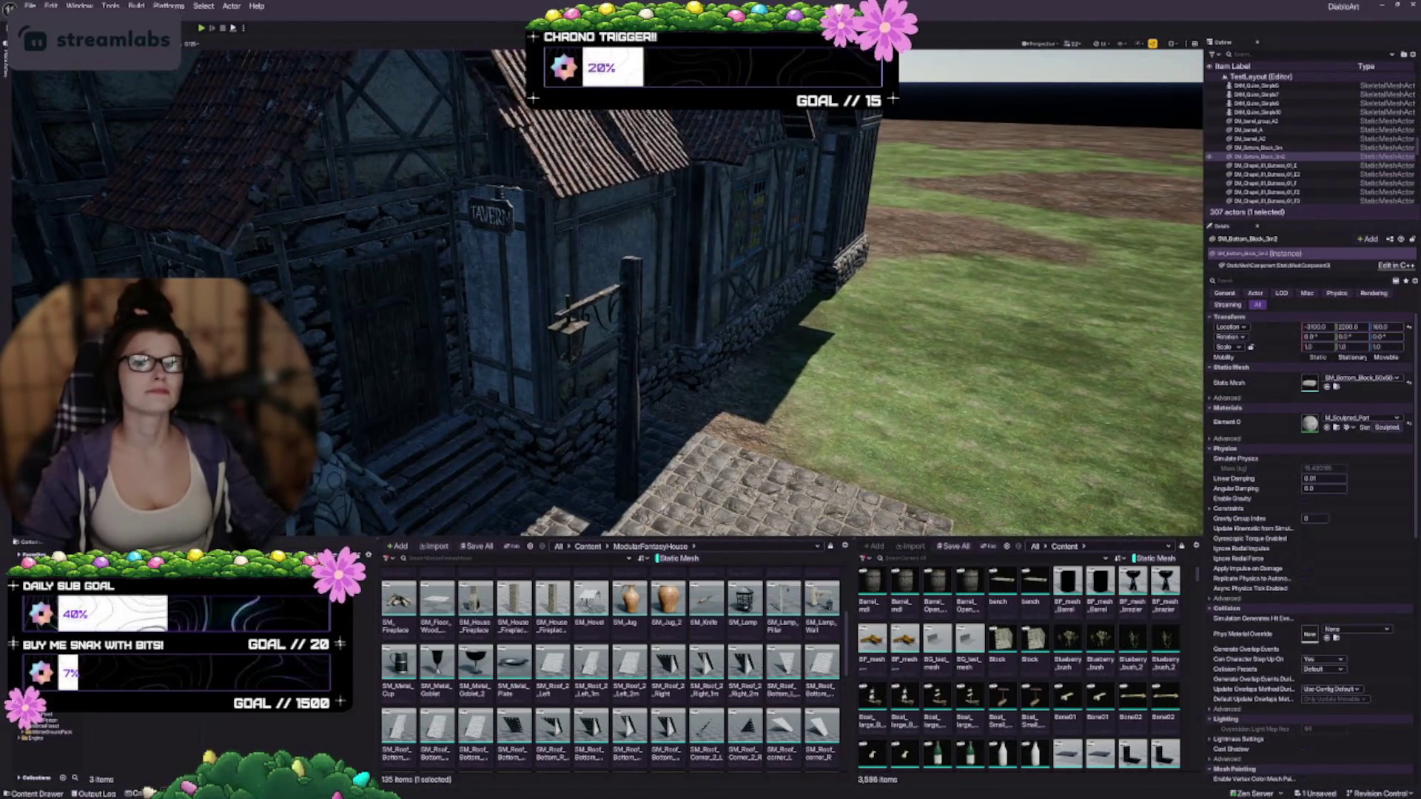
drag(586, 447, 584, 429)
mouse_move(784, 603)
mouse_down()
mouse_move(666, 414)
mouse_move(616, 365)
mouse_up()
scroll(616, 364, down, 2)
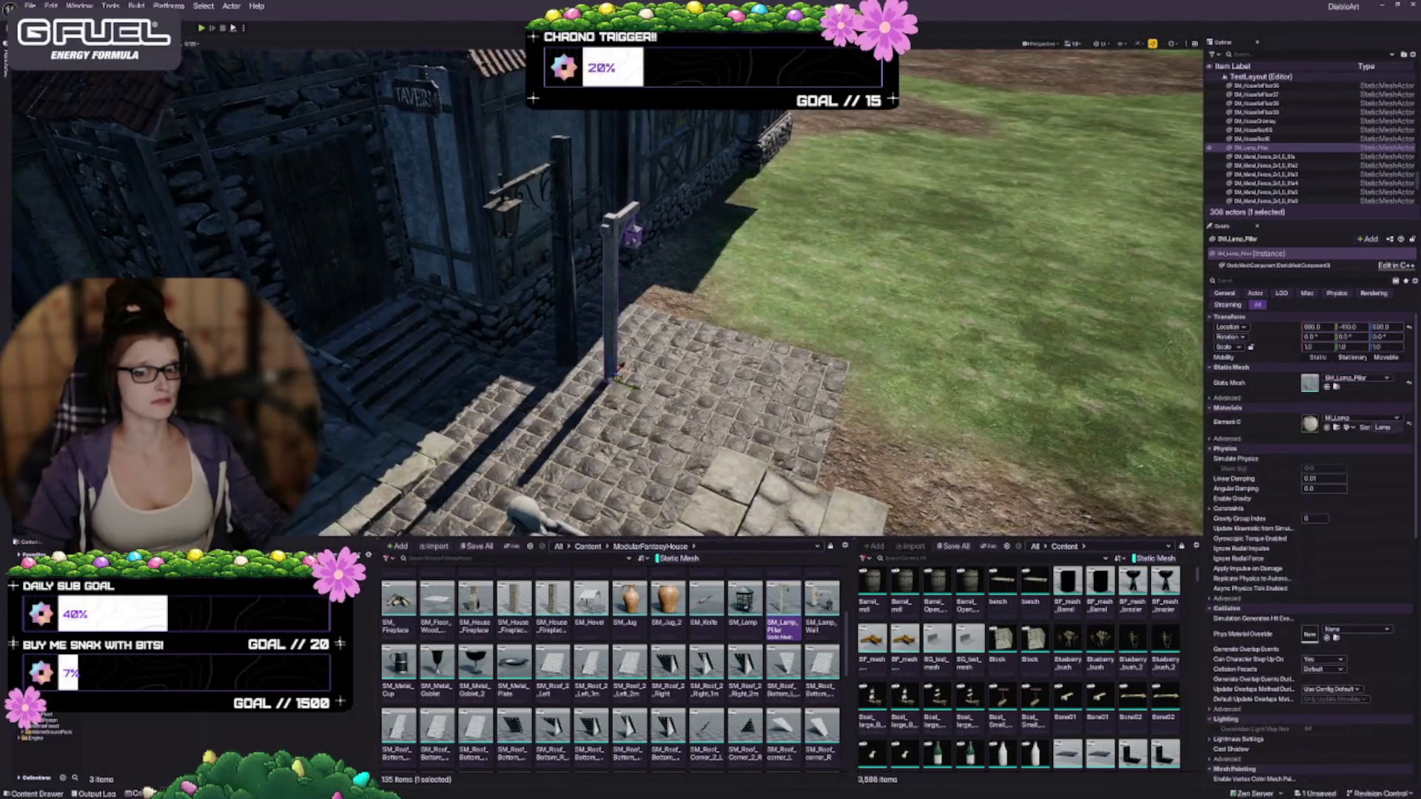
scroll(615, 365, up, 3)
key(e)
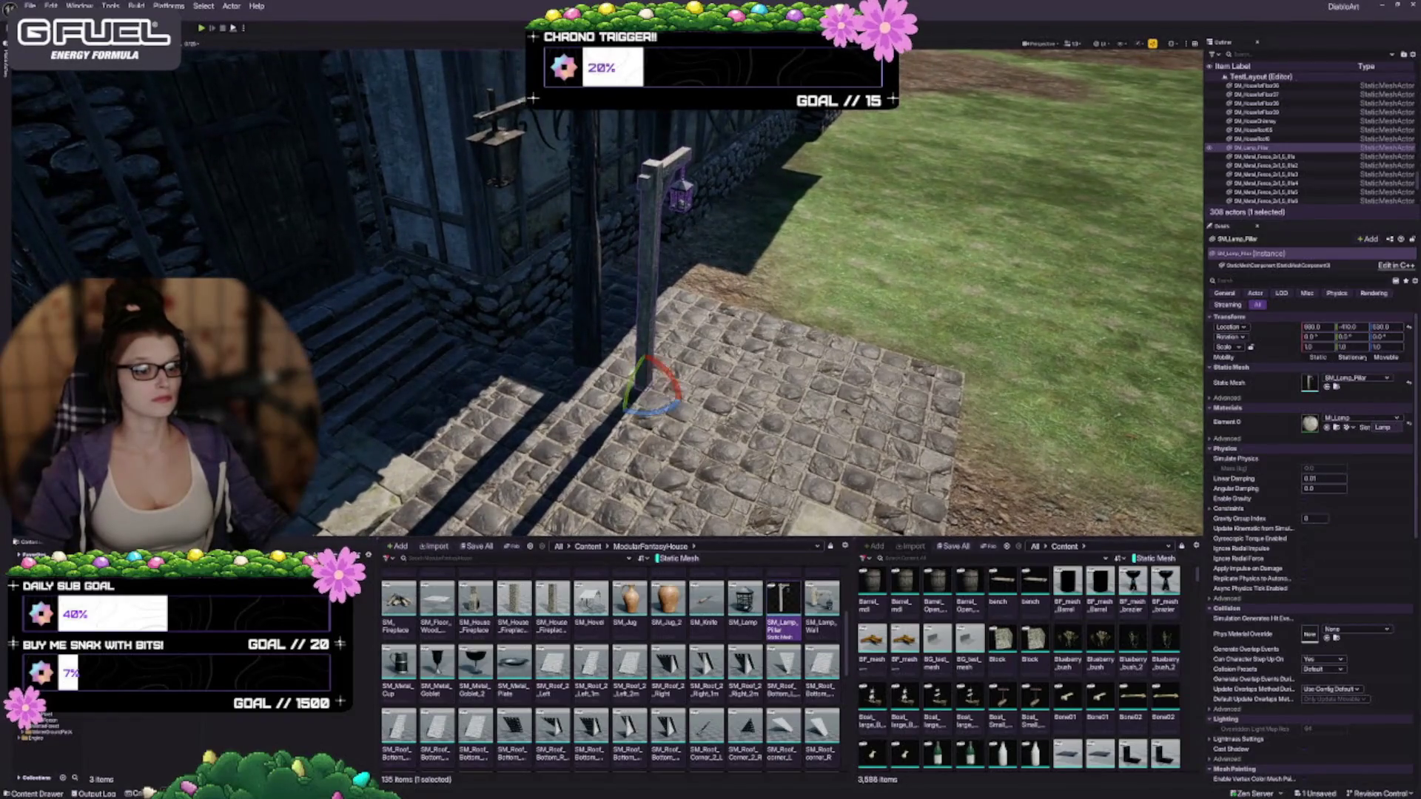
mouse_move(677, 389)
mouse_down()
mouse_move(625, 411)
mouse_move(666, 370)
mouse_move(777, 370)
mouse_move(785, 399)
mouse_up()
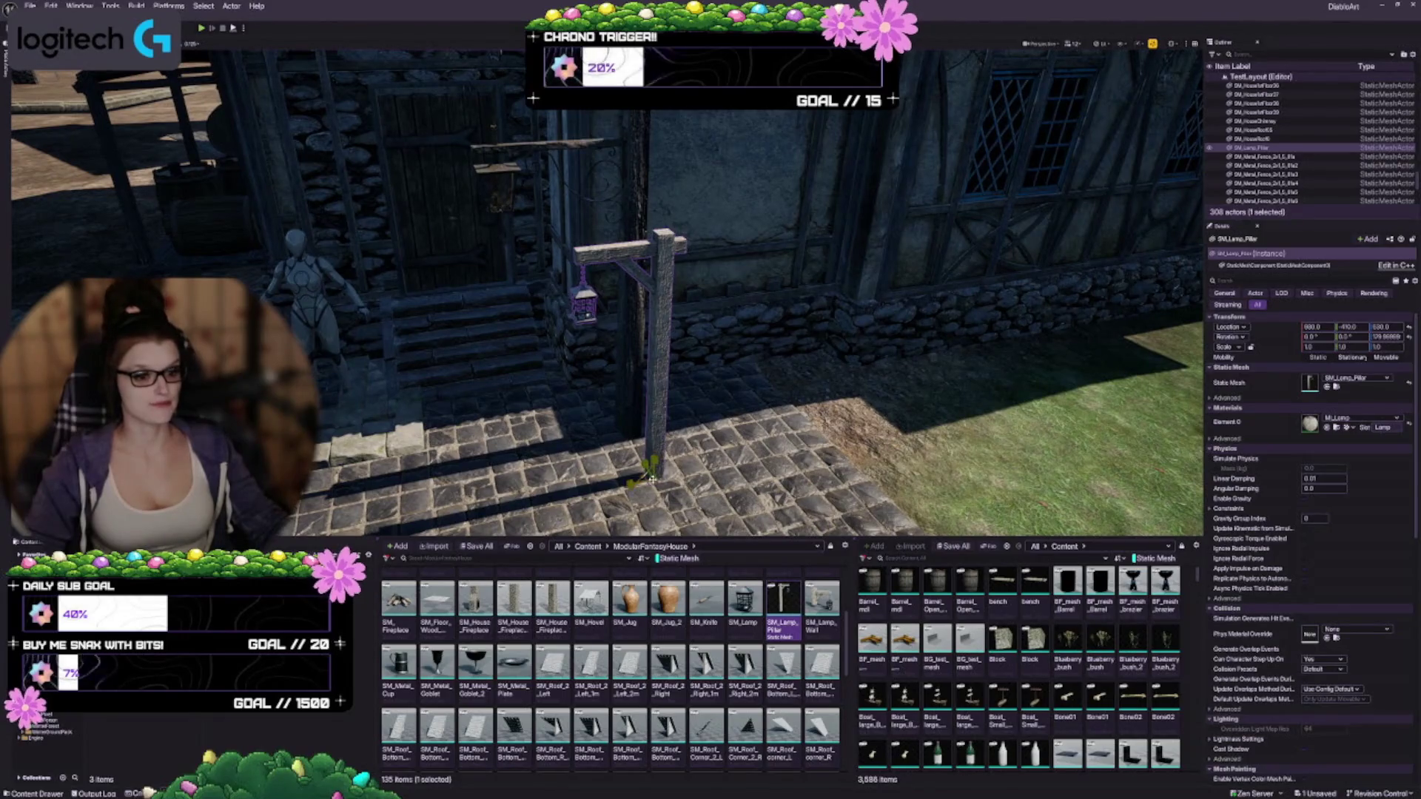
drag(652, 480, 663, 444)
drag(784, 399, 837, 425)
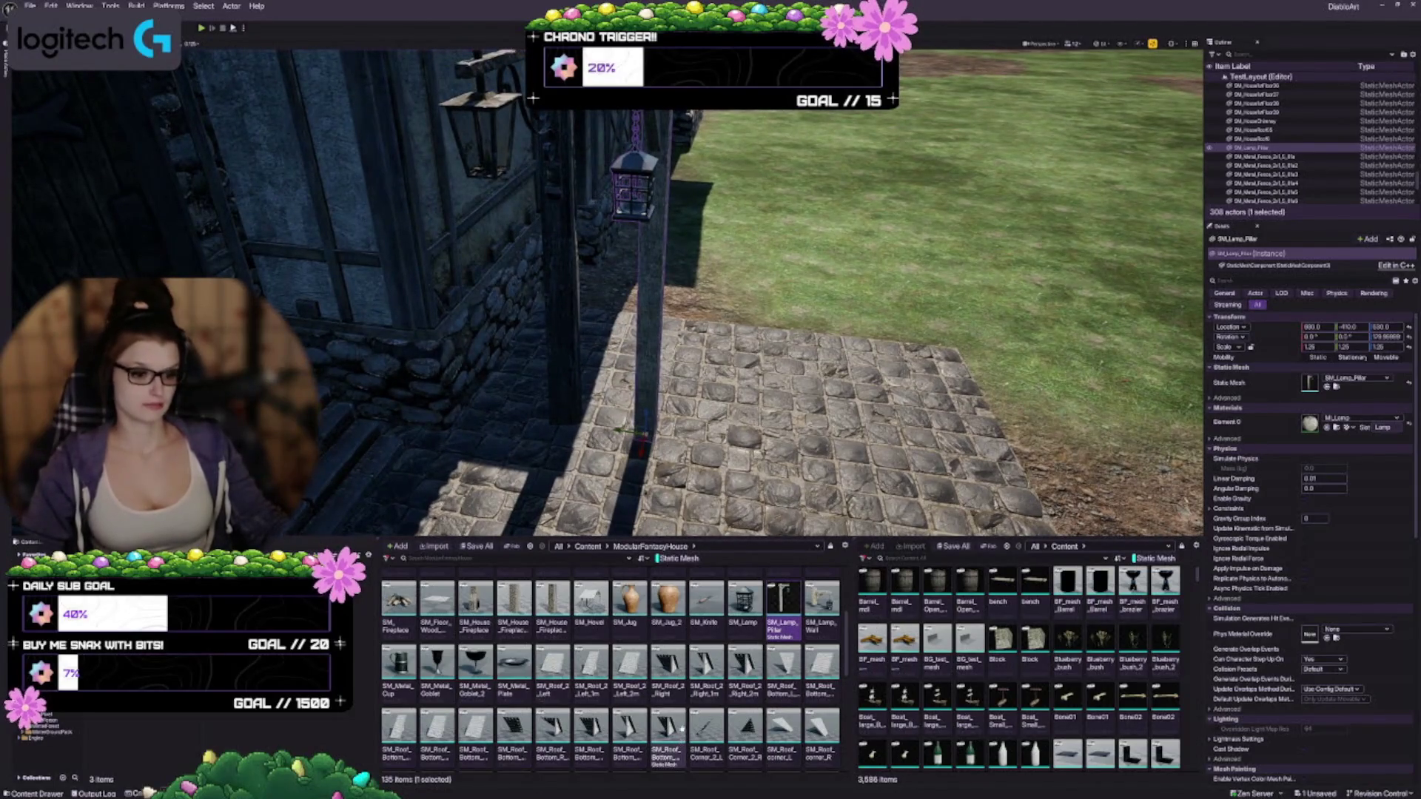
scroll(681, 730, down, 3)
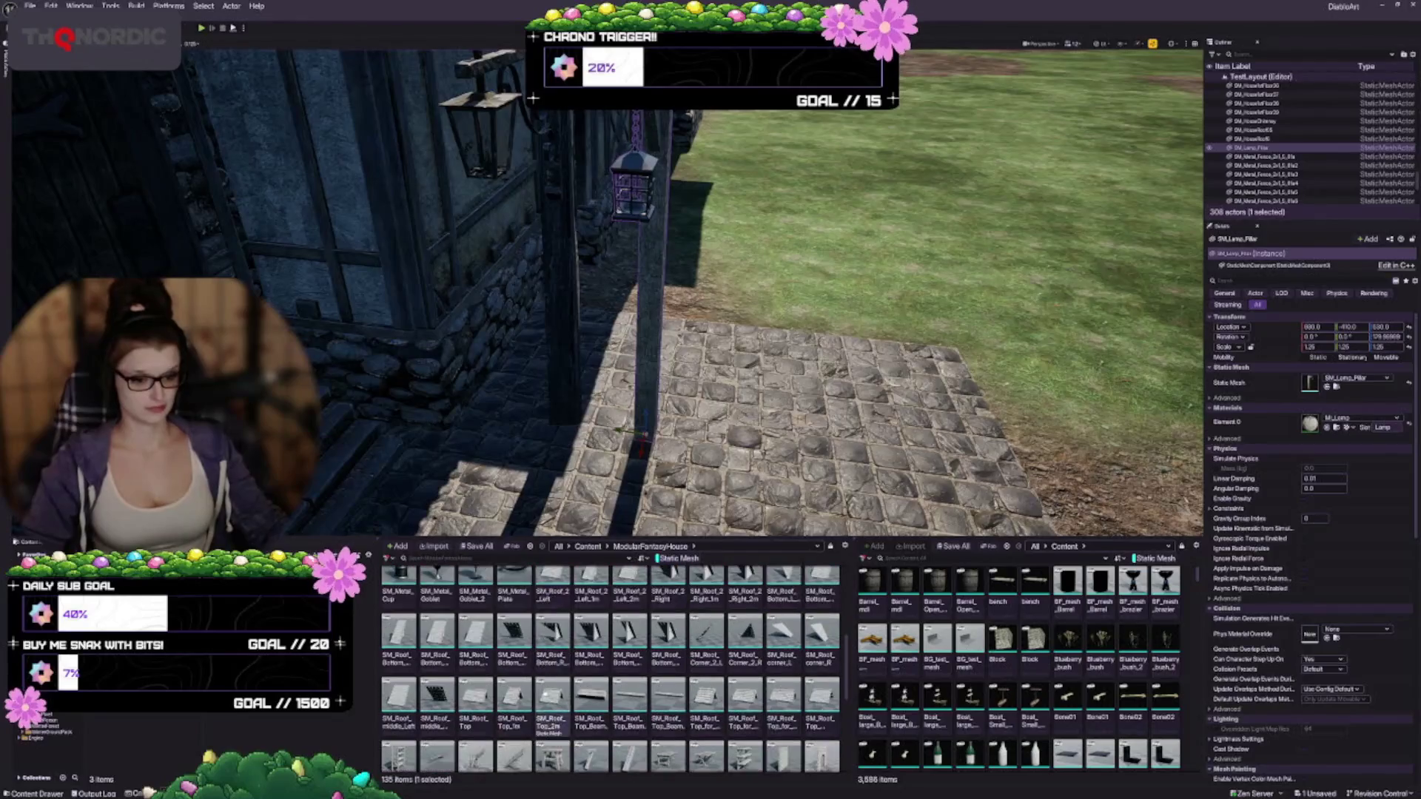
Step: Place an SM_Wood_beam_ceiling beam on the cobblestones, then delete it
scroll(551, 711, down, 3)
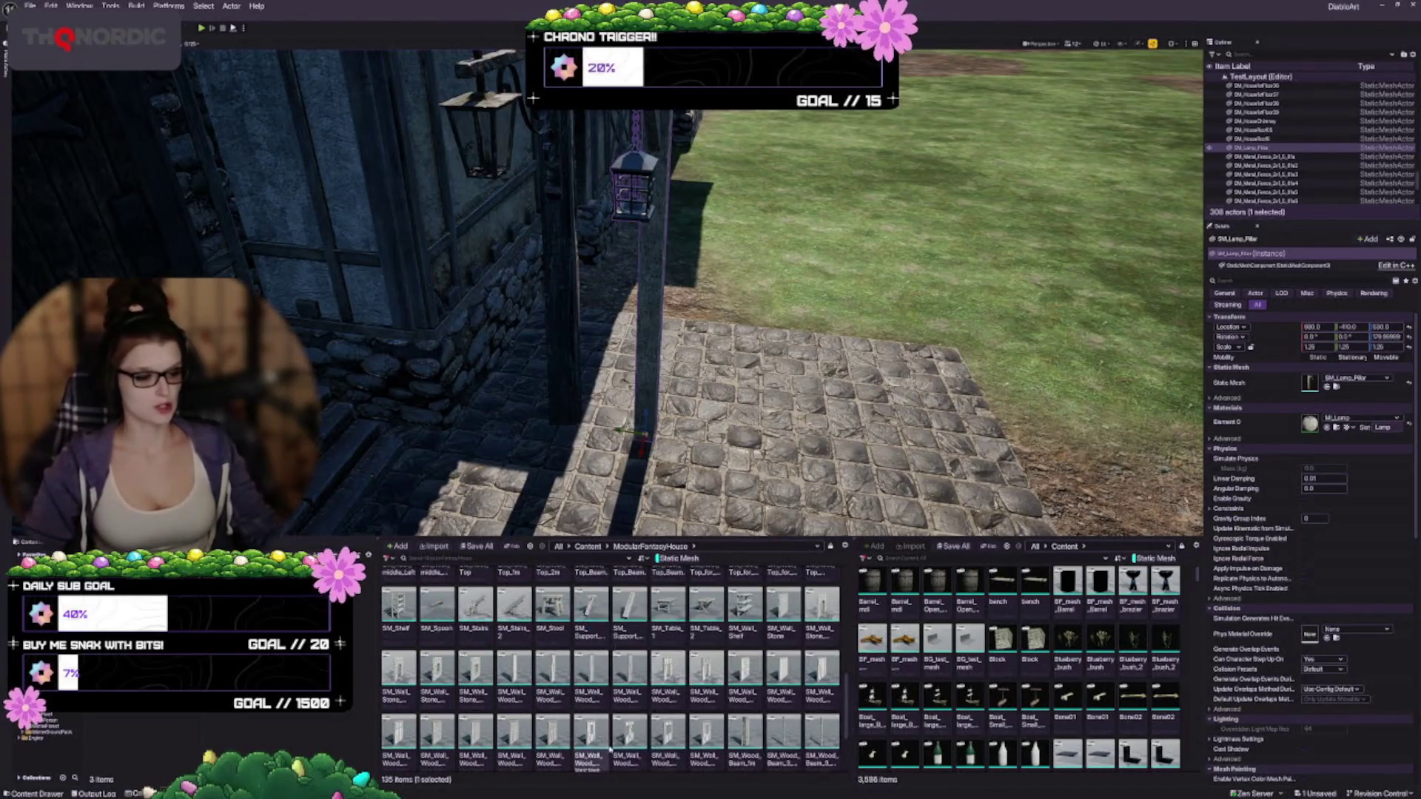
scroll(655, 714, down, 1)
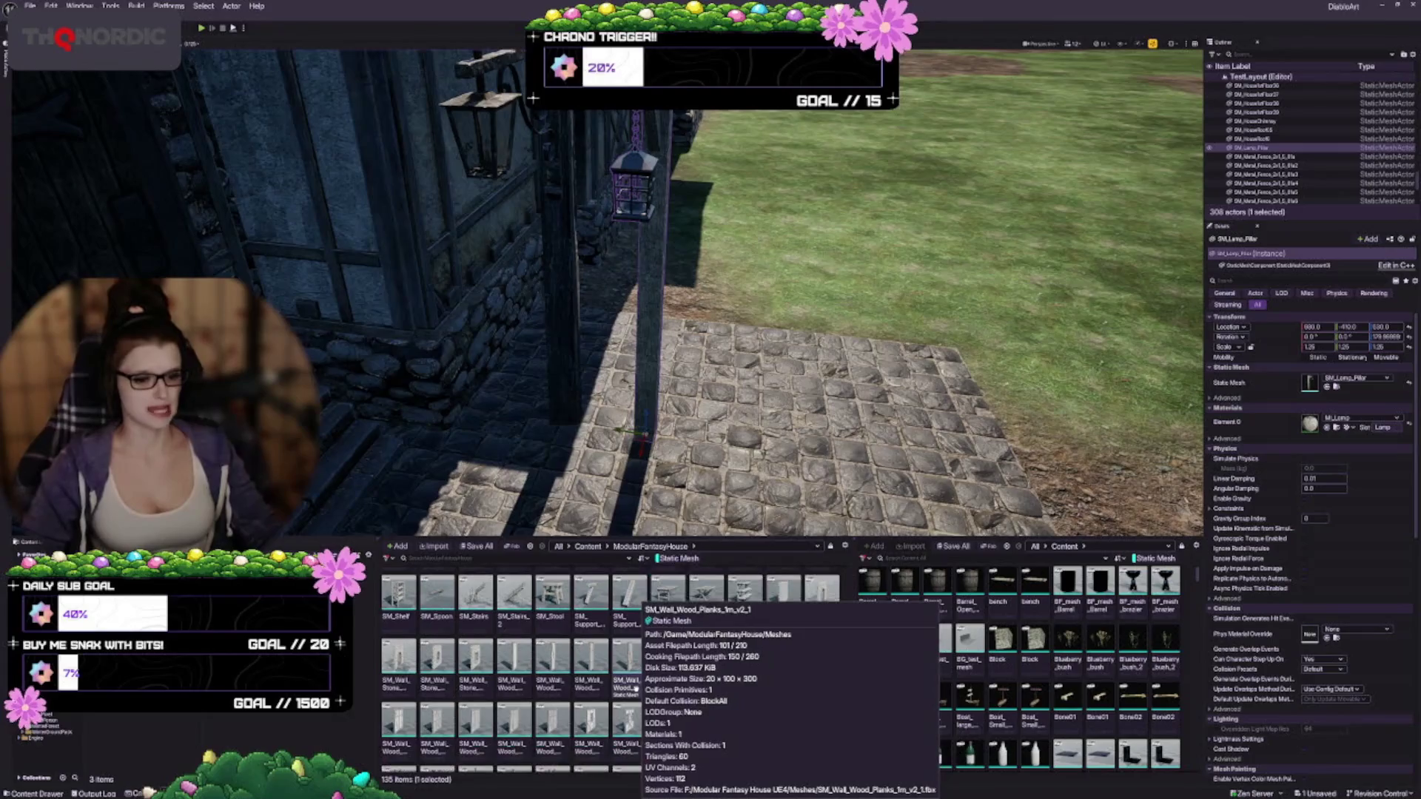
scroll(670, 679, down, 4)
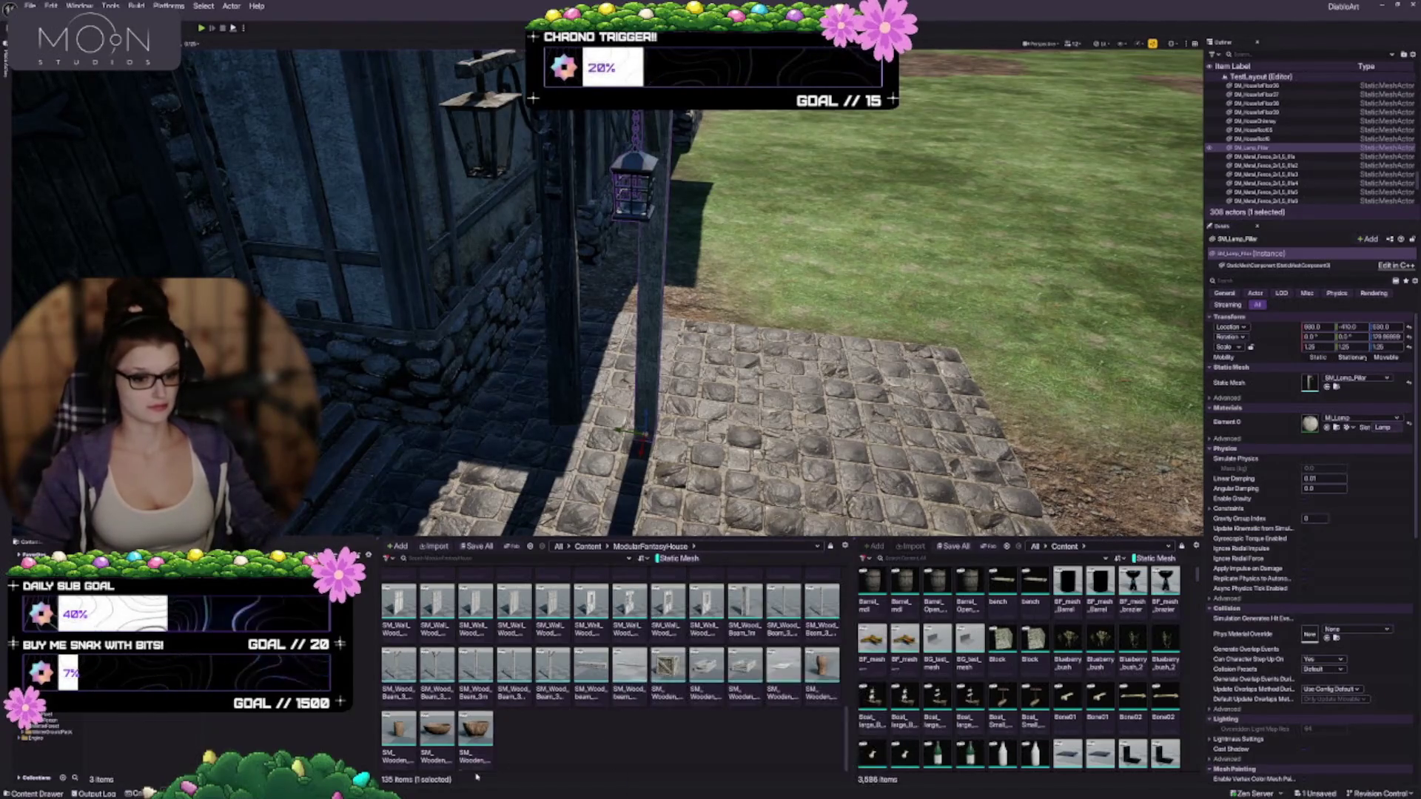
drag(592, 670, 701, 406)
key(f)
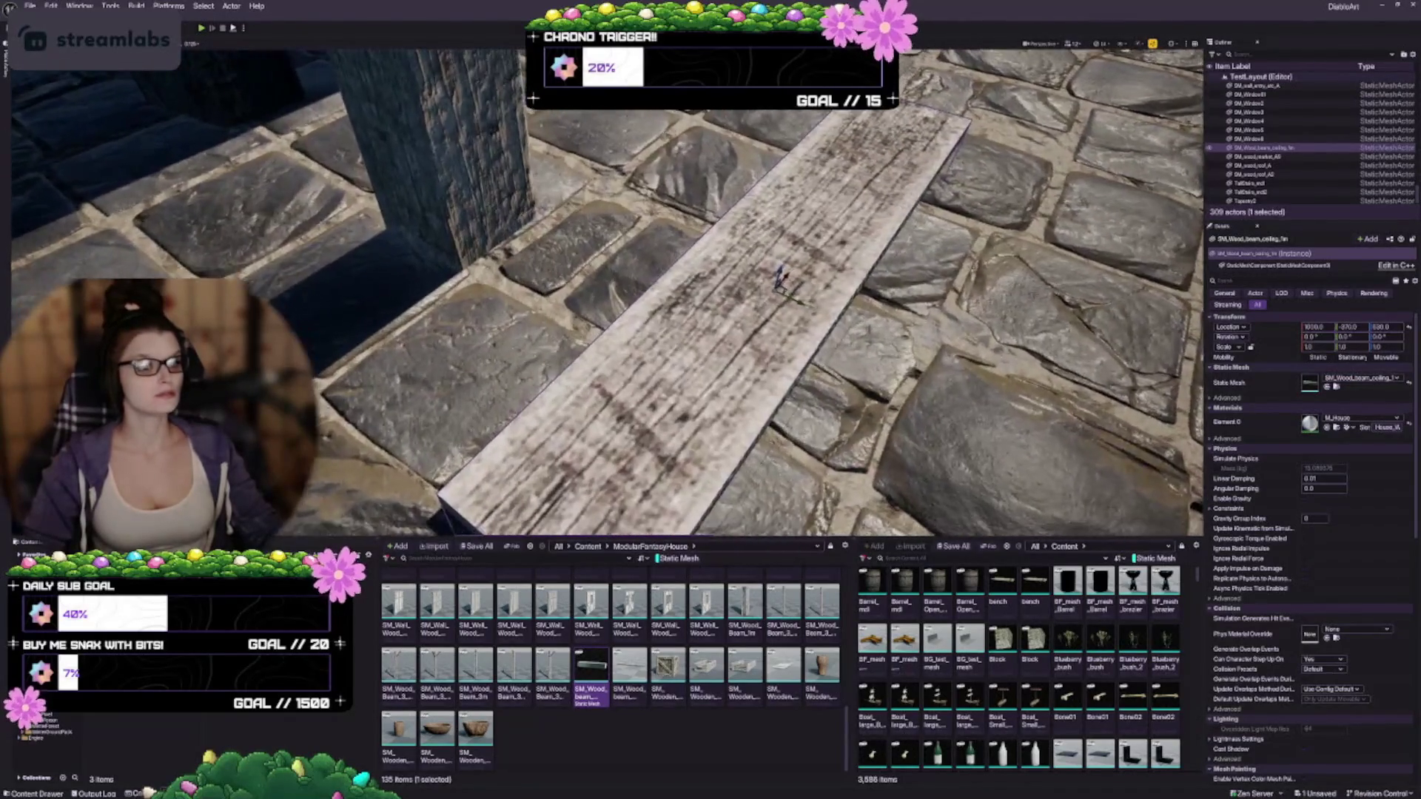
key(Delete)
Step: Fly the view to the stone house entrance showing the step, door and roof
scroll(690, 718, up, 5)
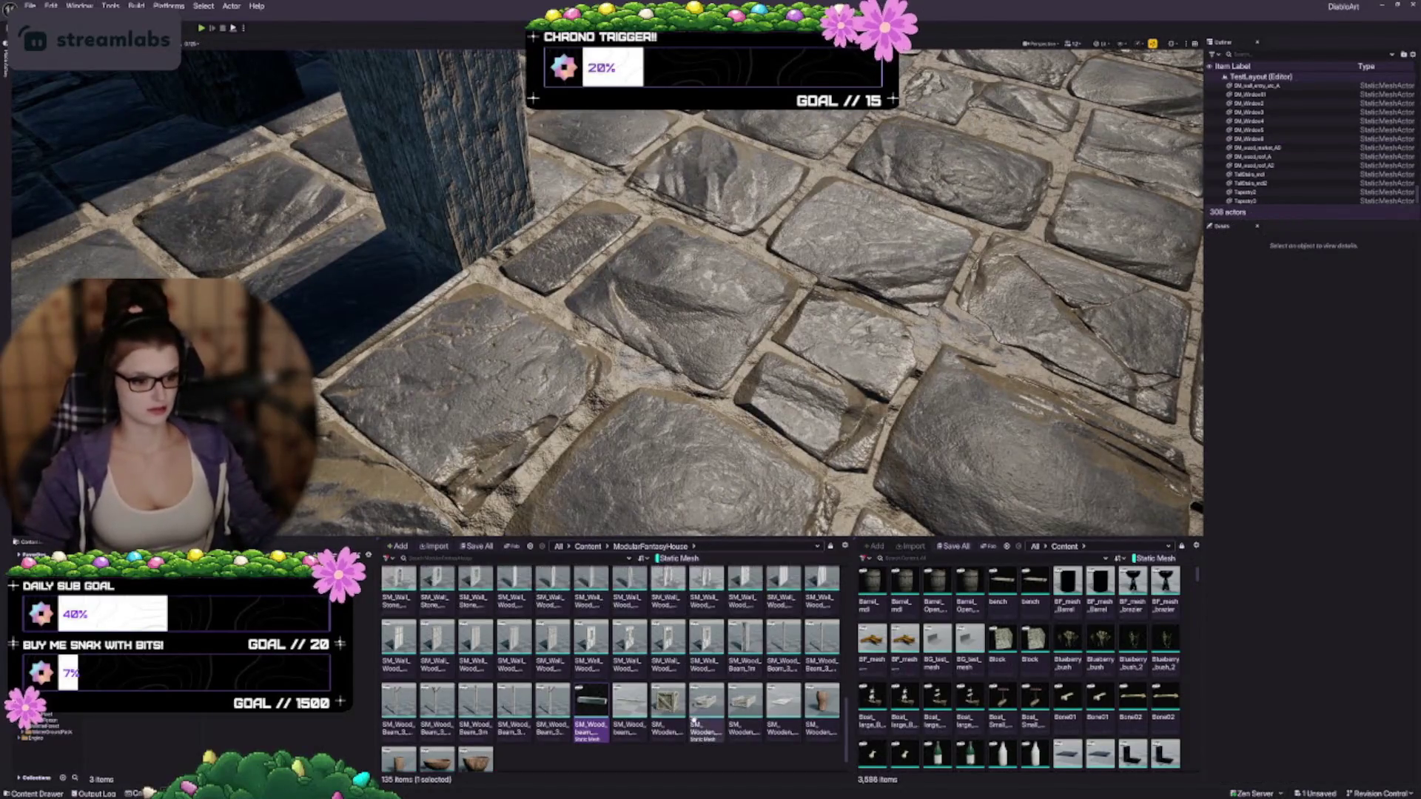
drag(666, 333, 666, 503)
drag(666, 444, 666, 148)
drag(516, 401, 516, 432)
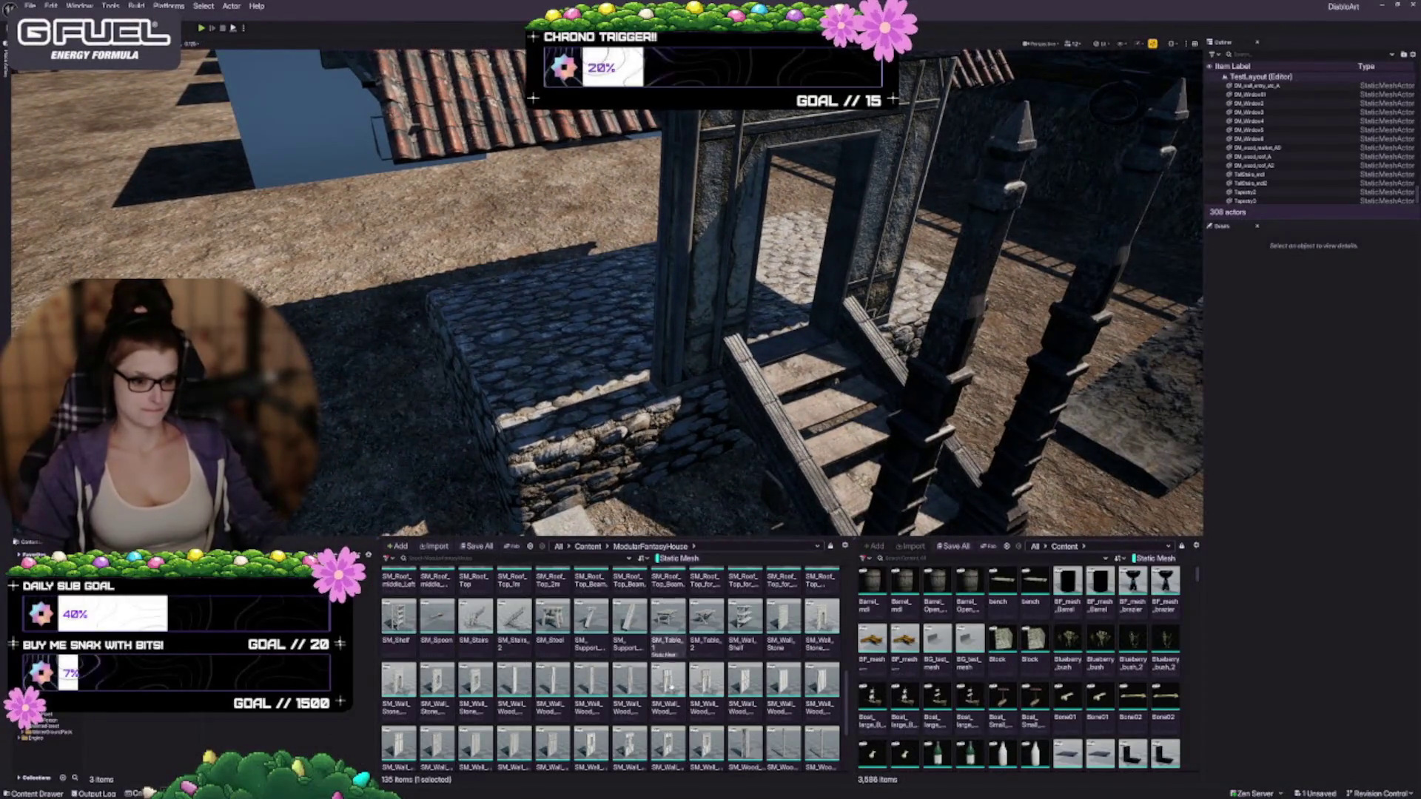
Step: Place an SM_Wall_Wood_Planks panel beside the doorway and rotate it 90° on Z
mouse_move(513, 680)
mouse_down()
mouse_move(562, 310)
mouse_move(584, 411)
mouse_move(585, 355)
mouse_up()
drag(628, 453, 627, 454)
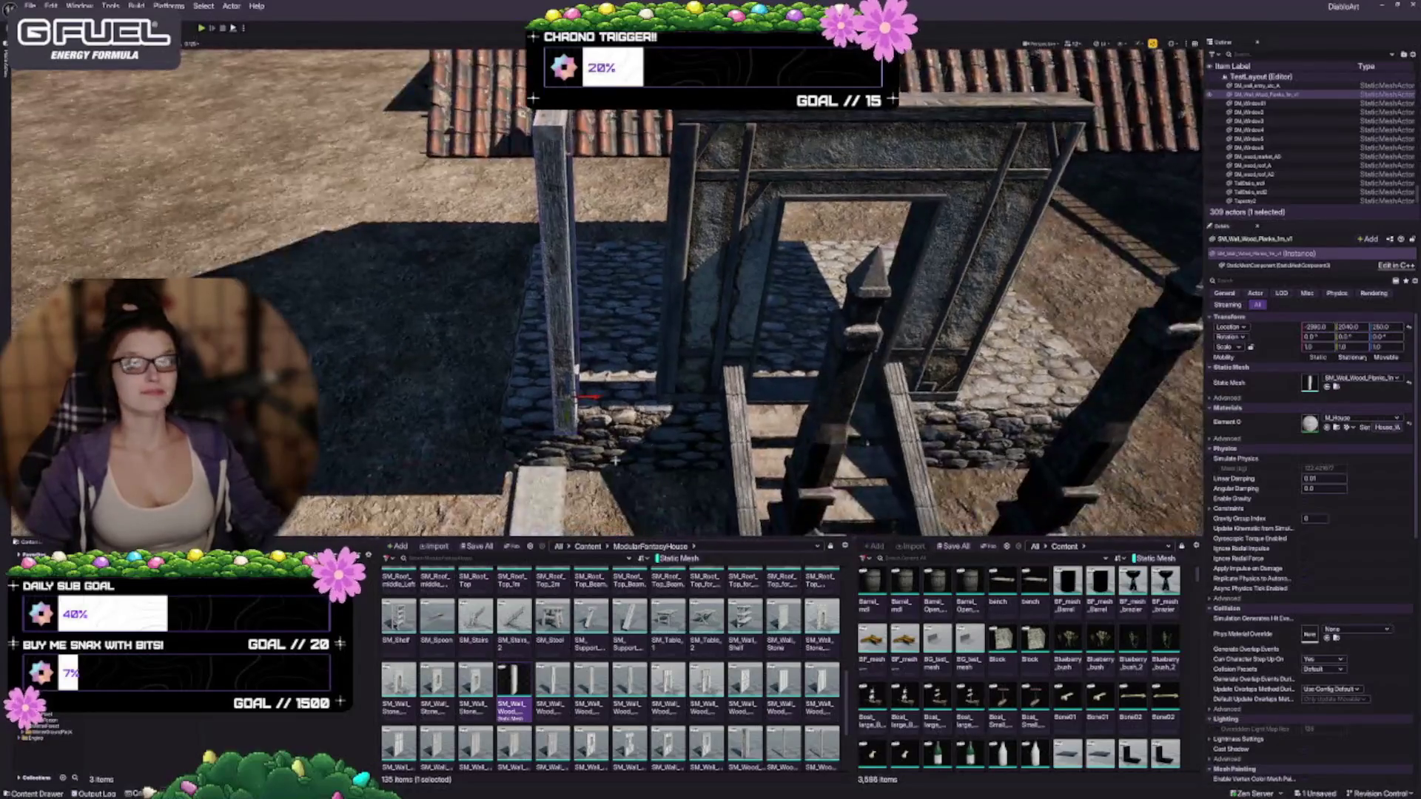
key(e)
mouse_move(611, 398)
mouse_down()
mouse_move(567, 433)
mouse_move(566, 394)
mouse_move(588, 389)
mouse_up()
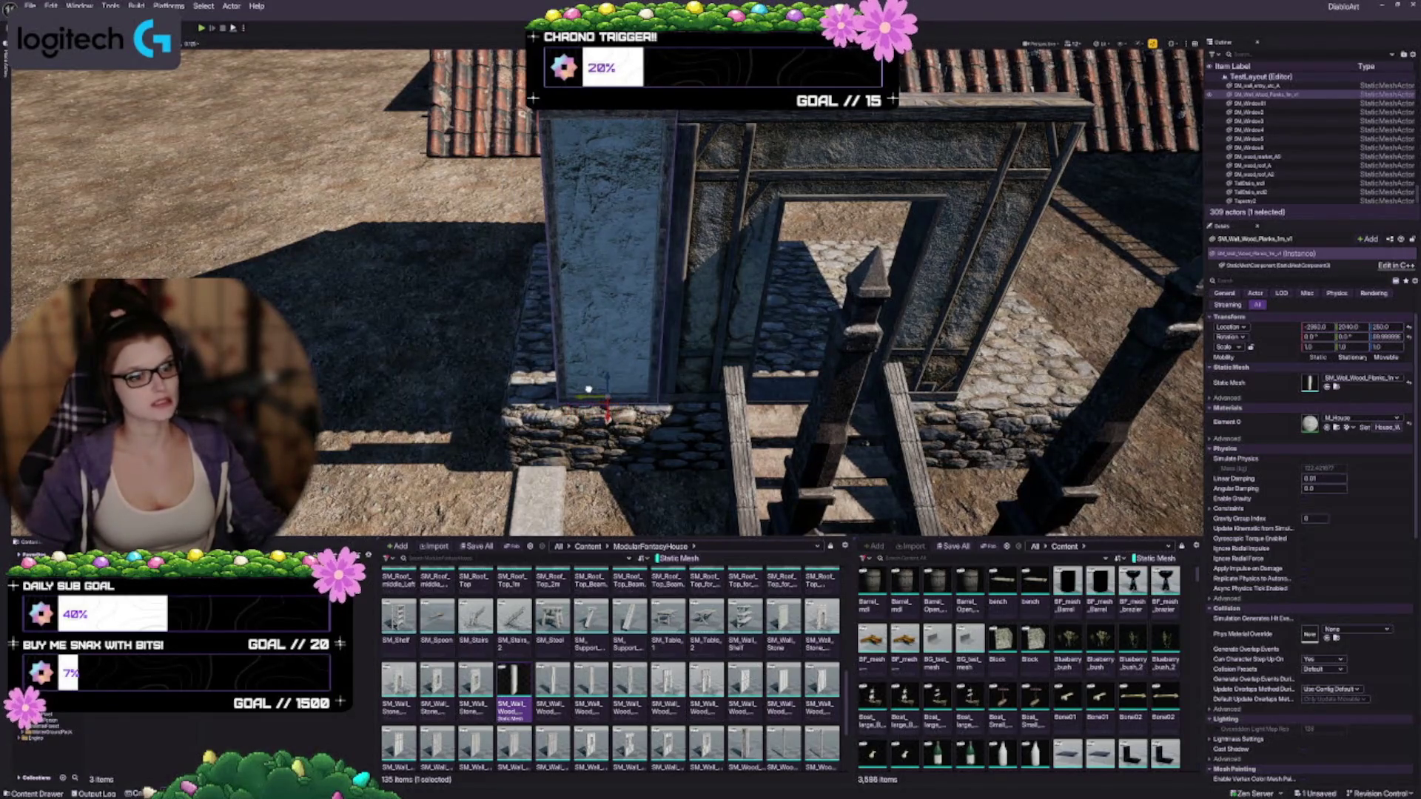
Step: Locate the door-frame wall's asset in the browser, then reselect the new plank wall panel
click(749, 251)
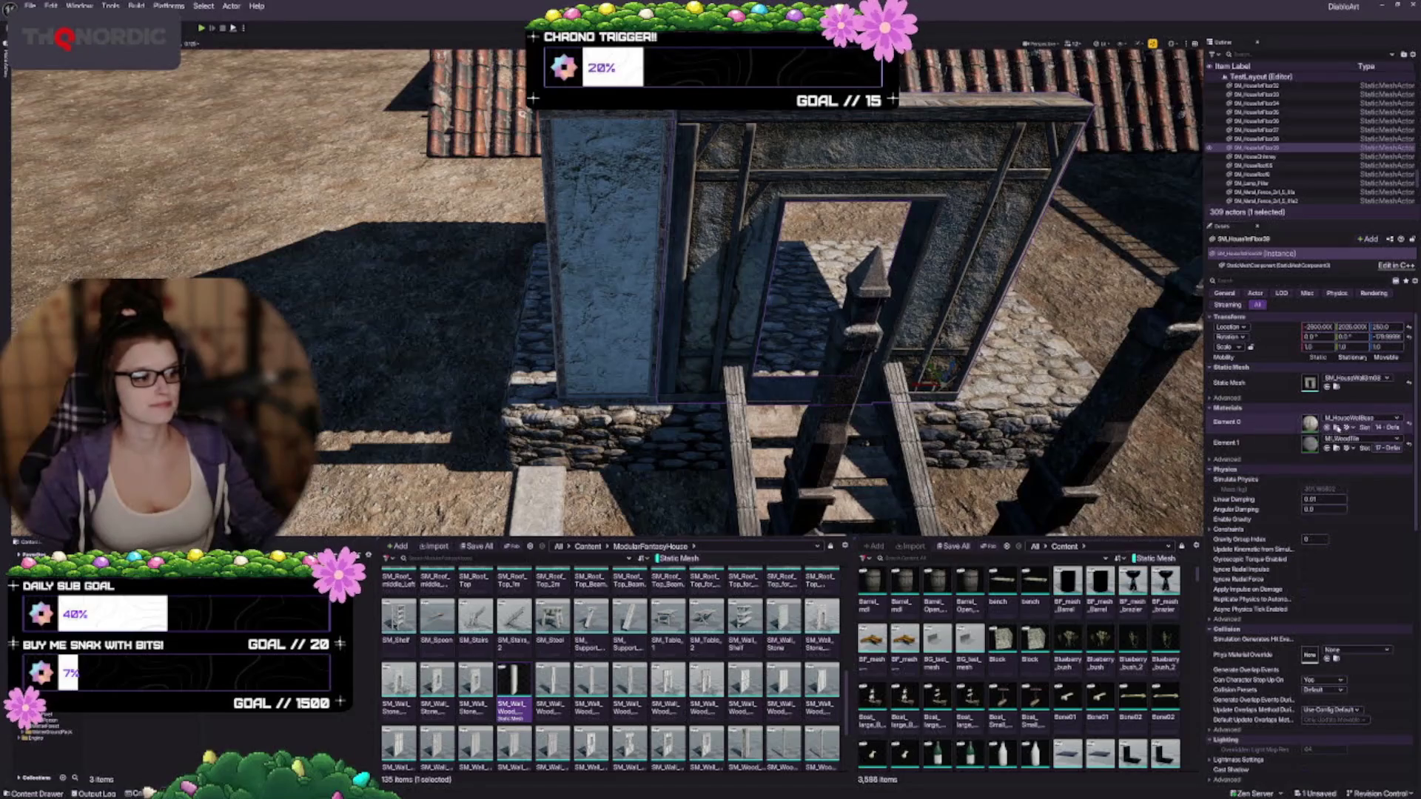
click(1336, 428)
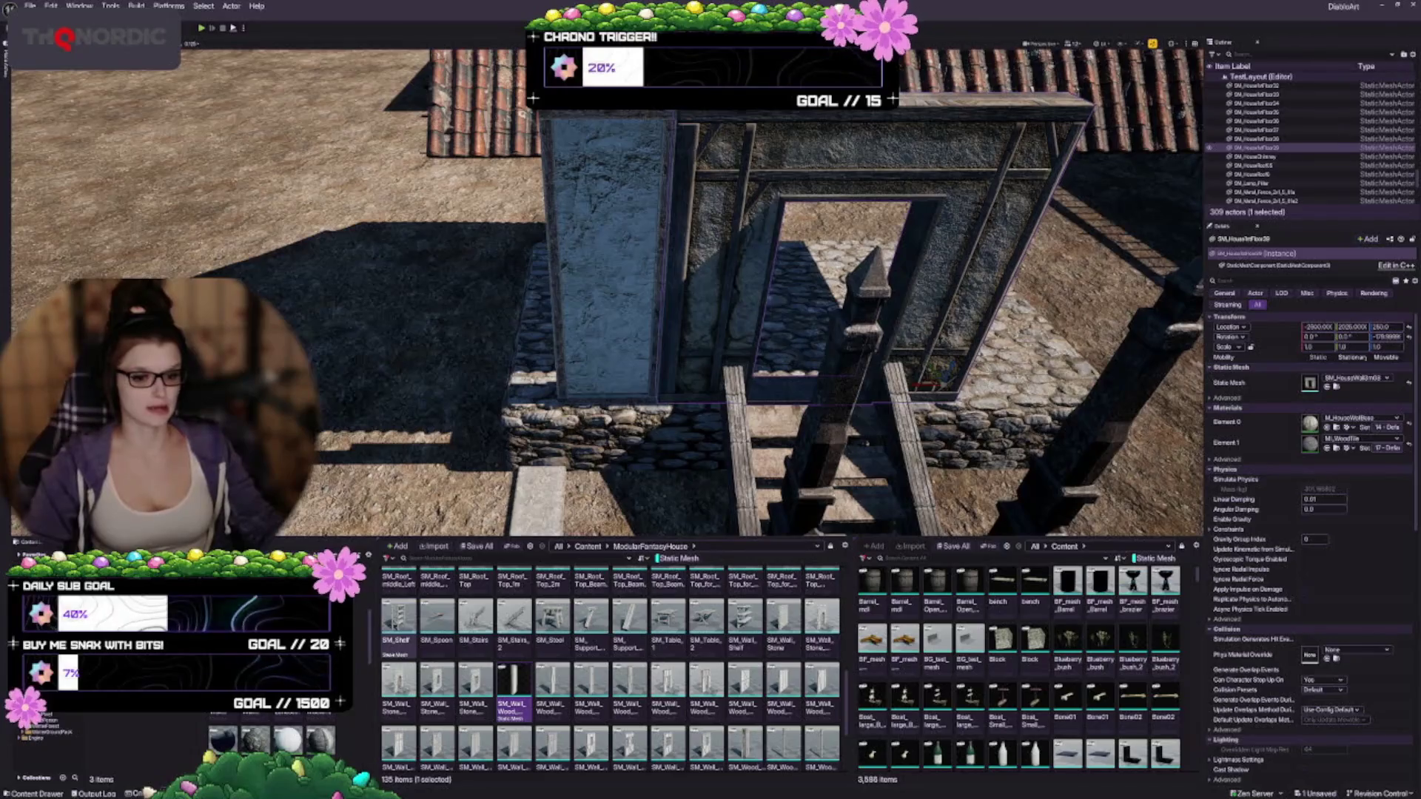
drag(375, 650, 386, 649)
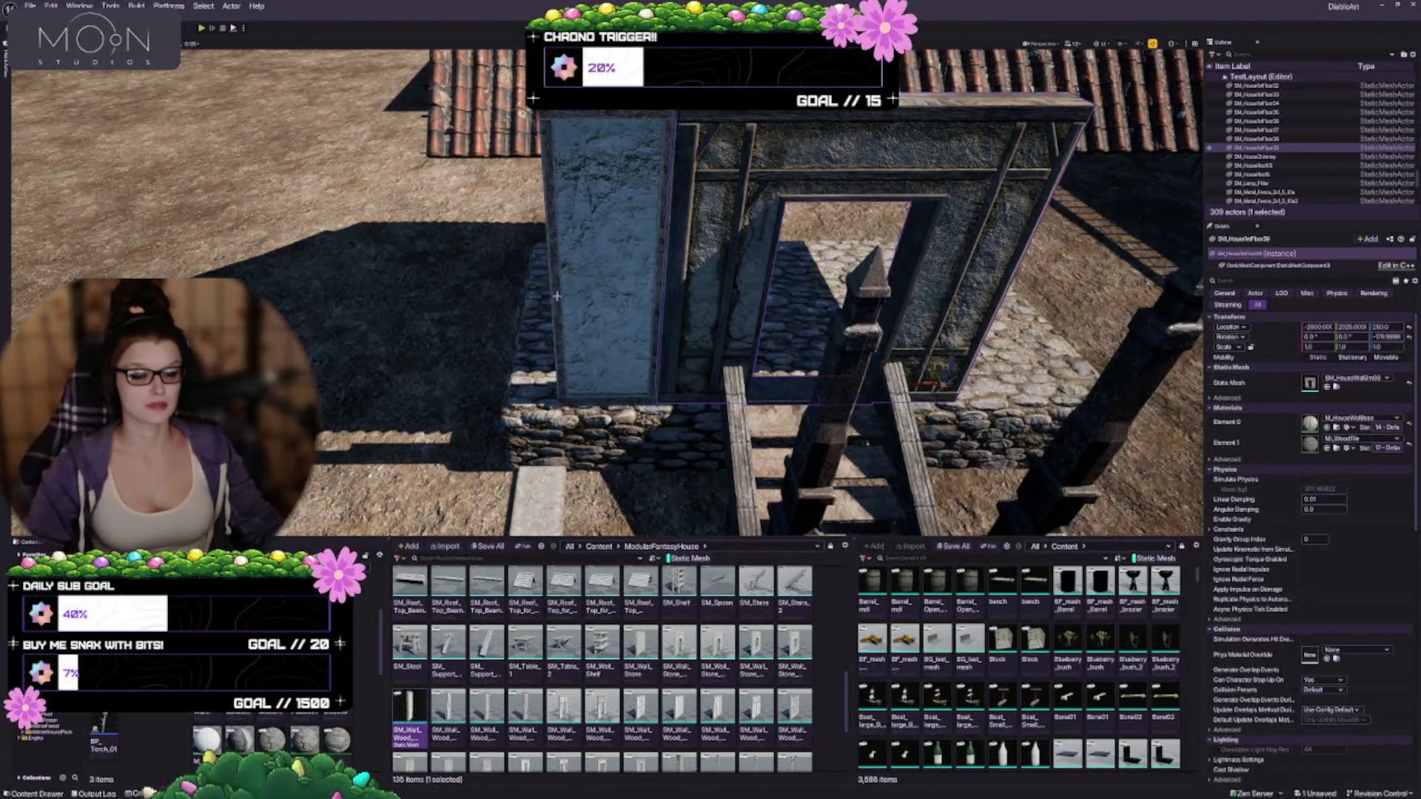
click(596, 221)
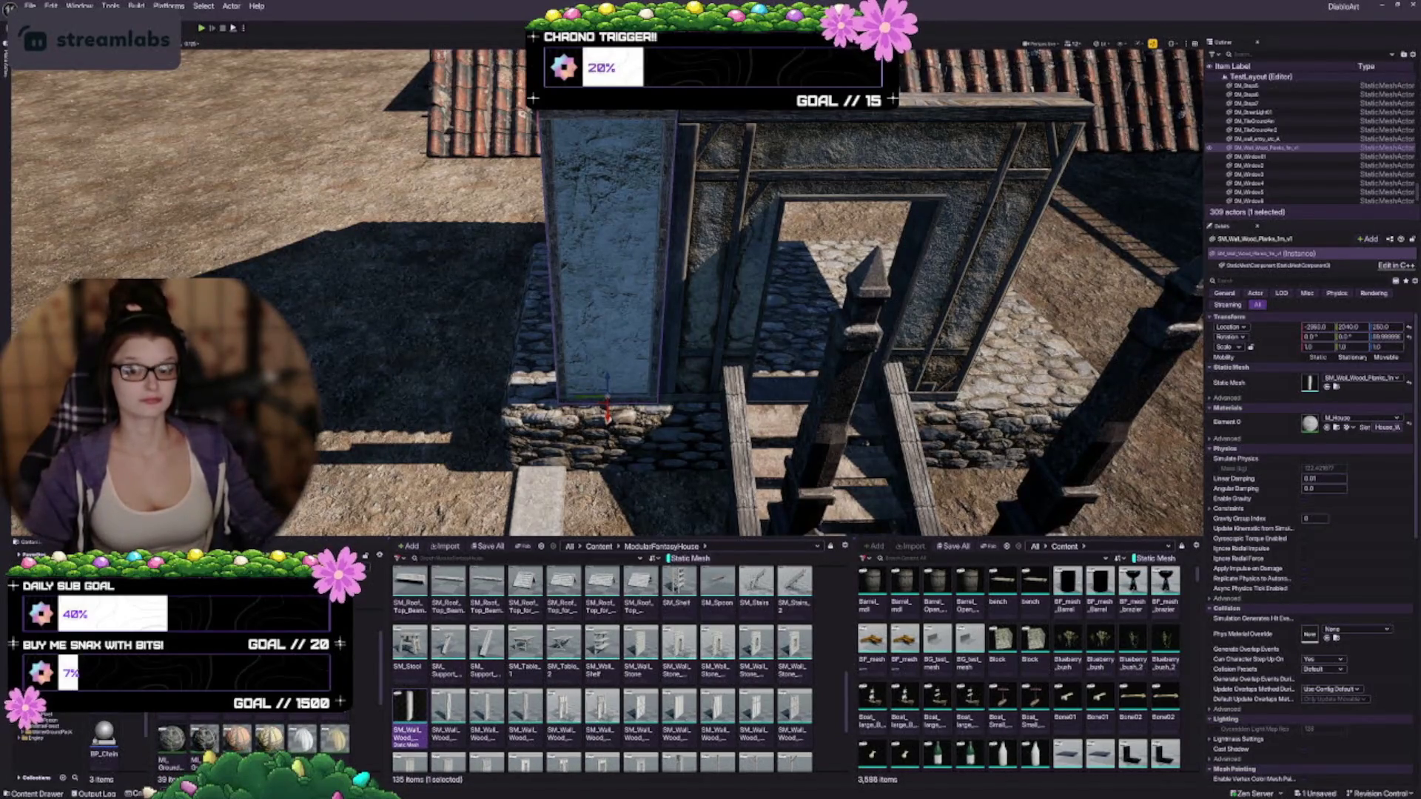
click(50, 6)
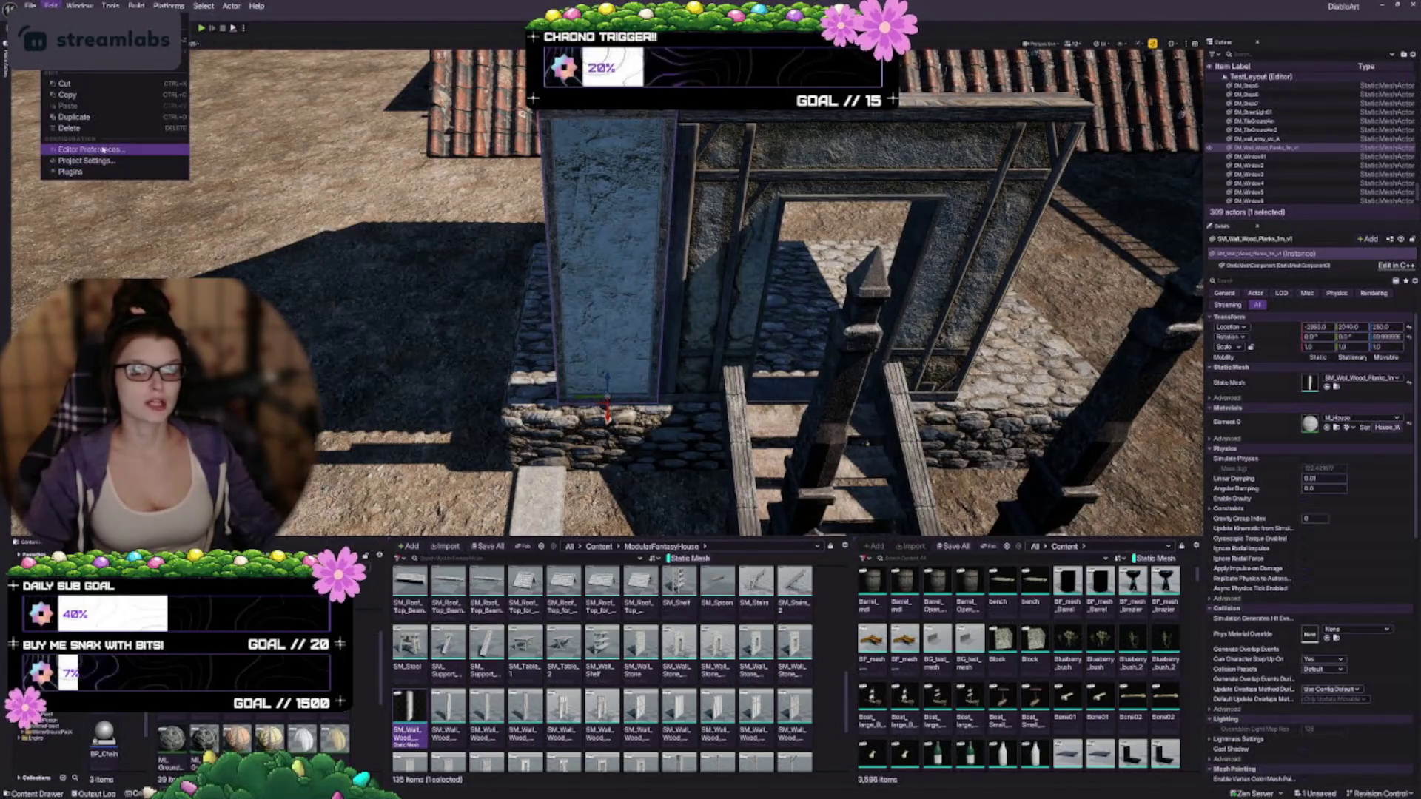
Step: Set Darker Nodes Plugin Font Size to Big, keeping Roboto font, and restart the editor
click(541, 354)
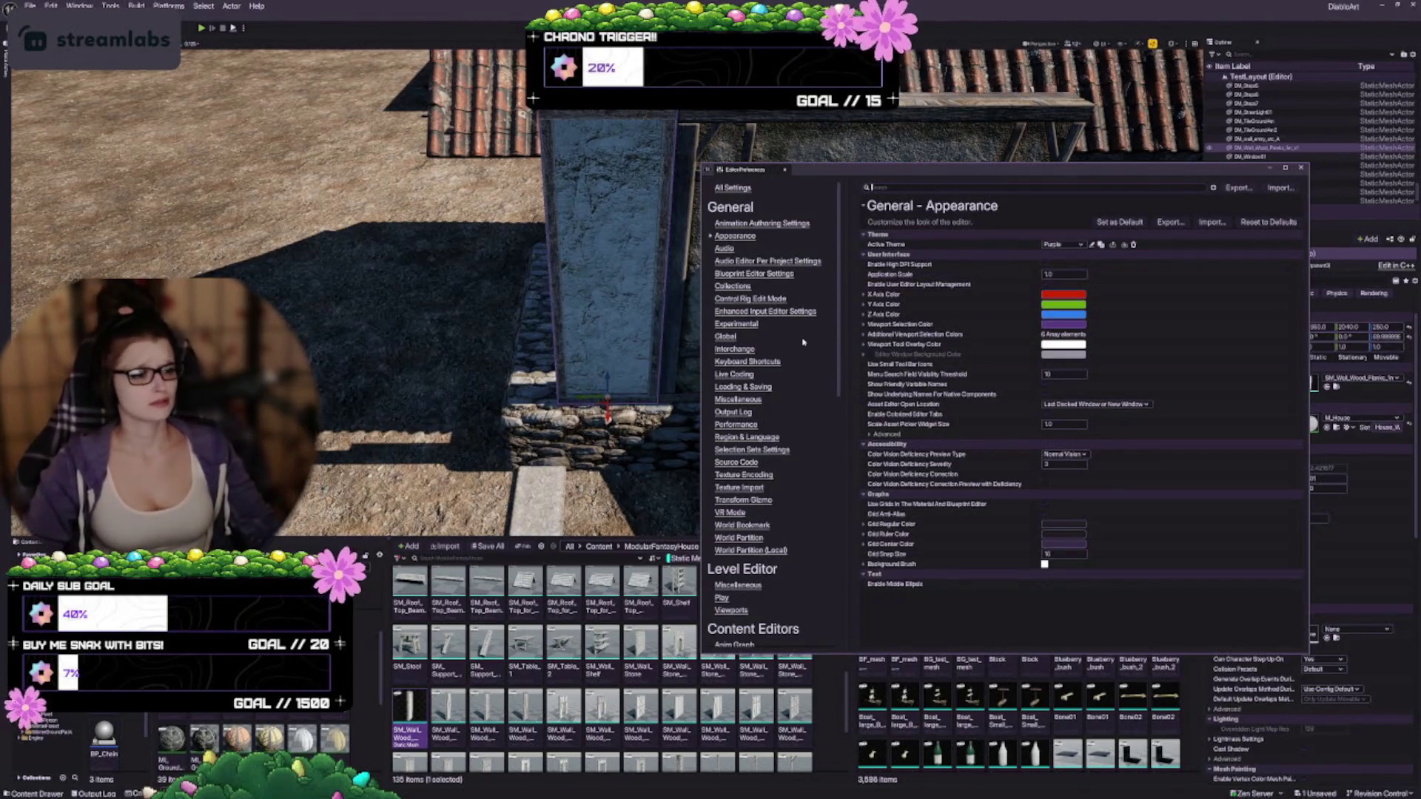
scroll(773, 342, down, 8)
scroll(725, 399, down, 5)
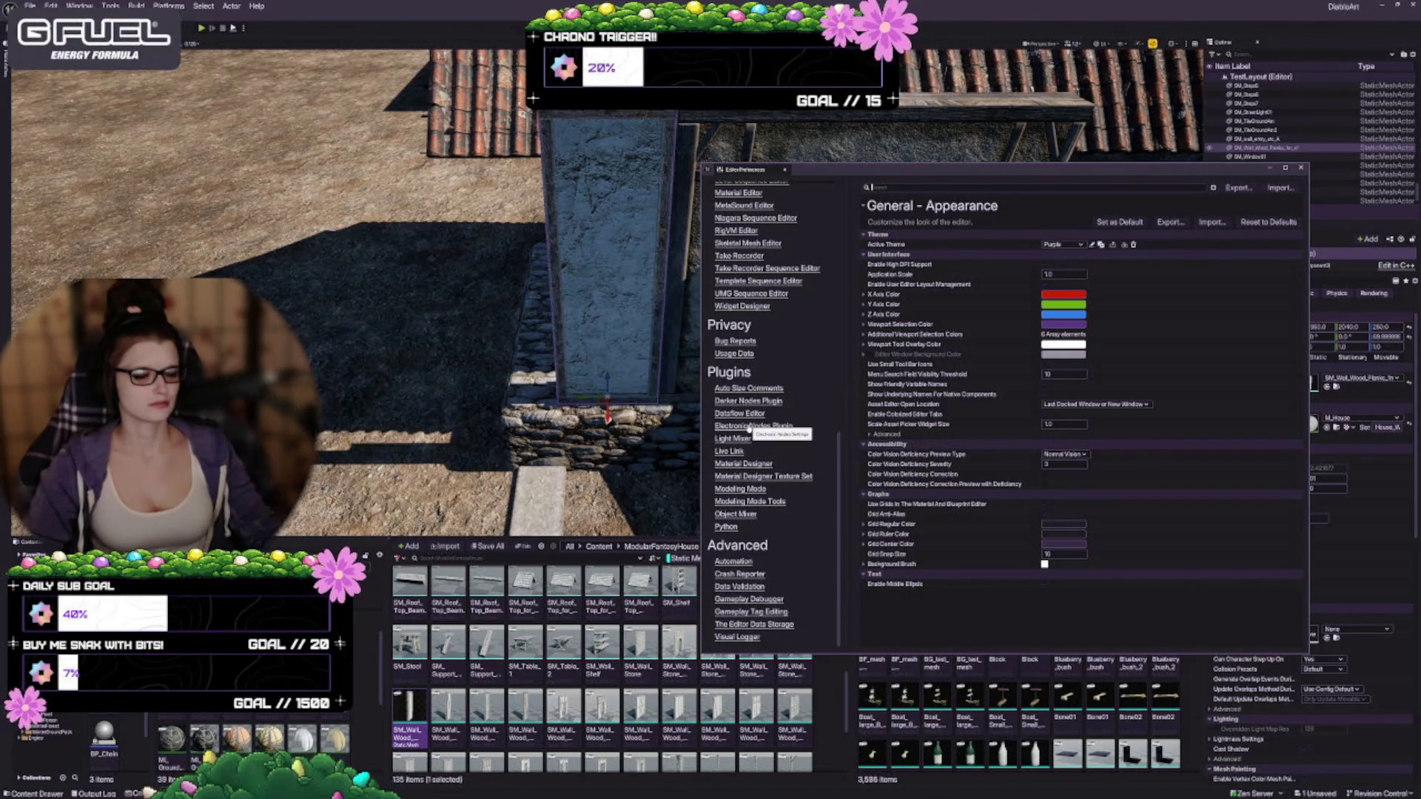
click(748, 400)
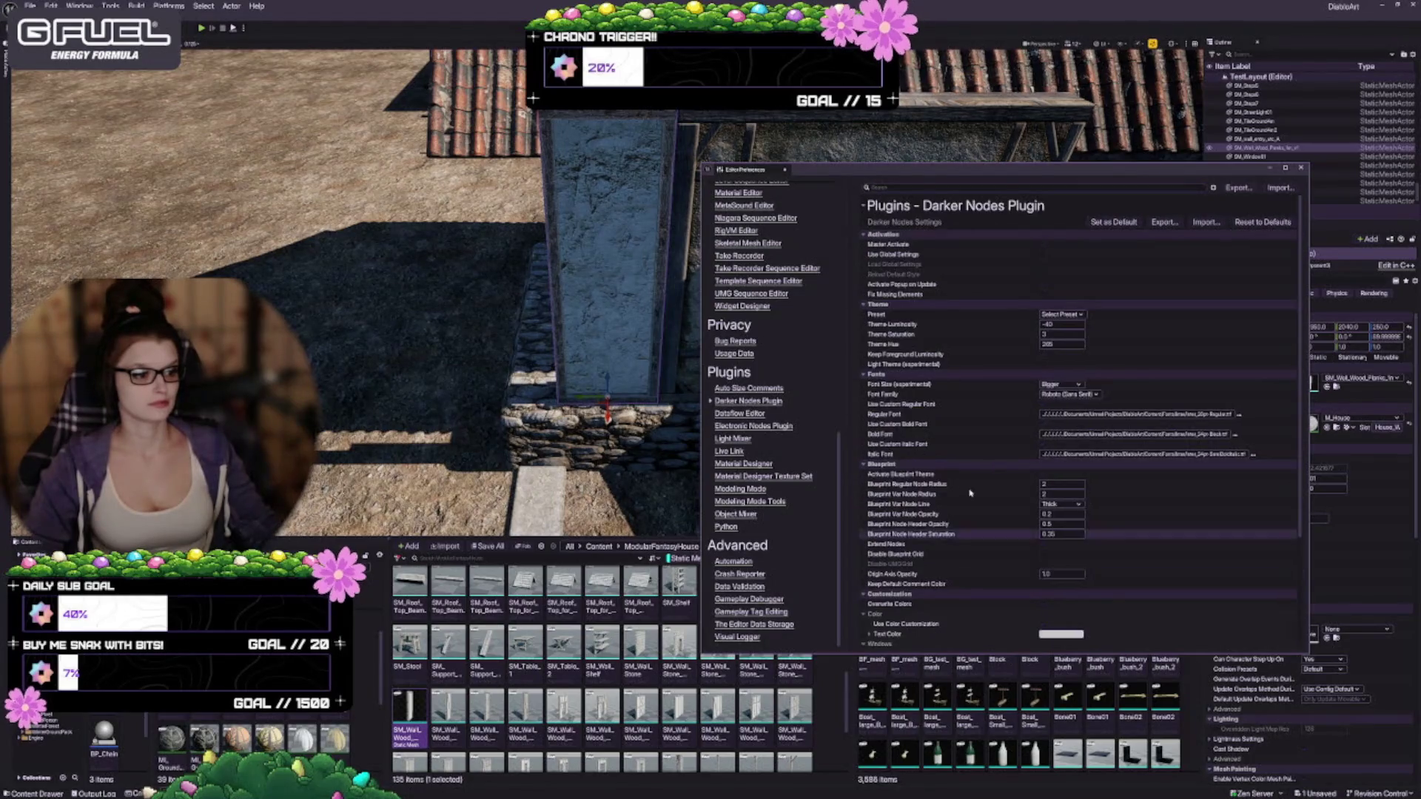
scroll(1044, 348, down, 1)
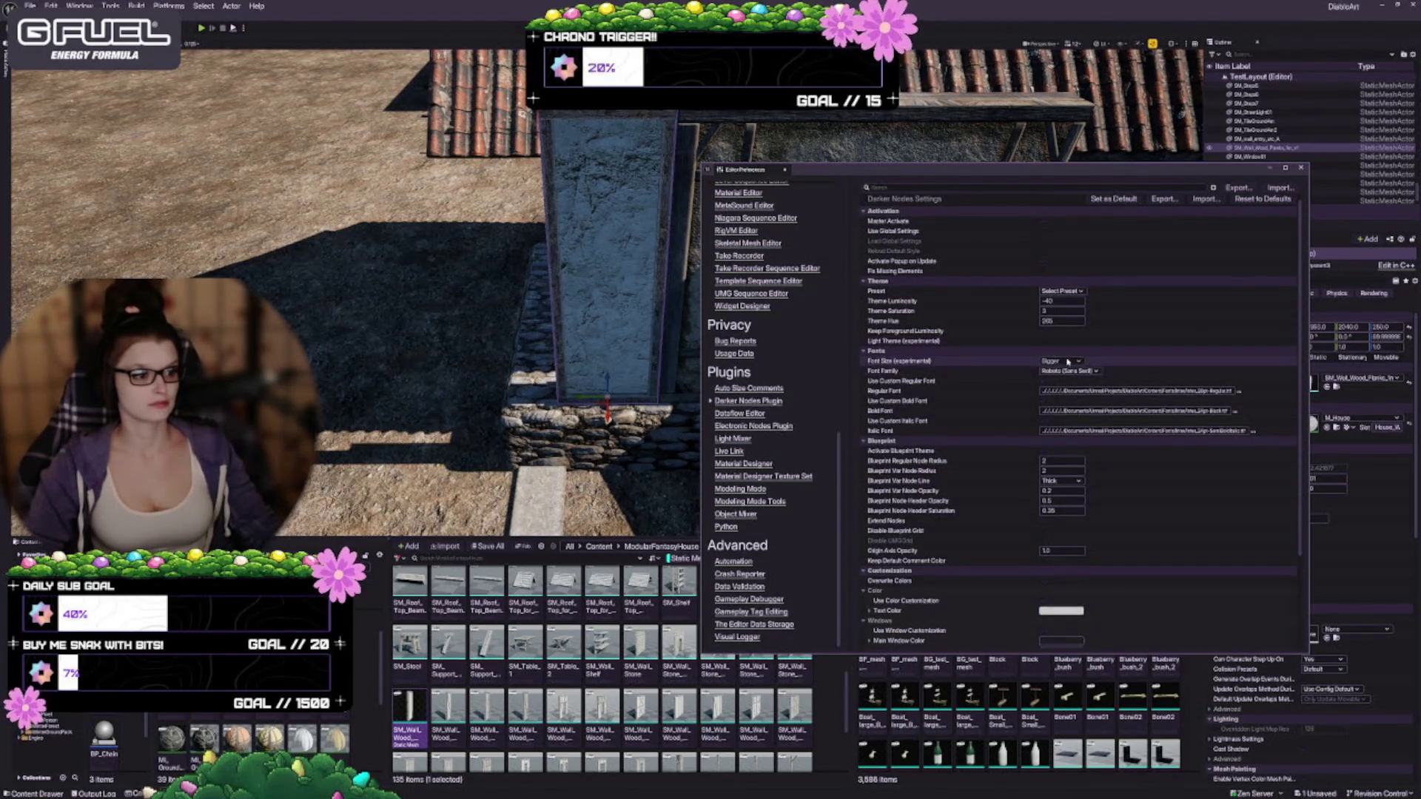
click(1067, 361)
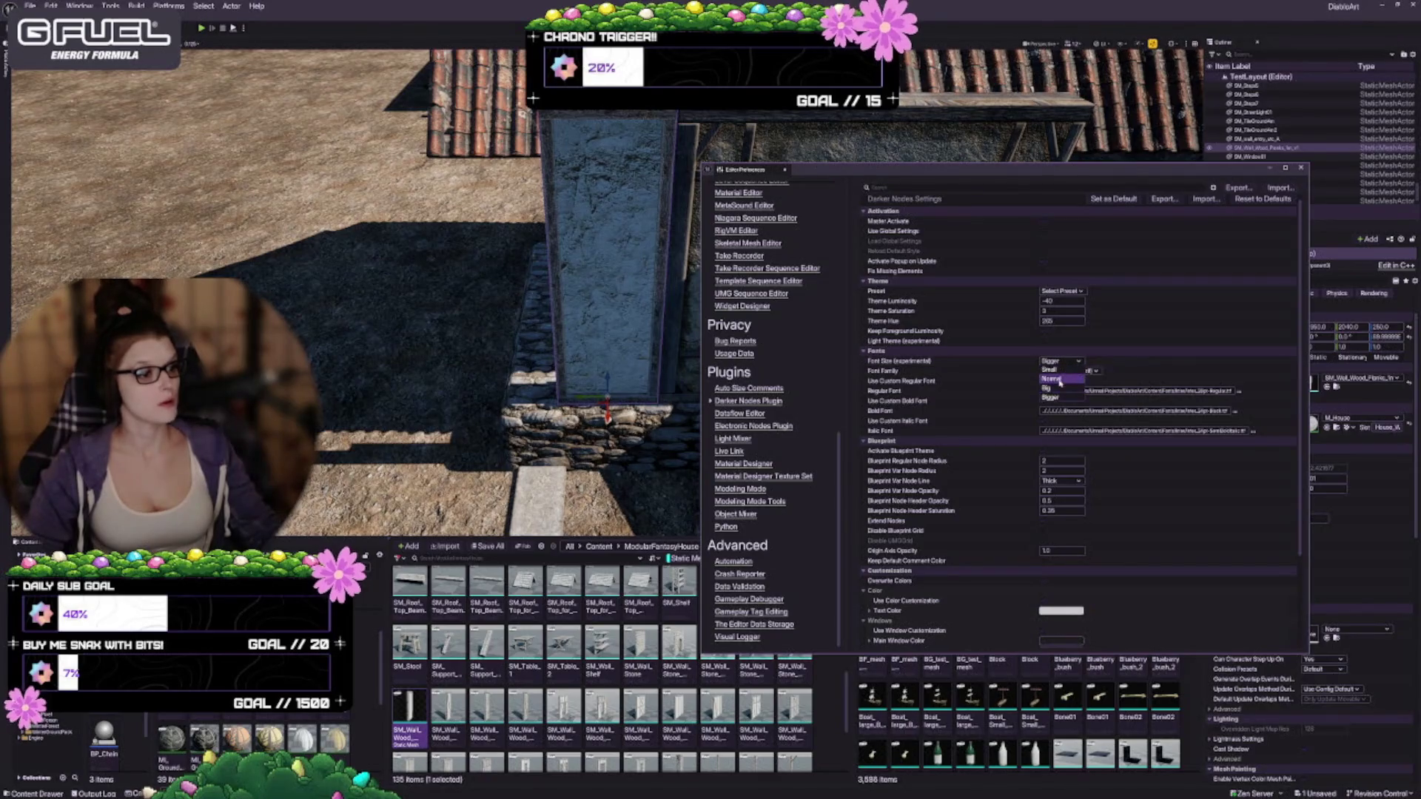
click(1058, 387)
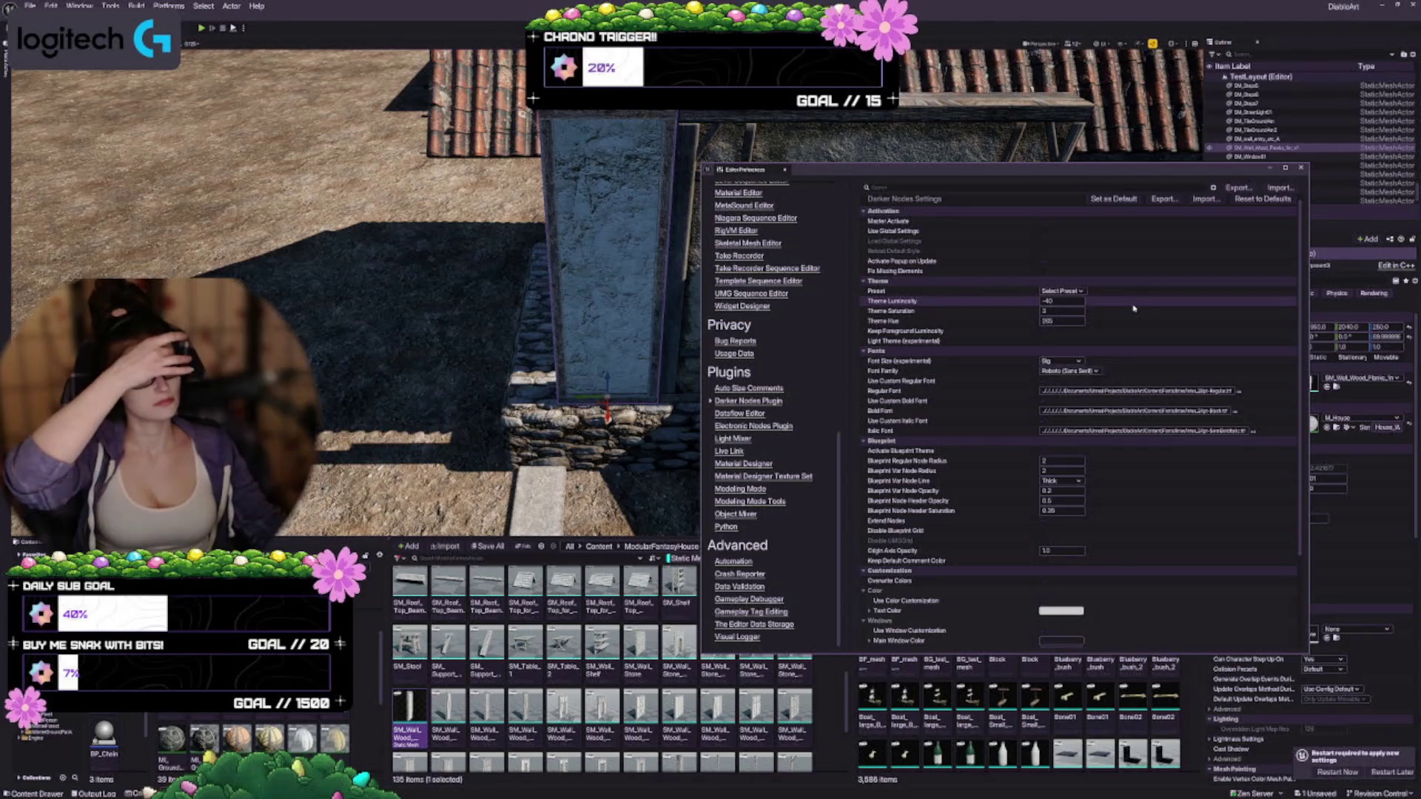
click(1088, 371)
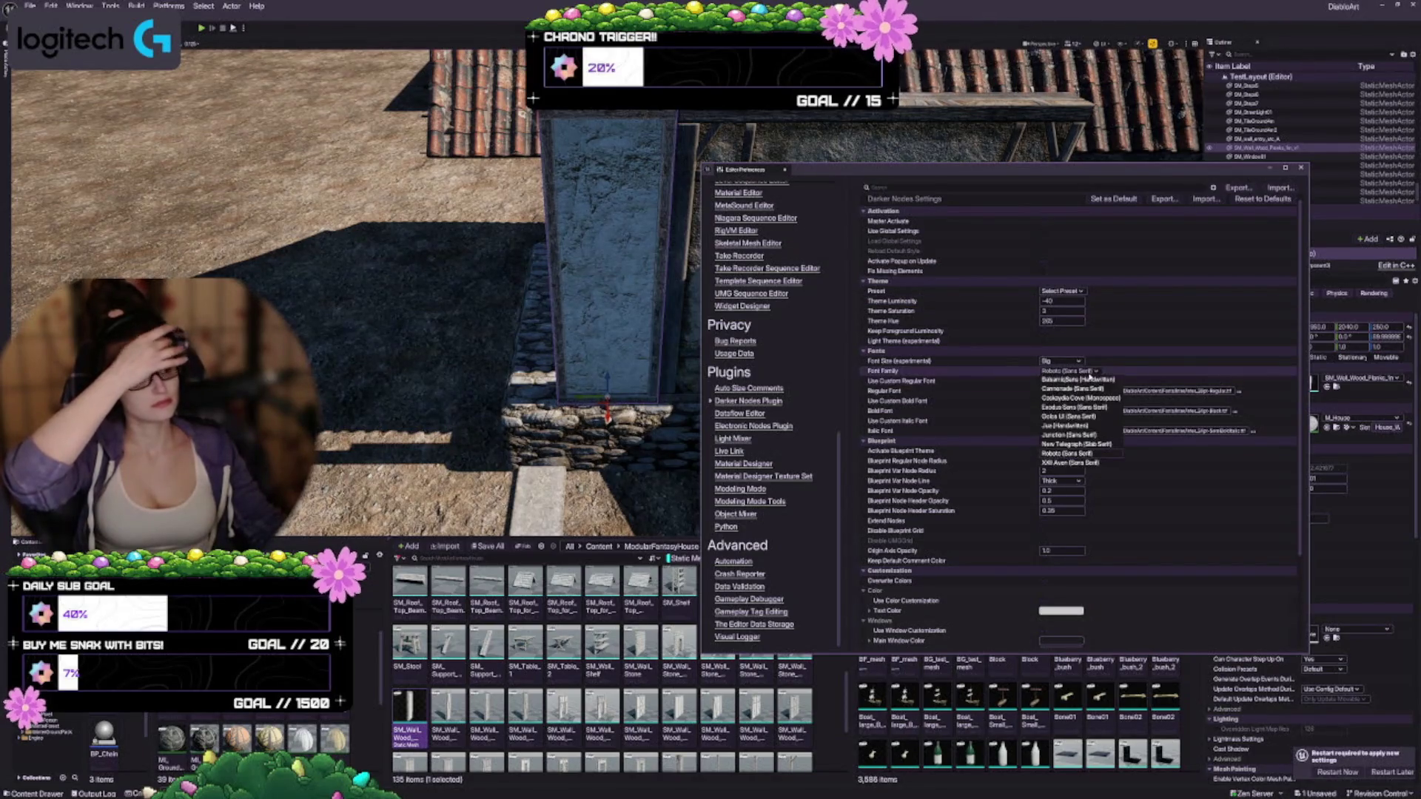
click(1130, 390)
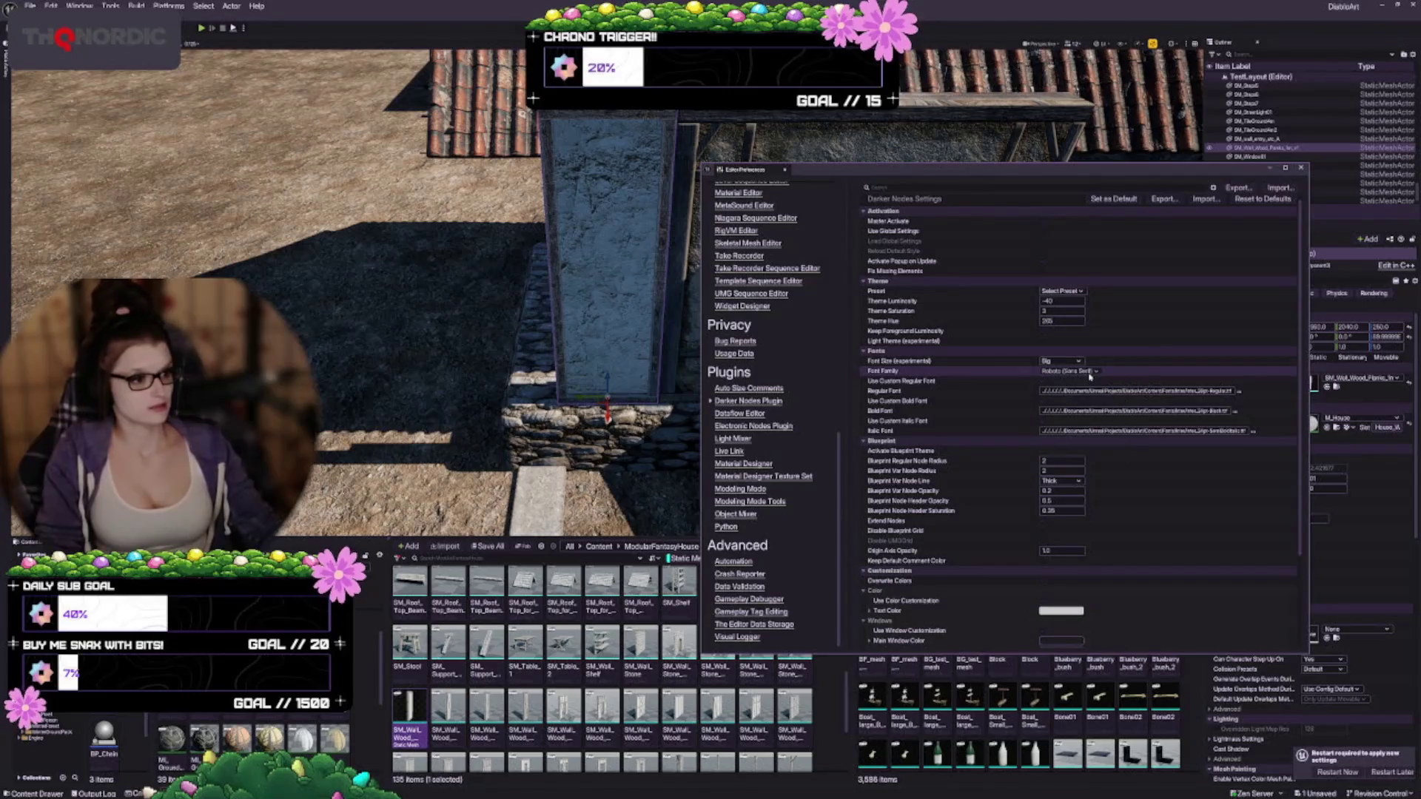
click(1301, 170)
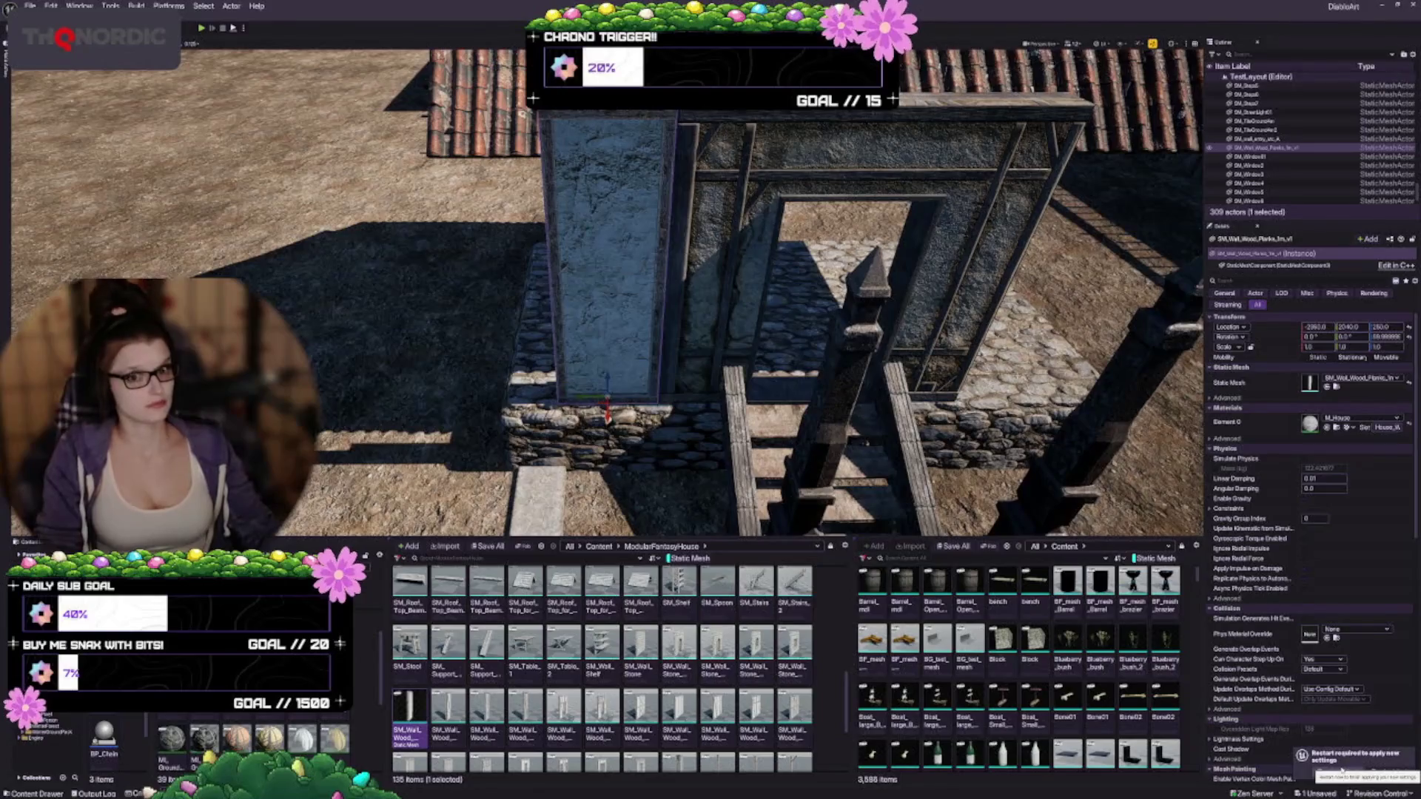
click(1323, 775)
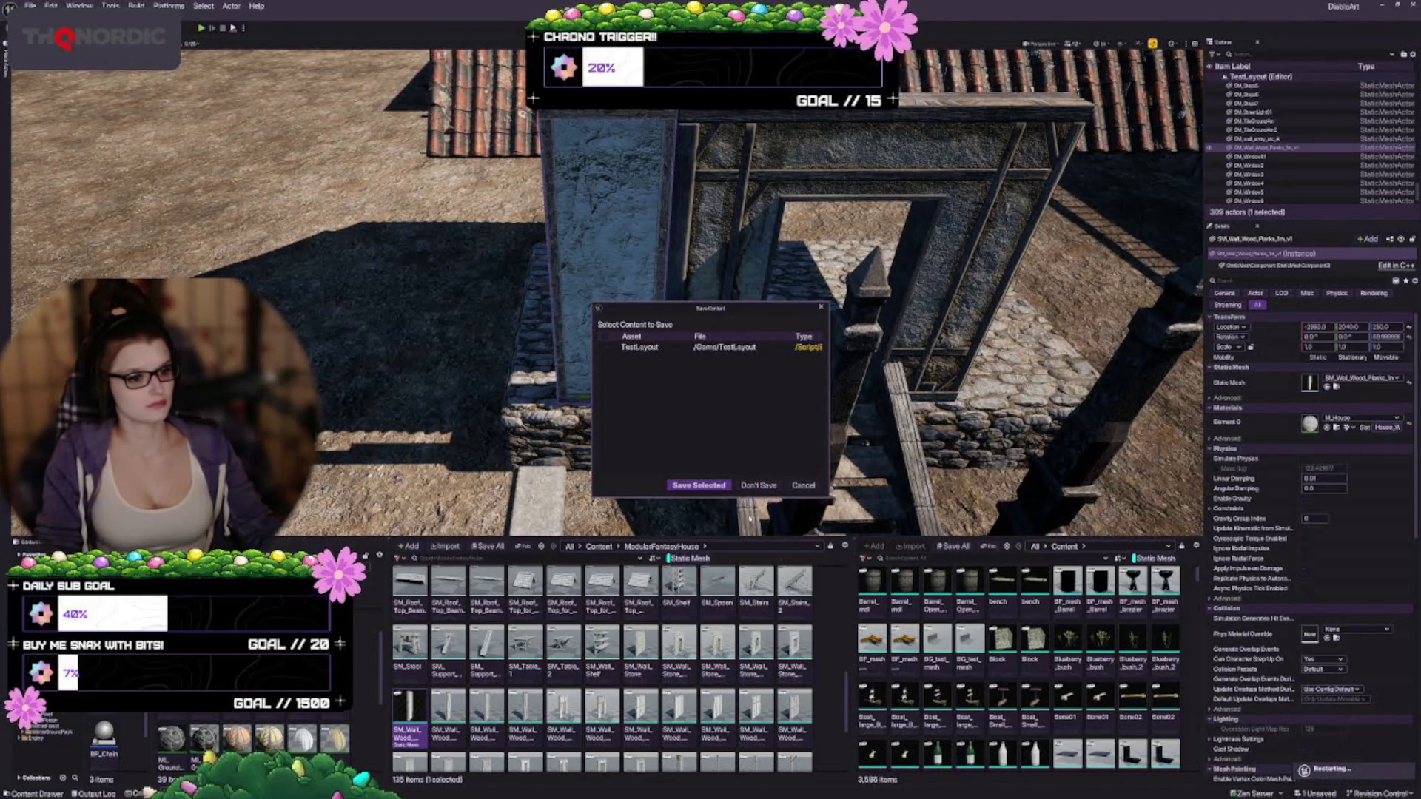
Step: Save TestLayout before restarting, then tilt the reopened view toward the stairs
click(682, 487)
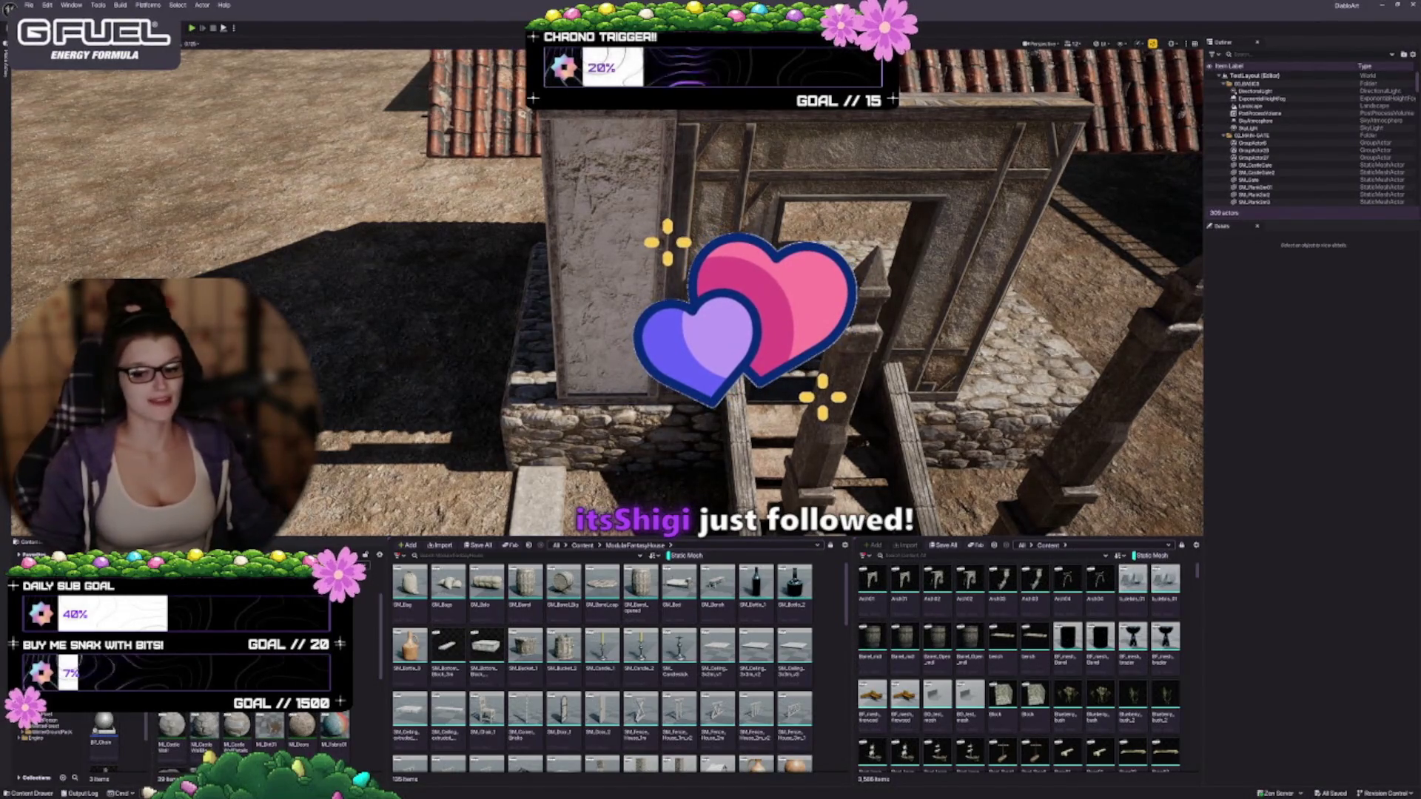
drag(607, 296, 607, 340)
Step: Set viewport scalability to Medium and hide the ExponentialHeightFog
click(1139, 42)
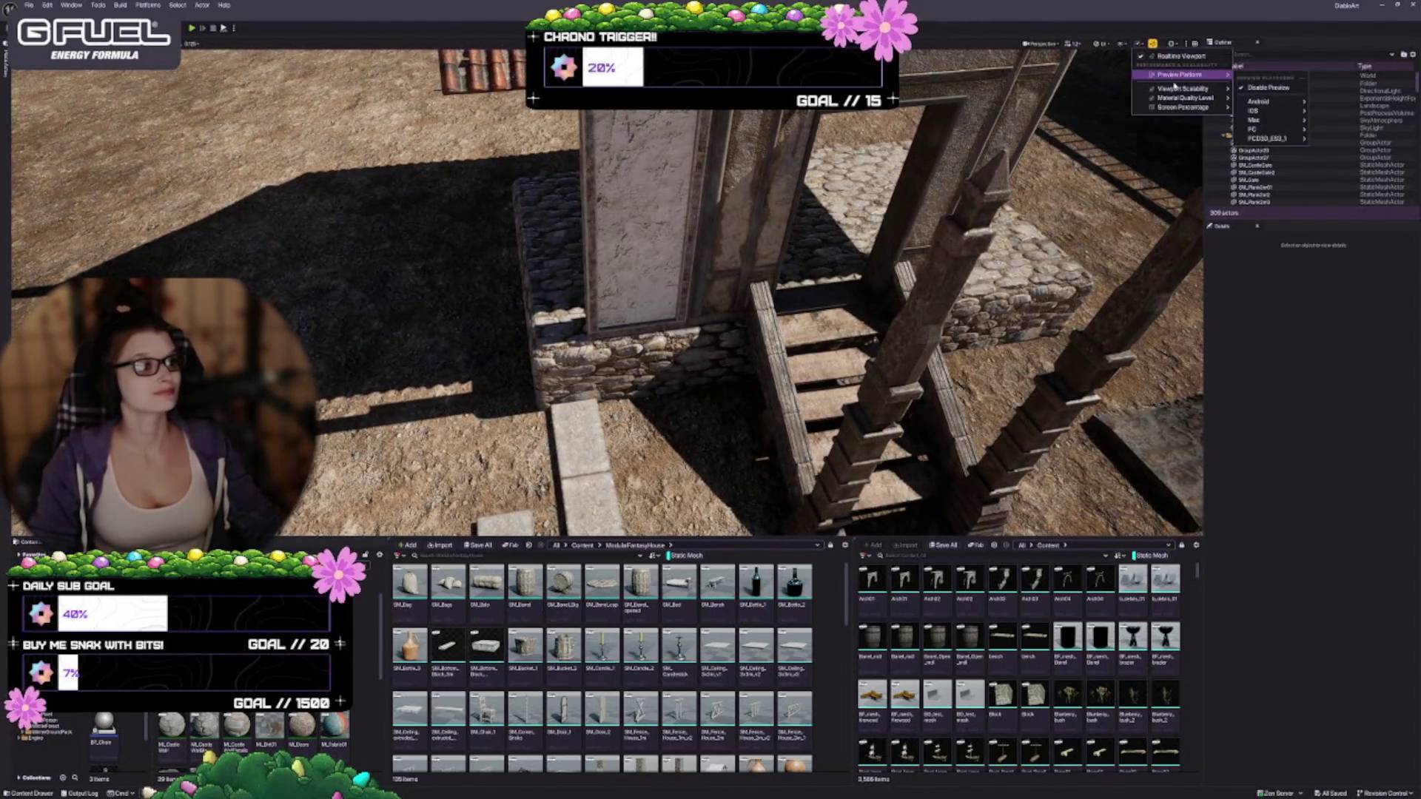
mouse_move(1175, 89)
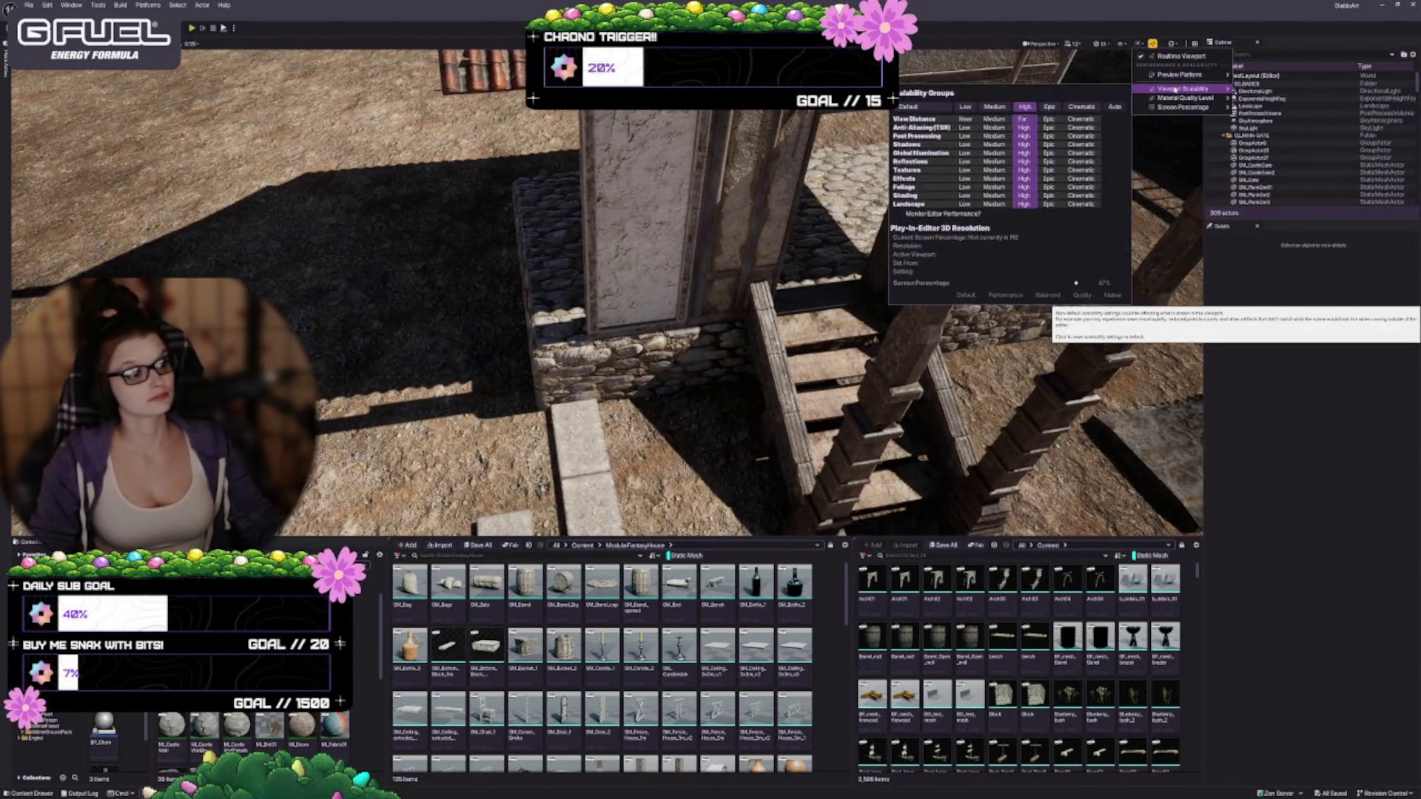
click(1000, 108)
drag(666, 296, 607, 296)
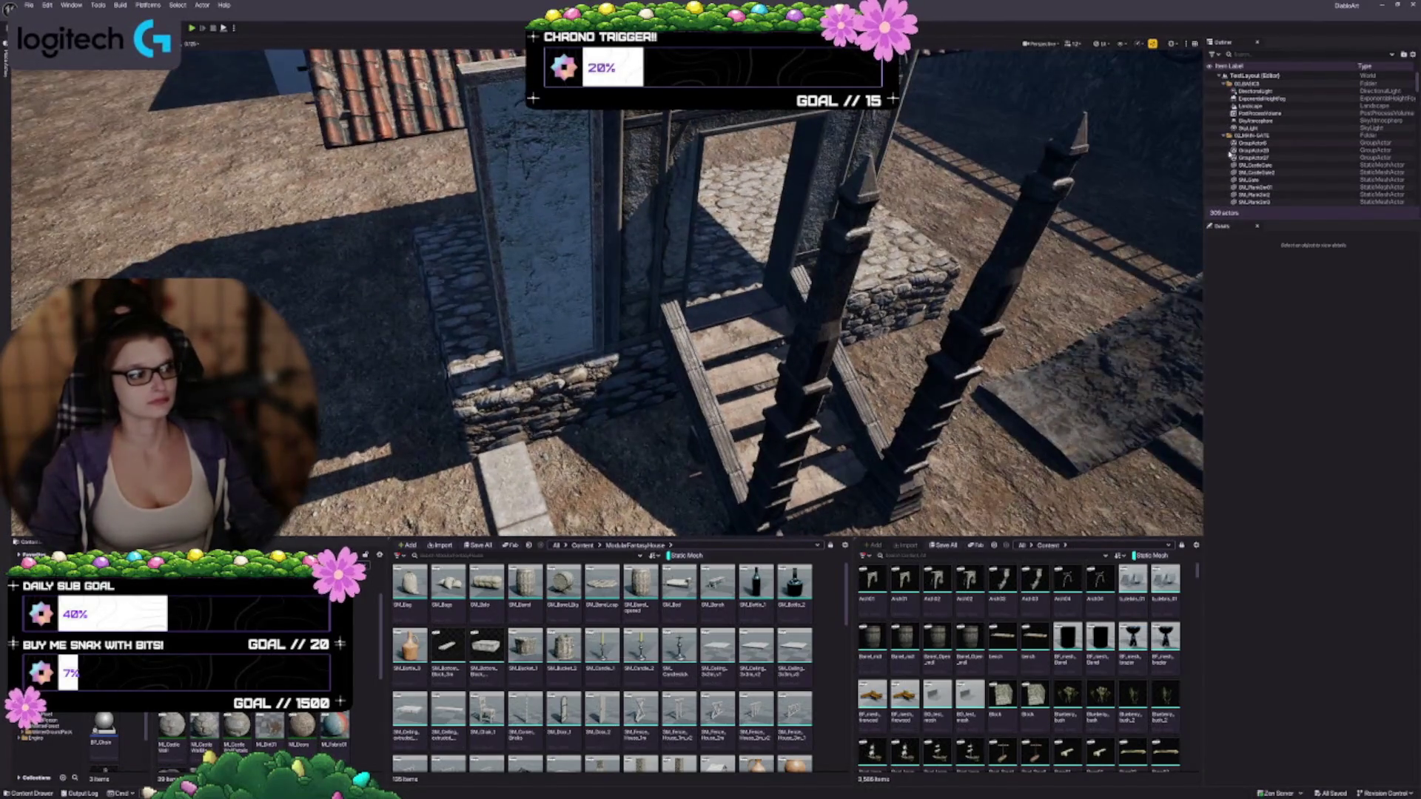
click(1211, 99)
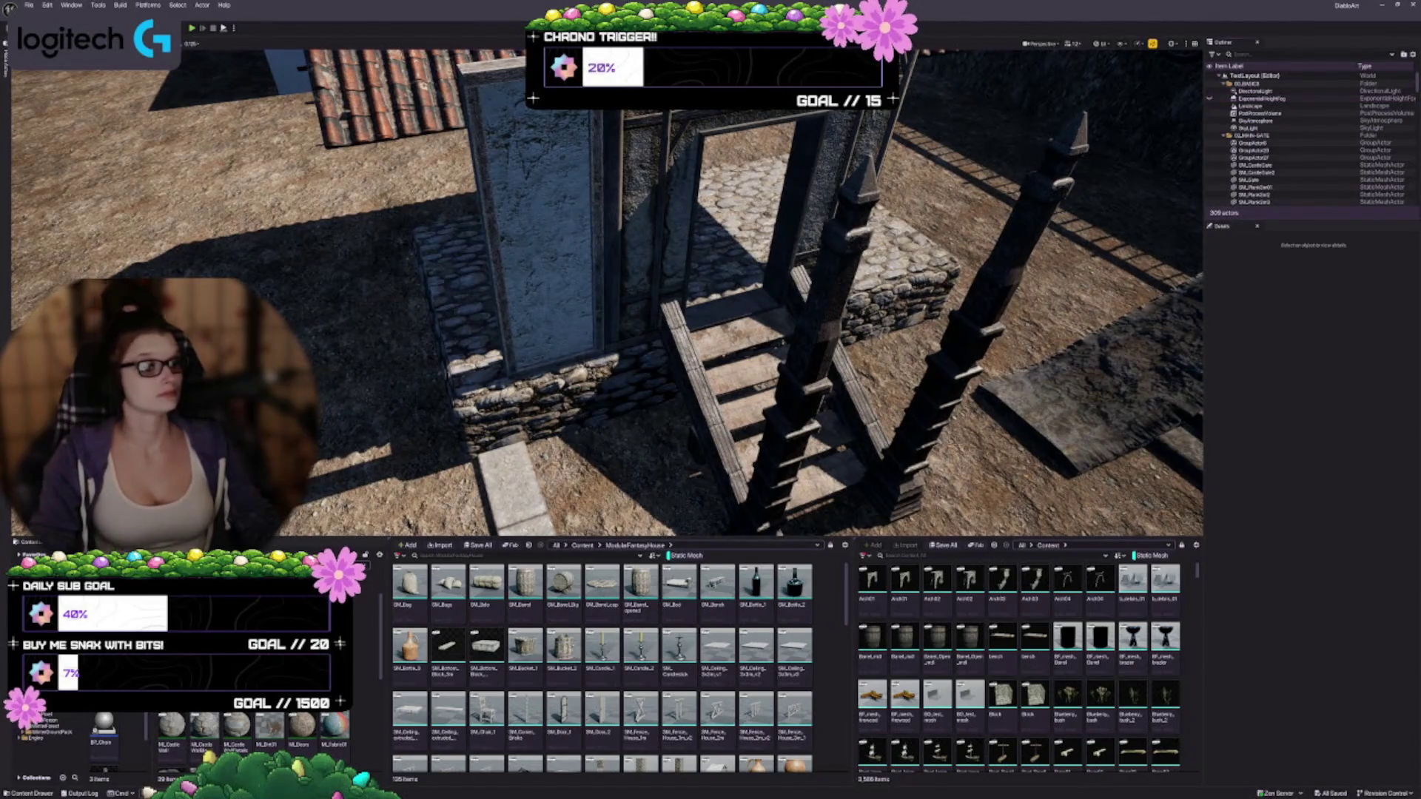
Step: Fly close to the doorway wall and select the plaster wall panel
drag(681, 372, 628, 414)
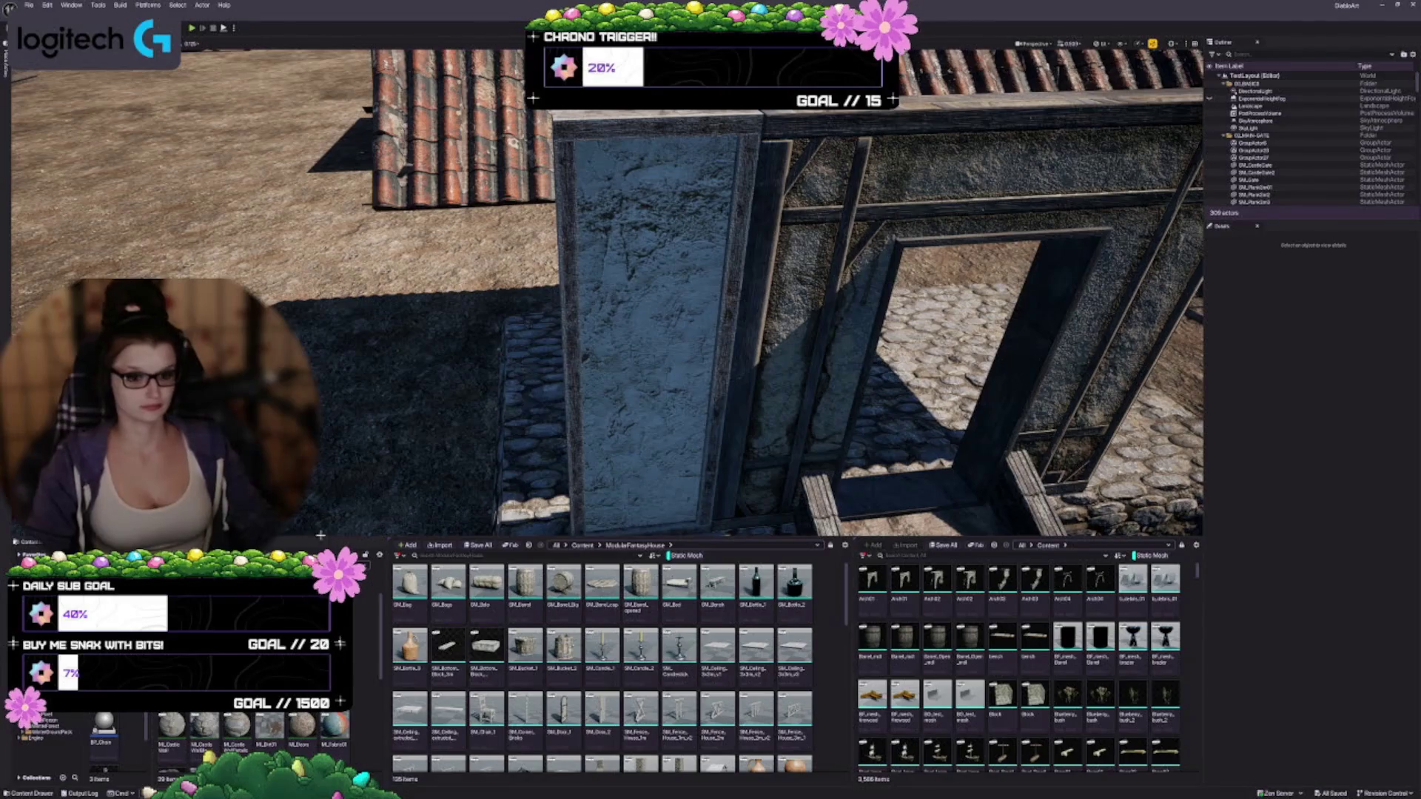
scroll(252, 736, down, 2)
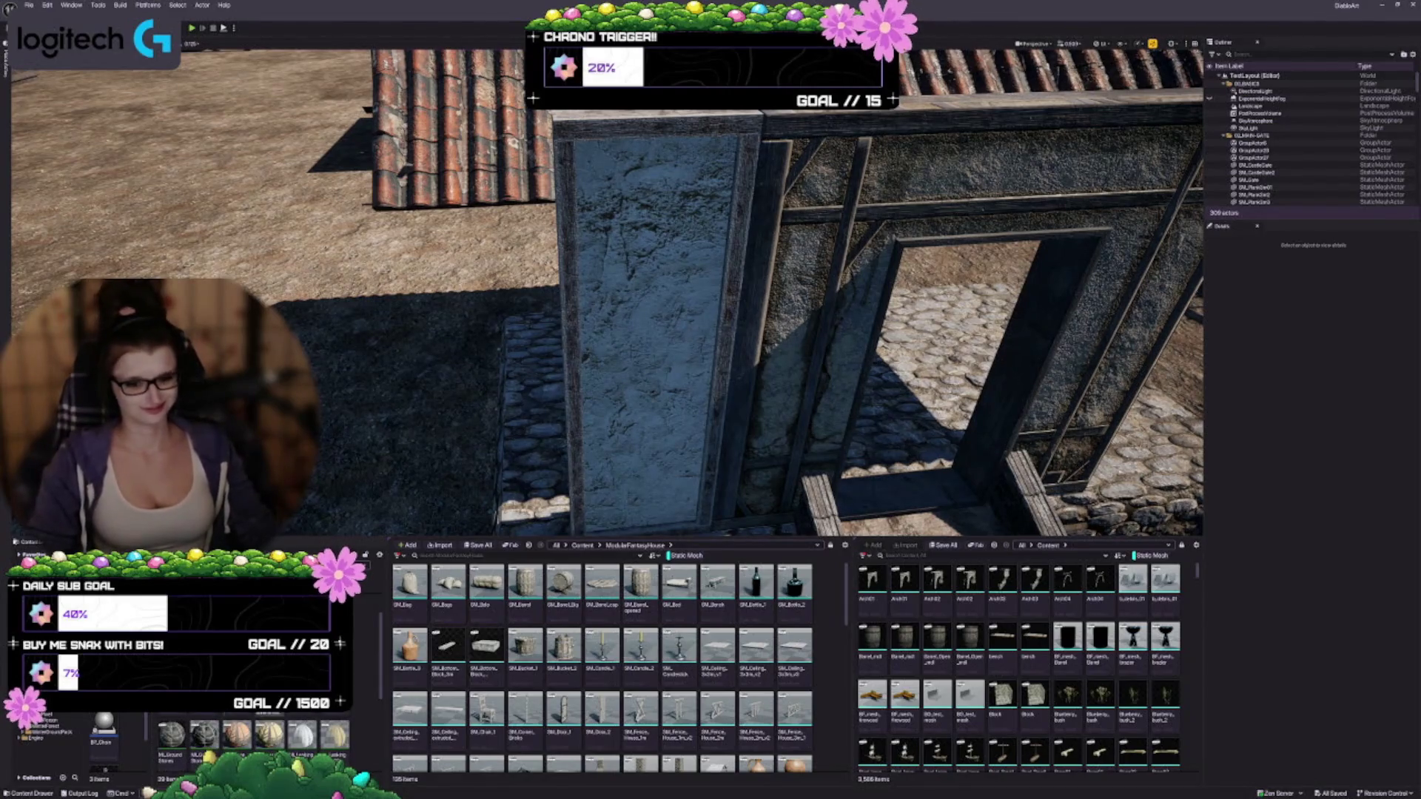
click(820, 206)
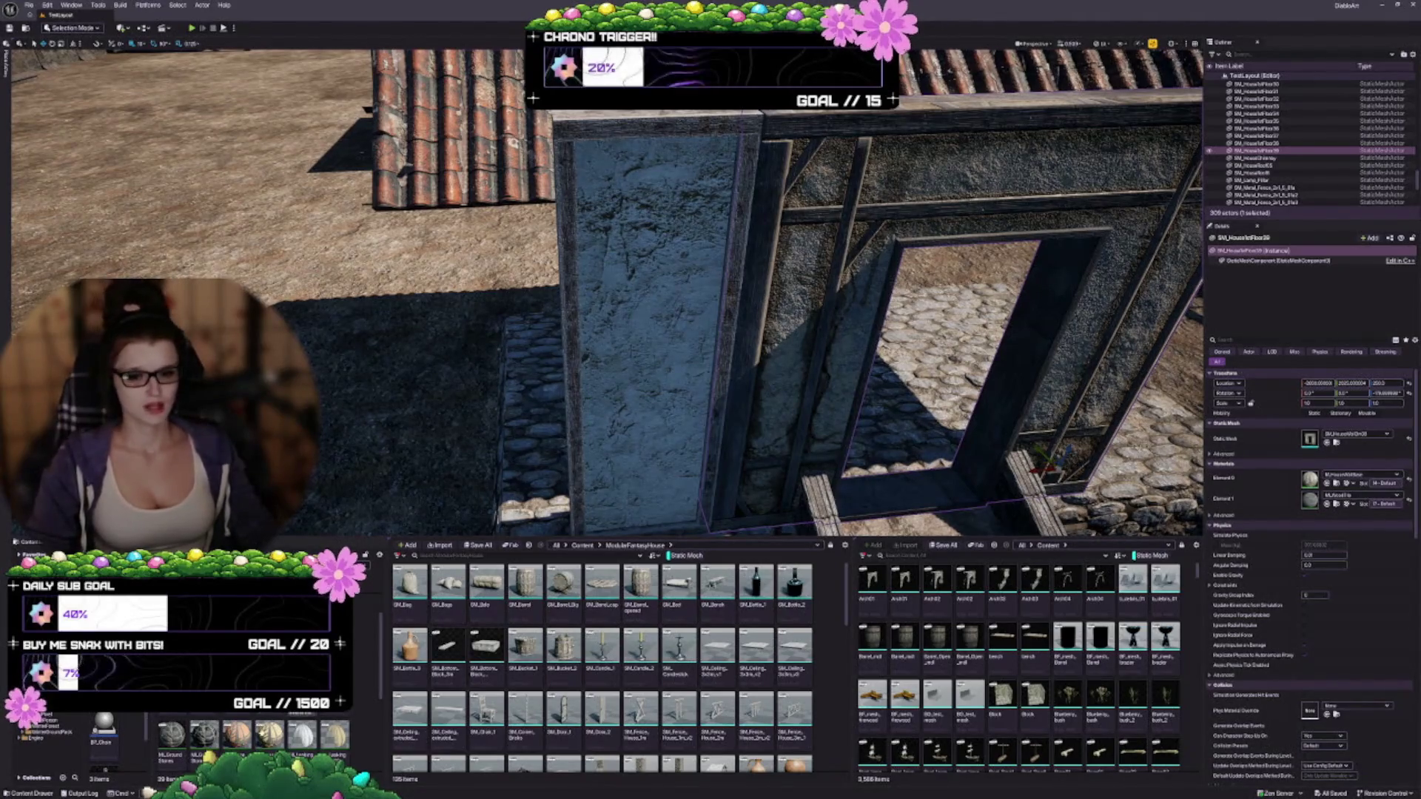
scroll(258, 744, down, 3)
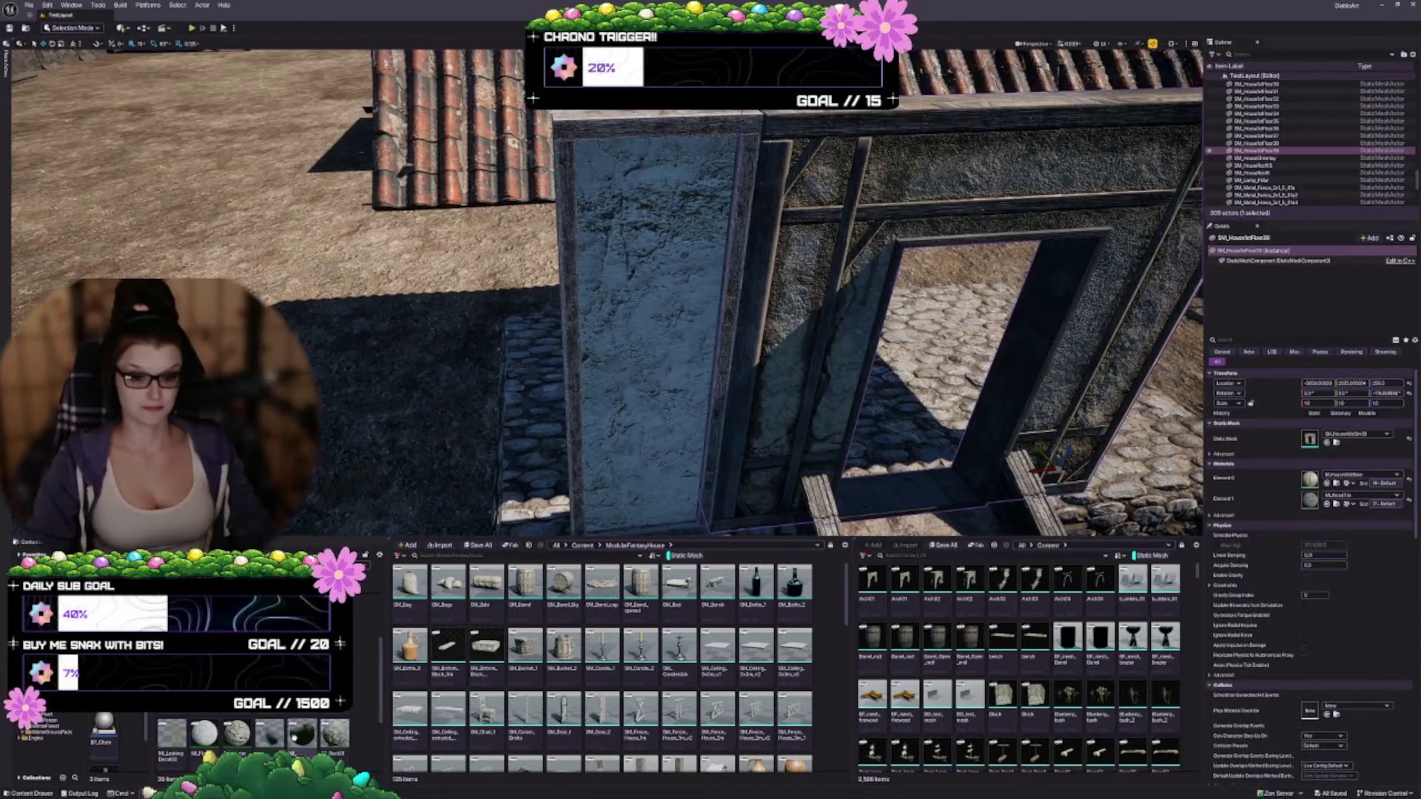
scroll(251, 736, down, 2)
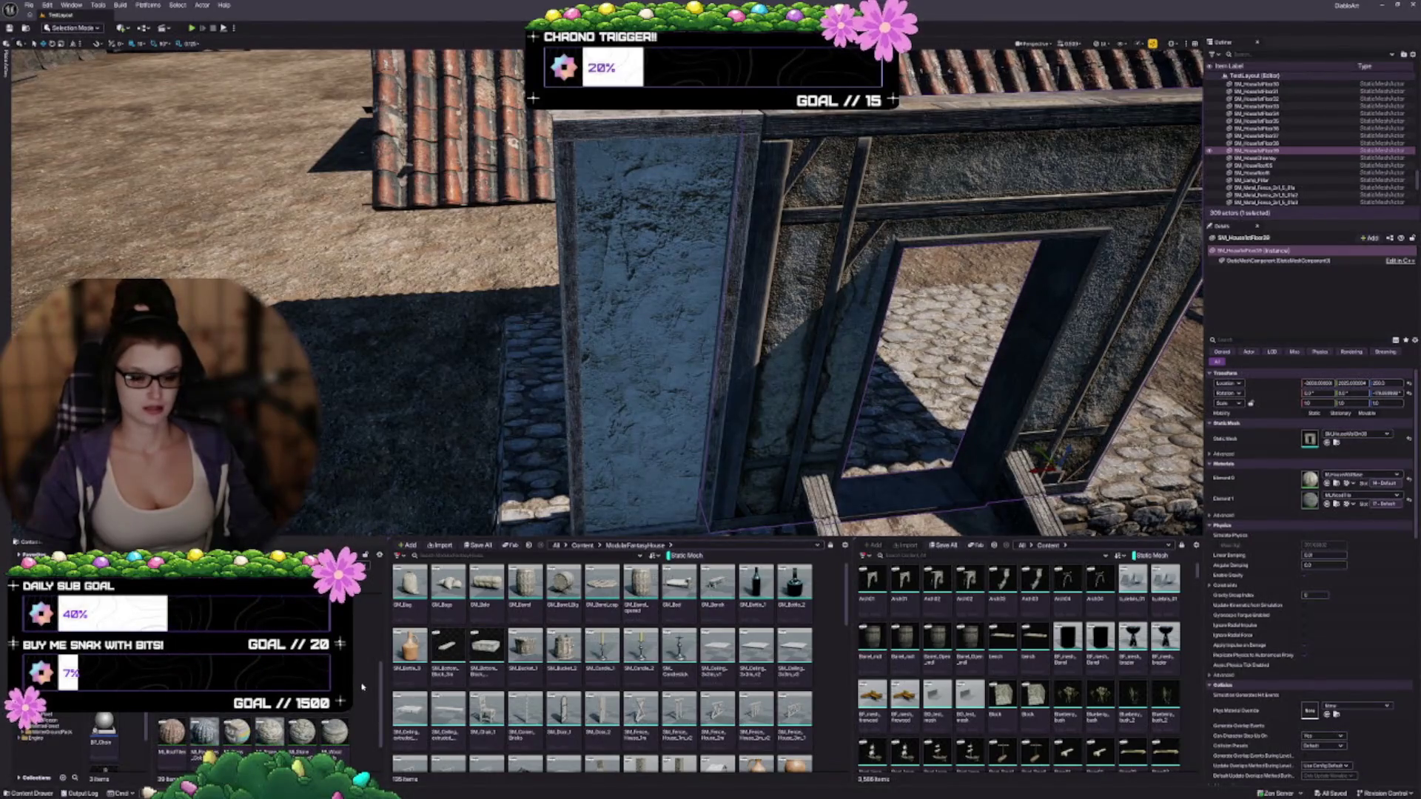
scroll(357, 689, down, 2)
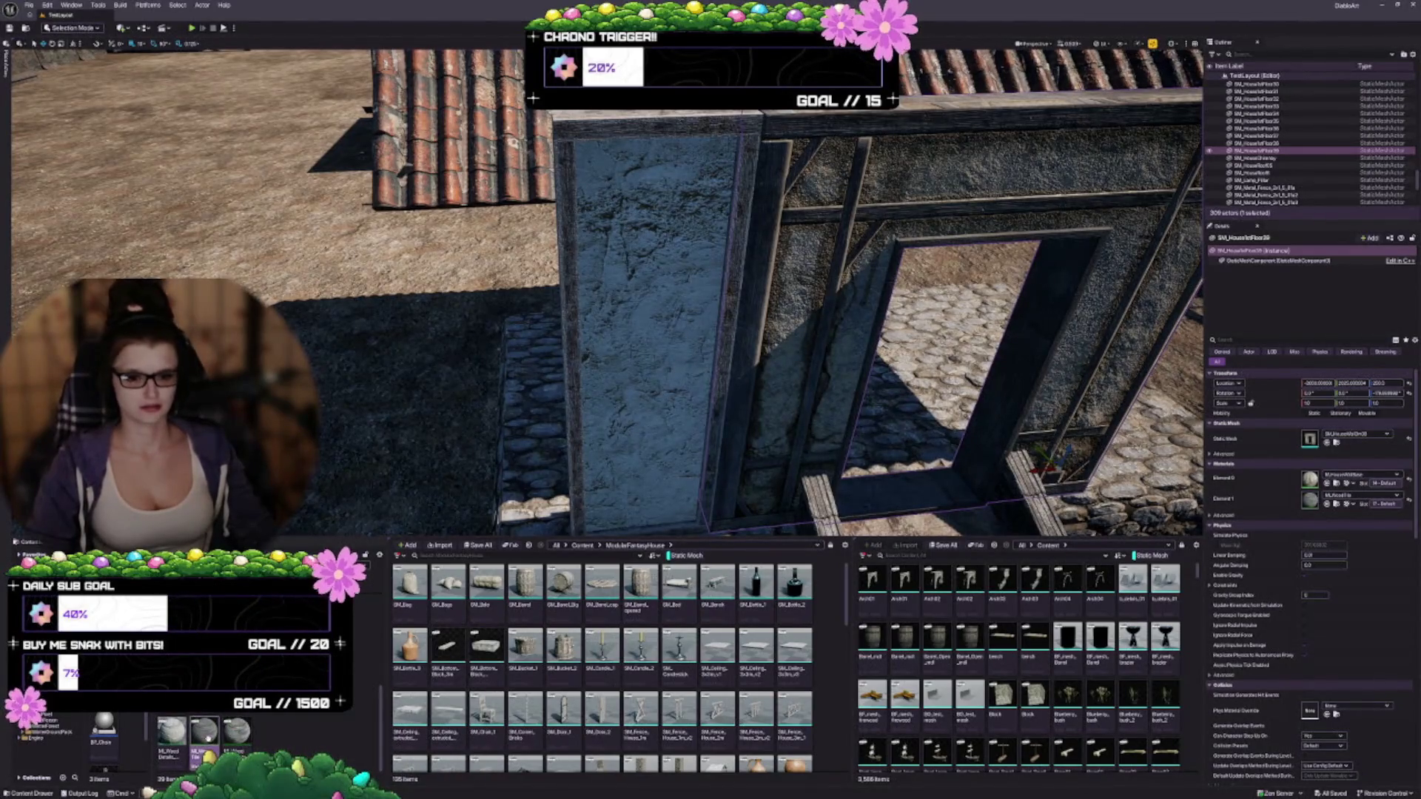
click(651, 338)
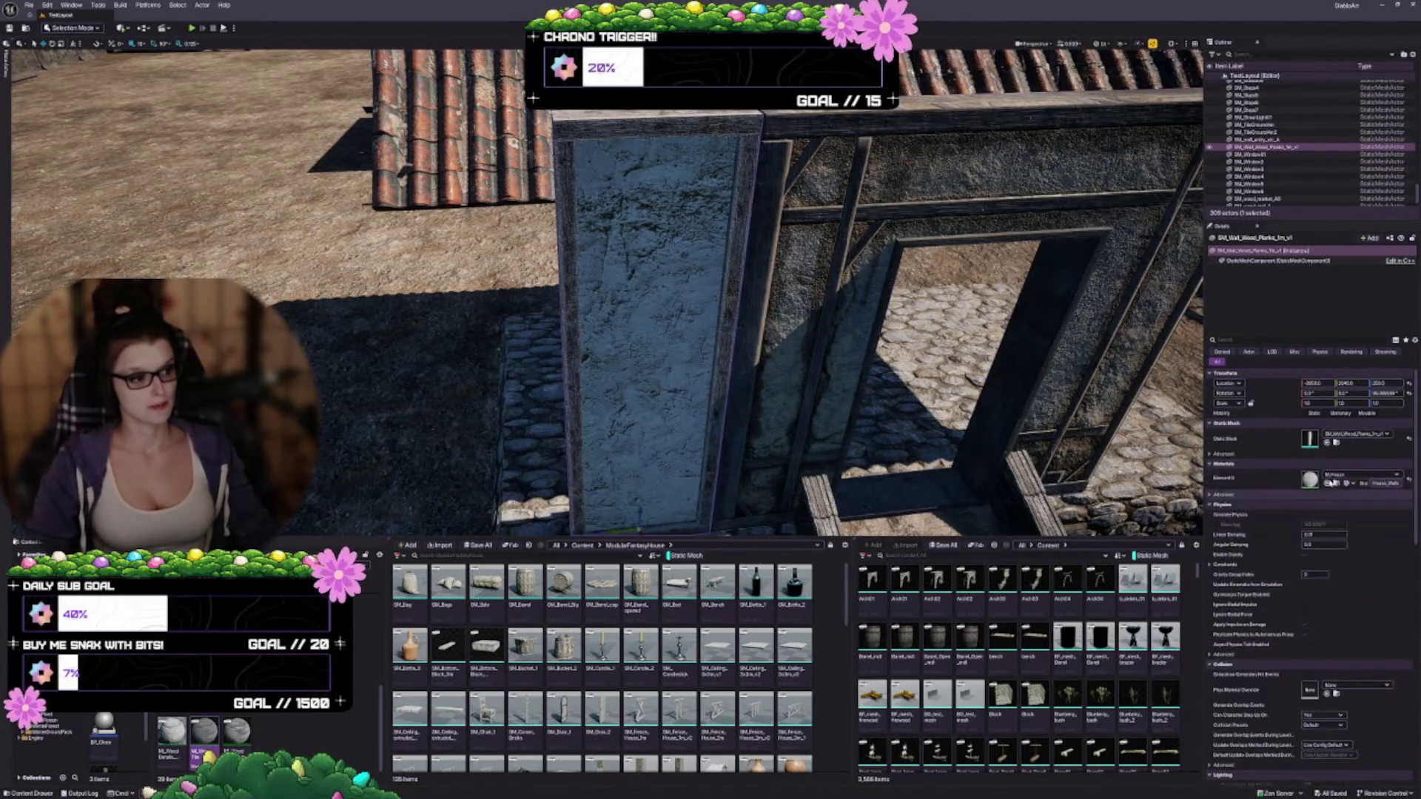
Step: Reload the ModularFantasyHouse static mesh list and scroll down to the wood plank wall meshes
key(f)
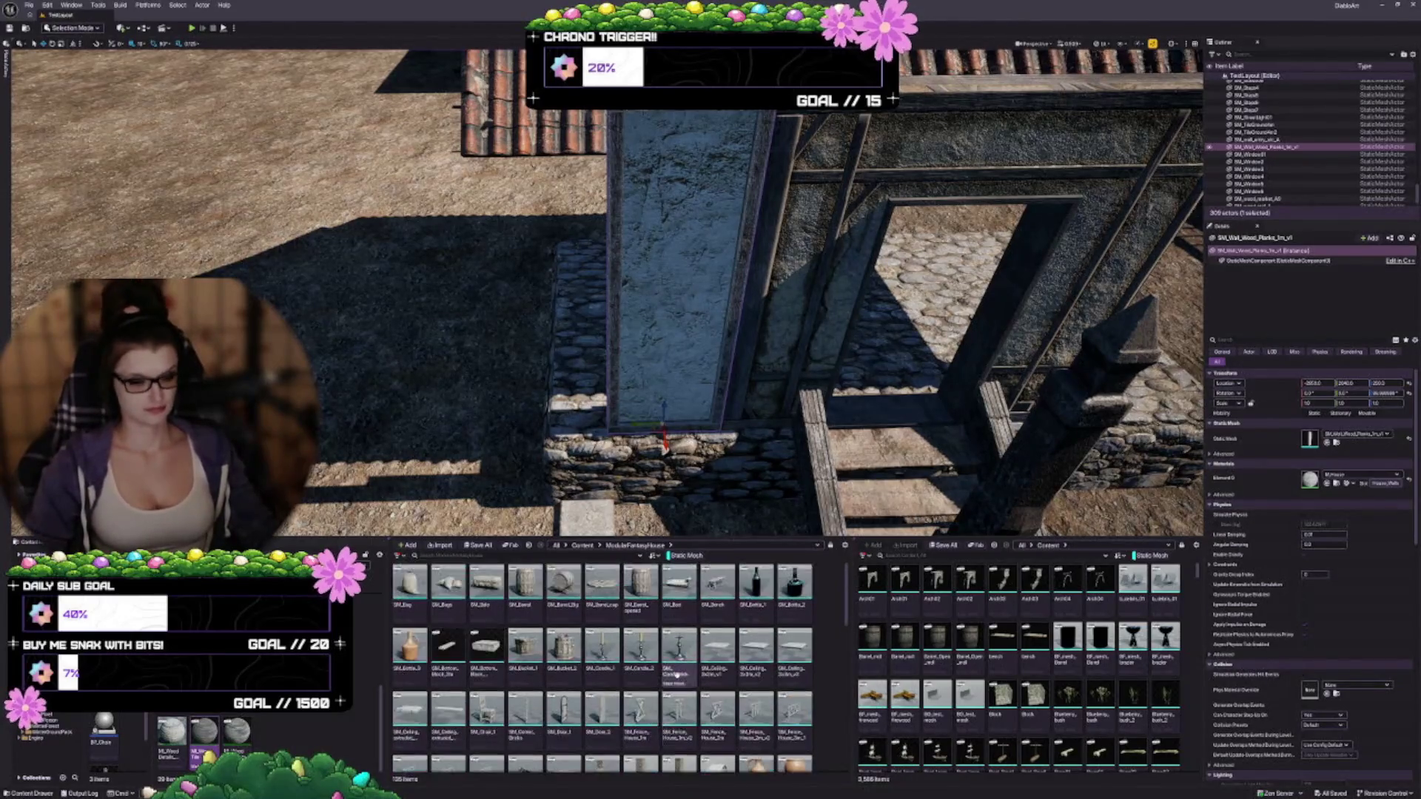
mouse_move(662, 638)
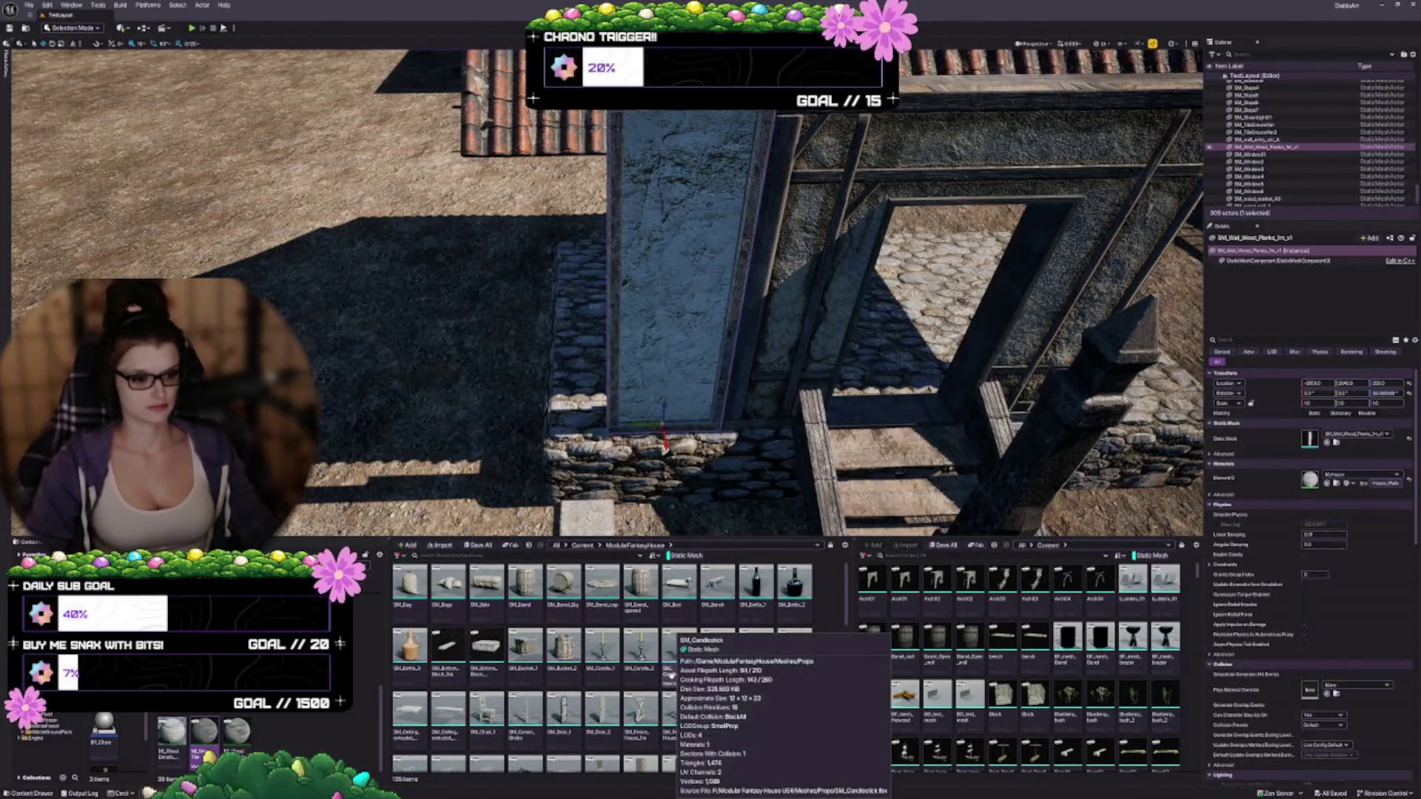
click(676, 559)
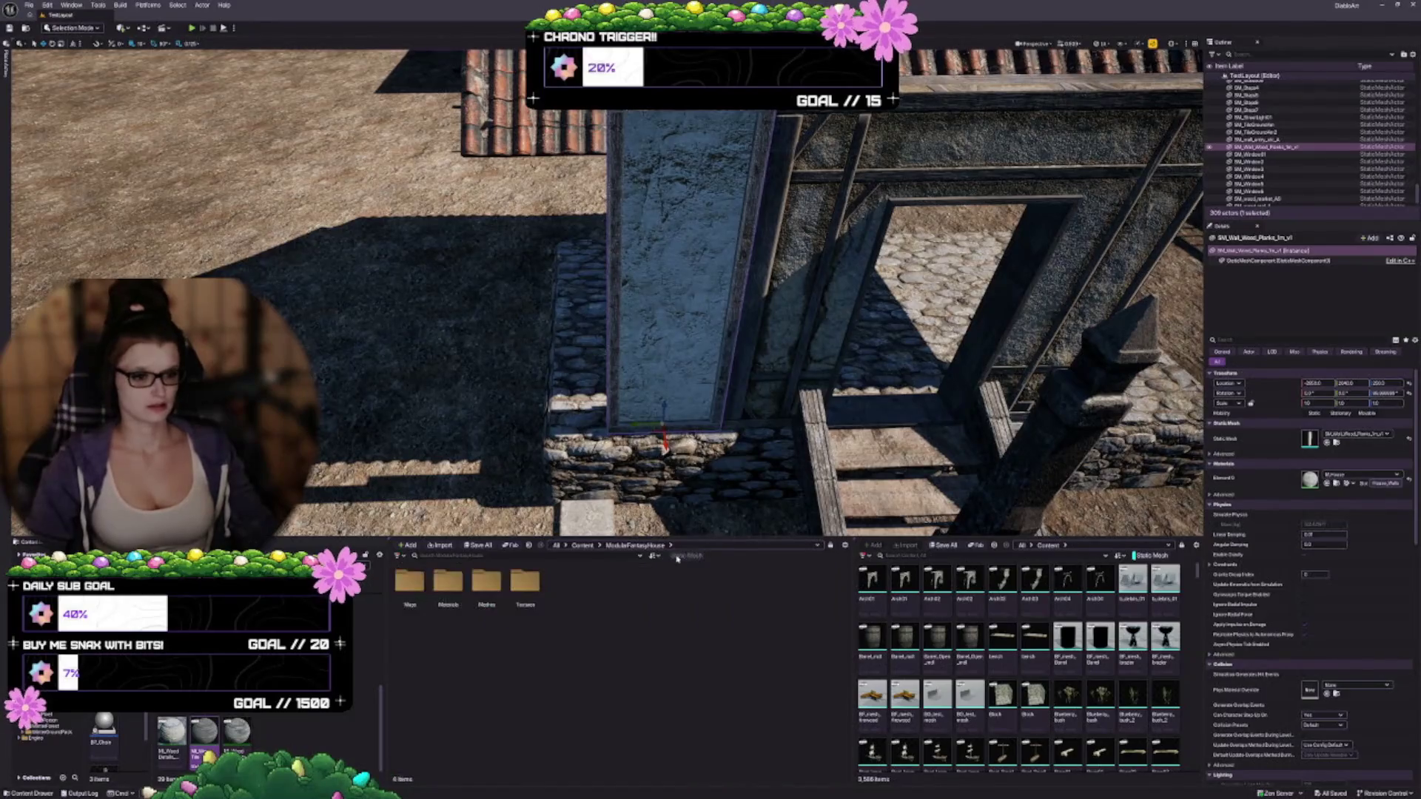
click(582, 545)
double_click(573, 646)
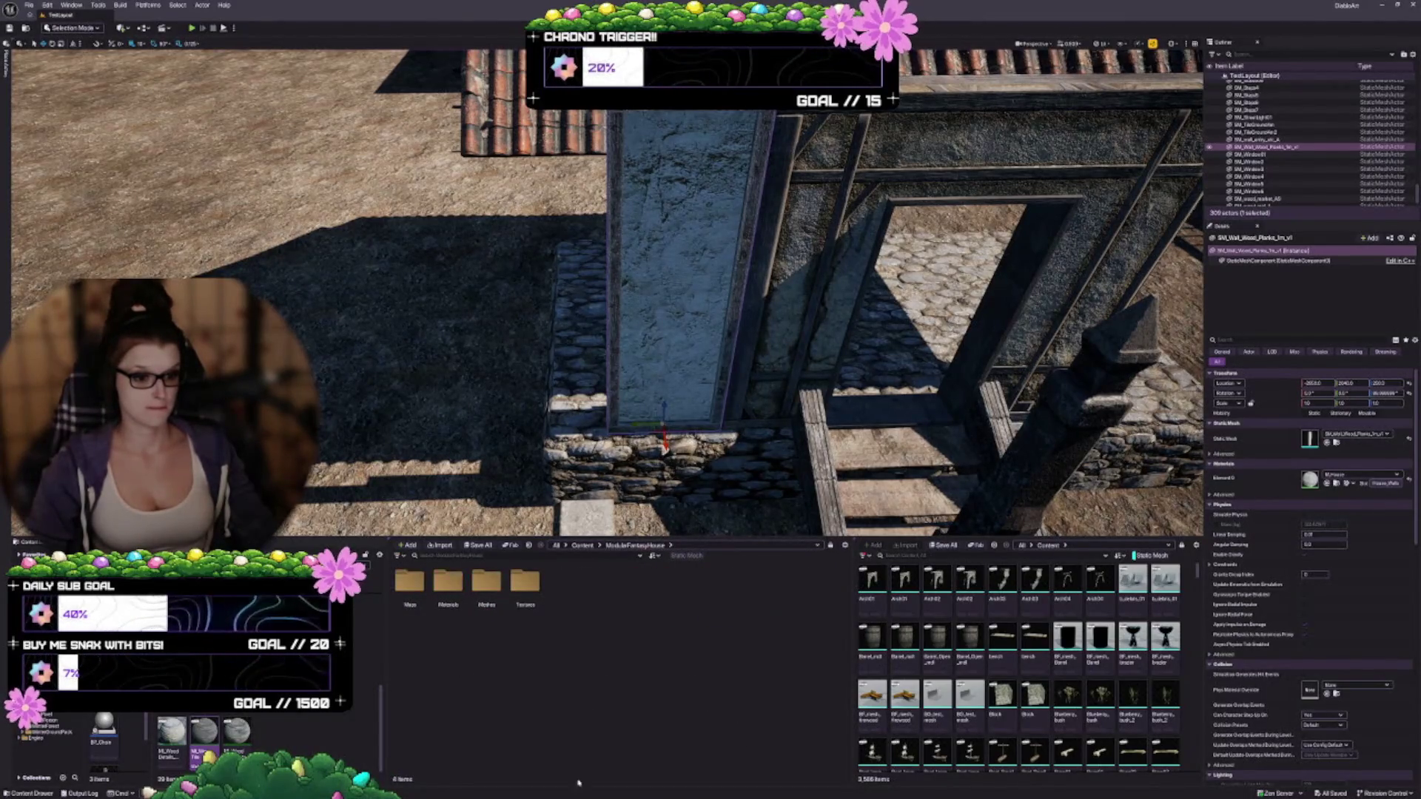
click(676, 556)
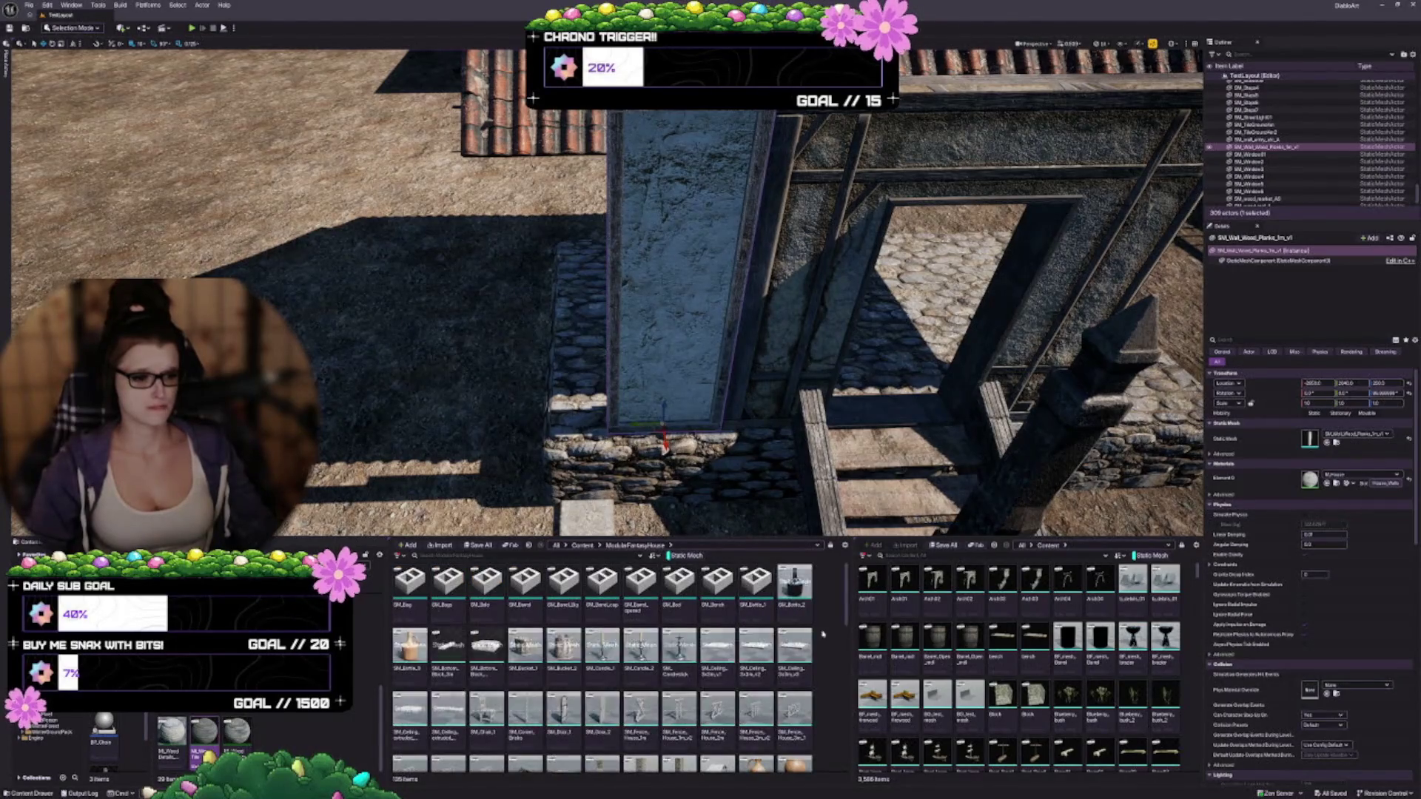
drag(852, 631, 862, 632)
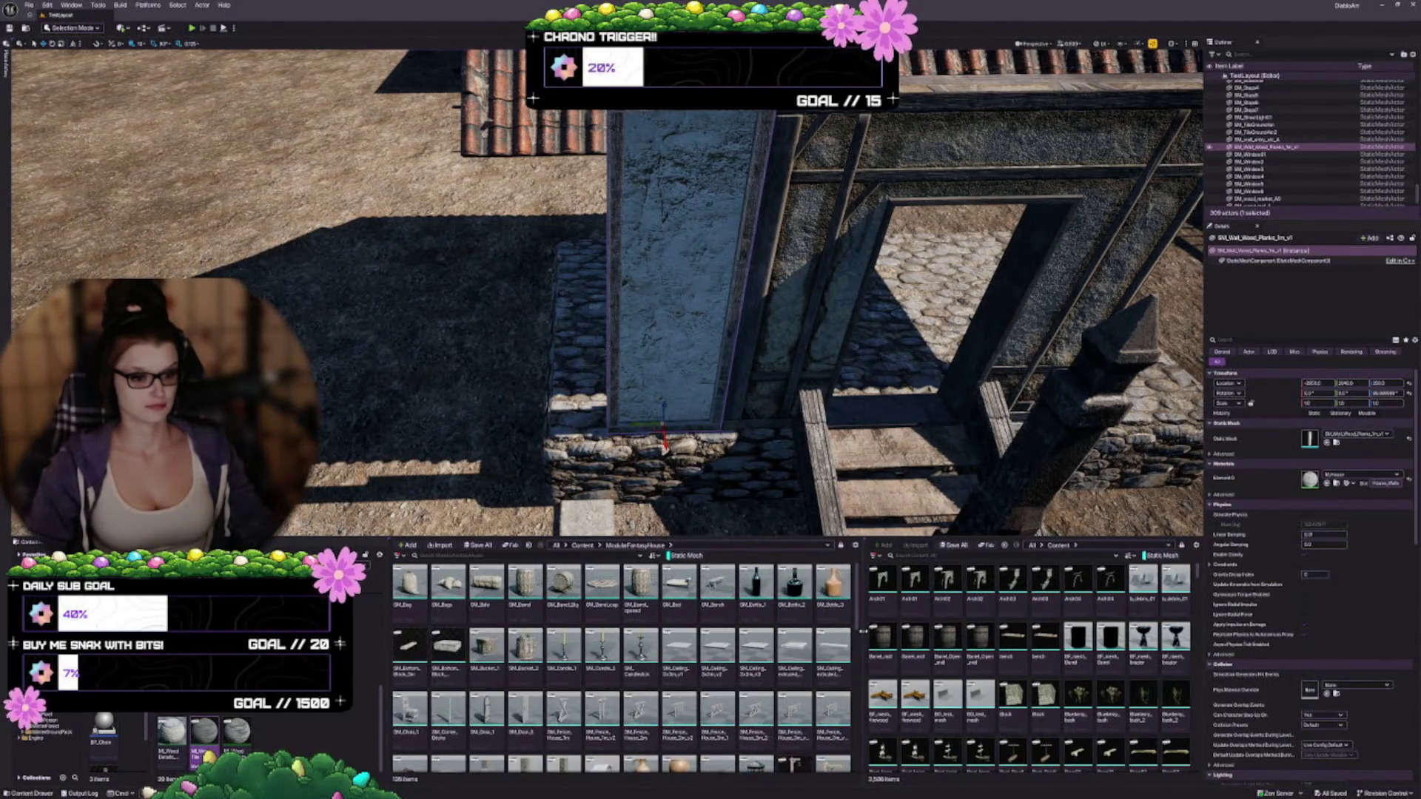
scroll(666, 666, down, 5)
scroll(641, 644, down, 5)
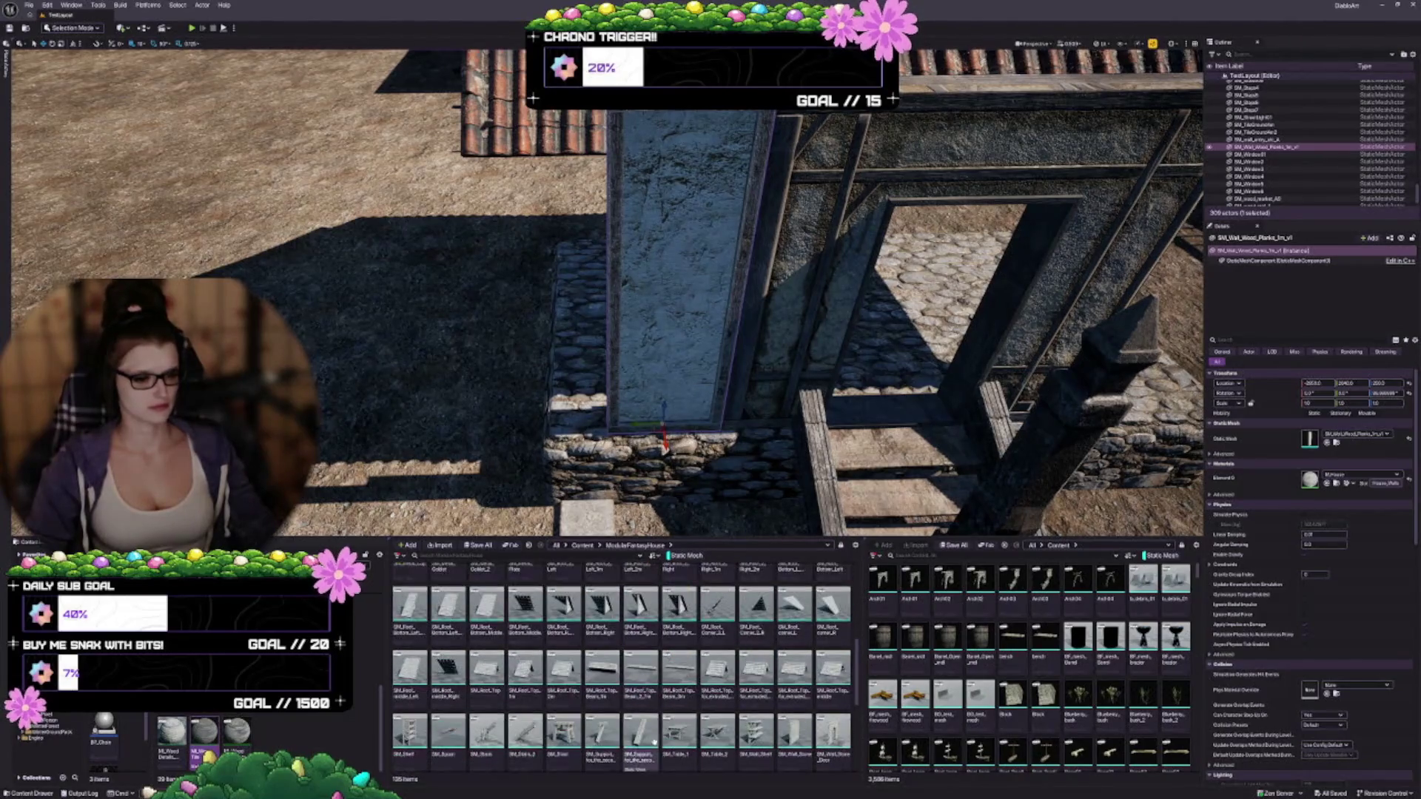
scroll(551, 685, down, 1)
scroll(666, 296, down, 5)
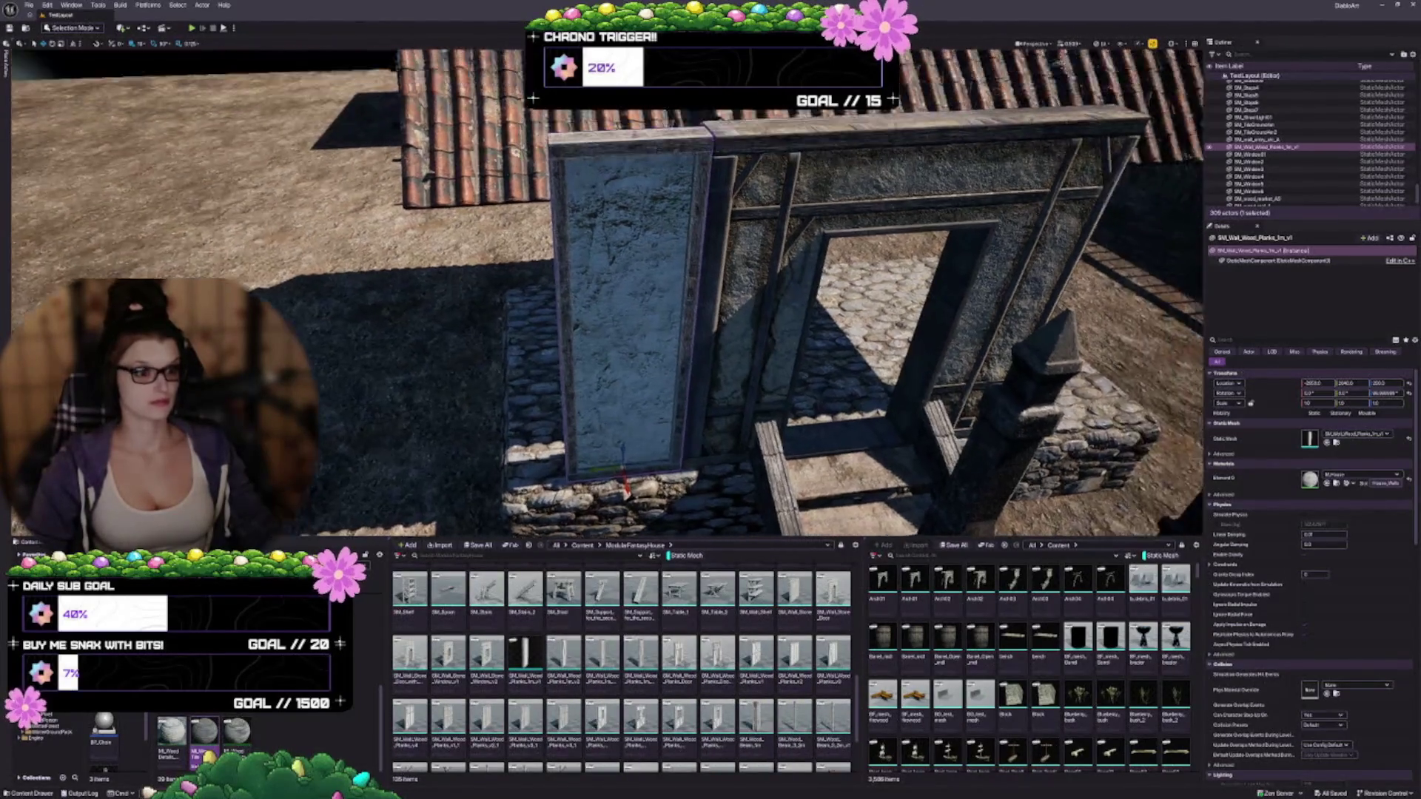
Step: Slide the plaster wall panel left in snapped steps to cover the frame corner
key(a)
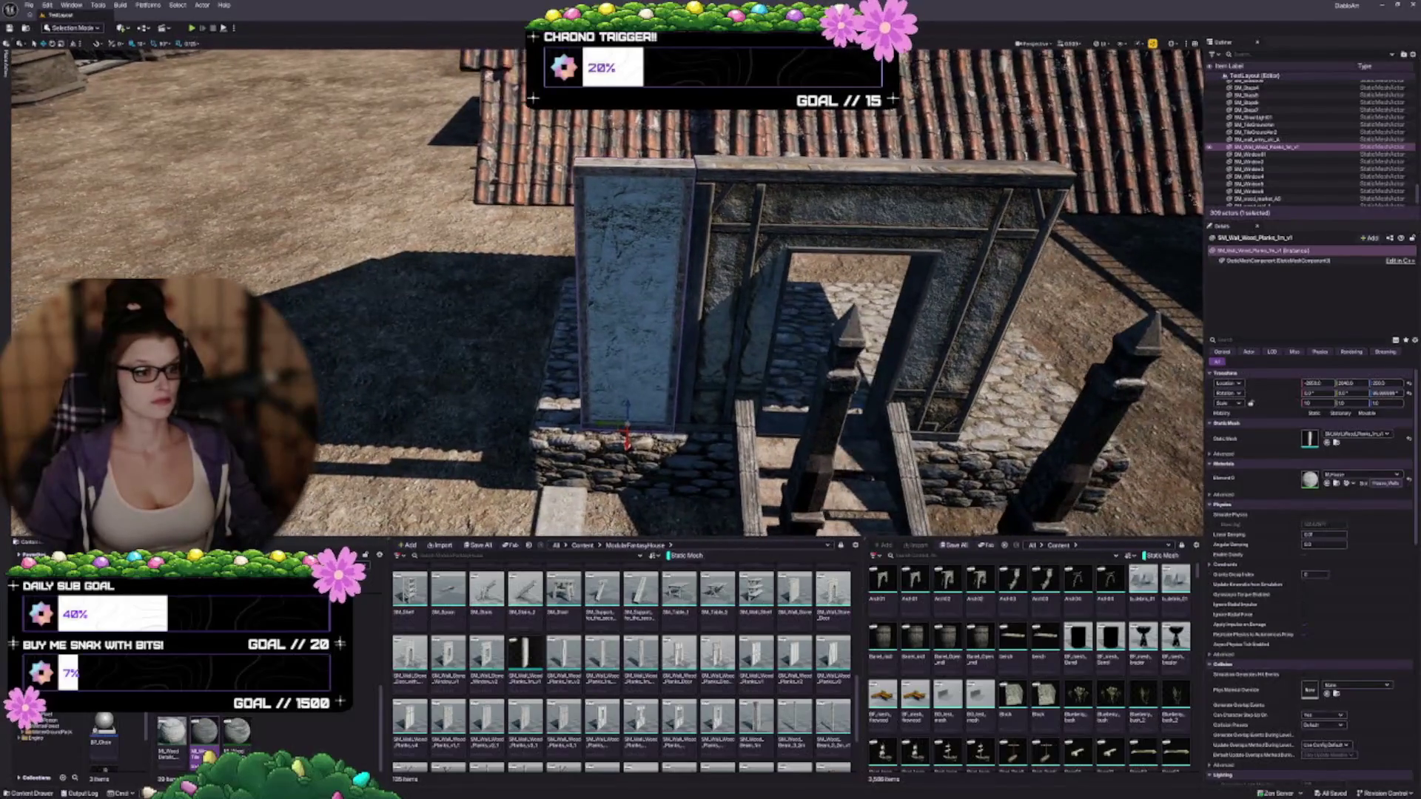
scroll(676, 370, up, 5)
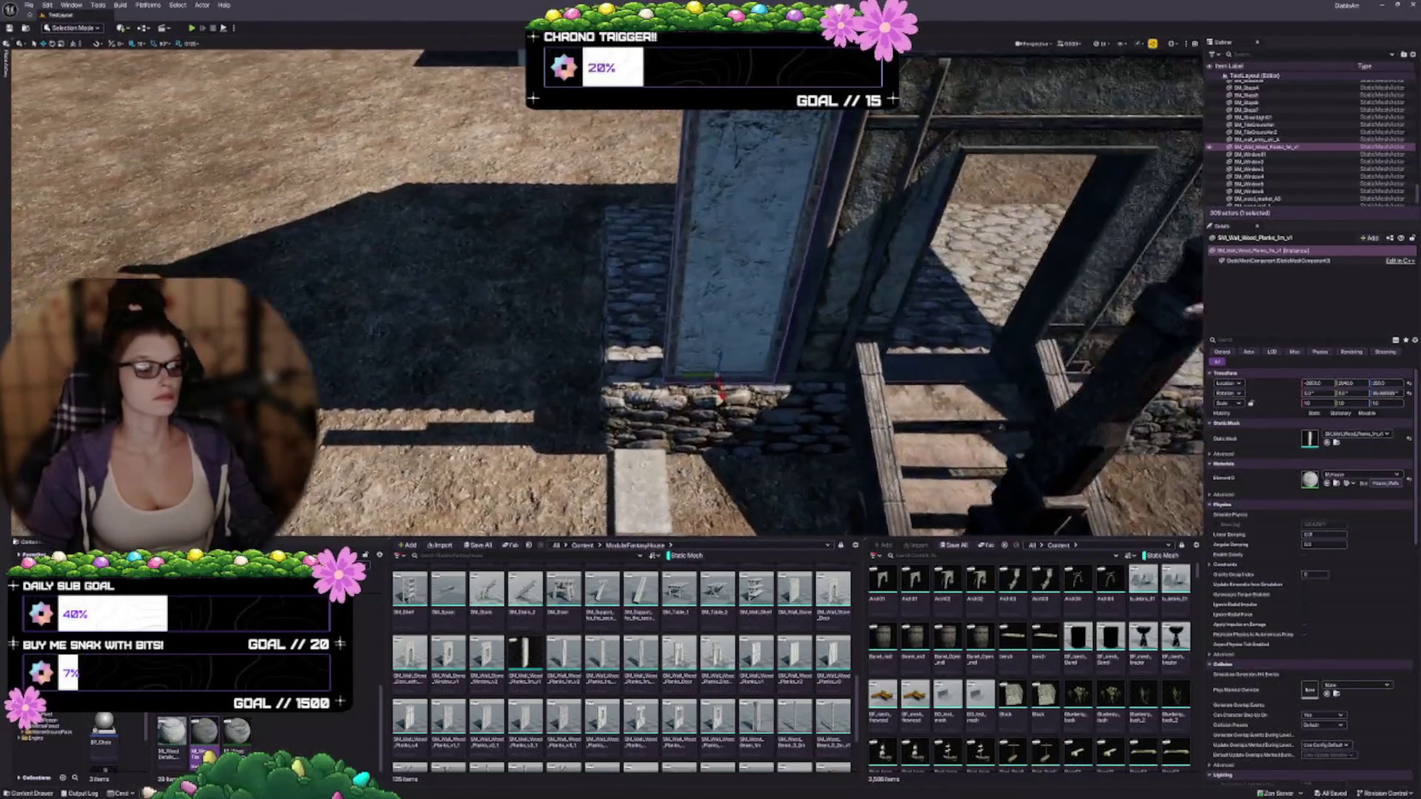
key(d)
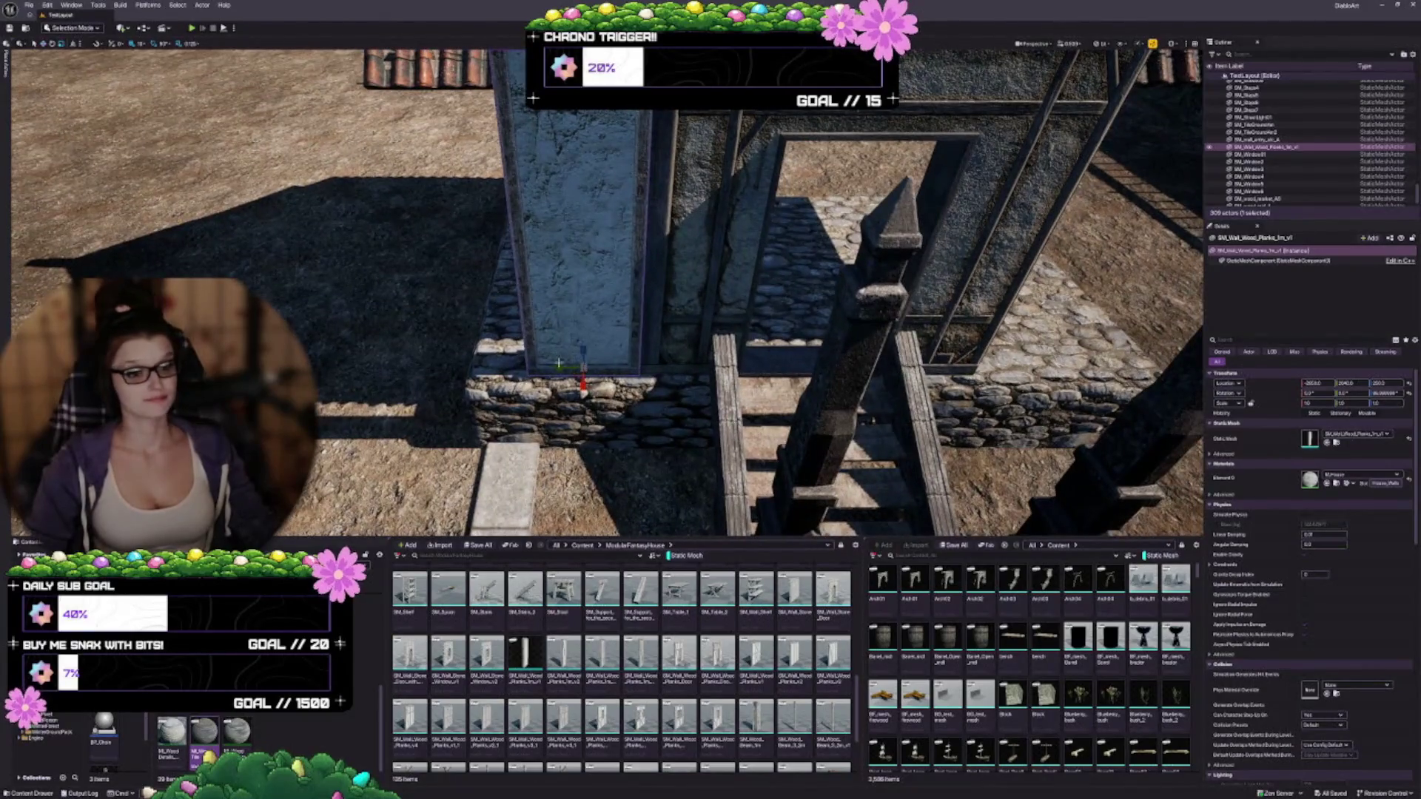
key(e)
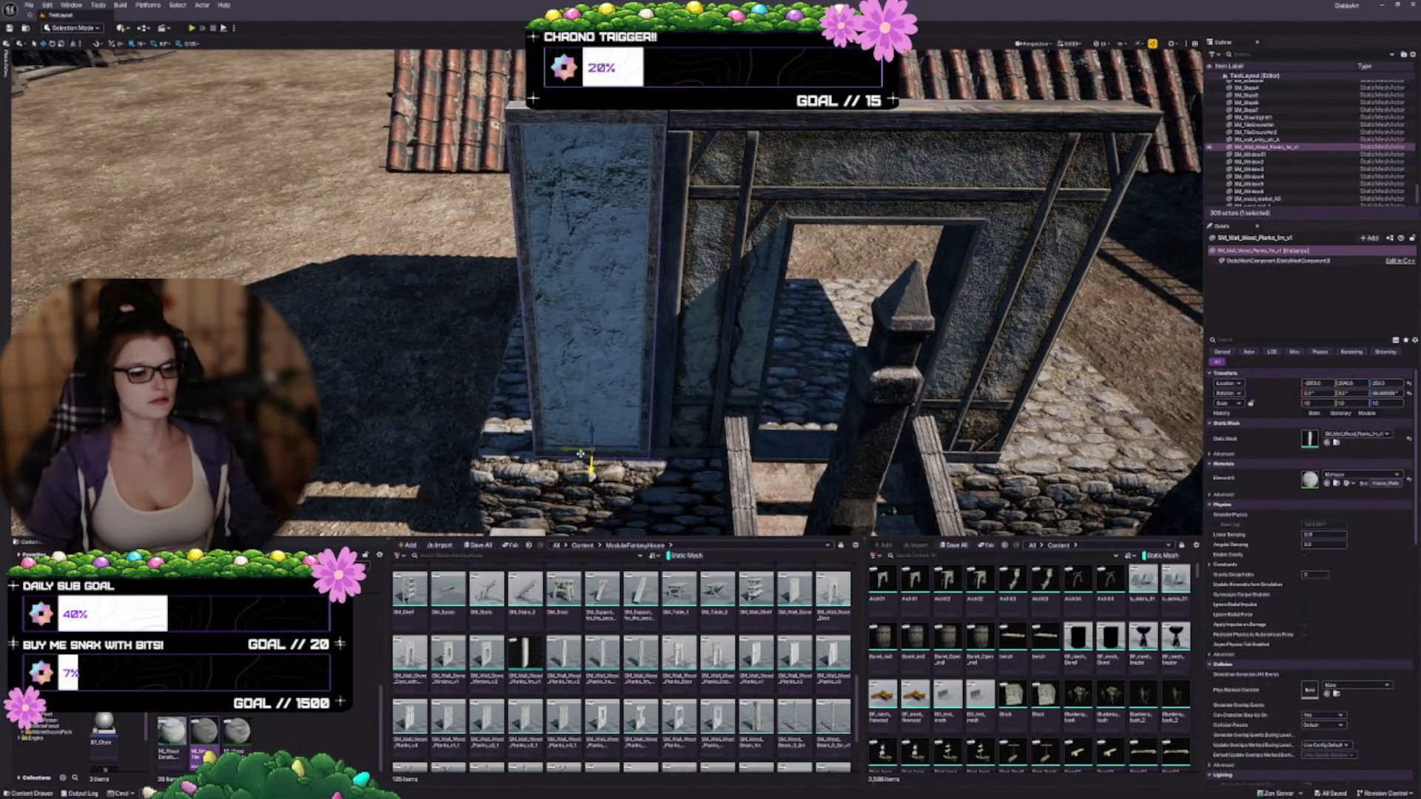
drag(572, 449, 546, 446)
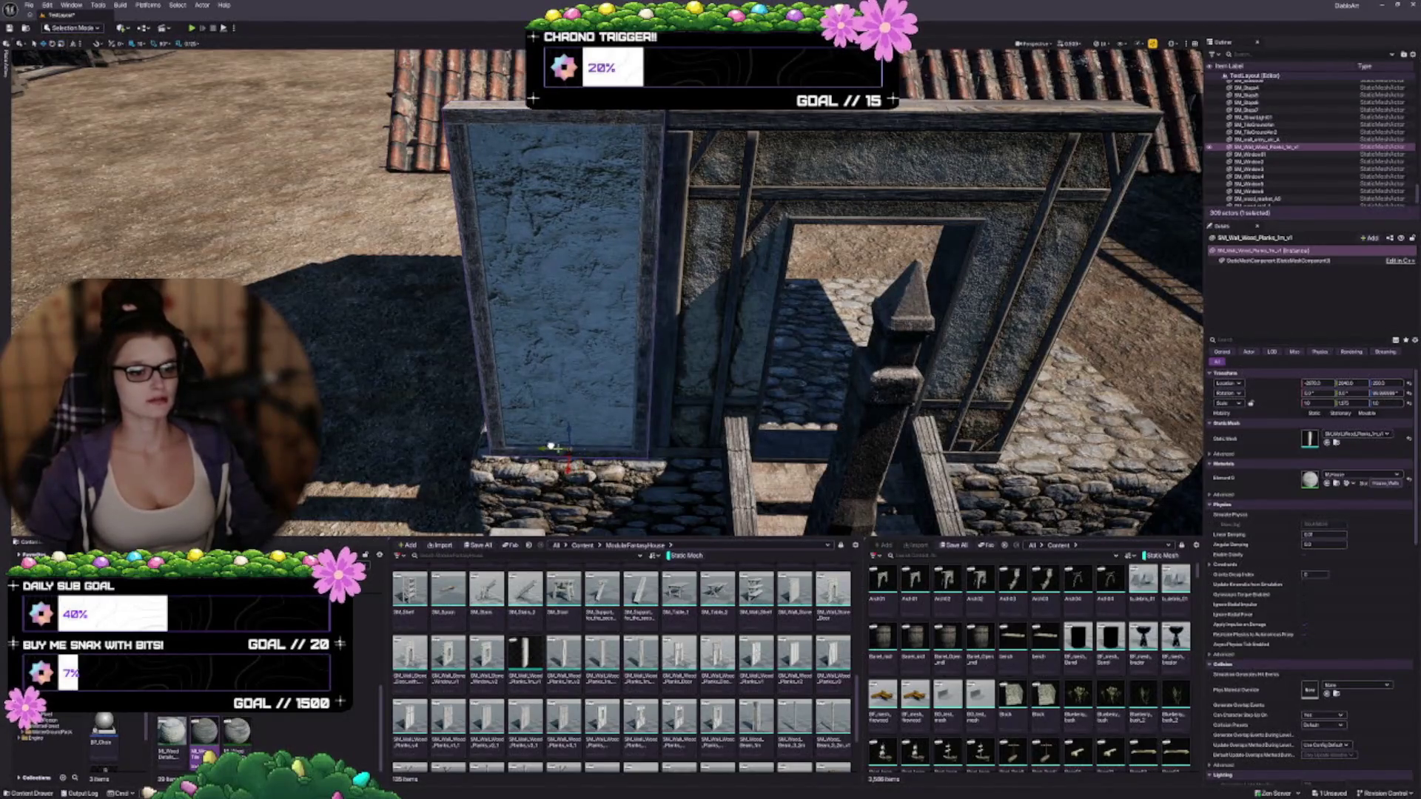
Step: Nudge the plaster panel slightly further left, then frame it and orbit to a front view
scroll(545, 446, up, 3)
key(s)
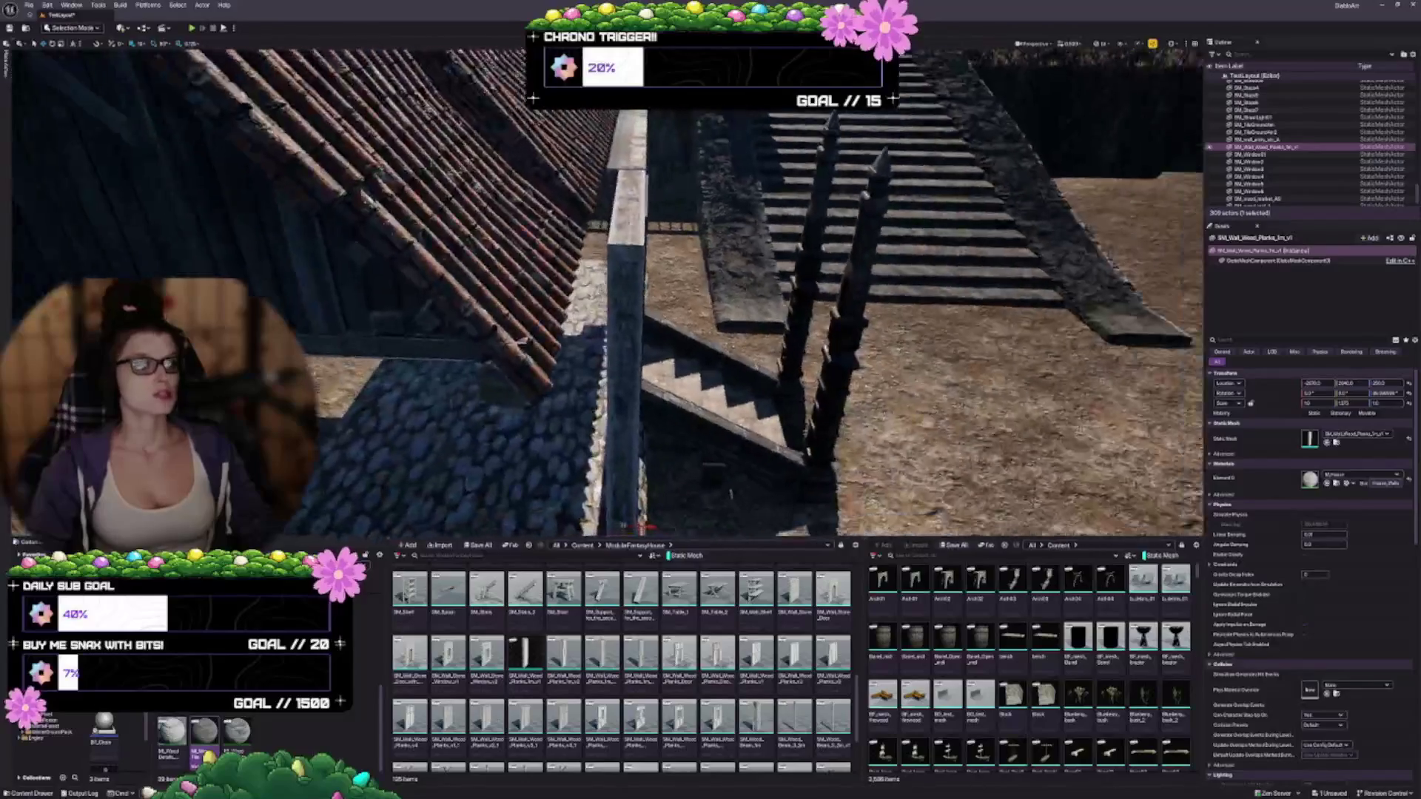
key(a)
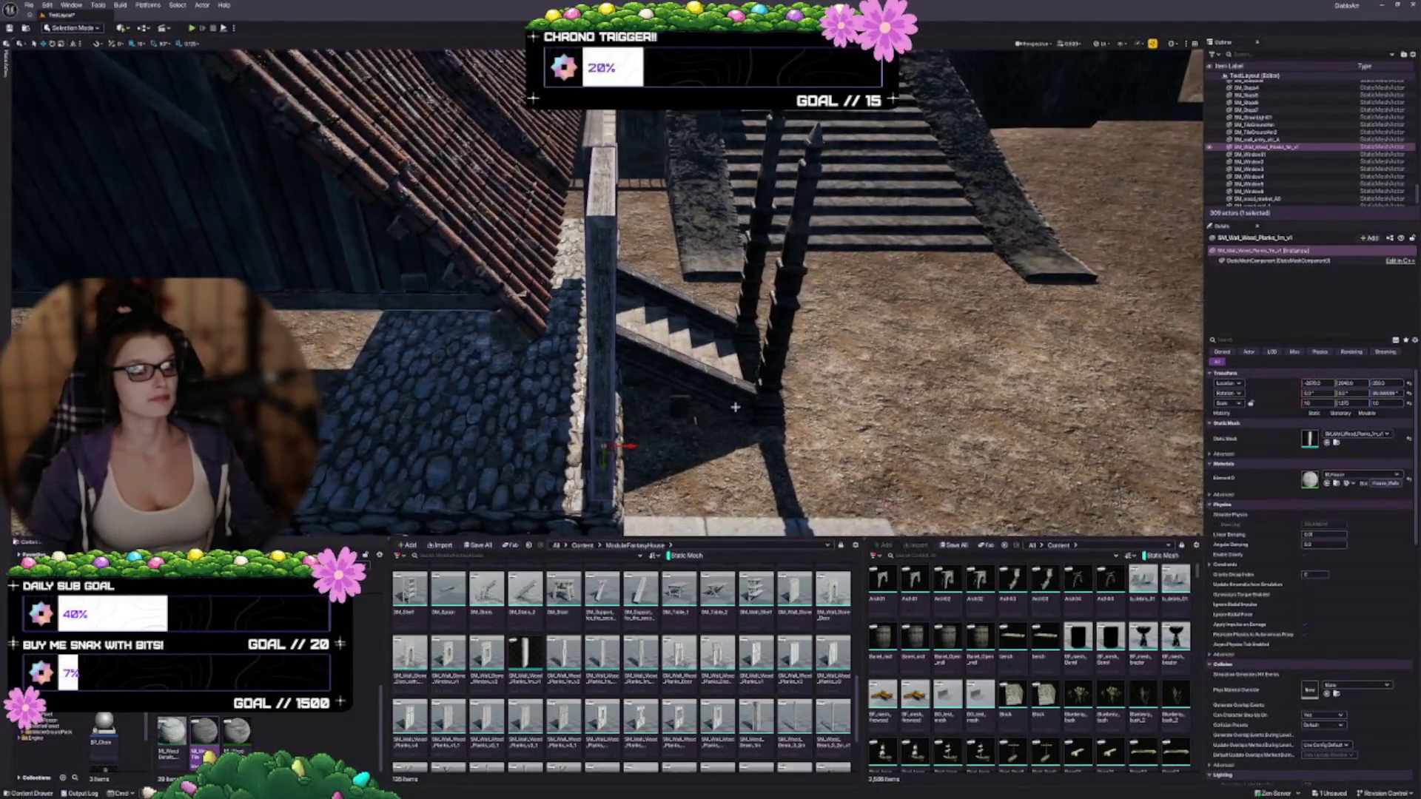
drag(627, 446, 623, 446)
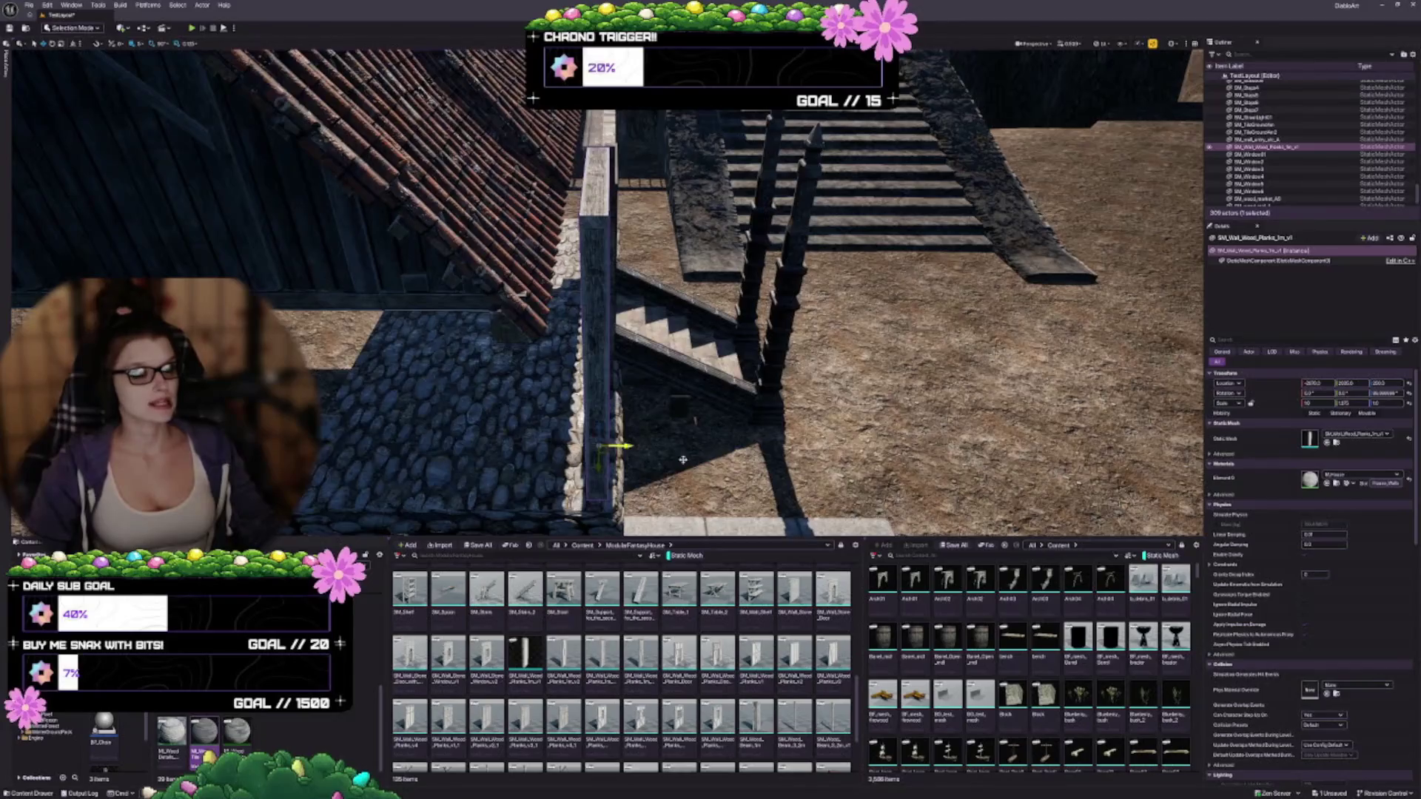
key(w)
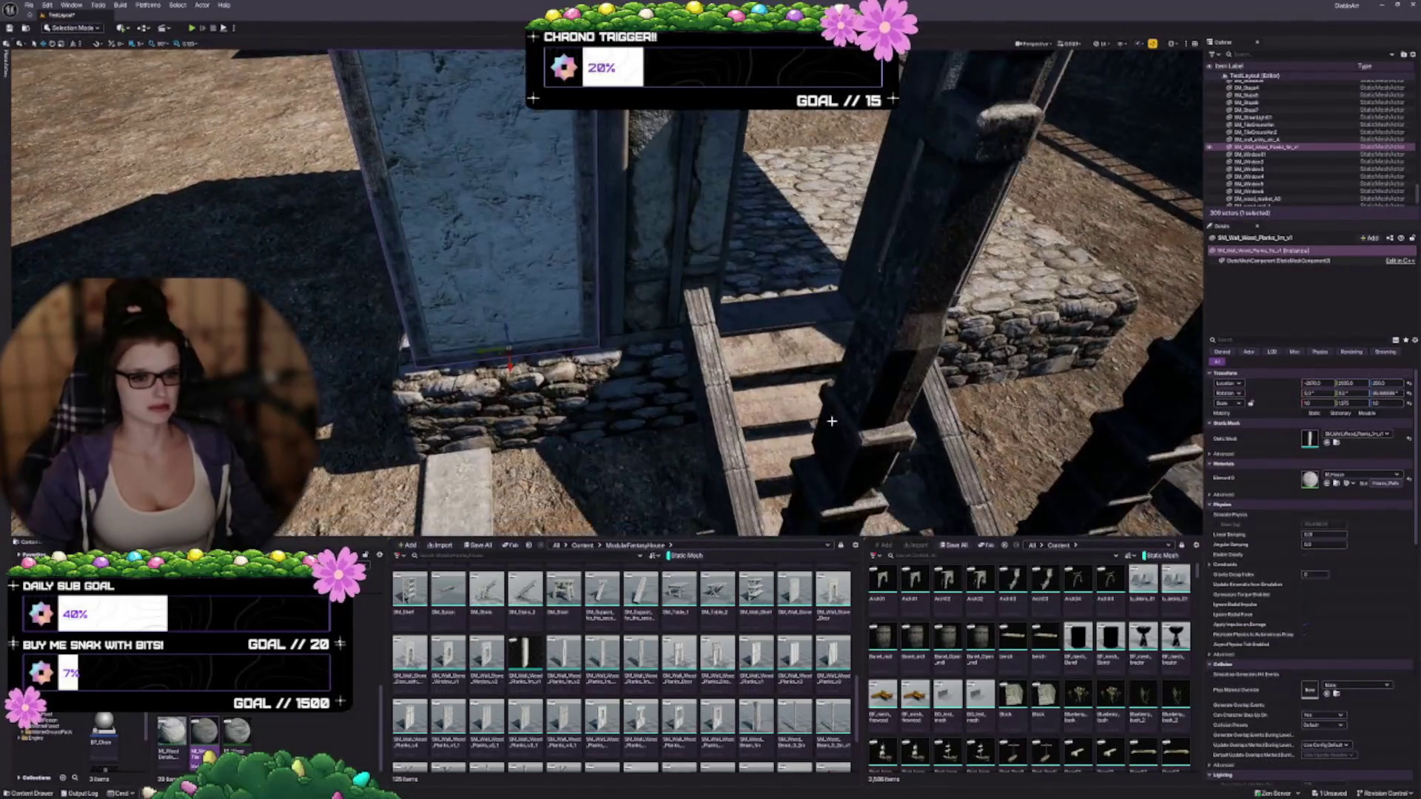
key(w)
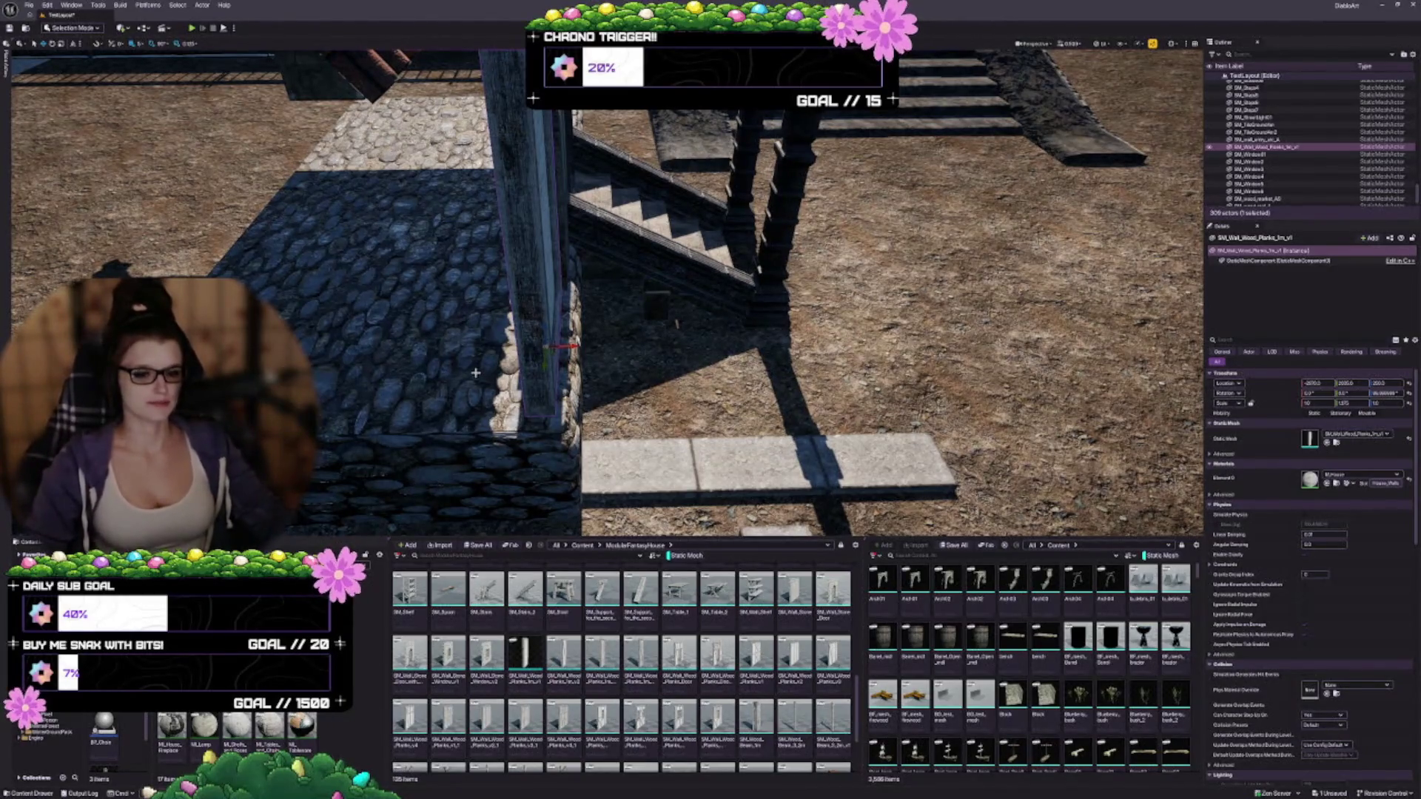
key(f)
mouse_move(607, 296)
mouse_down()
mouse_move(607, 237)
mouse_move(585, 226)
mouse_up()
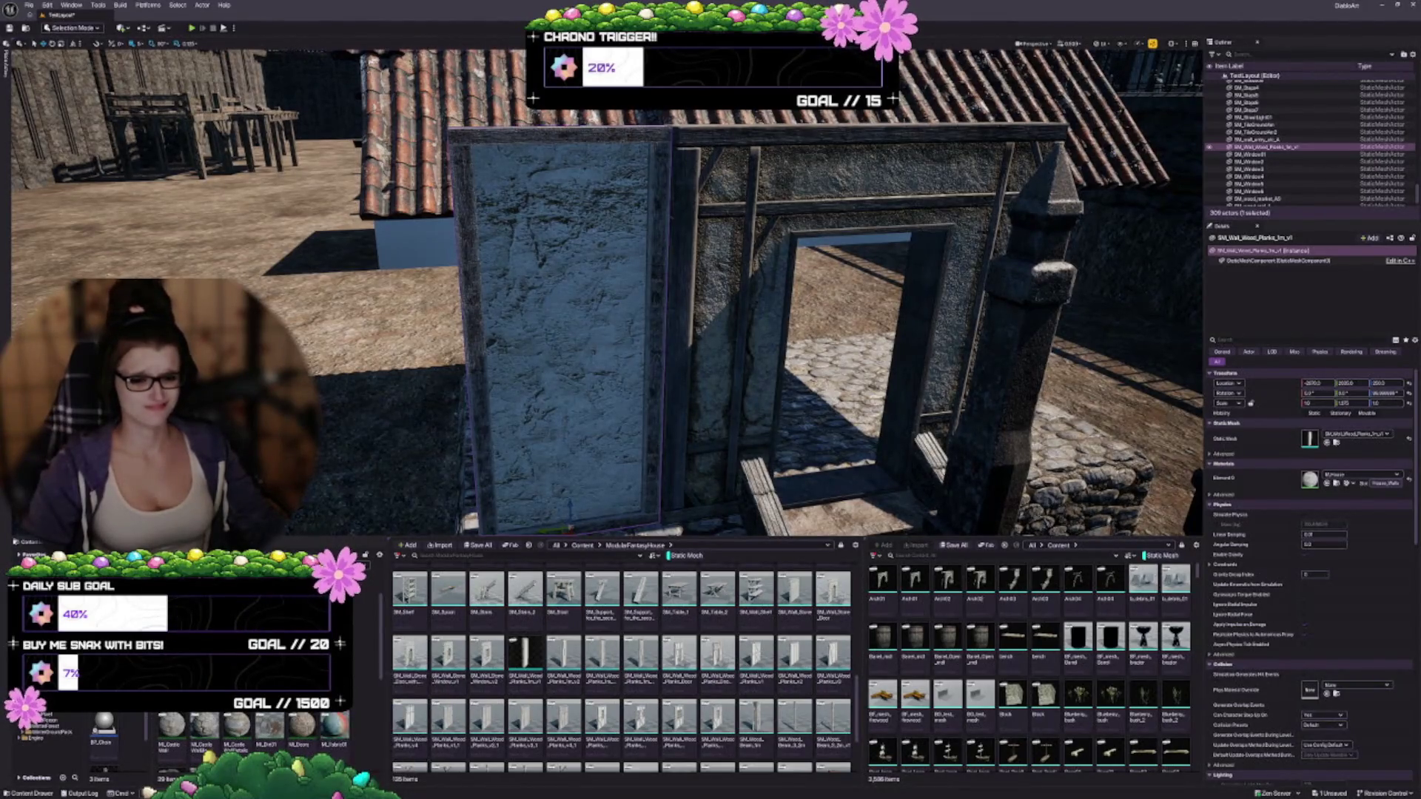
Step: Drag ML_Wood, then ML_WoodFile_White, onto the left wall panel
drag(381, 632, 385, 748)
mouse_move(199, 735)
mouse_down()
mouse_move(1317, 511)
mouse_move(1327, 483)
mouse_up()
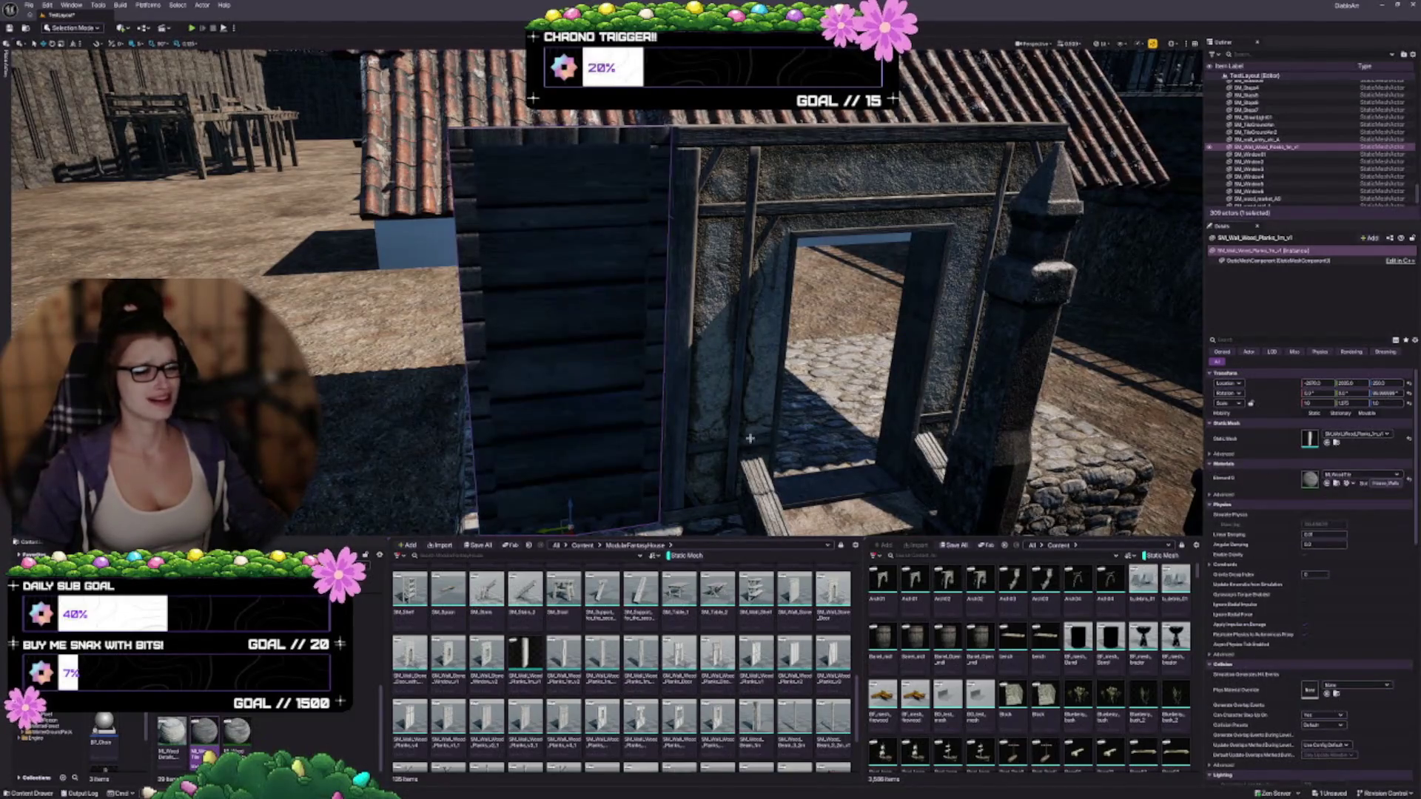
drag(740, 429, 728, 473)
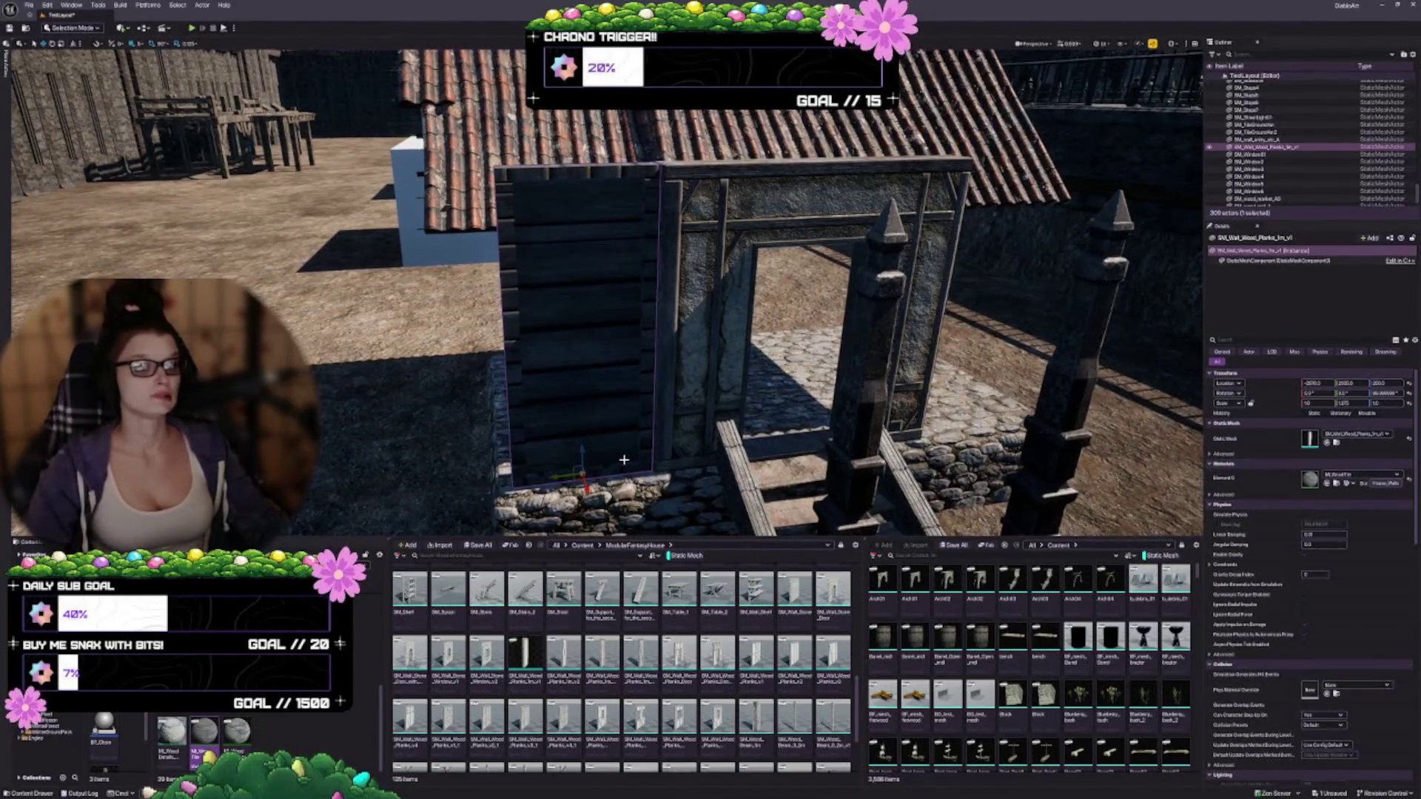
mouse_move(237, 731)
mouse_down()
mouse_move(1310, 438)
mouse_move(1311, 480)
mouse_up()
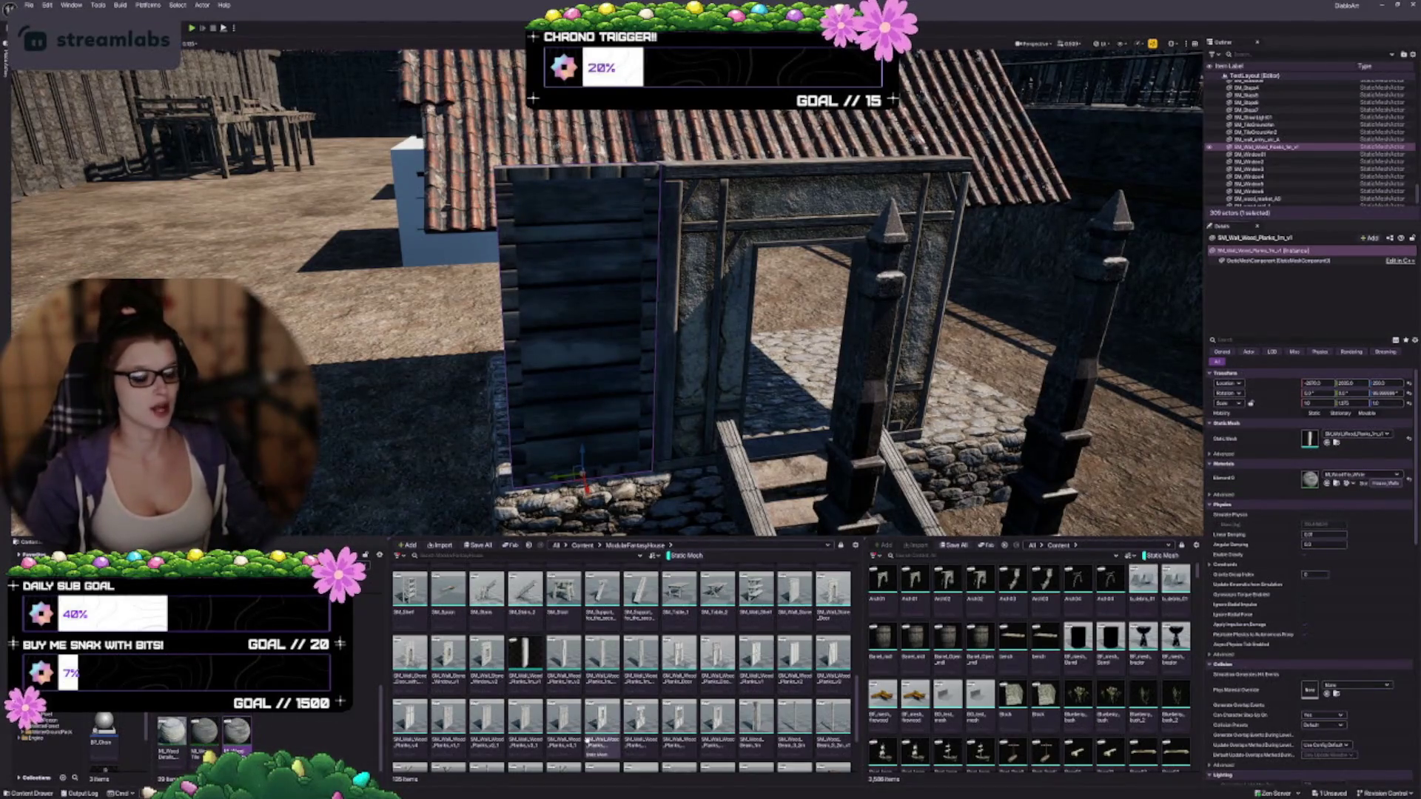
Step: Compare the dark wood and plaster looks with undo/redo, leaving the panel on light plaster
key(ctrl+z)
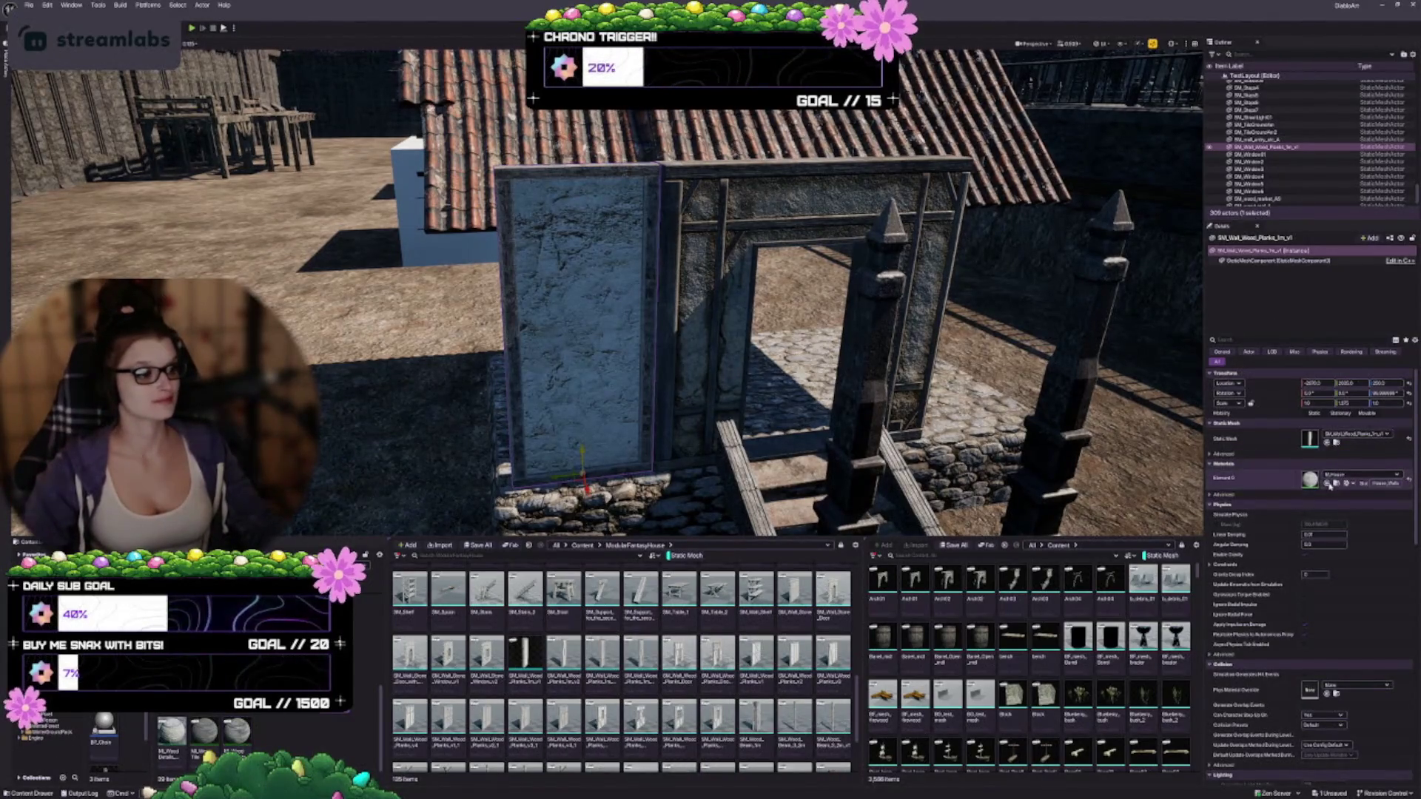
key(ctrl+y)
key(ctrl+z)
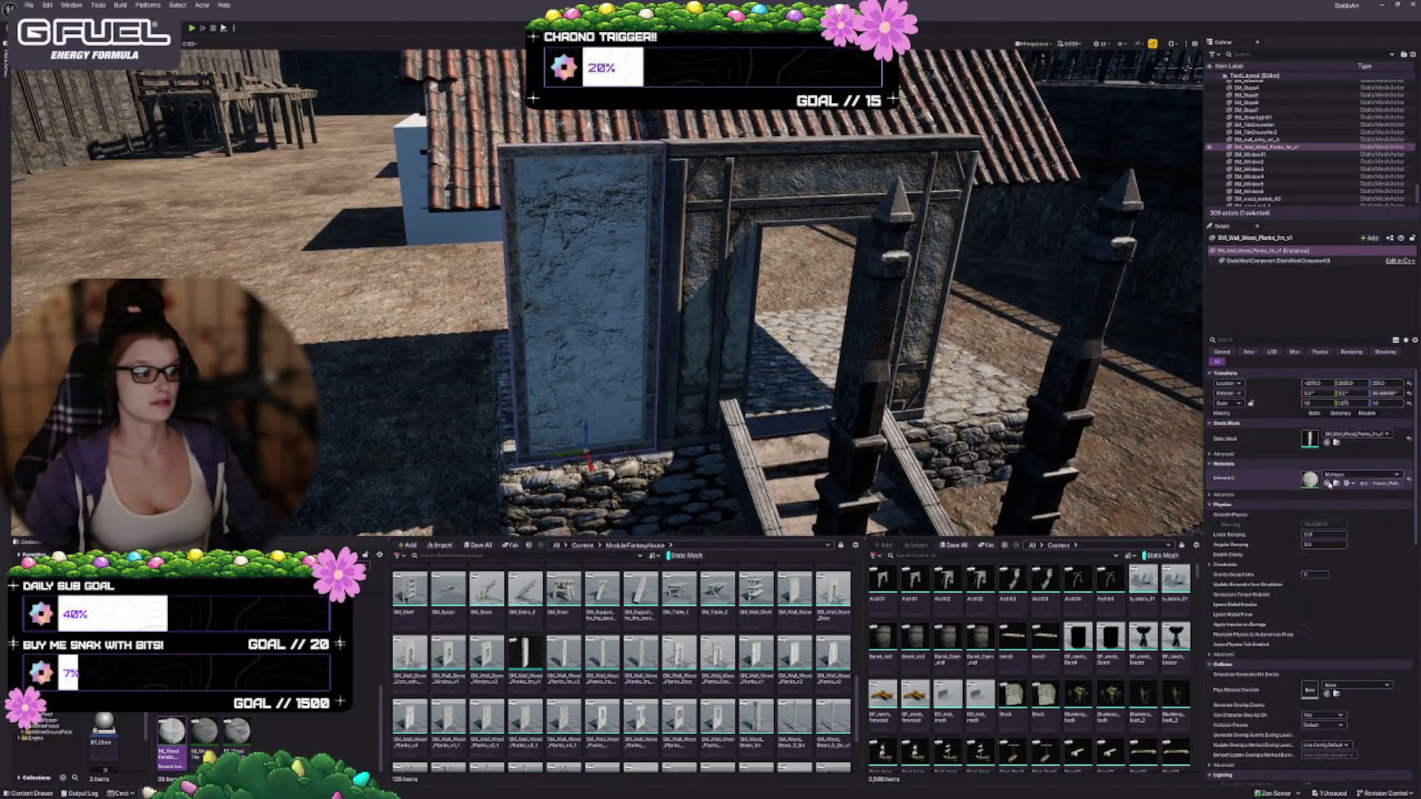
key(ctrl+y)
key(ctrl+z)
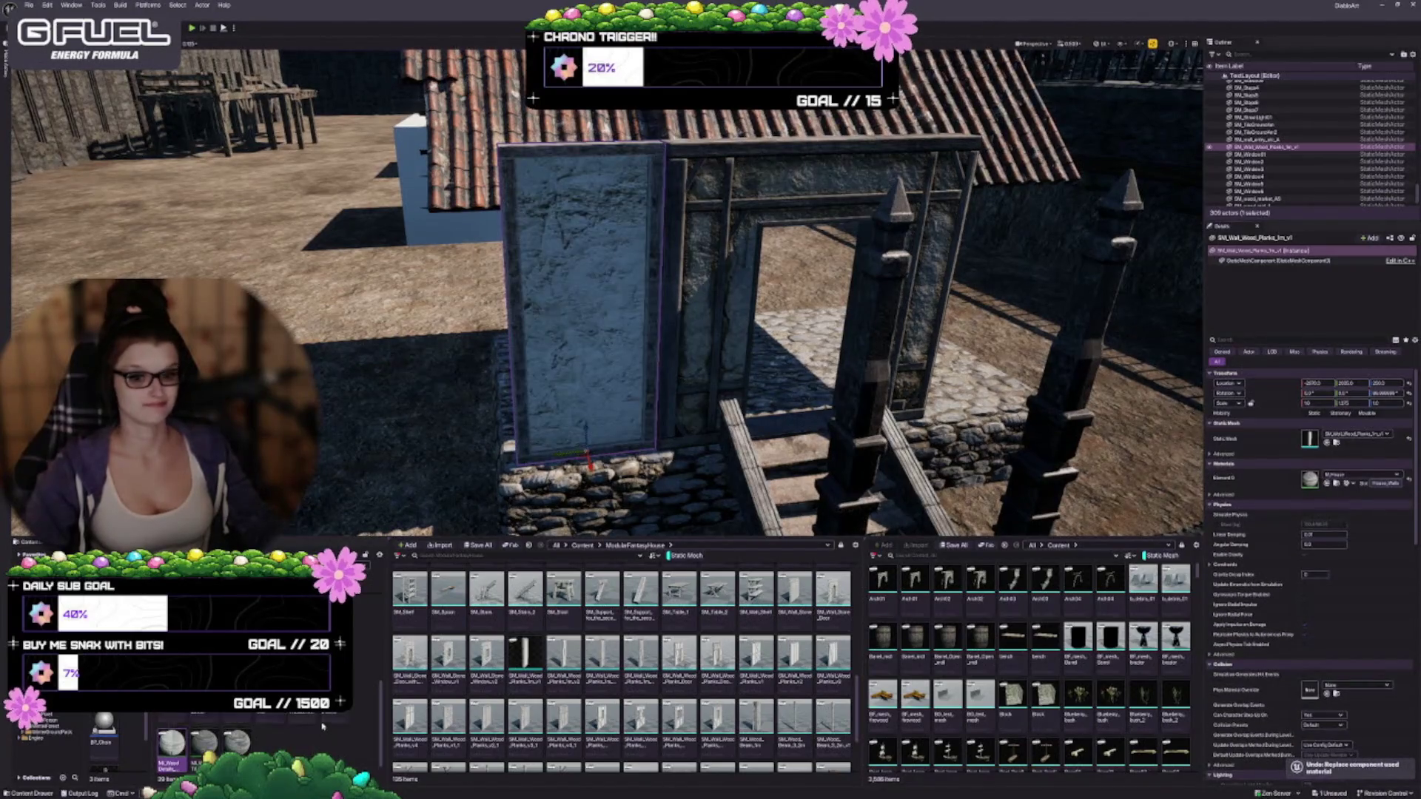
Step: Scroll through the materials list in the Content Browser
scroll(244, 733, up, 2)
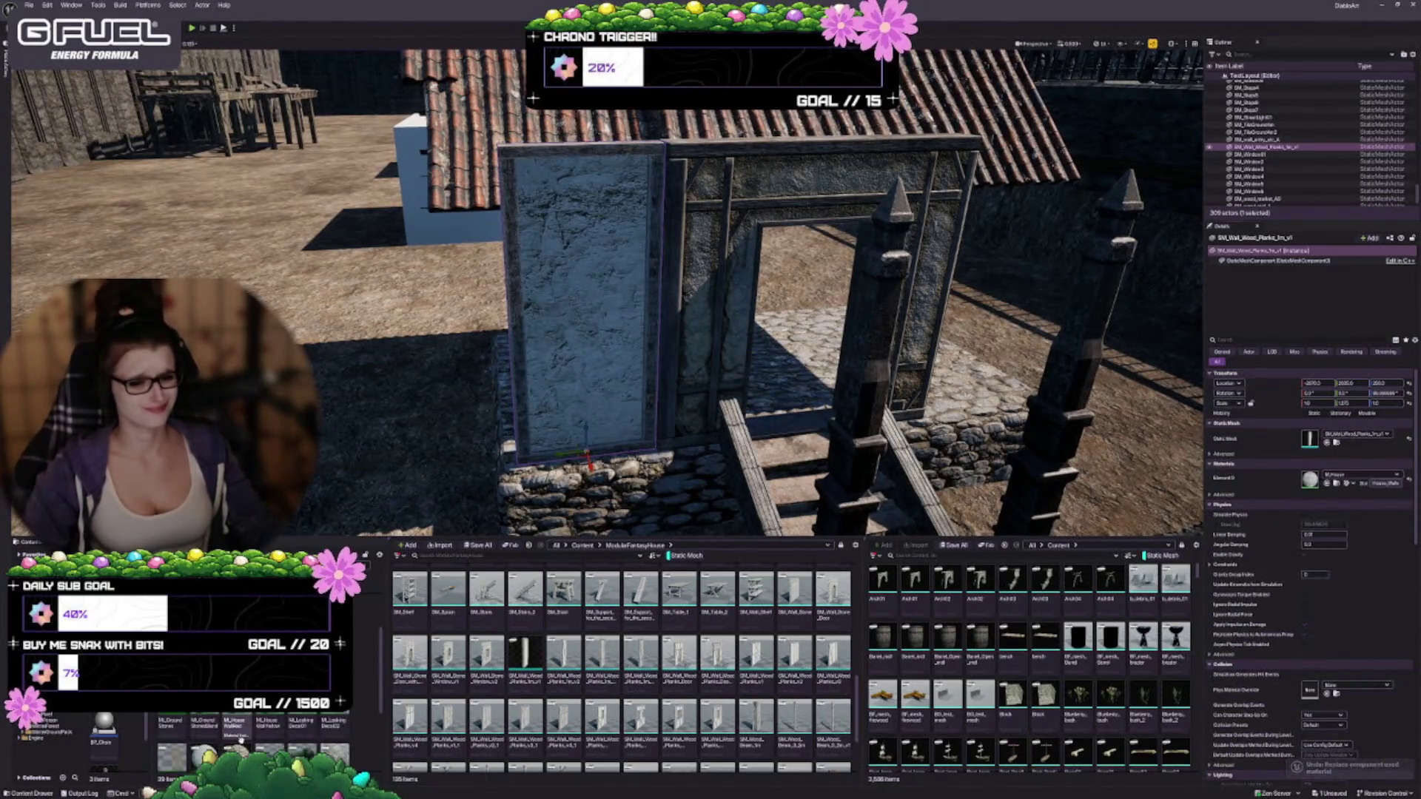
scroll(245, 732, up, 3)
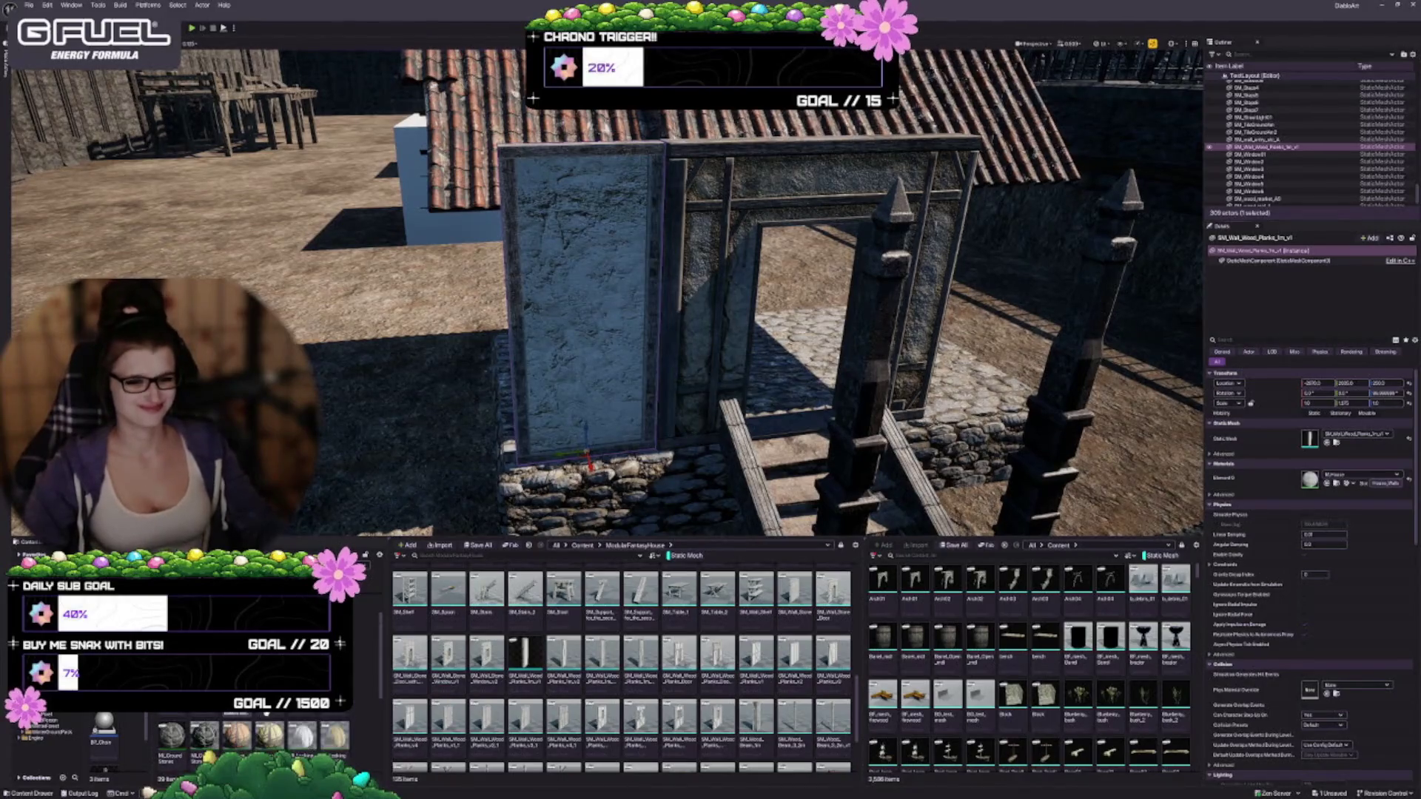
scroll(244, 733, down, 3)
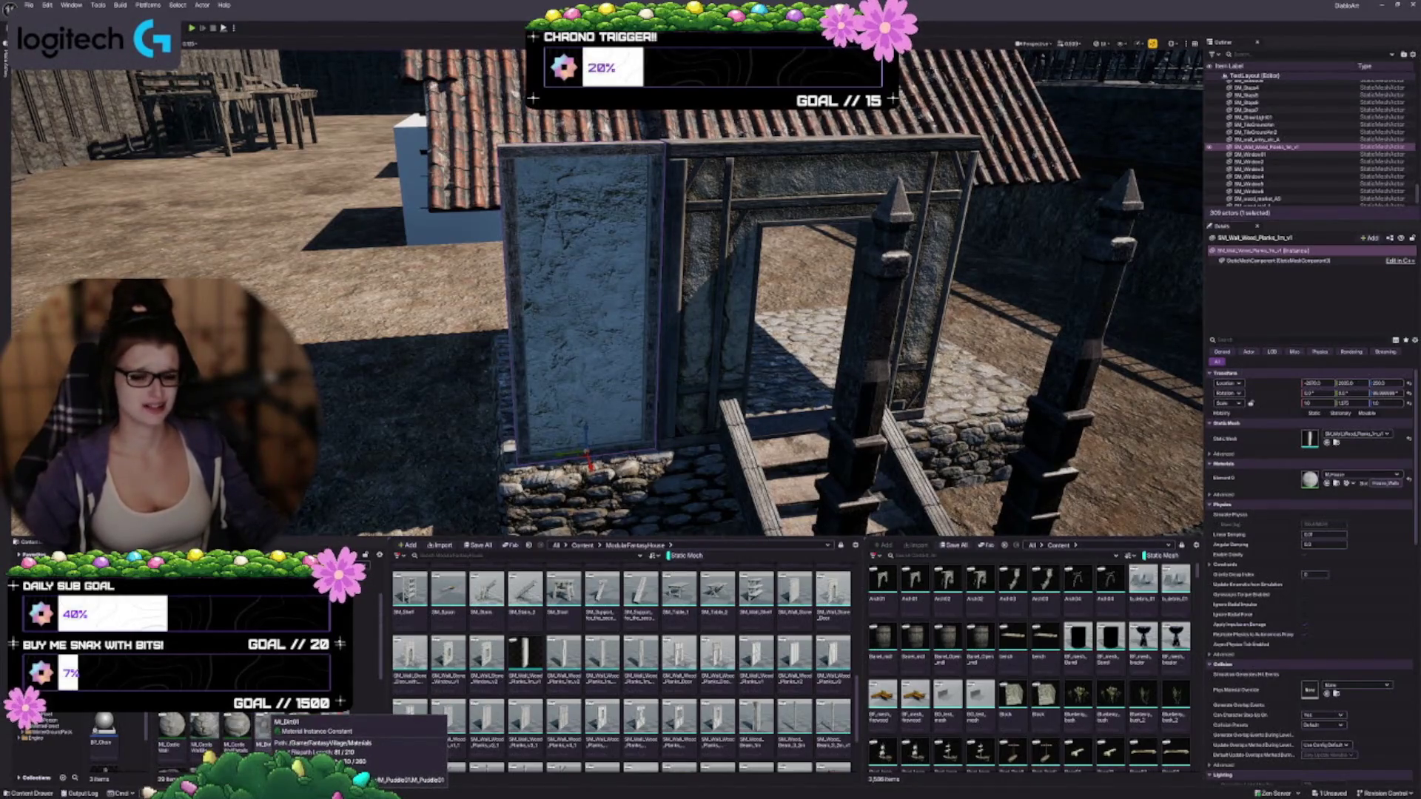
scroll(244, 733, down, 3)
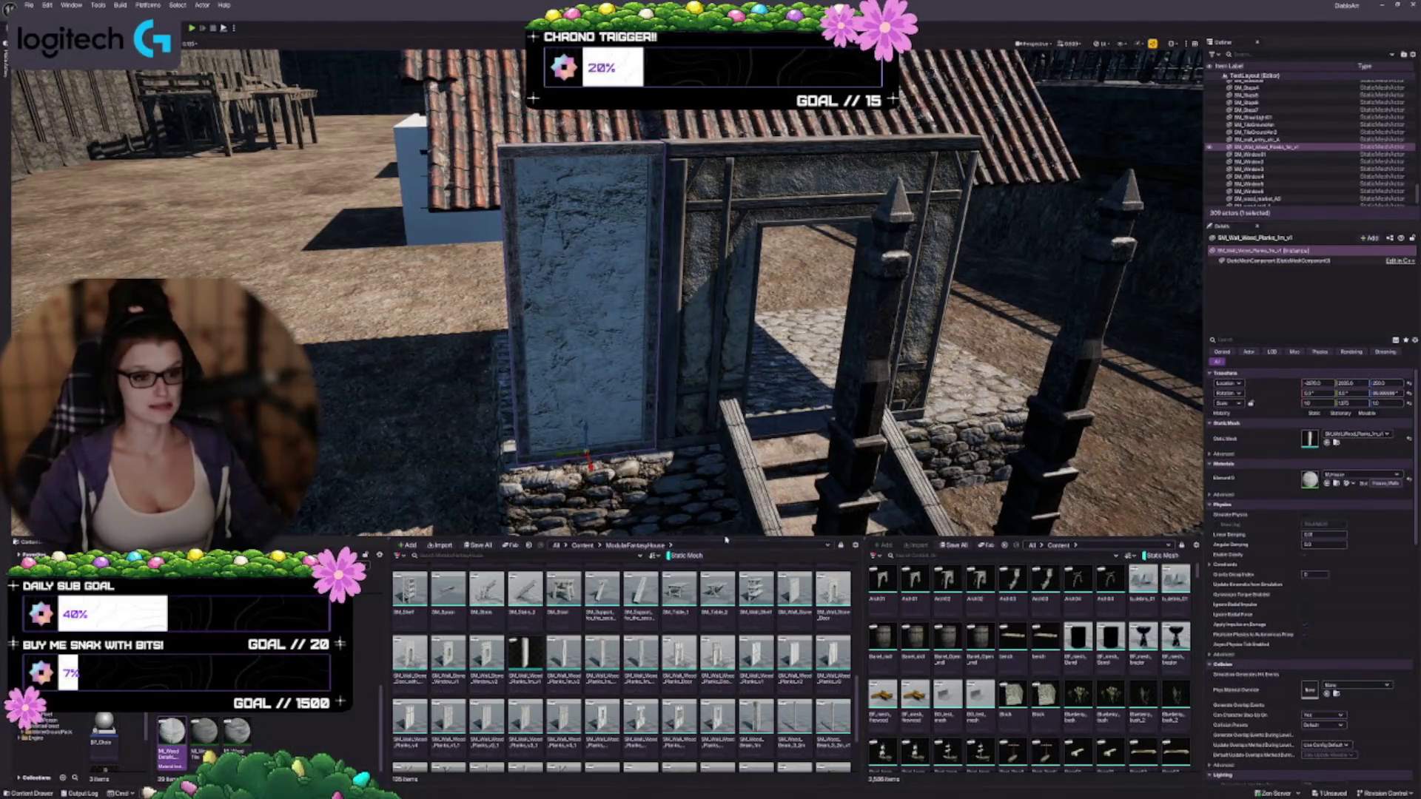
scroll(723, 441, up, 3)
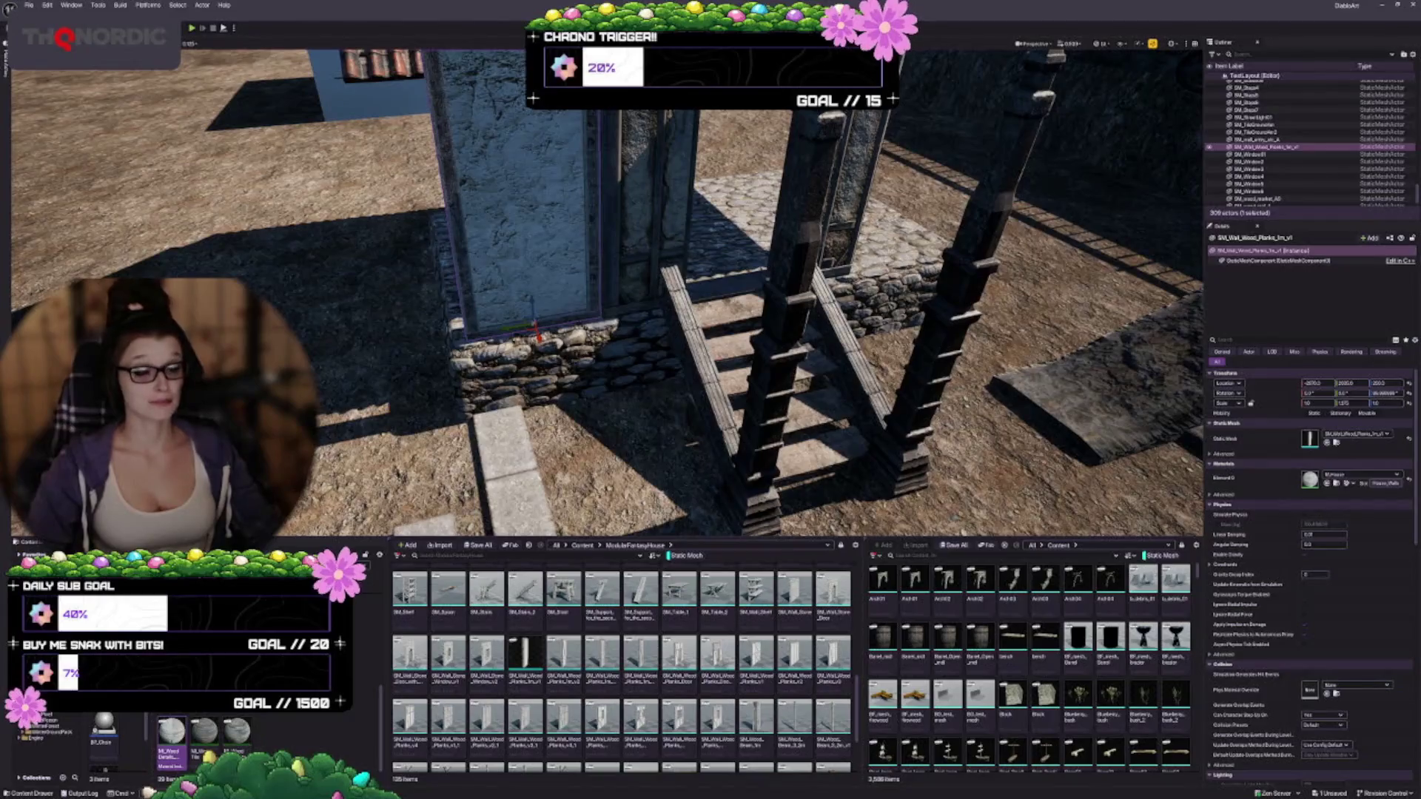
Step: Face the doorway and give the left wall panel the neighbouring braced plank wall asset
scroll(724, 442, down, 3)
scroll(730, 411, up, 5)
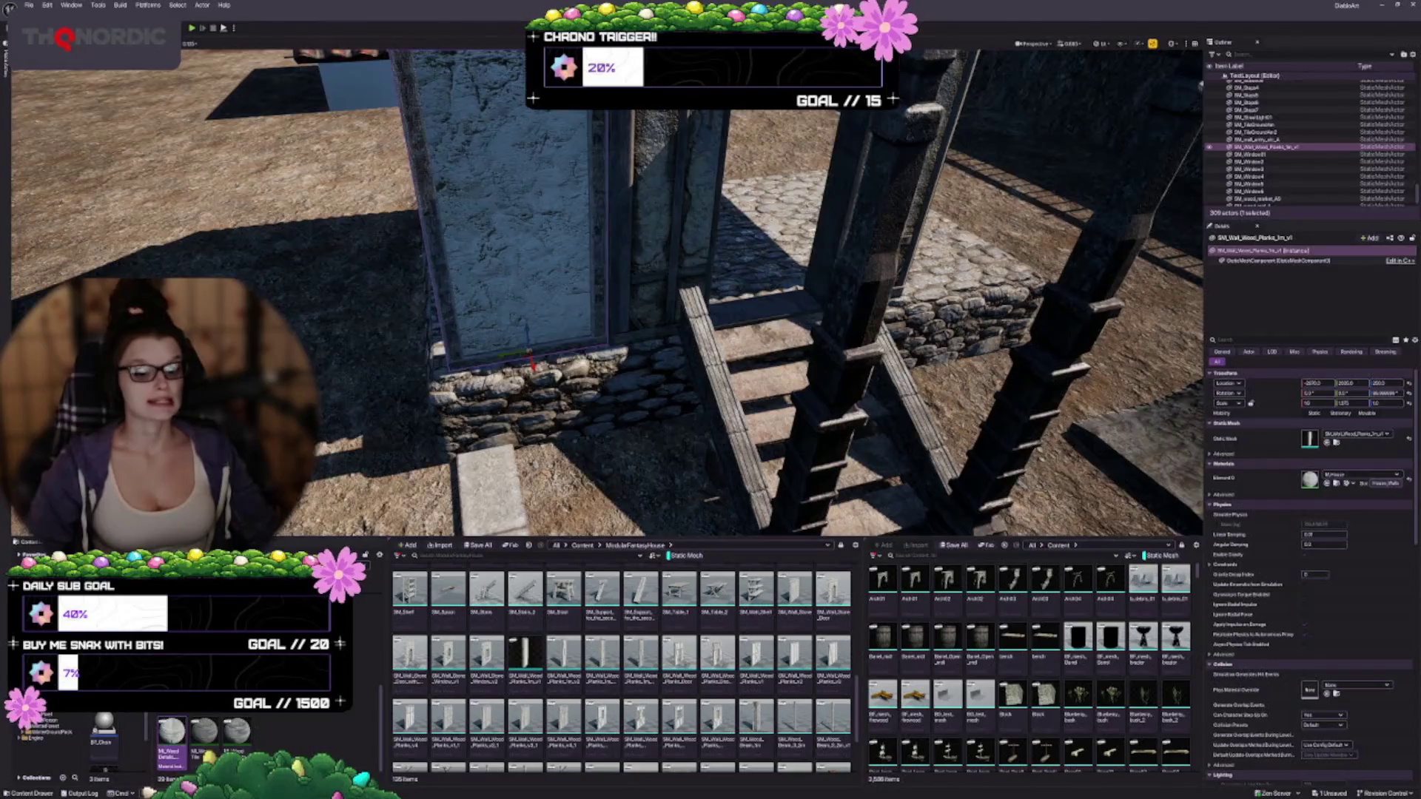
scroll(731, 411, down, 4)
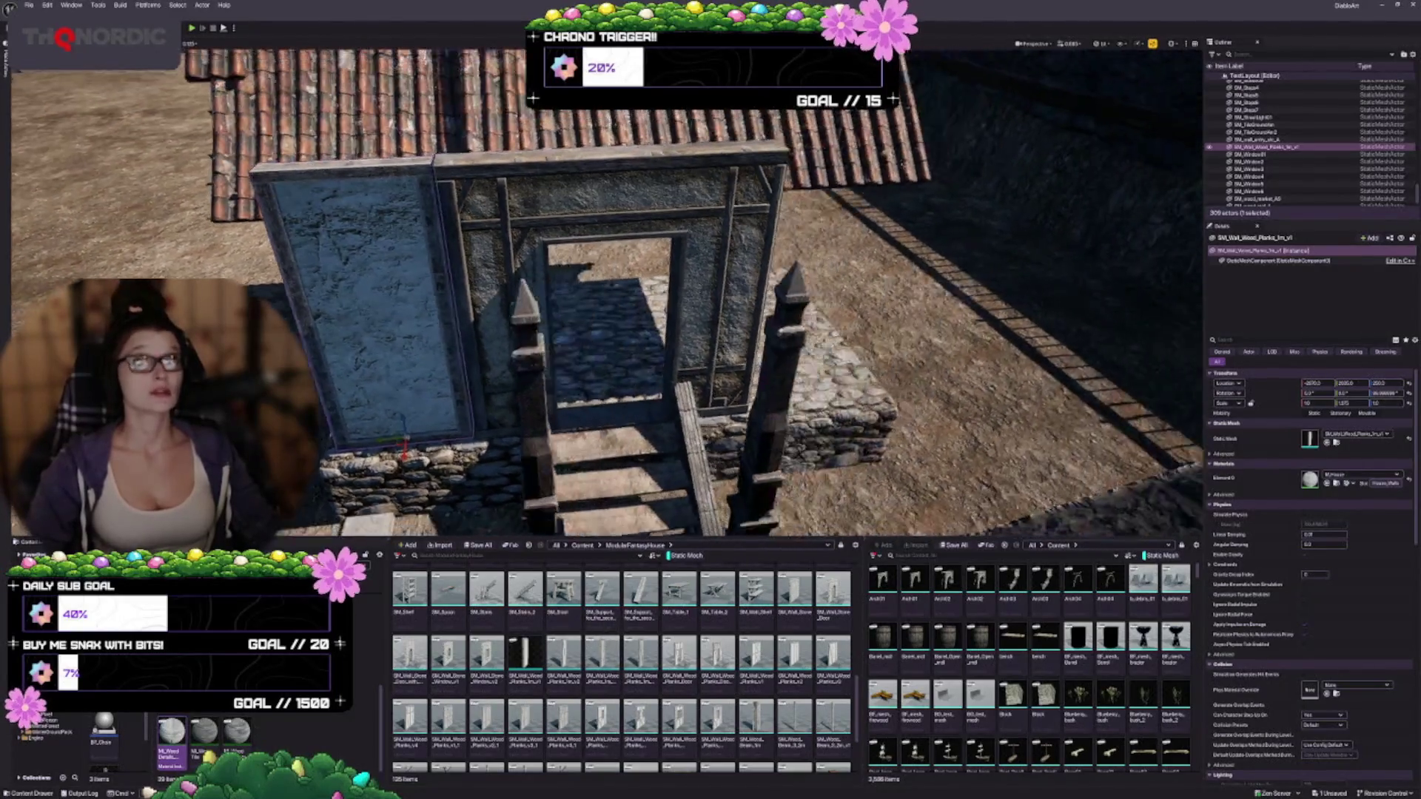
drag(730, 411, 663, 376)
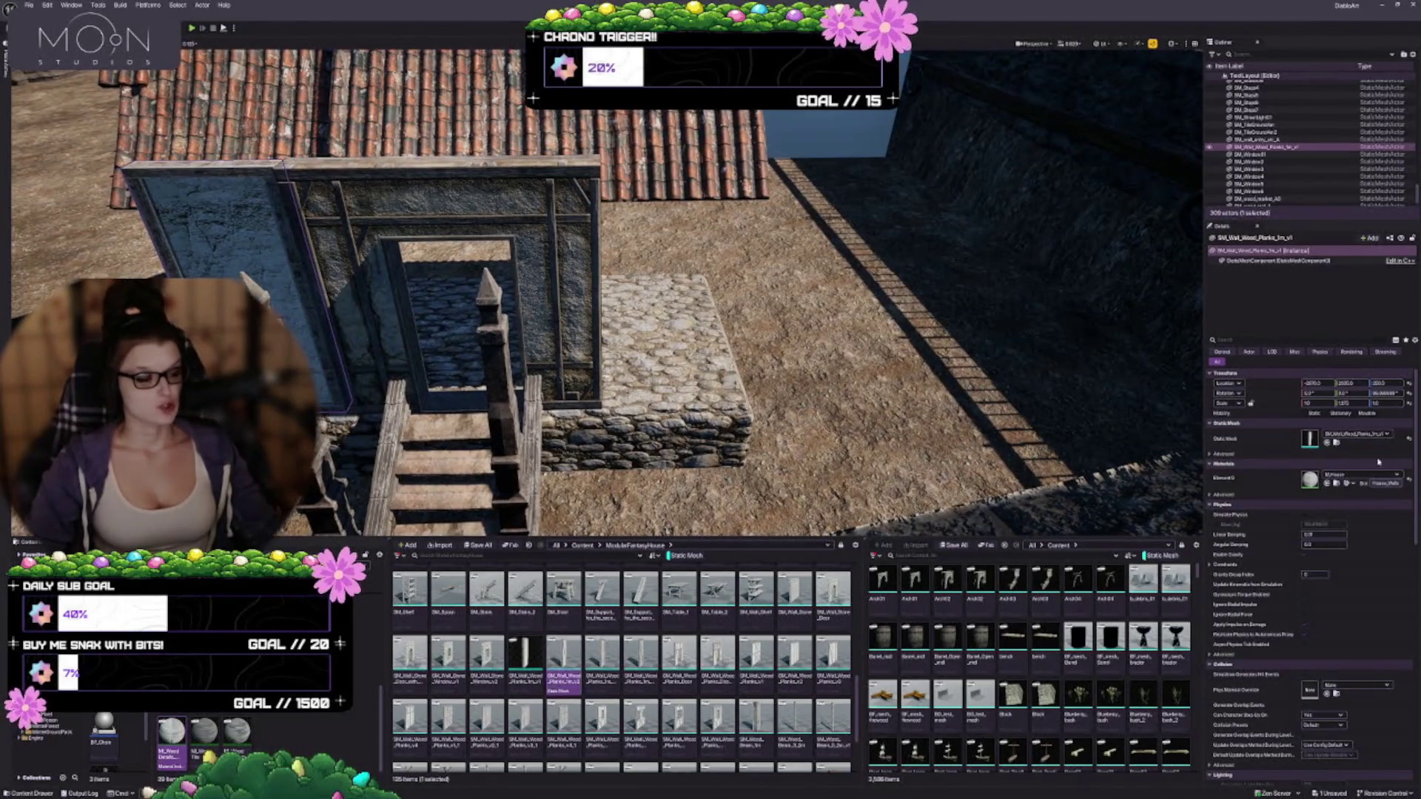
key(d)
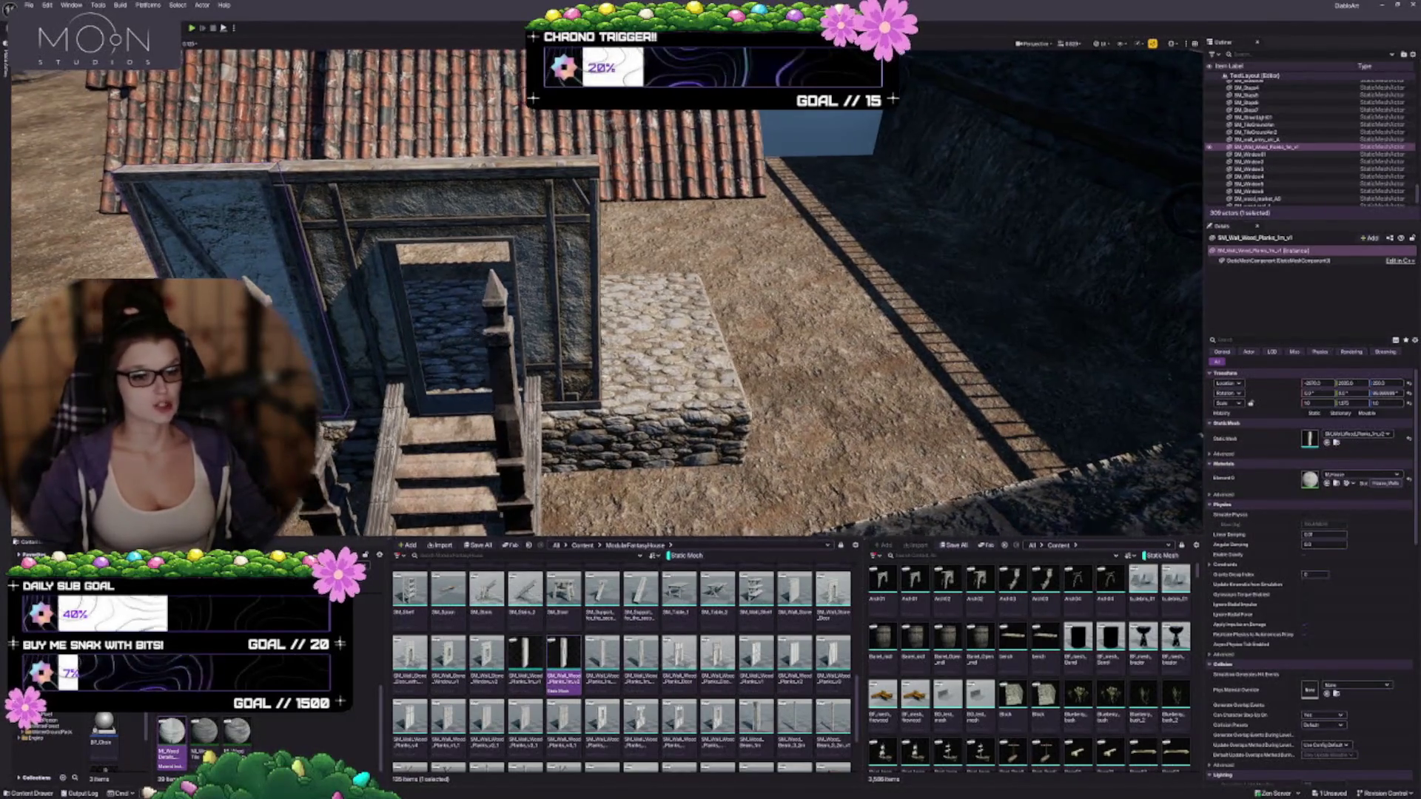
key(f)
click(641, 658)
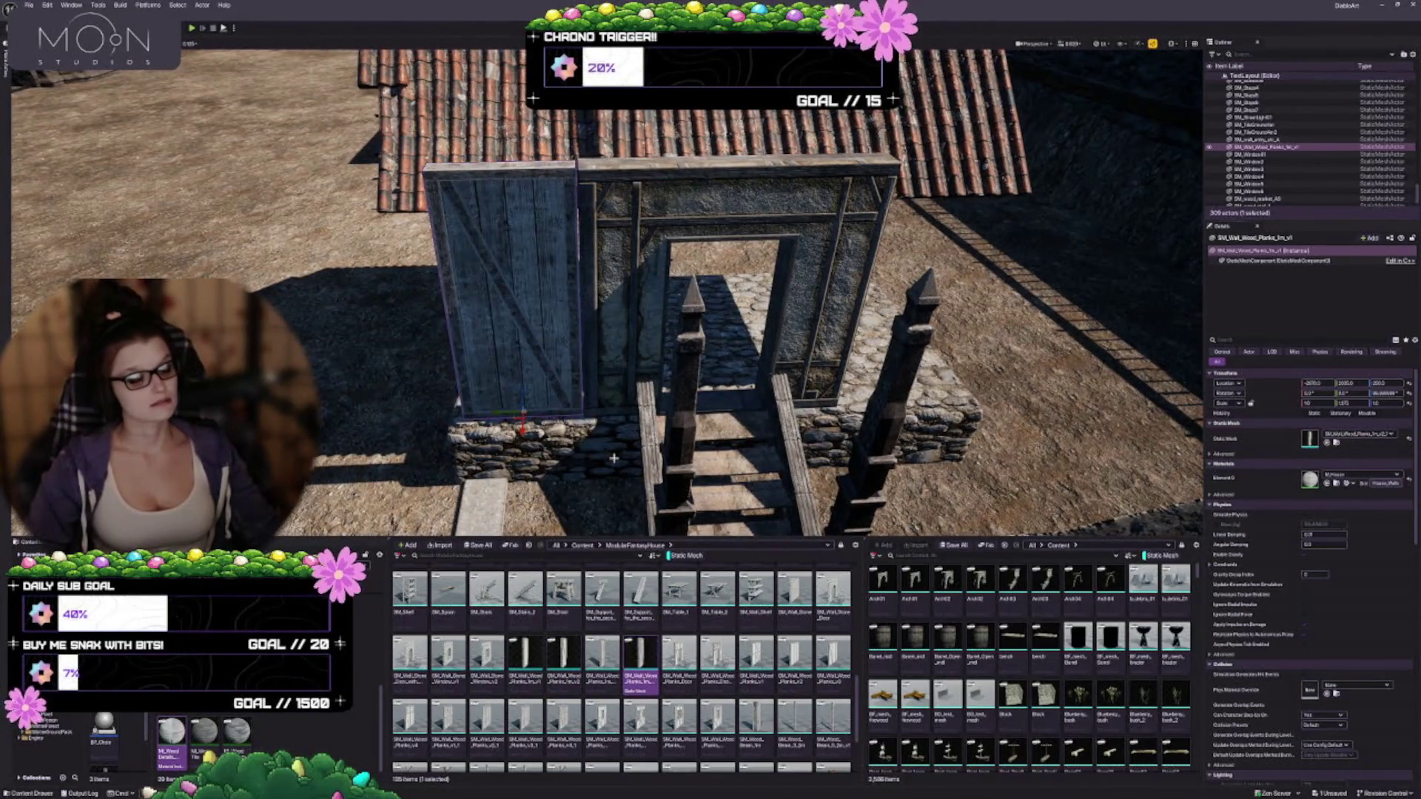
scroll(675, 450, up, 5)
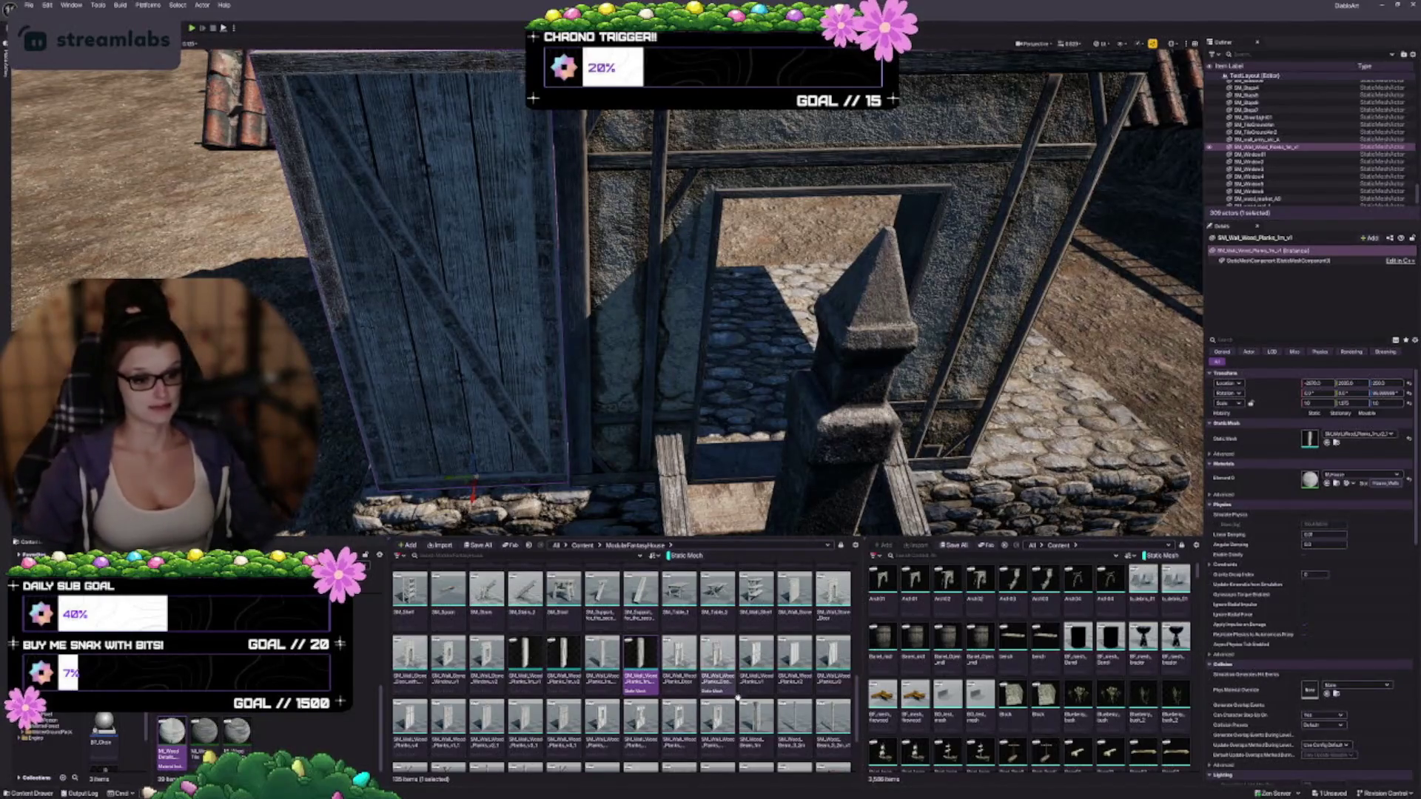
Step: Alt-drag a copy of SM_Wall_Wood_Planks into the doorway and swap it to Planks_Door
scroll(603, 666, down, 1)
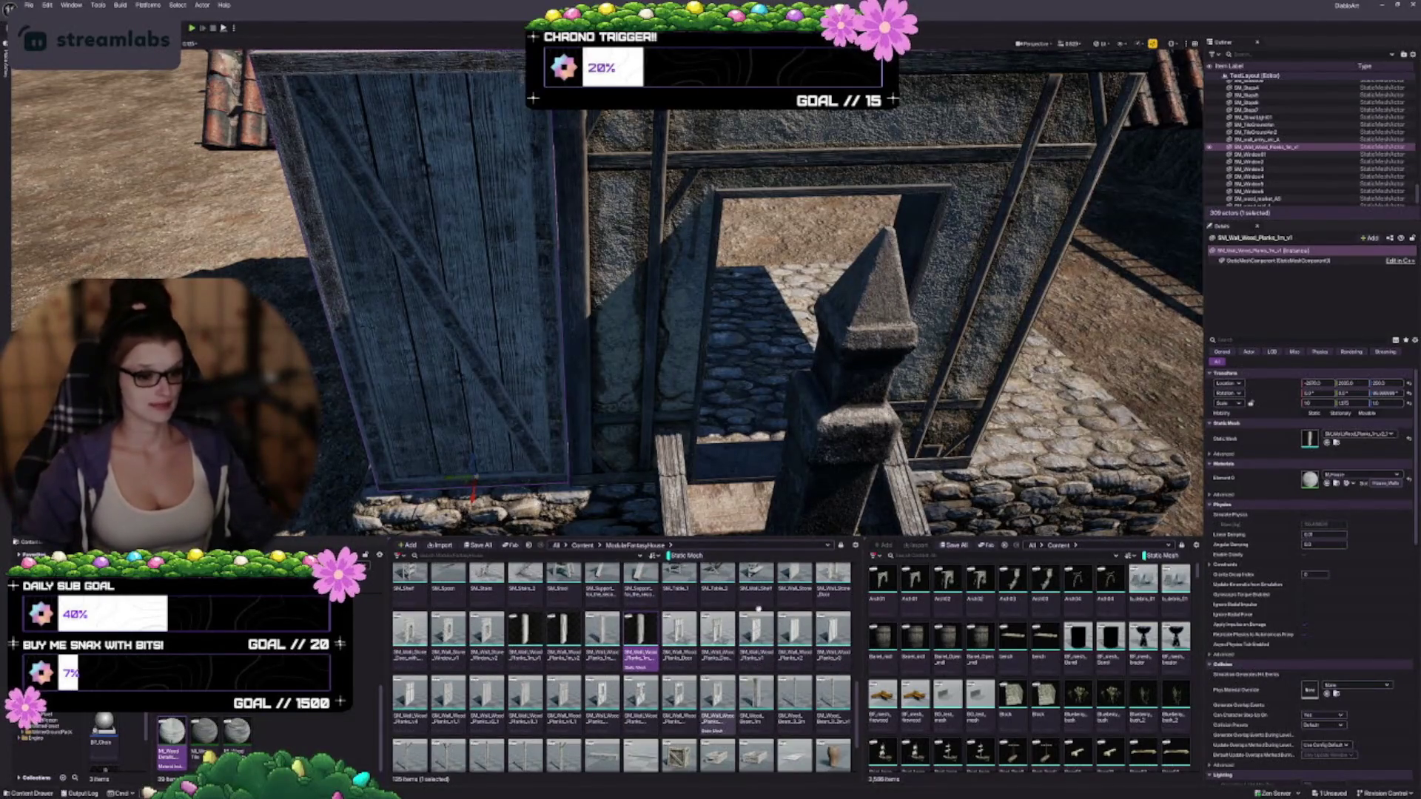
scroll(837, 652, down, 1)
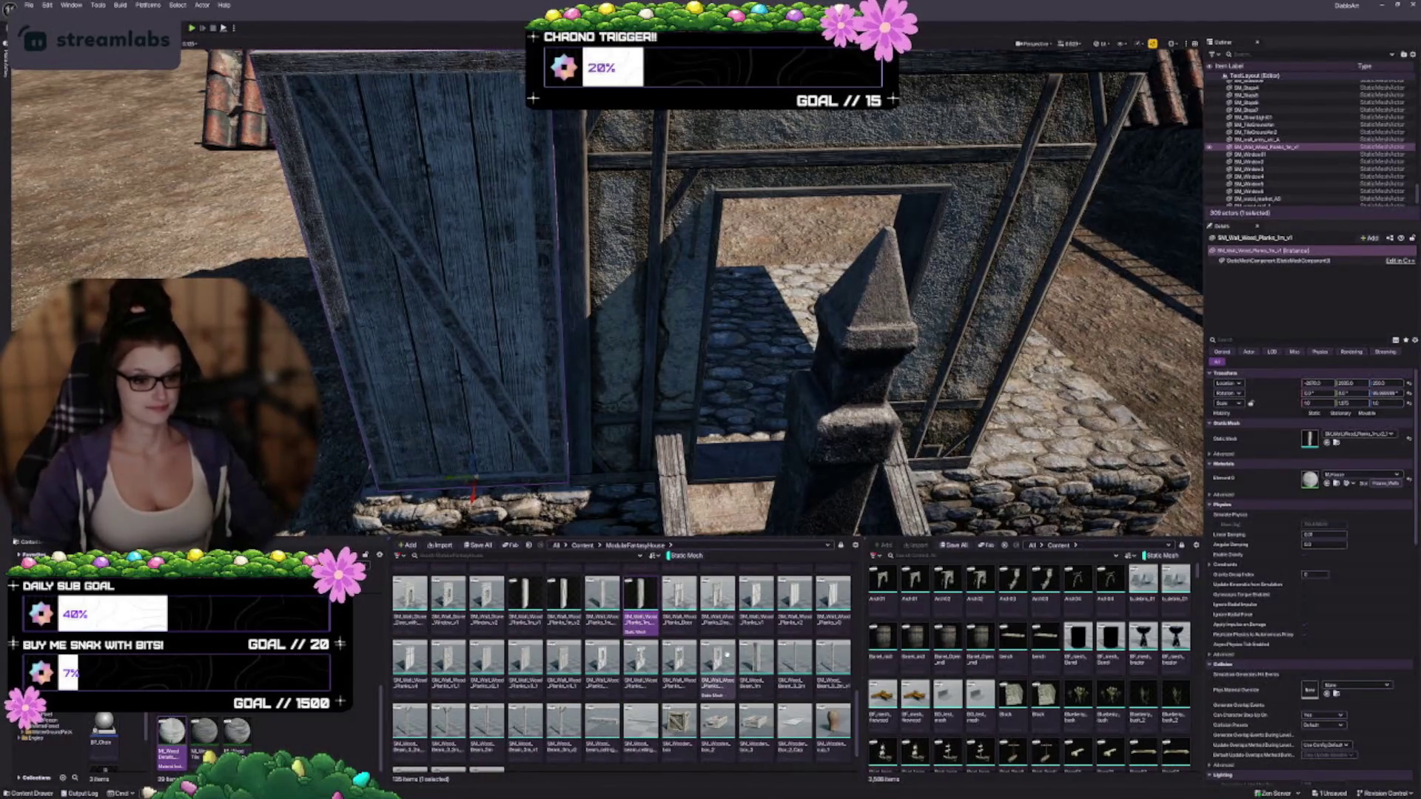
scroll(711, 417, down, 3)
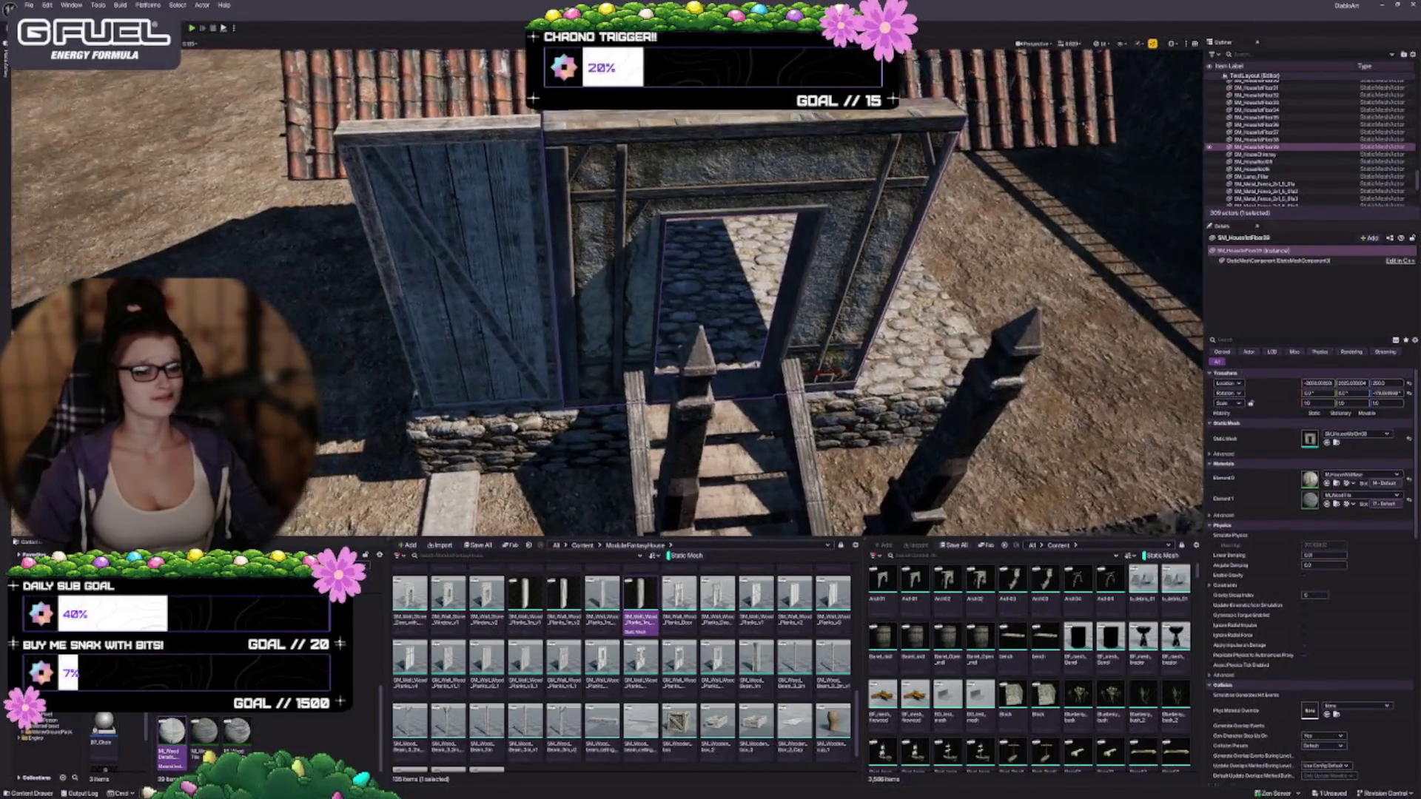
click(428, 433)
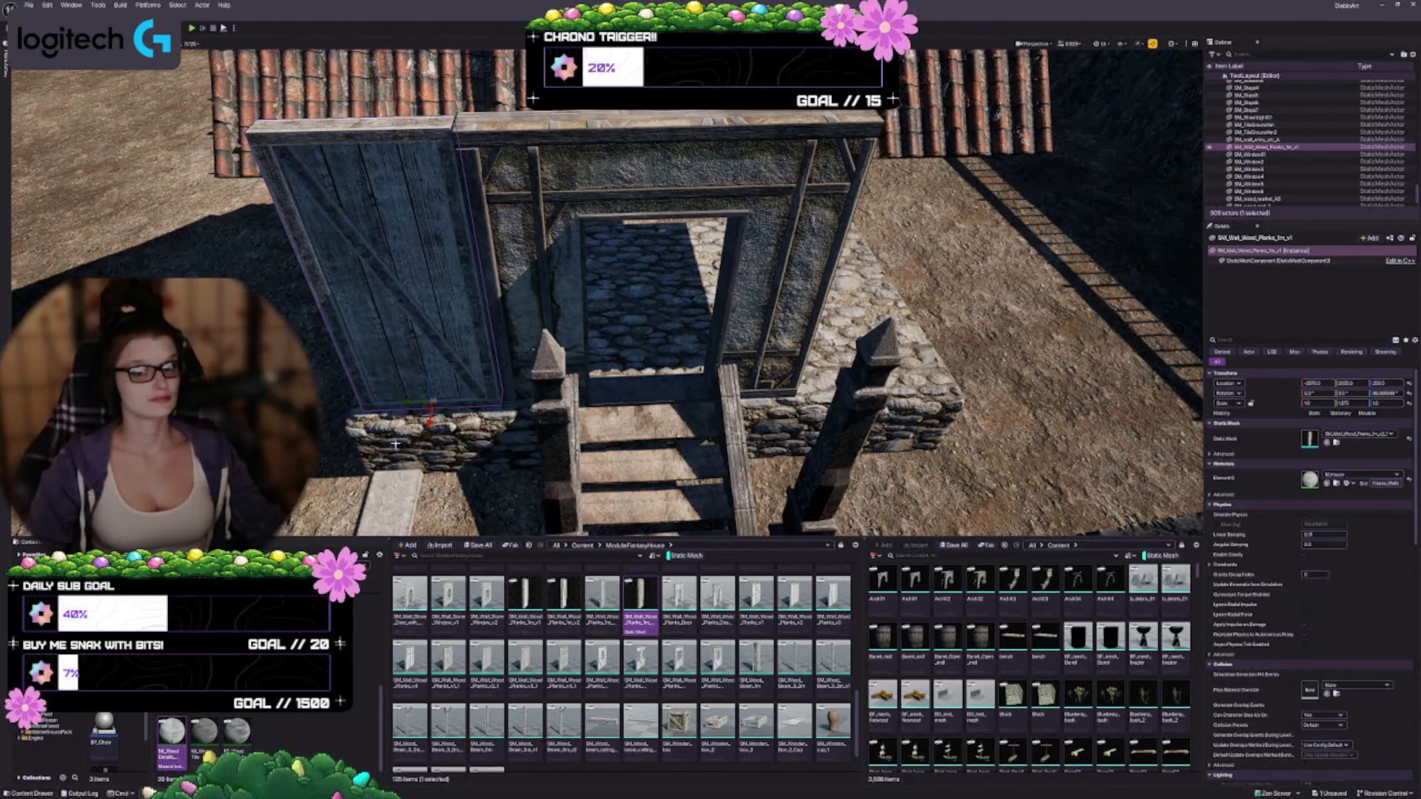
drag(406, 400, 619, 397)
click(716, 595)
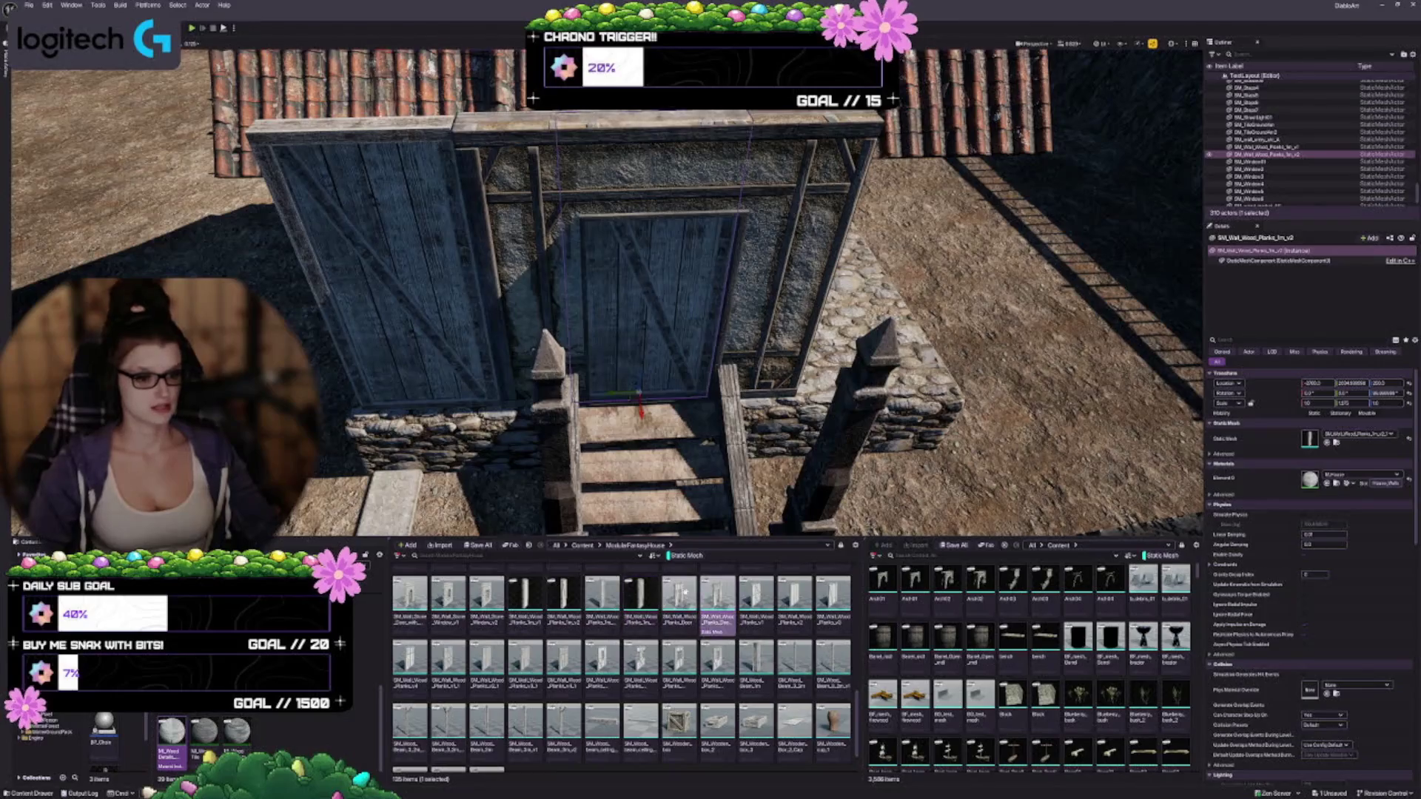
click(1326, 442)
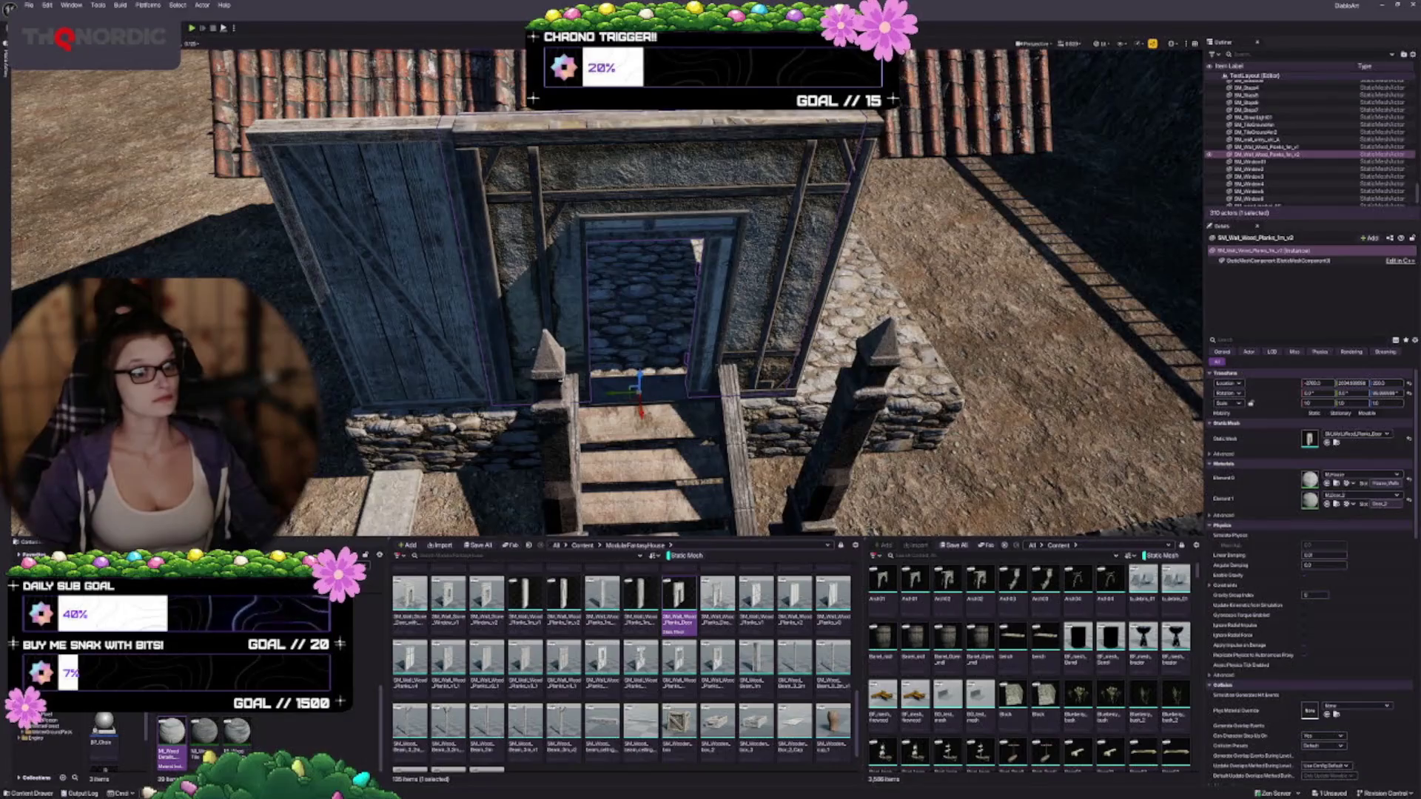
Step: Reselect the doorway copy, focus on it, and reapply the Planks_Door mesh in Static Mesh
click(595, 291)
scroll(711, 372, down, 5)
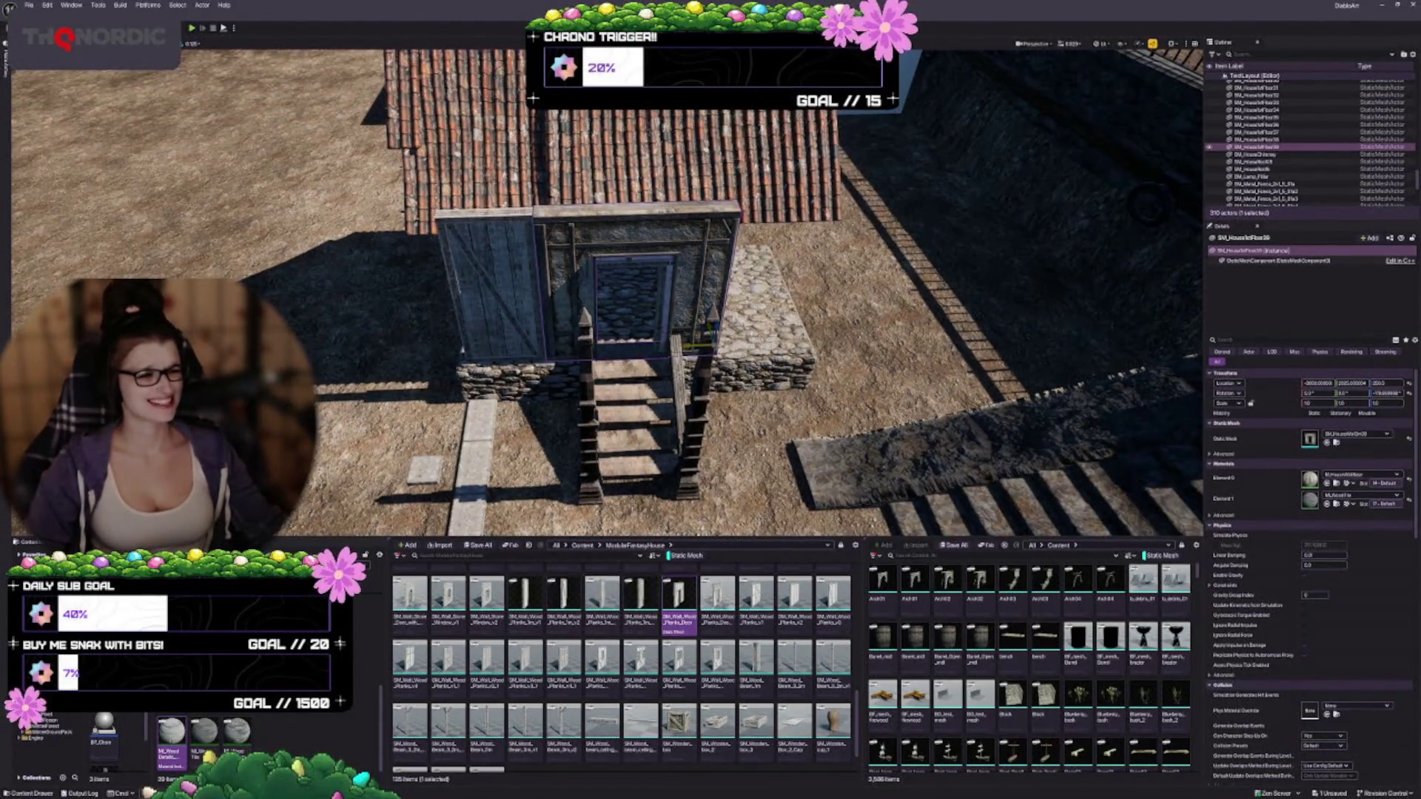
click(585, 296)
key(f)
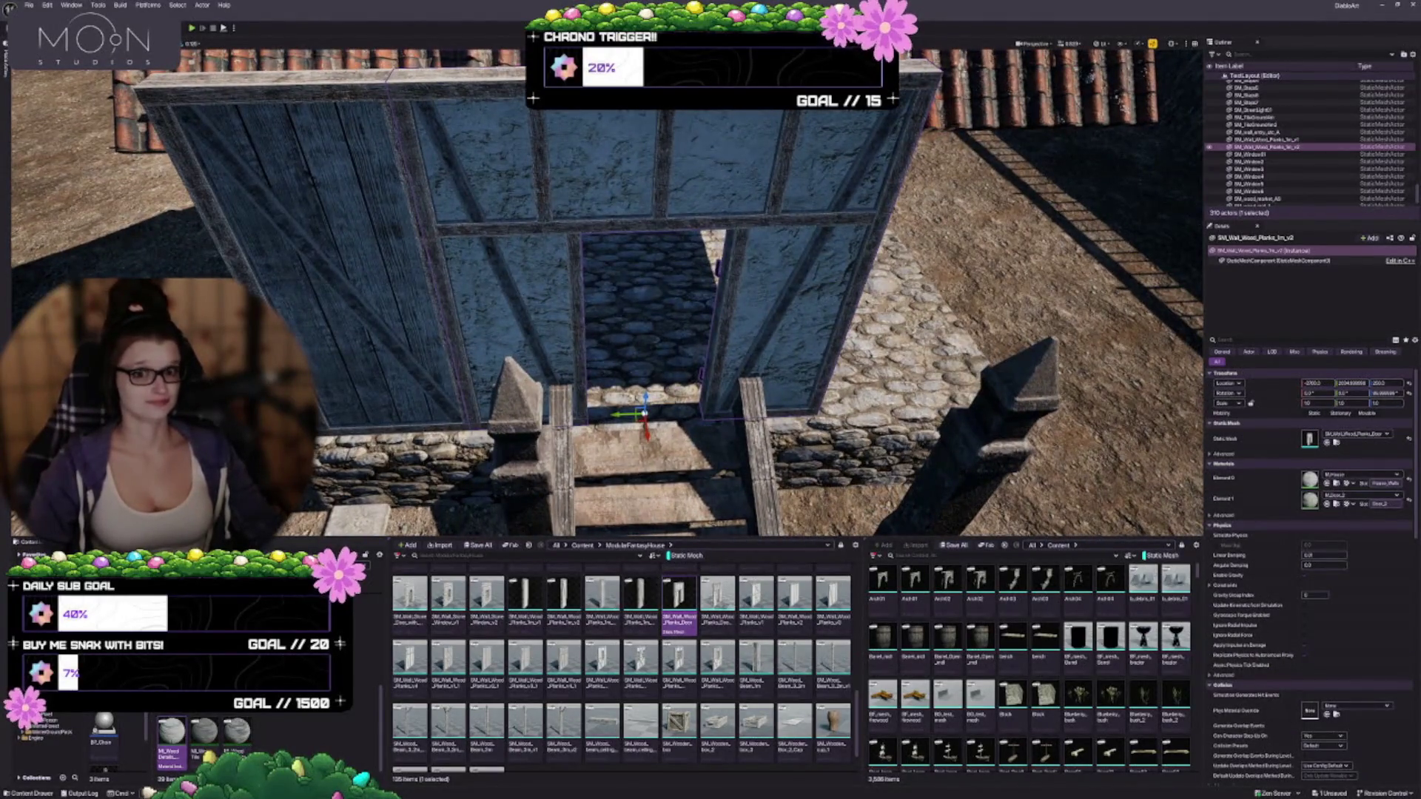
scroll(679, 703, up, 1)
scroll(679, 703, up, 2)
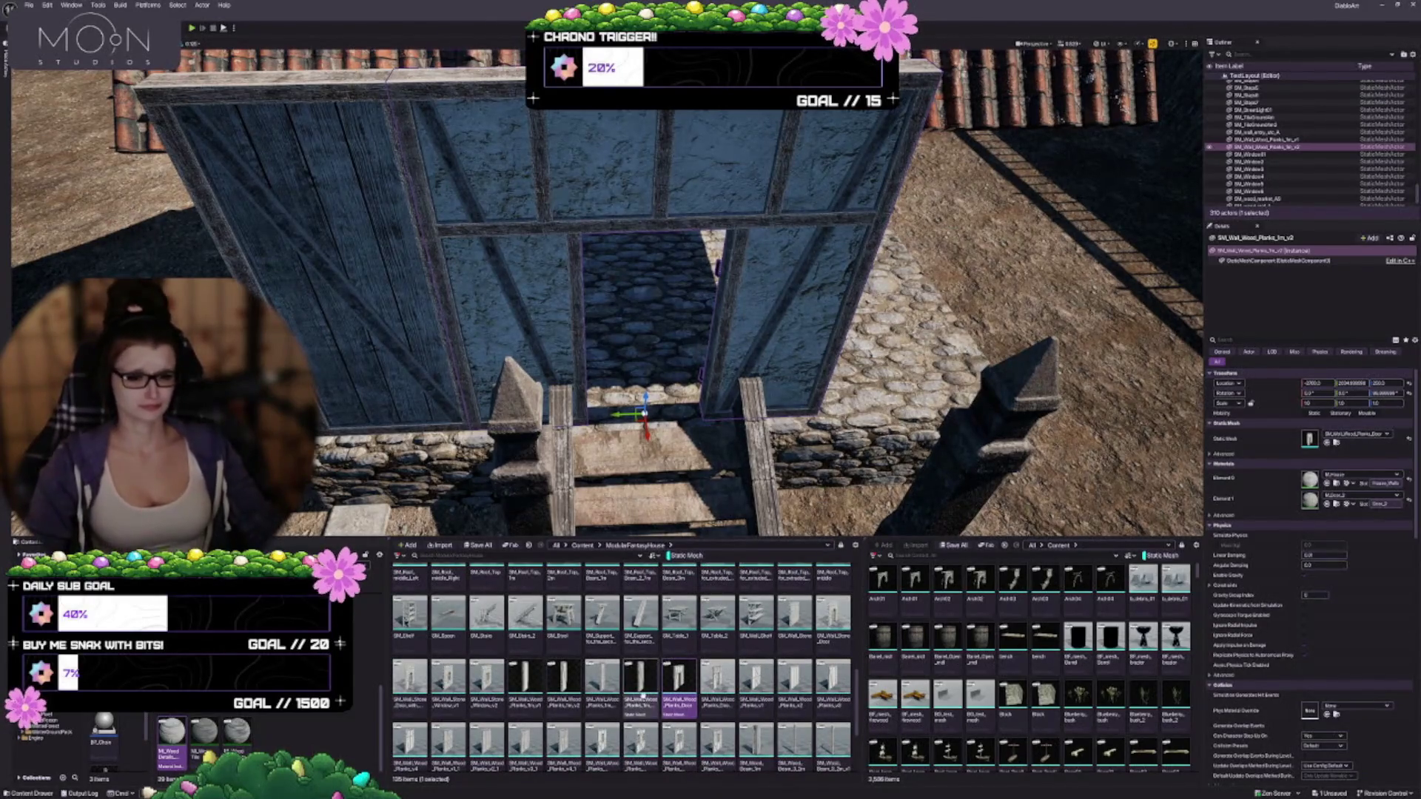
right_click(666, 689)
key(Escape)
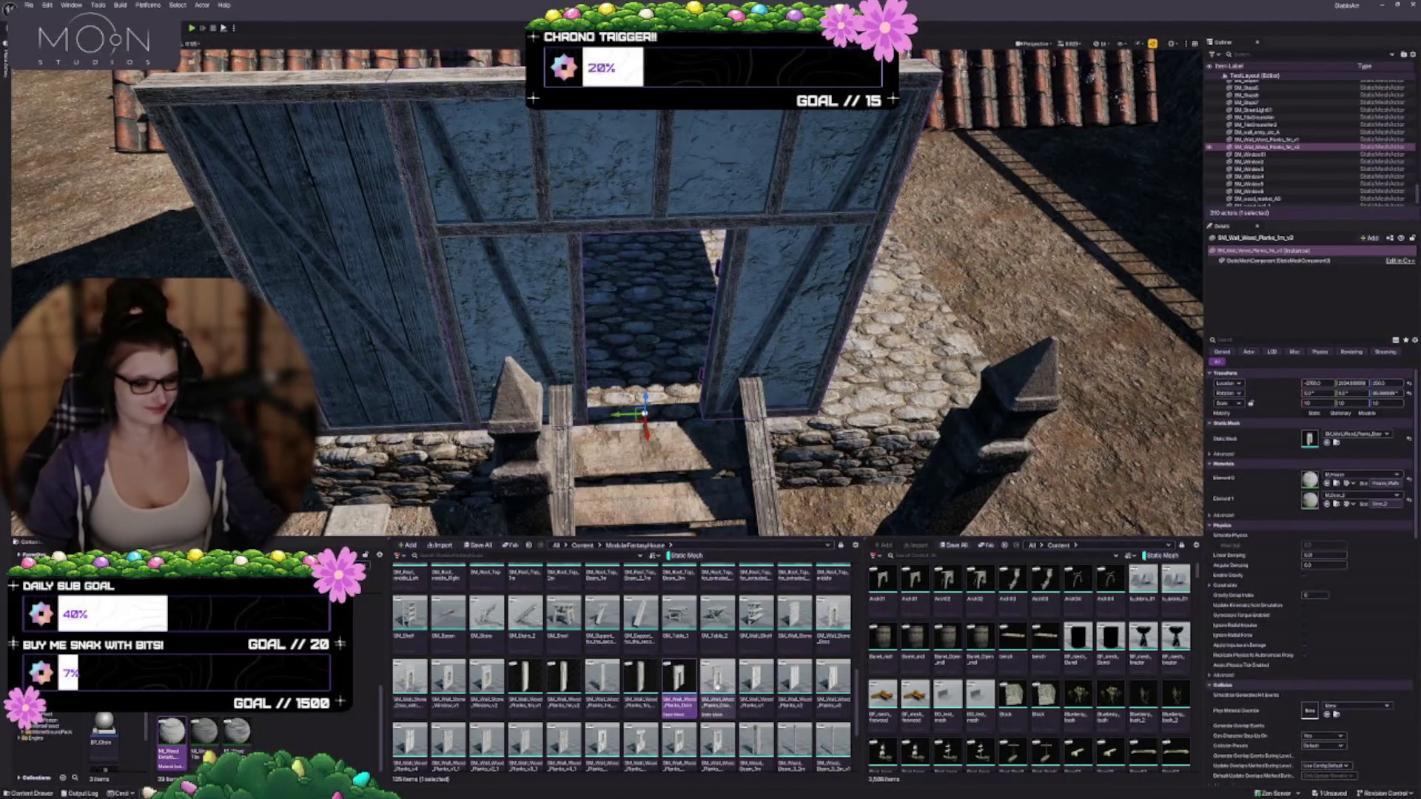
click(1326, 442)
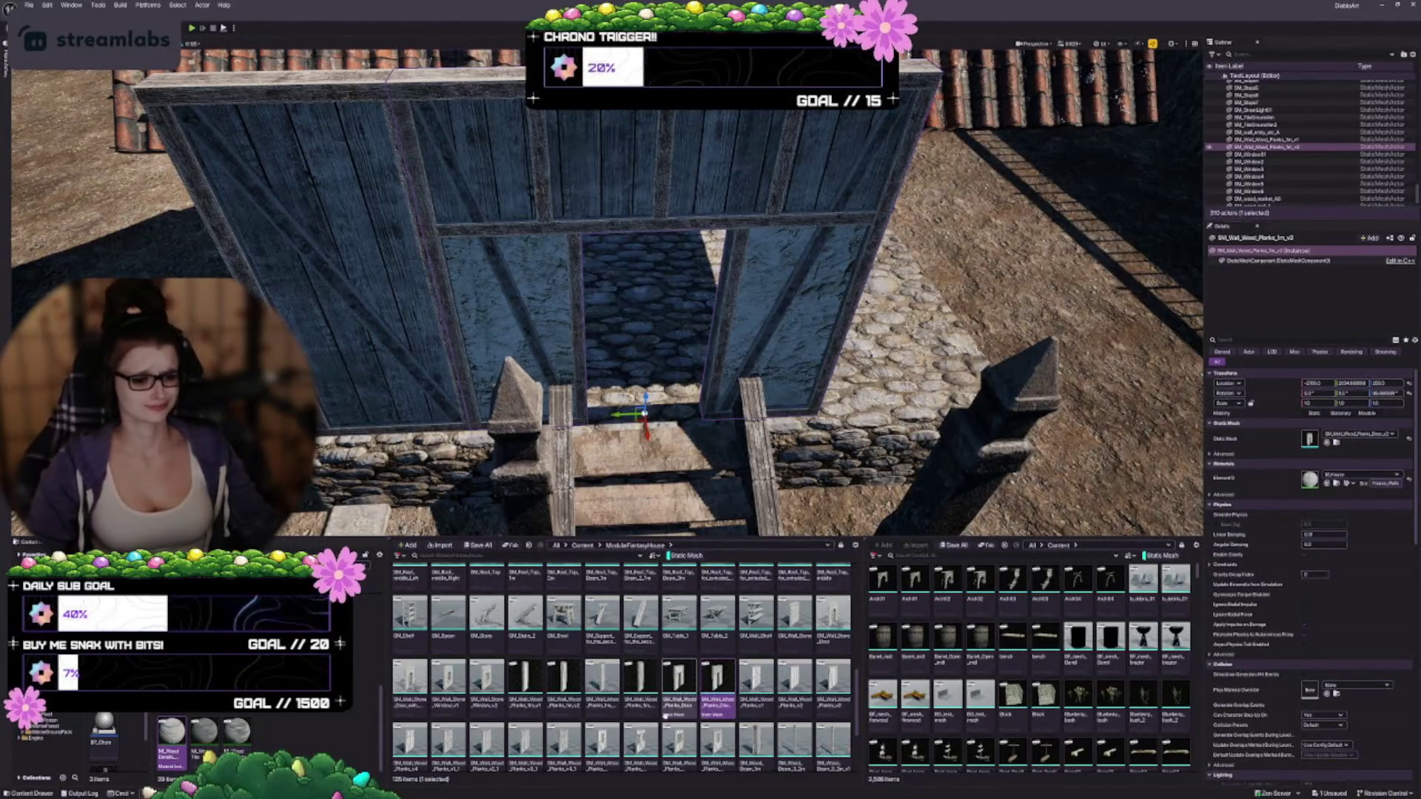
scroll(629, 680, down, 2)
Step: Duplicate the left plank wall panel with Ctrl+D and move the copy onto the stone platform
scroll(612, 684, up, 1)
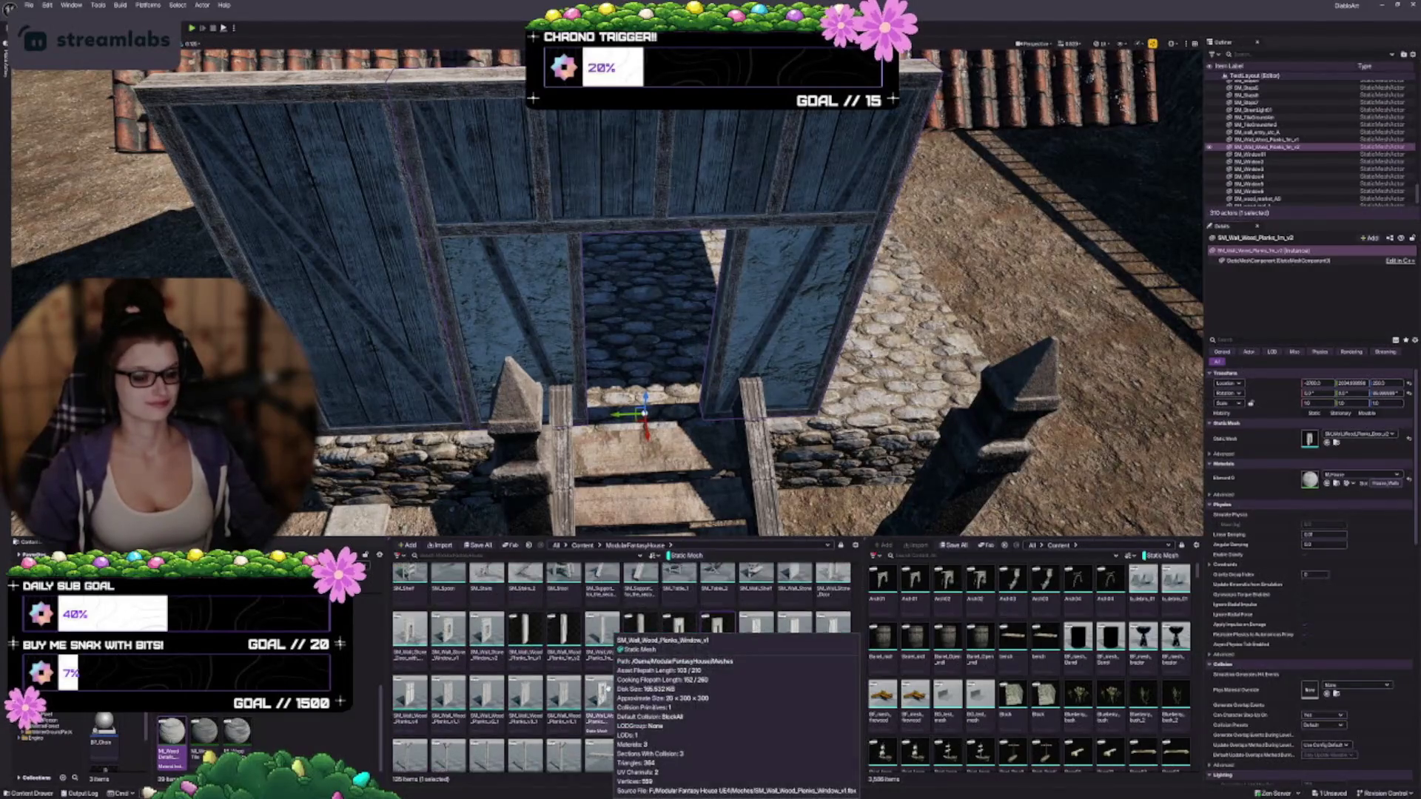
mouse_move(644, 296)
mouse_down()
mouse_move(636, 281)
mouse_move(548, 356)
mouse_move(780, 470)
mouse_move(788, 448)
mouse_move(792, 459)
mouse_up()
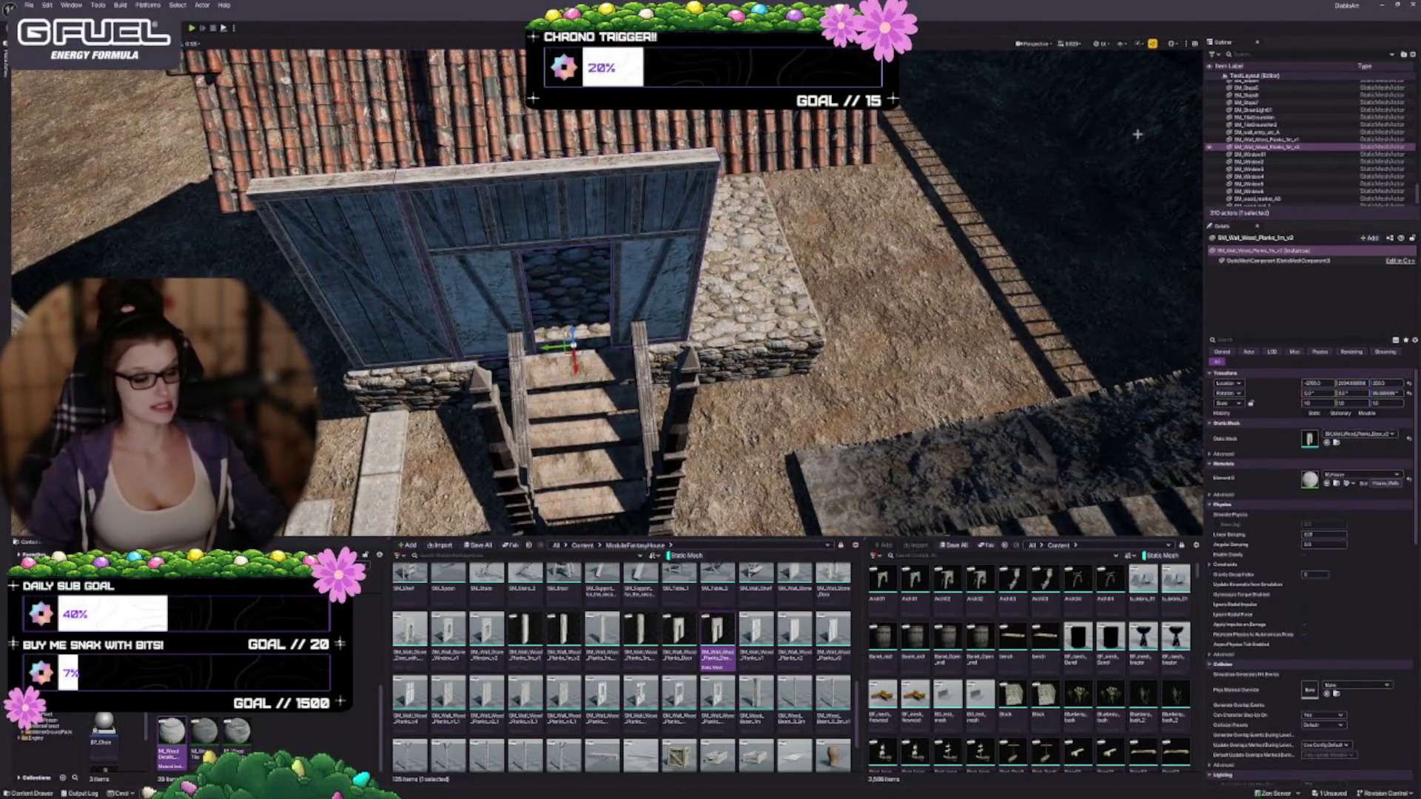
mouse_move(792, 459)
mouse_down()
mouse_move(787, 415)
mouse_move(790, 444)
mouse_up()
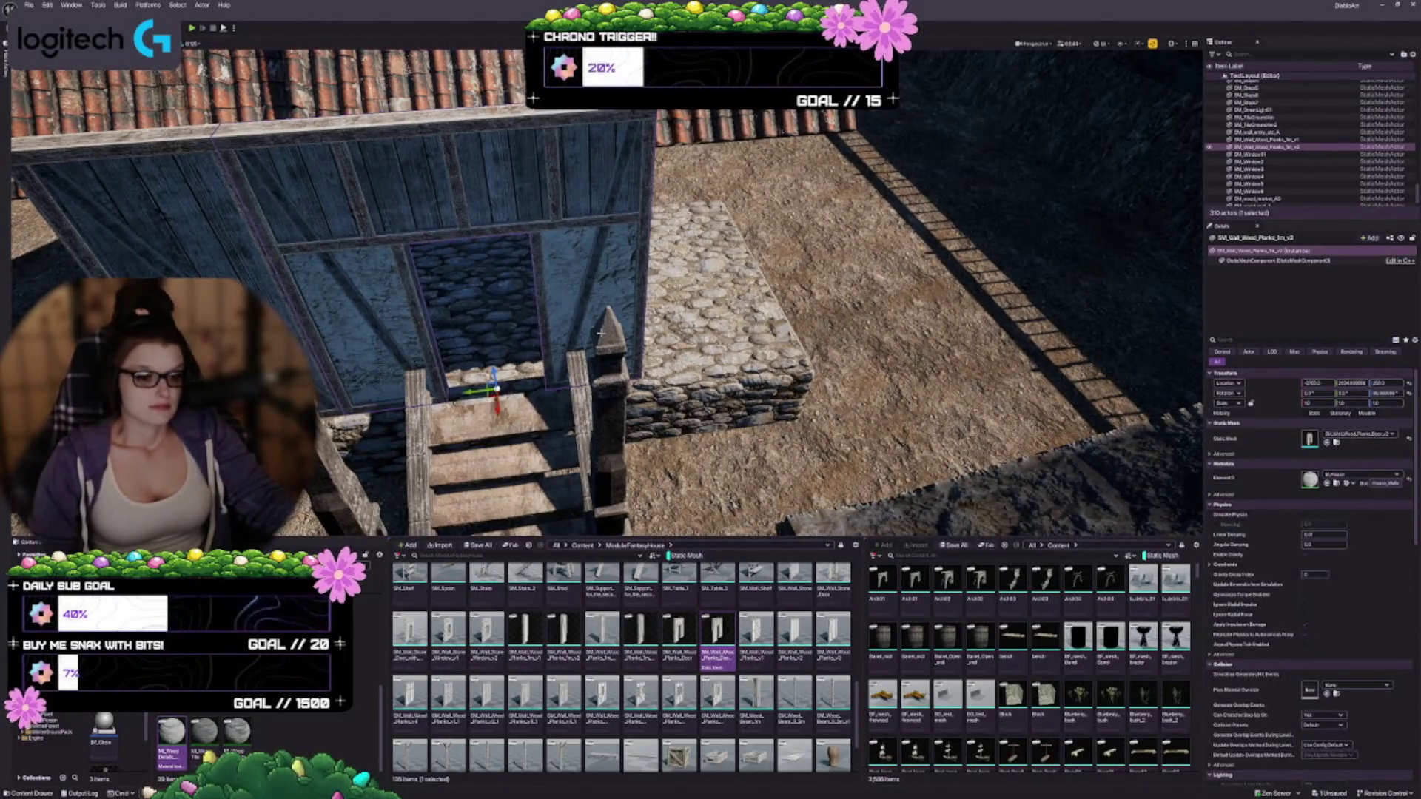
drag(568, 399, 569, 399)
click(1266, 140)
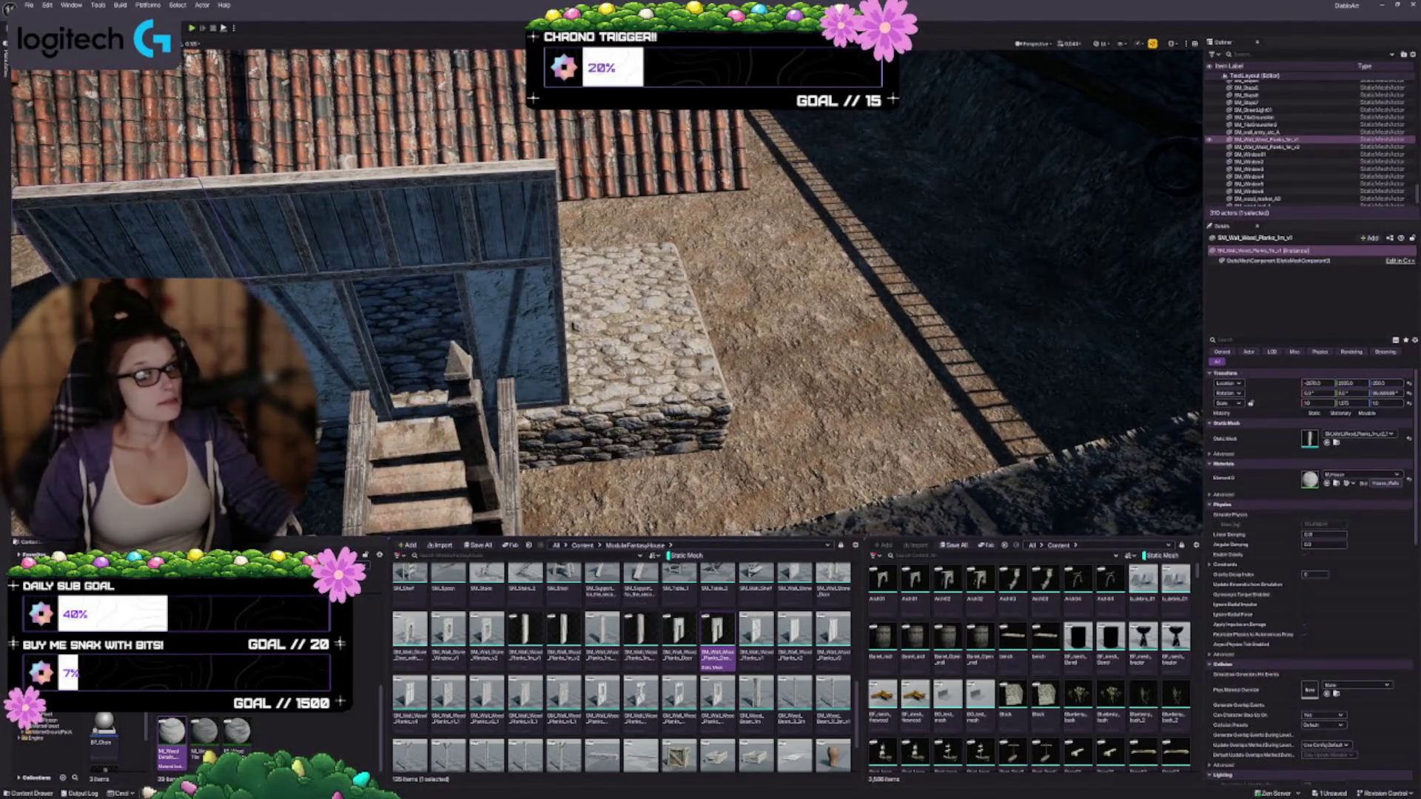
key(ctrl+d)
drag(459, 399, 601, 398)
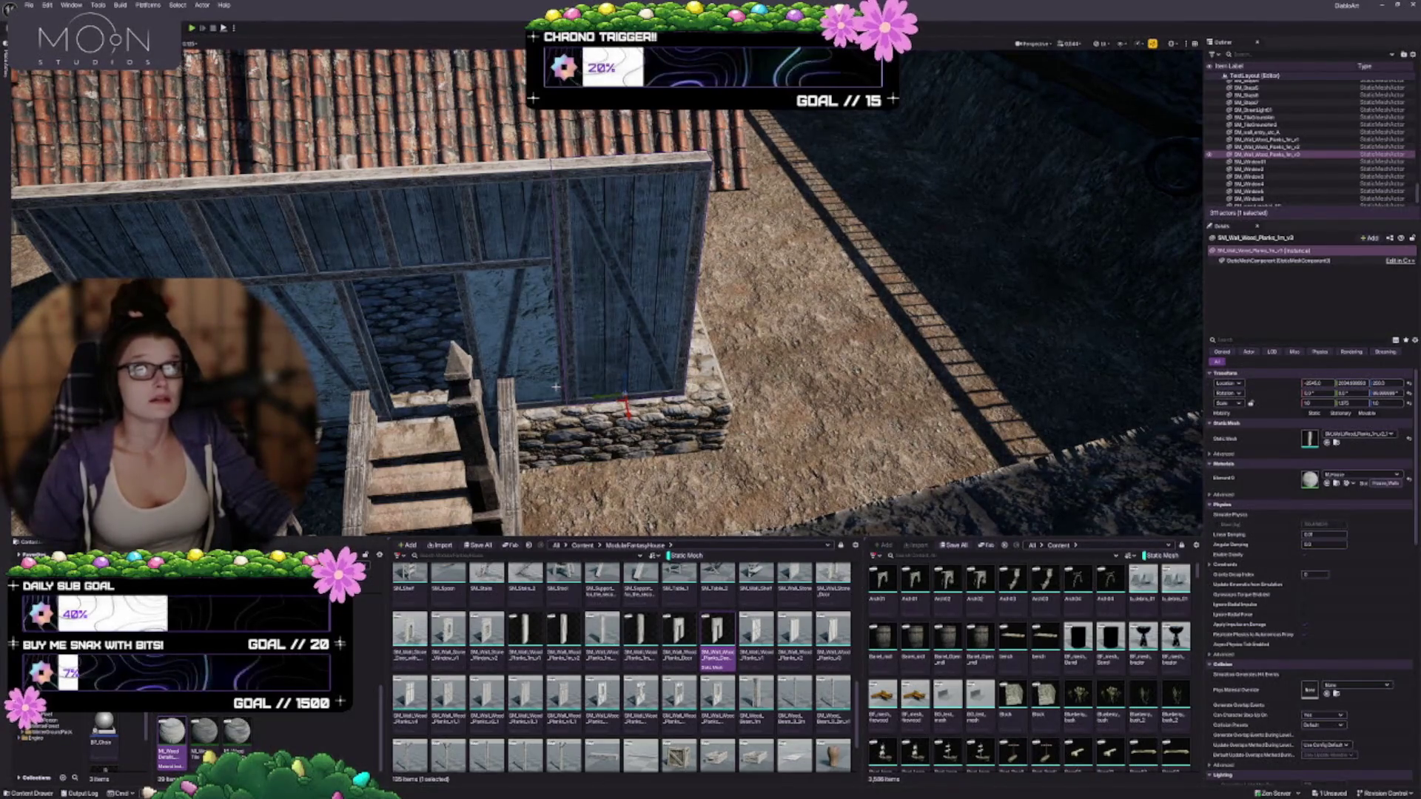
key(Right)
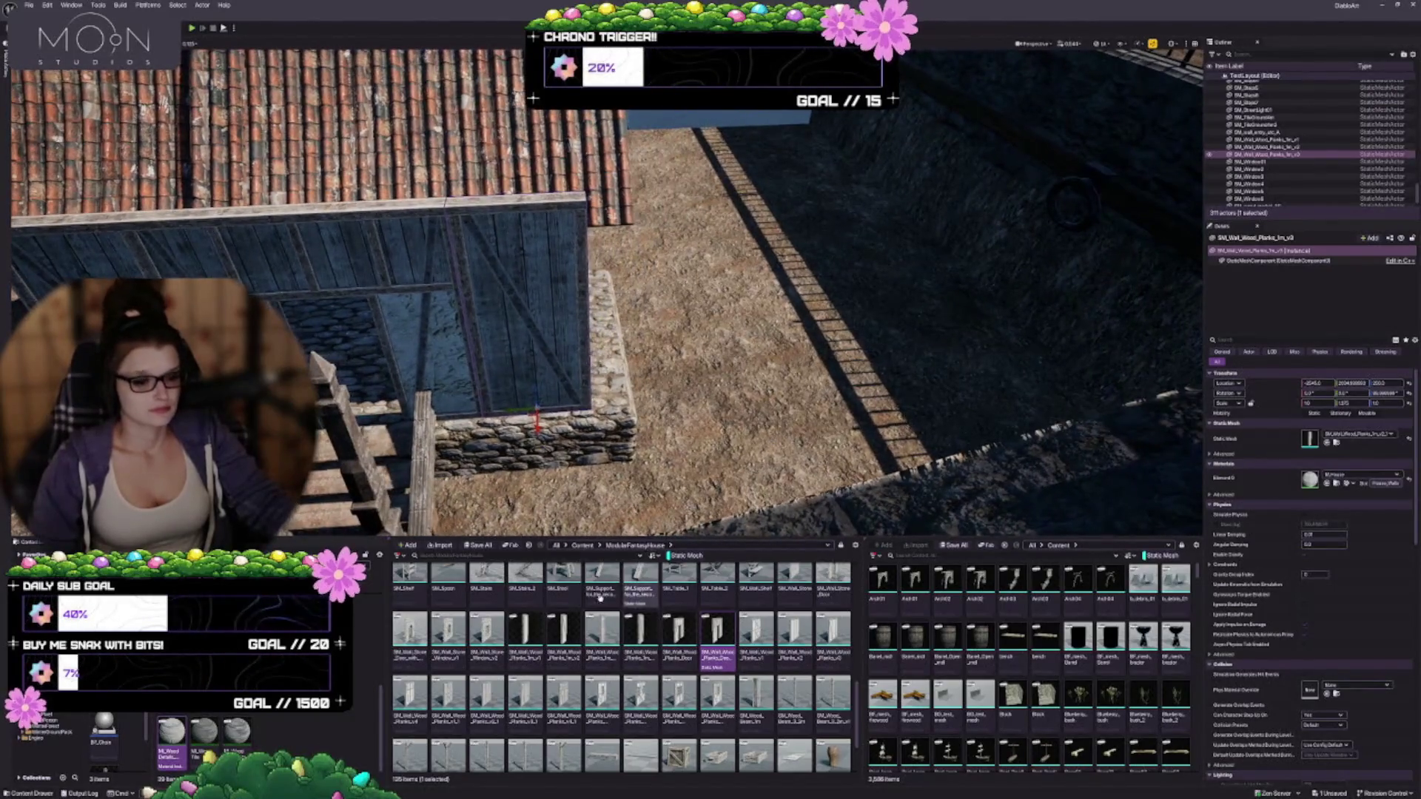
Step: Swap the stairside wall to another panel mesh, shrink it, and slide it right
scroll(686, 633, up, 1)
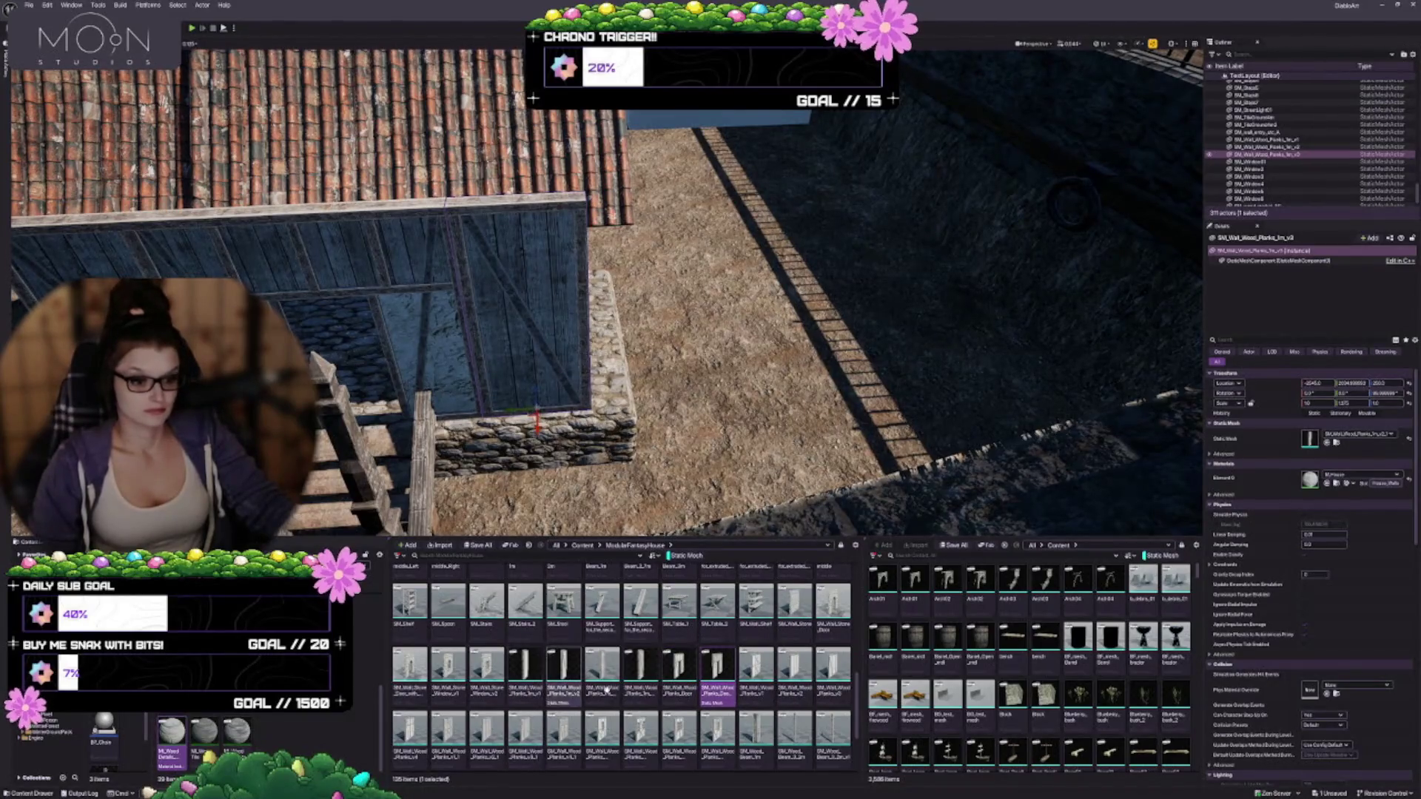
click(756, 666)
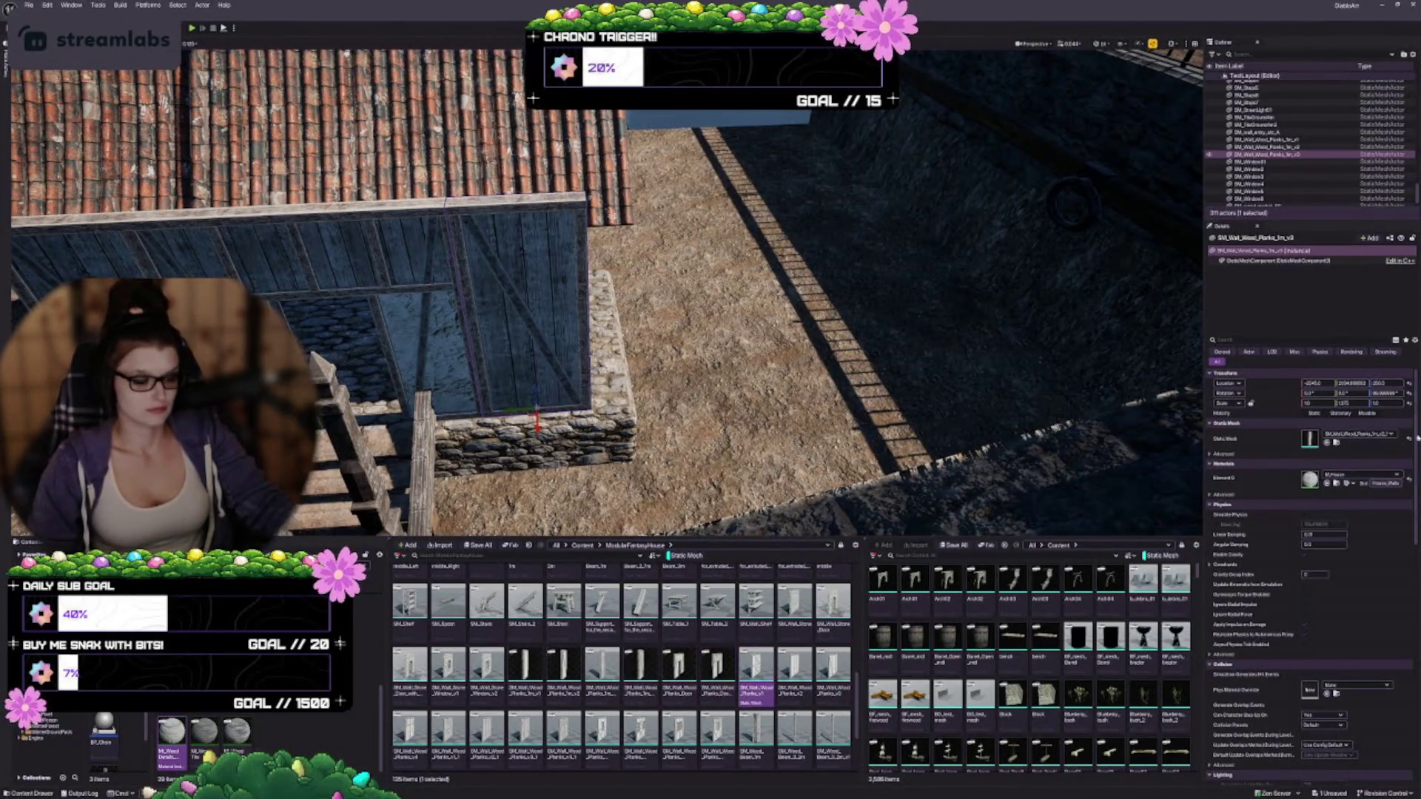
click(1327, 442)
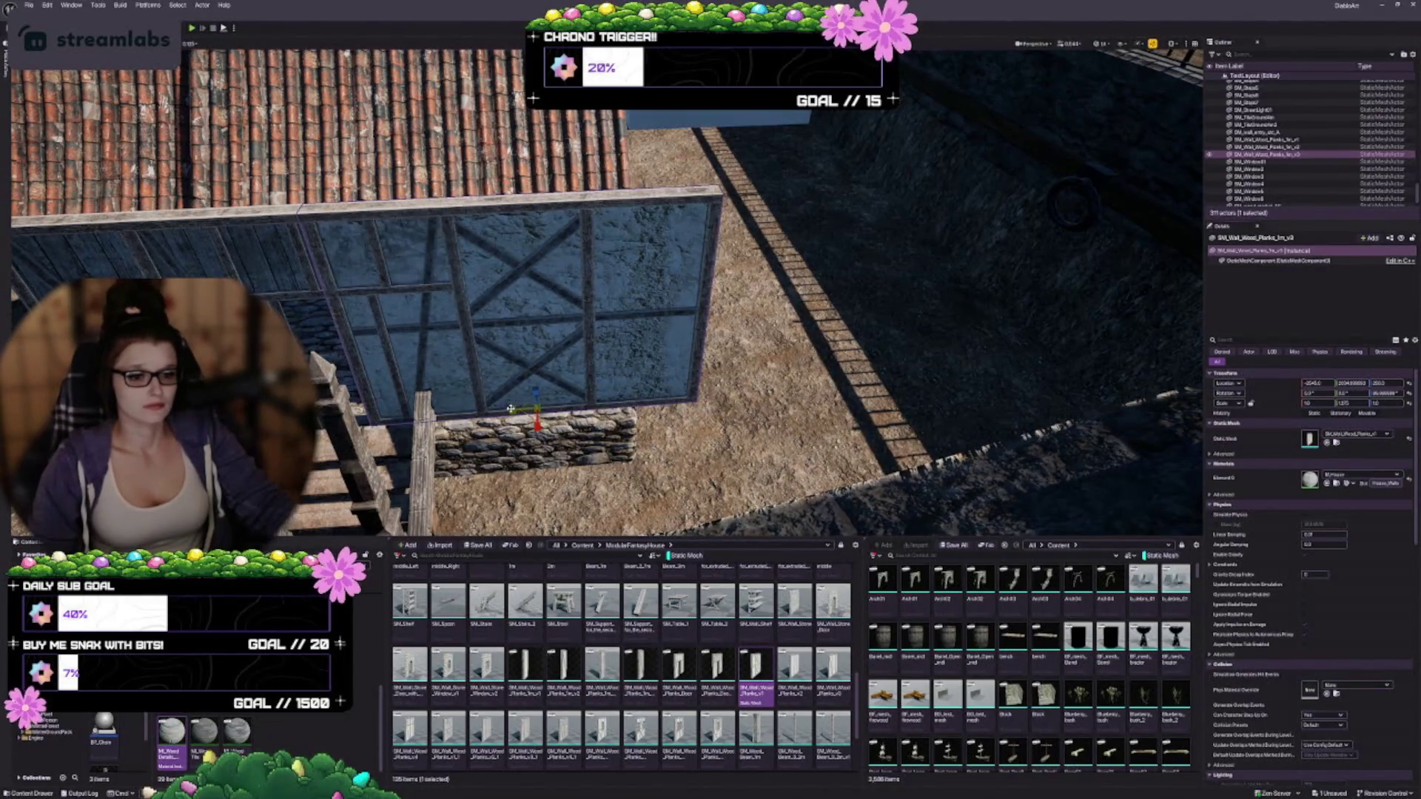
drag(1360, 403, 1321, 403)
scroll(580, 402, up, 4)
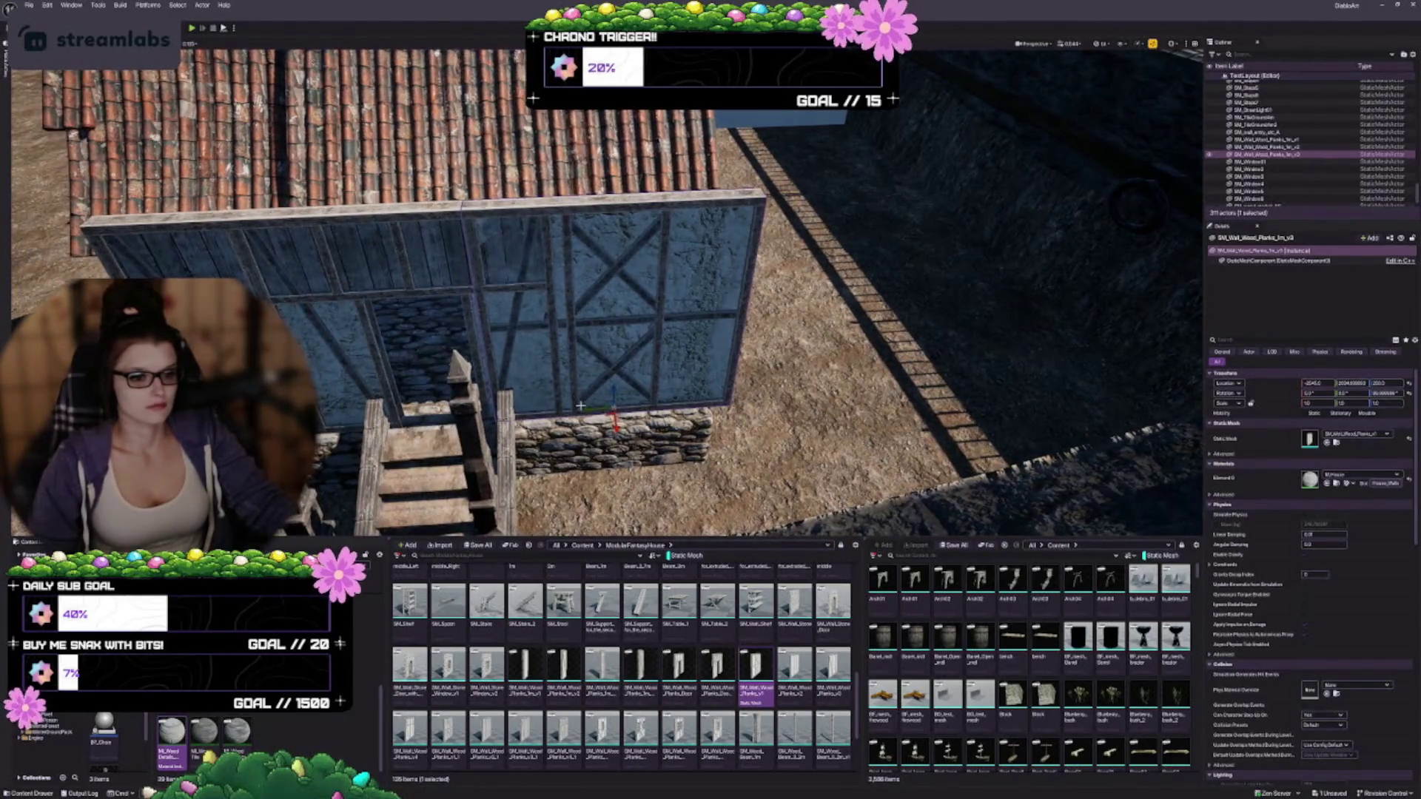
drag(583, 410, 679, 403)
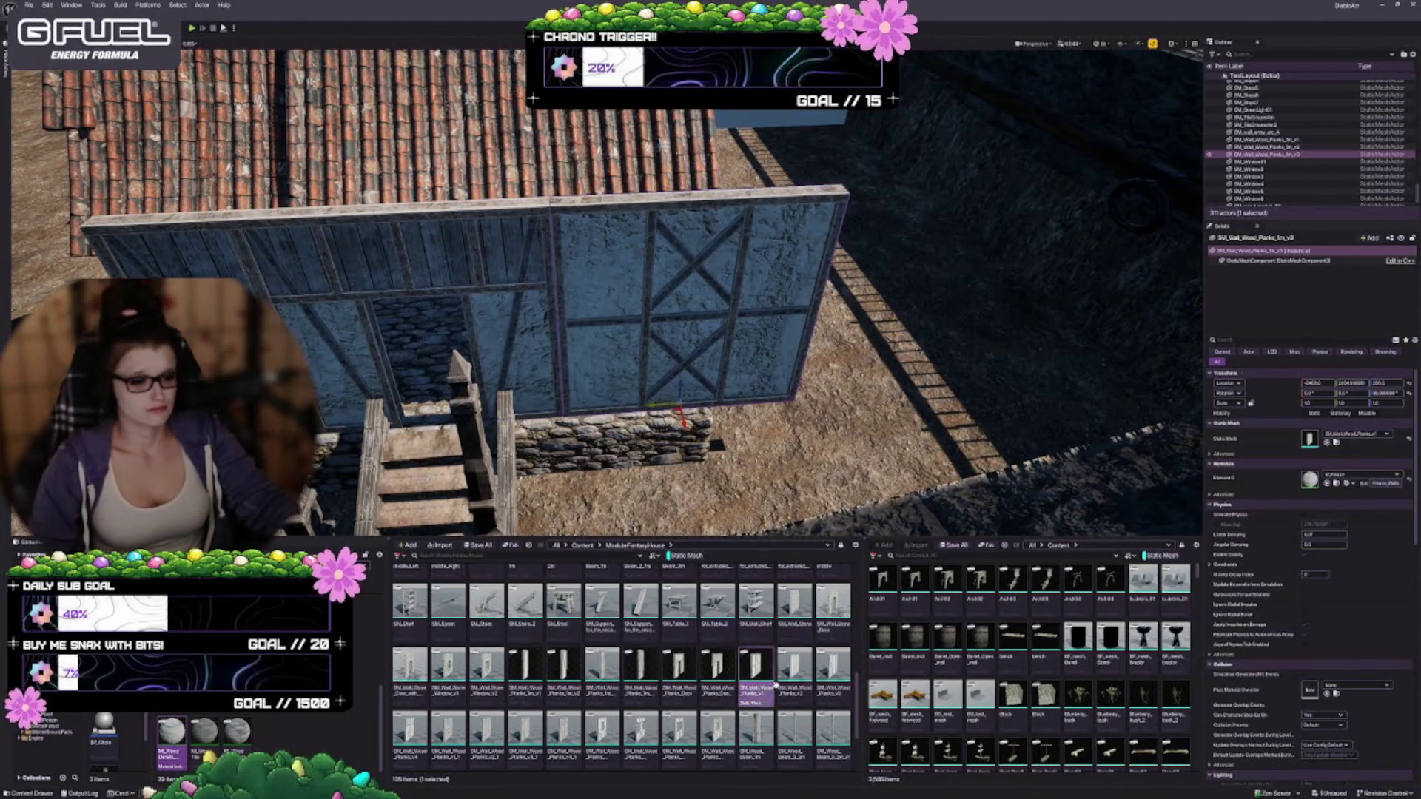
Step: Try the plain, X-braced and horizontally braced plank meshes, settling on X-braced
click(795, 670)
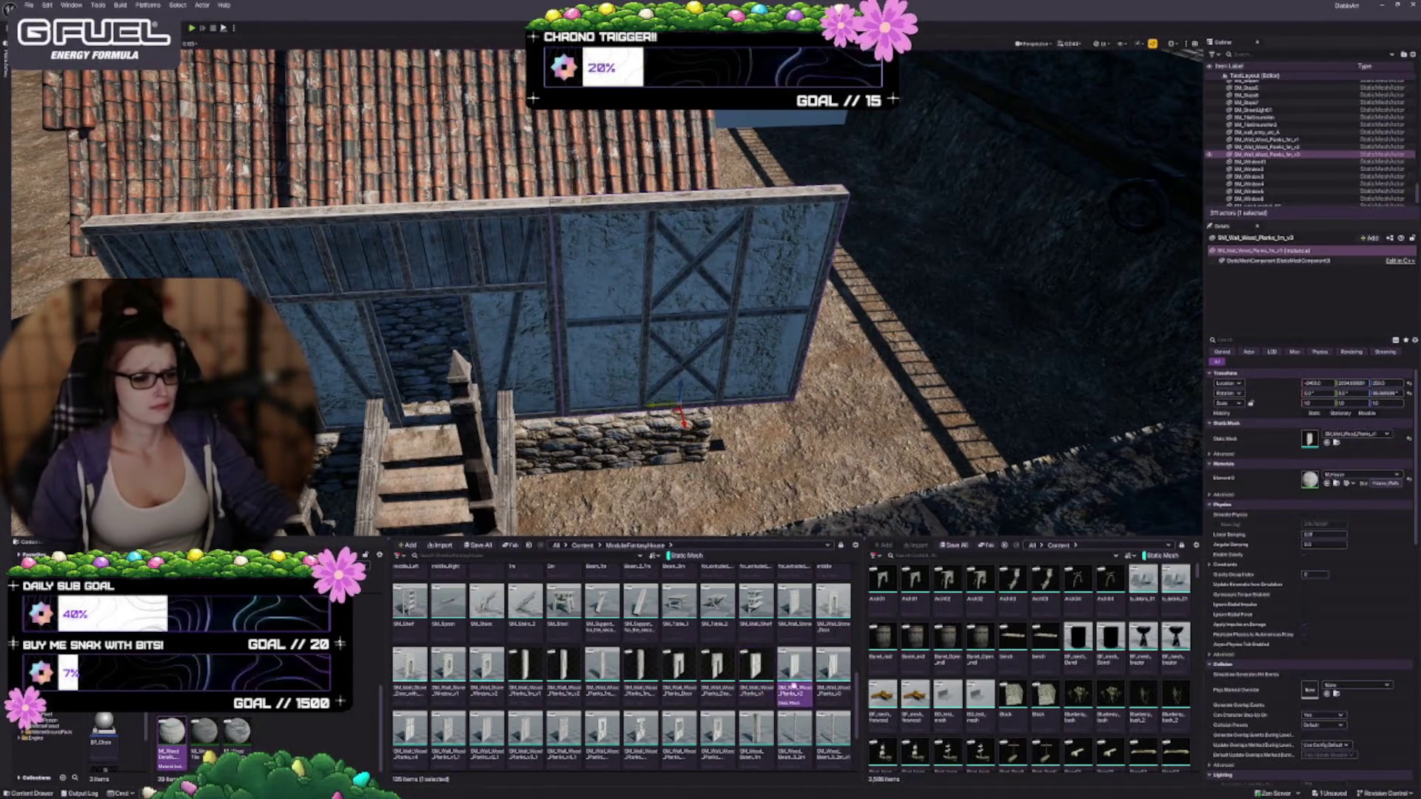
click(1326, 442)
click(840, 672)
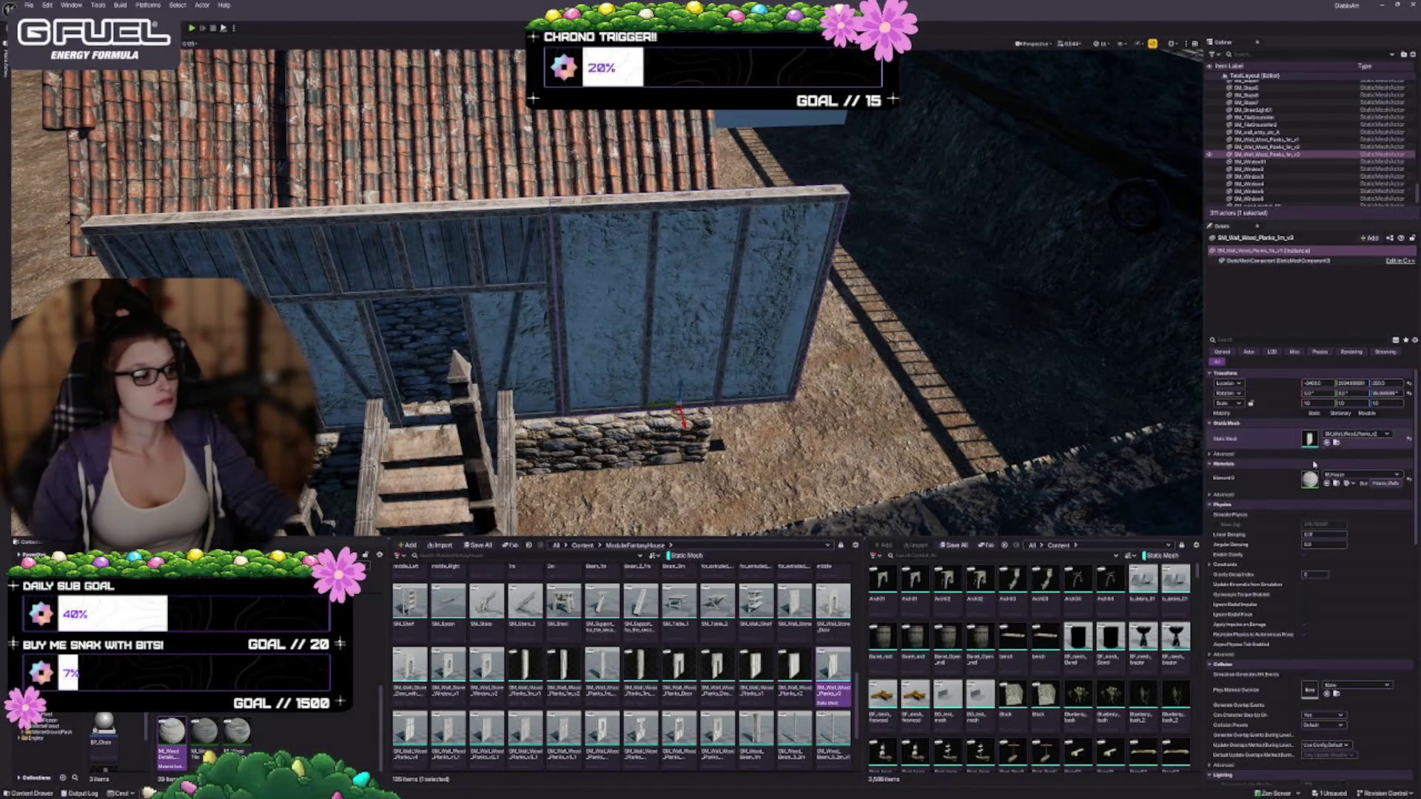
click(1327, 442)
click(410, 740)
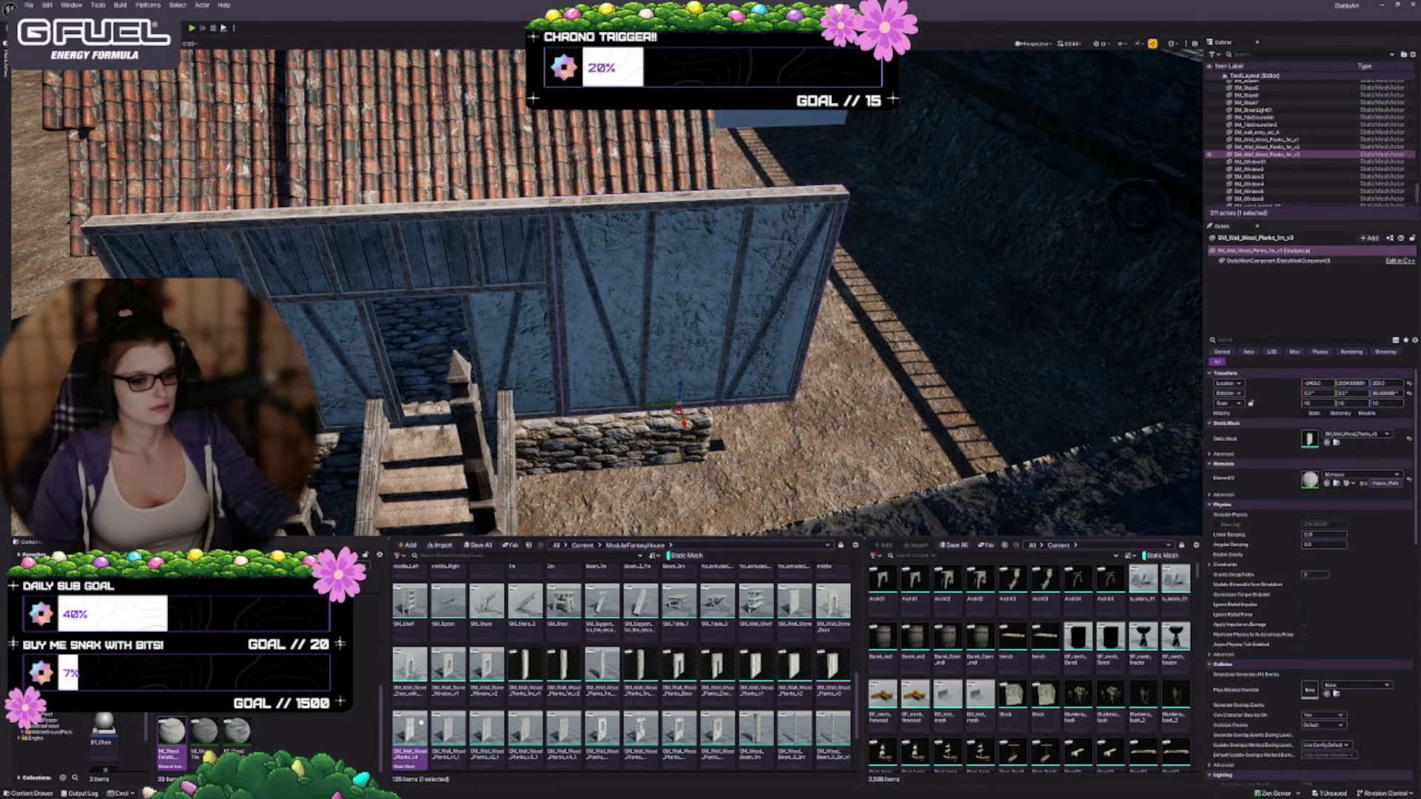
click(1327, 442)
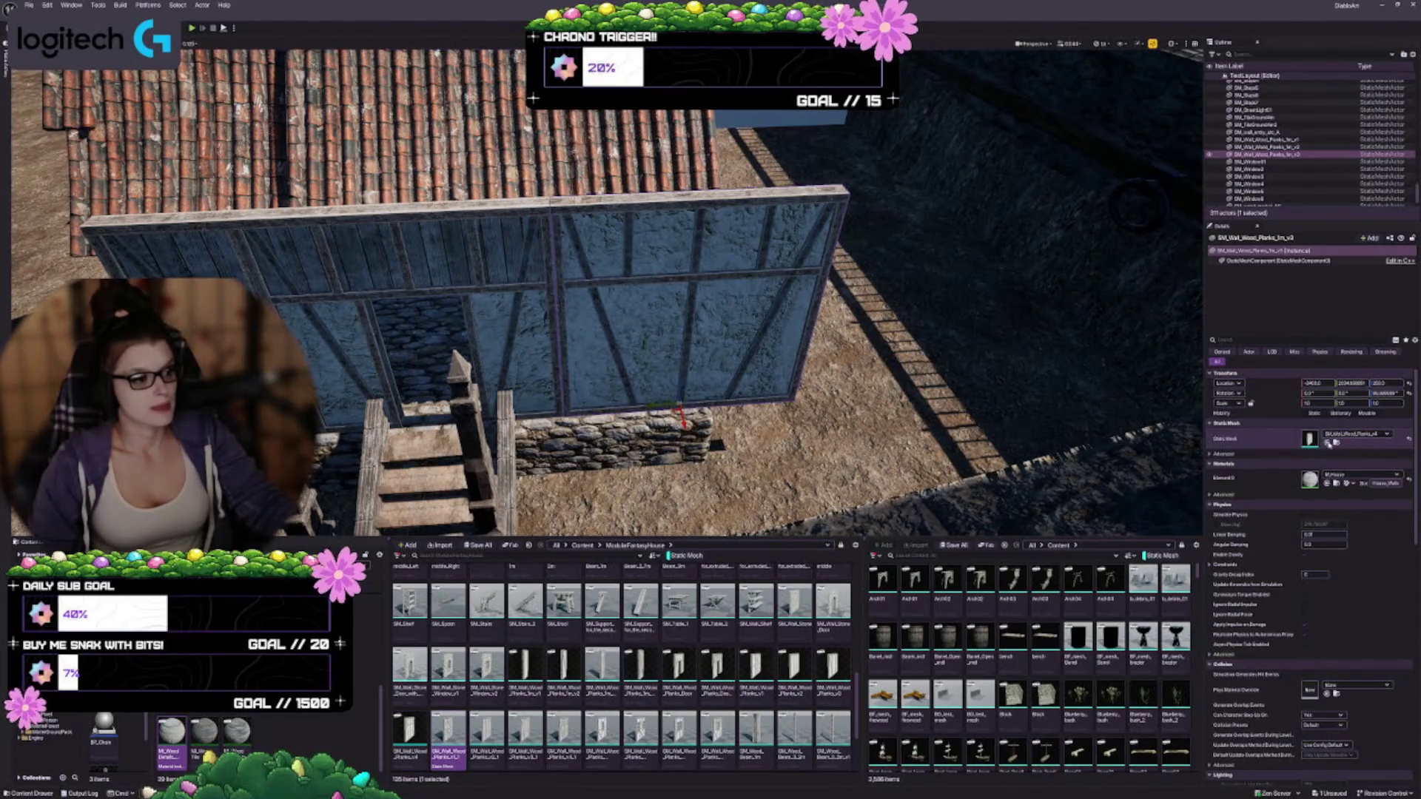
click(1329, 443)
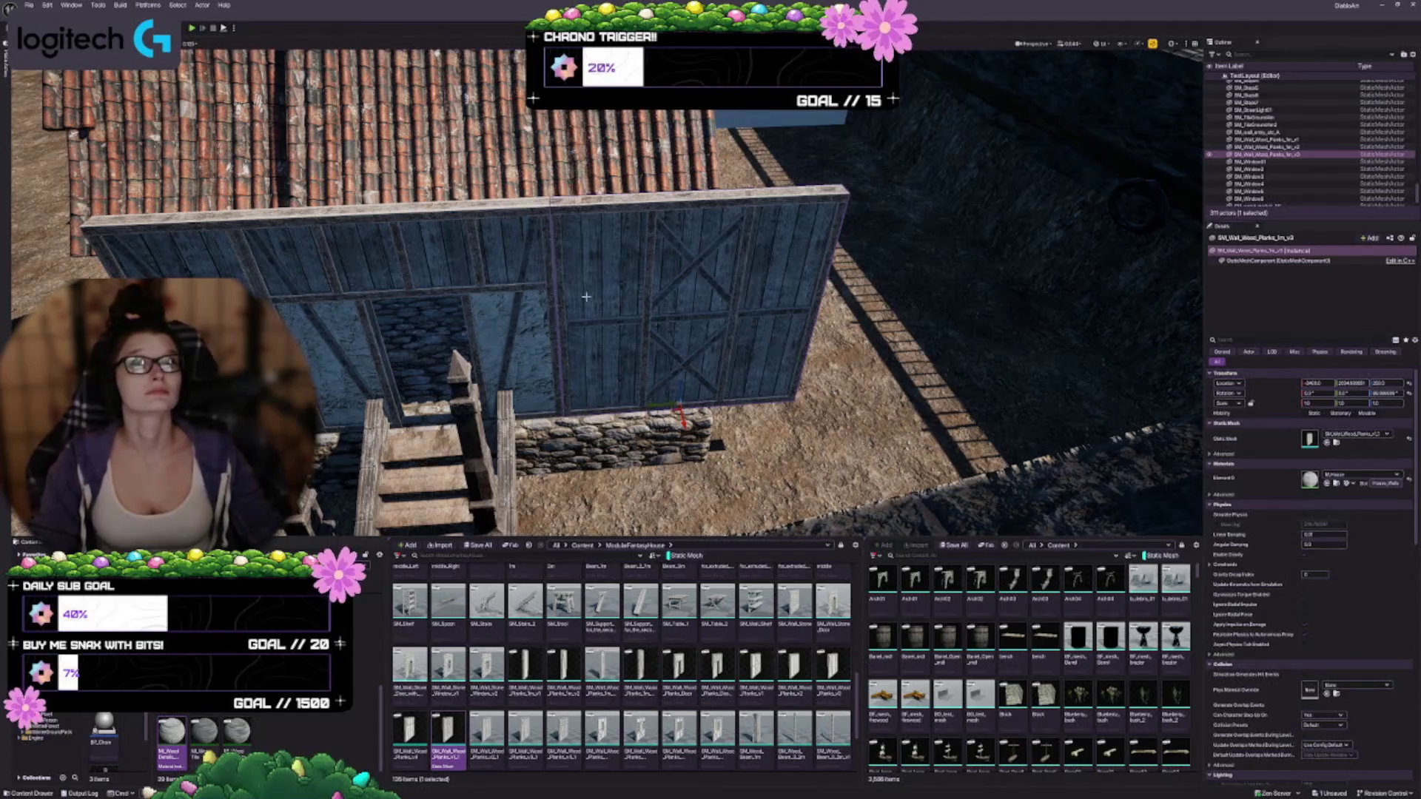
key(f)
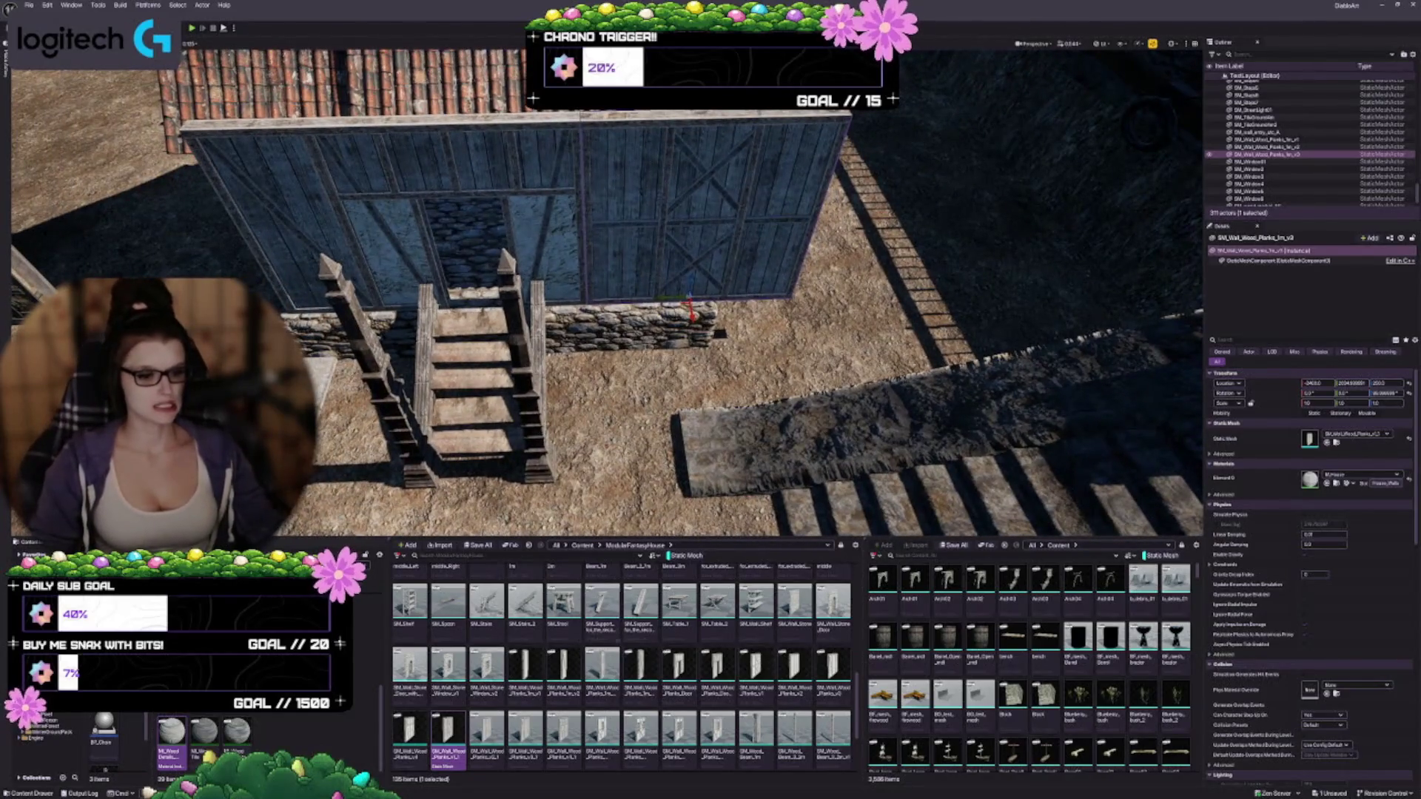
Step: Alt-drag a copy of the stone floor tile to the right and move the stone block further right
scroll(681, 636, down, 2)
scroll(622, 651, up, 2)
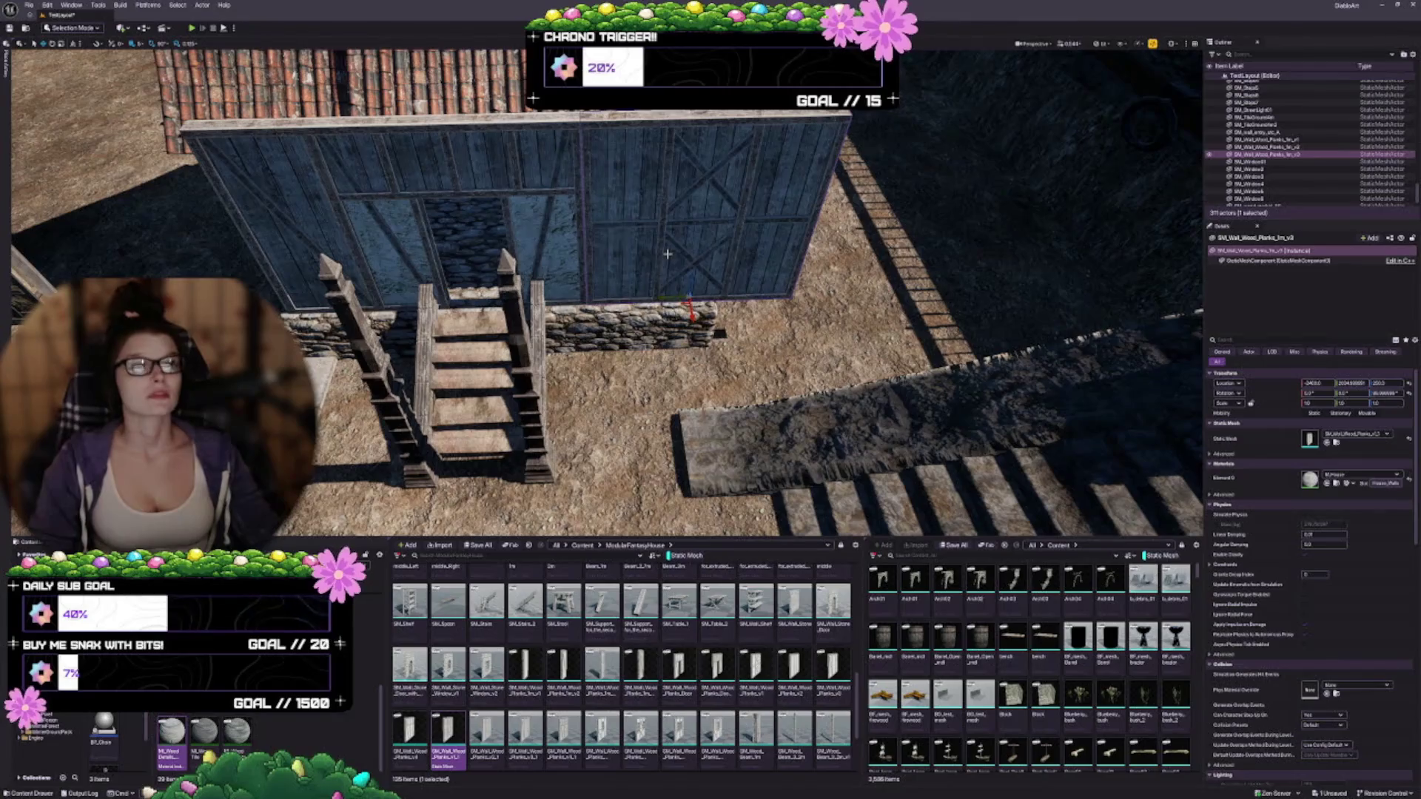
scroll(607, 296, down, 3)
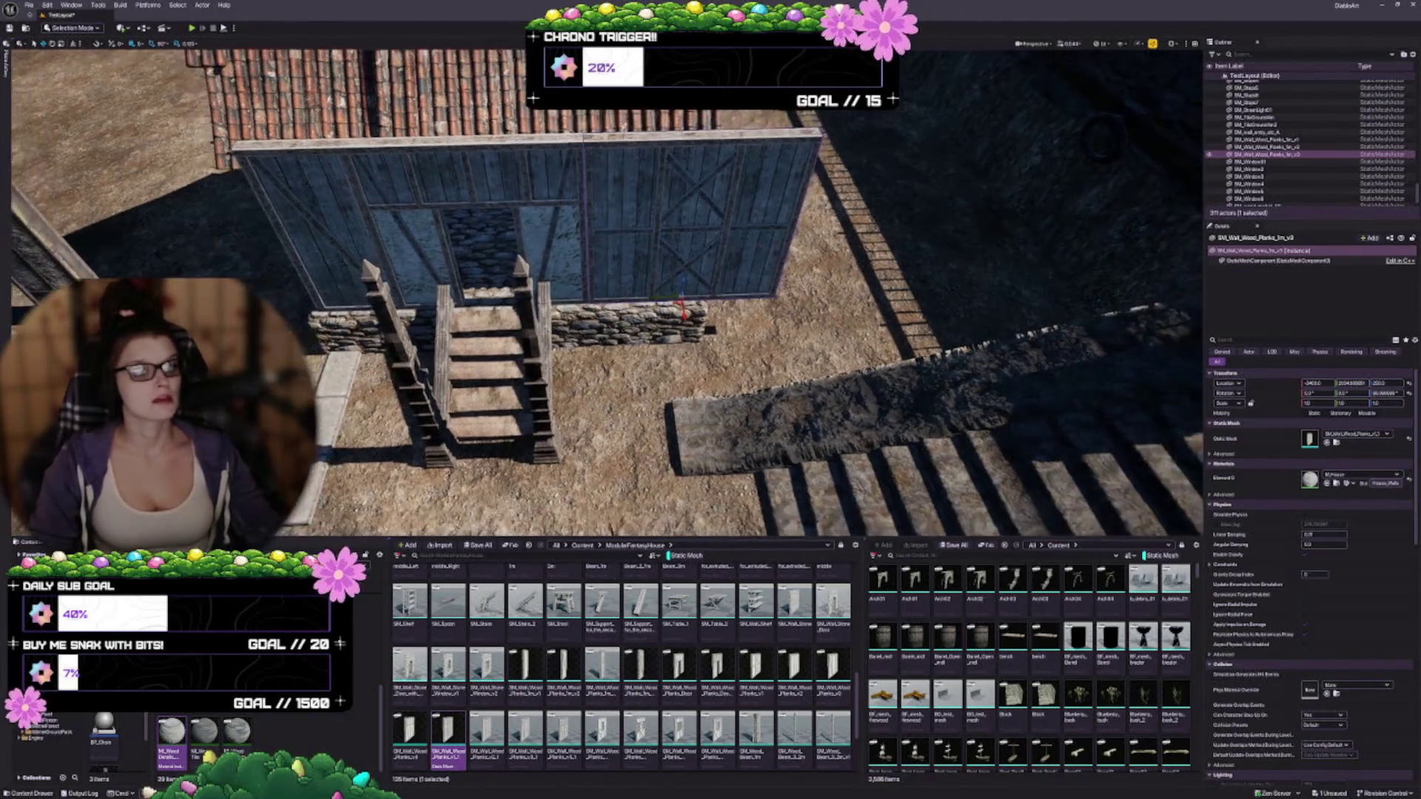
scroll(606, 296, up, 5)
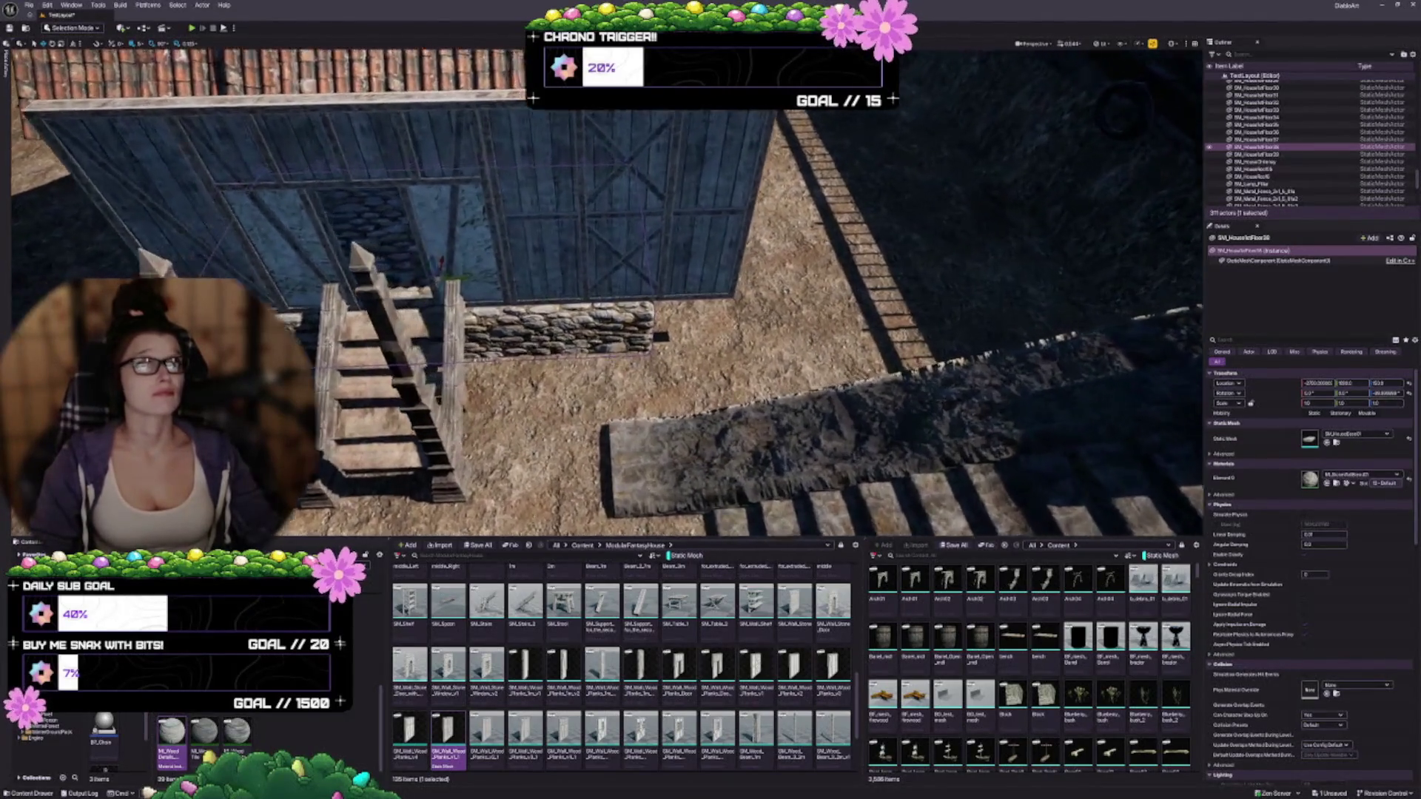
scroll(560, 310, up, 1)
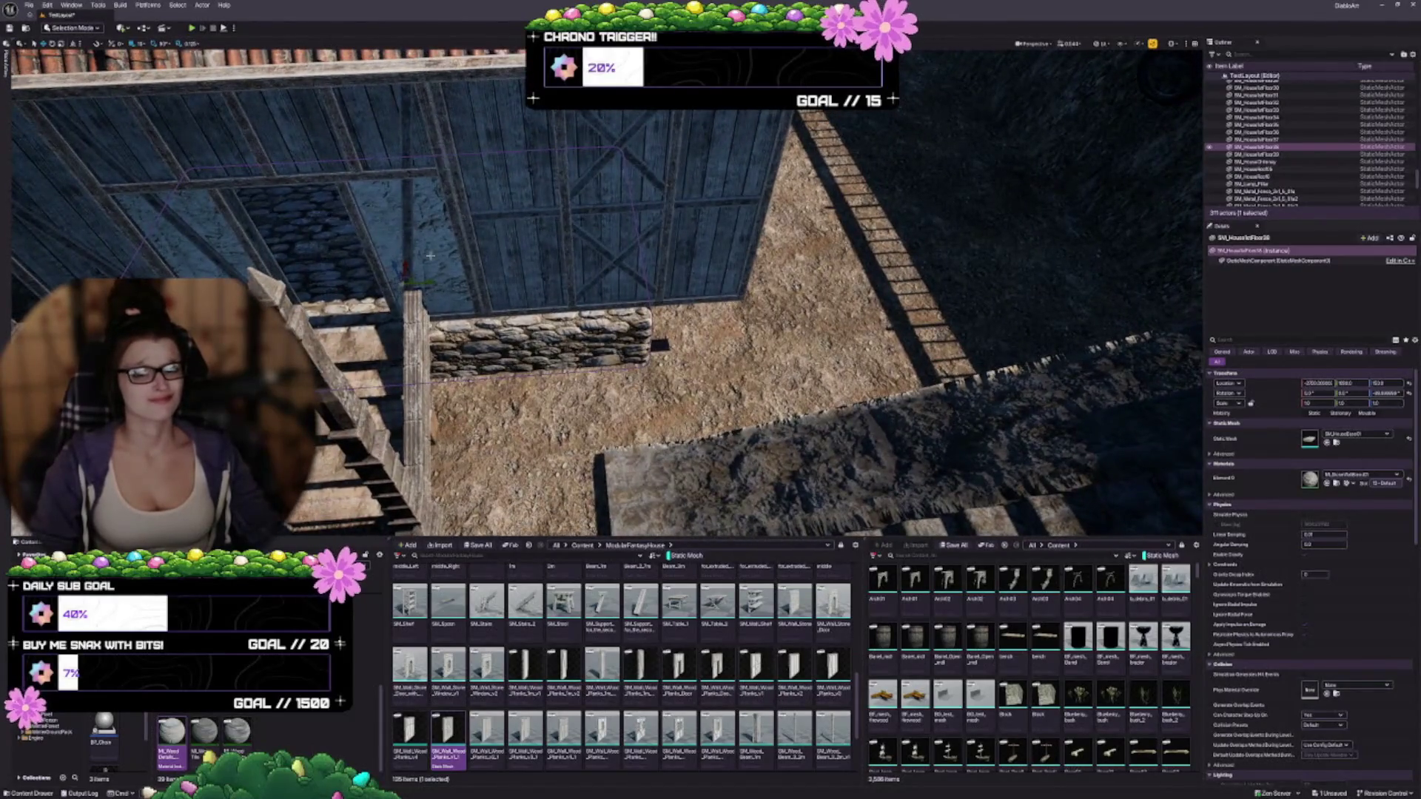
drag(427, 282, 666, 274)
scroll(666, 274, up, 1)
scroll(664, 274, up, 2)
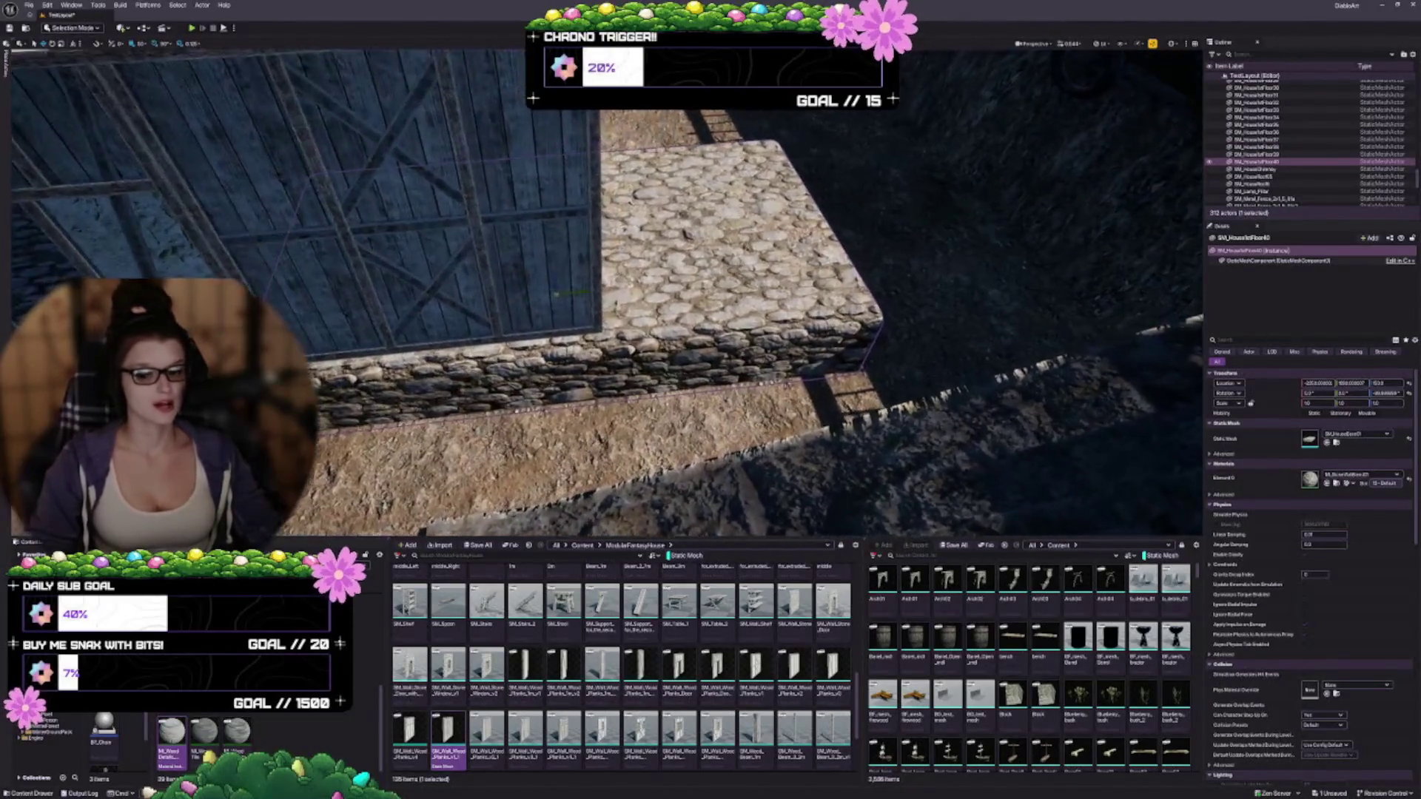
key(e)
mouse_move(601, 314)
mouse_down()
mouse_move(601, 259)
mouse_move(801, 178)
mouse_move(757, 192)
mouse_up()
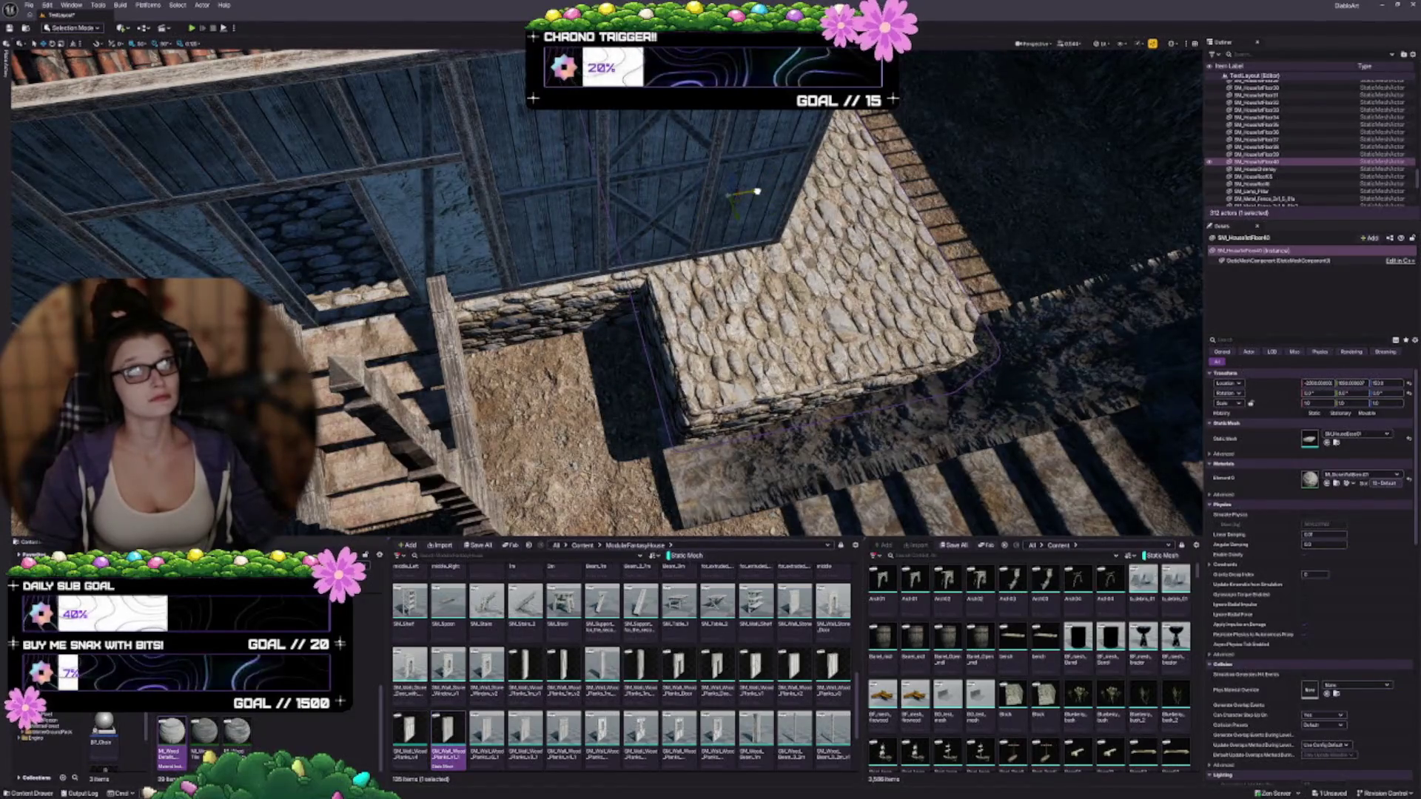
drag(758, 192, 510, 176)
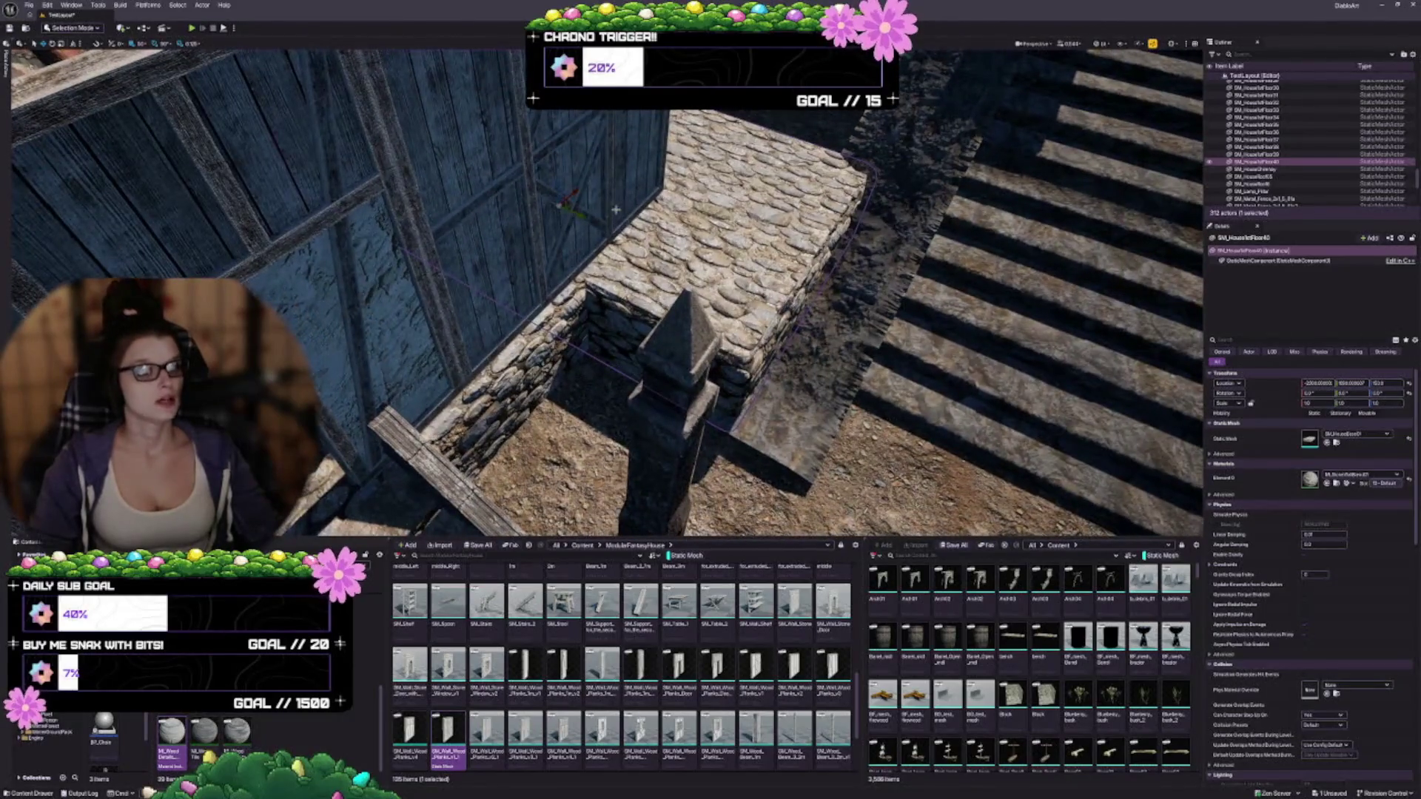
mouse_move(581, 214)
mouse_down()
mouse_move(488, 180)
mouse_move(501, 196)
mouse_move(490, 192)
mouse_move(518, 190)
mouse_move(499, 180)
mouse_up()
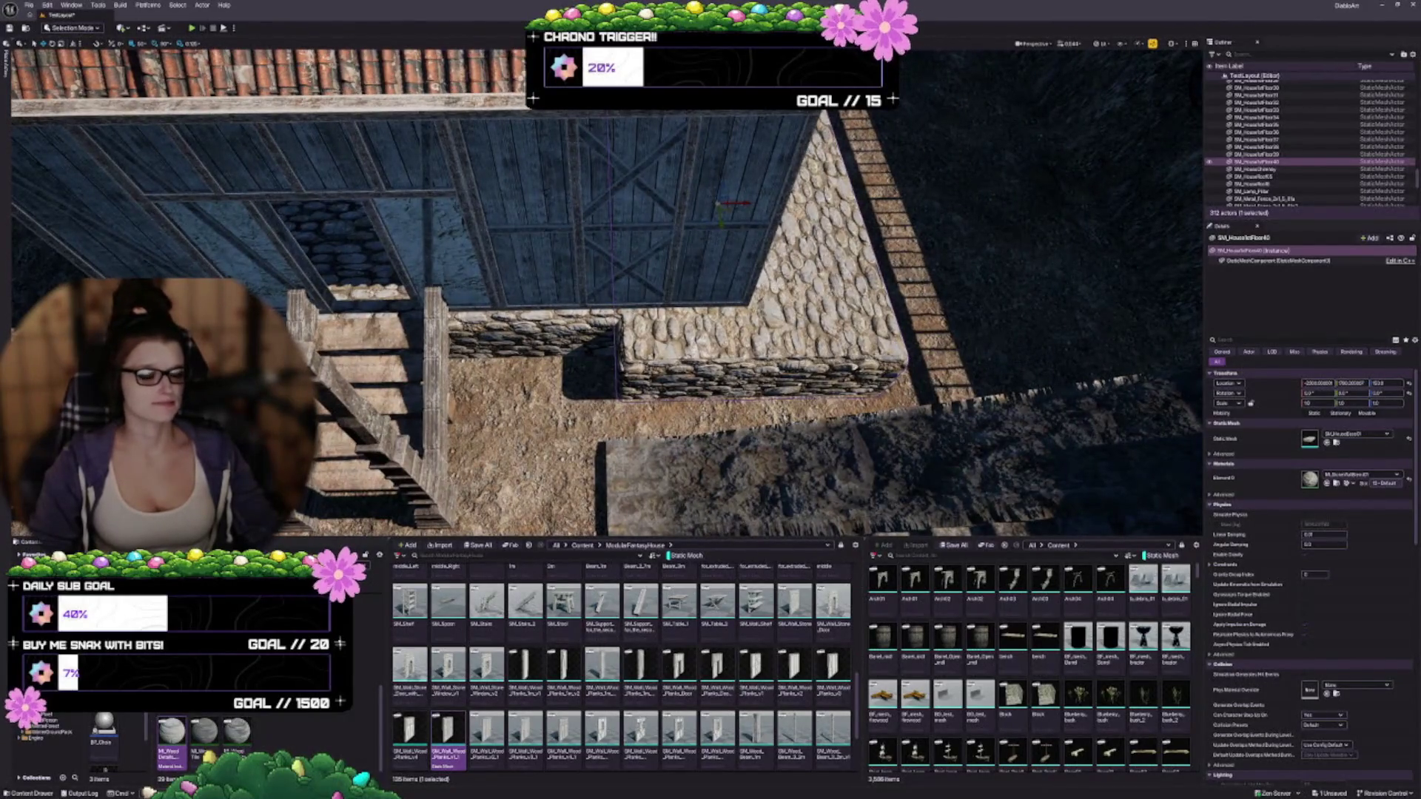
scroll(560, 336, down, 3)
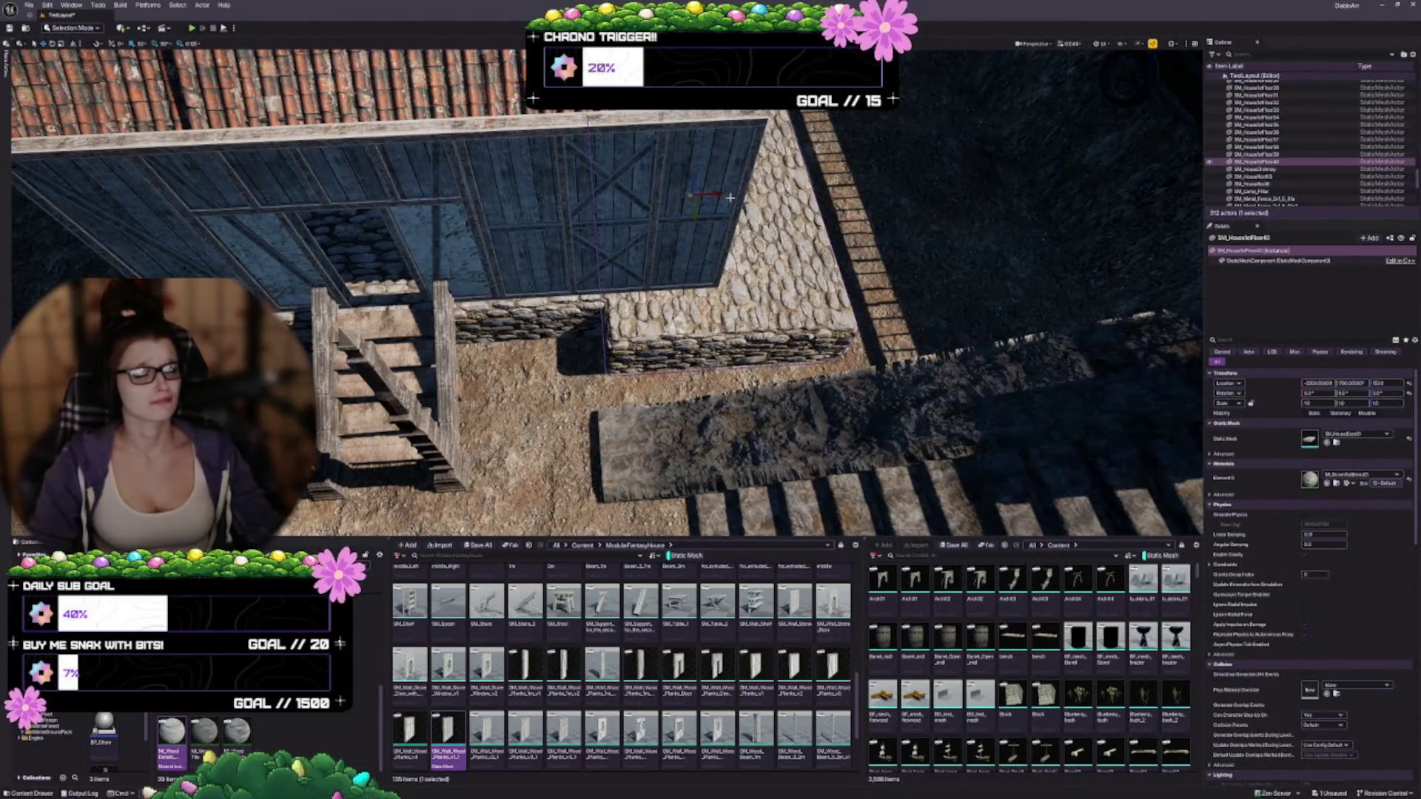
drag(706, 194, 719, 195)
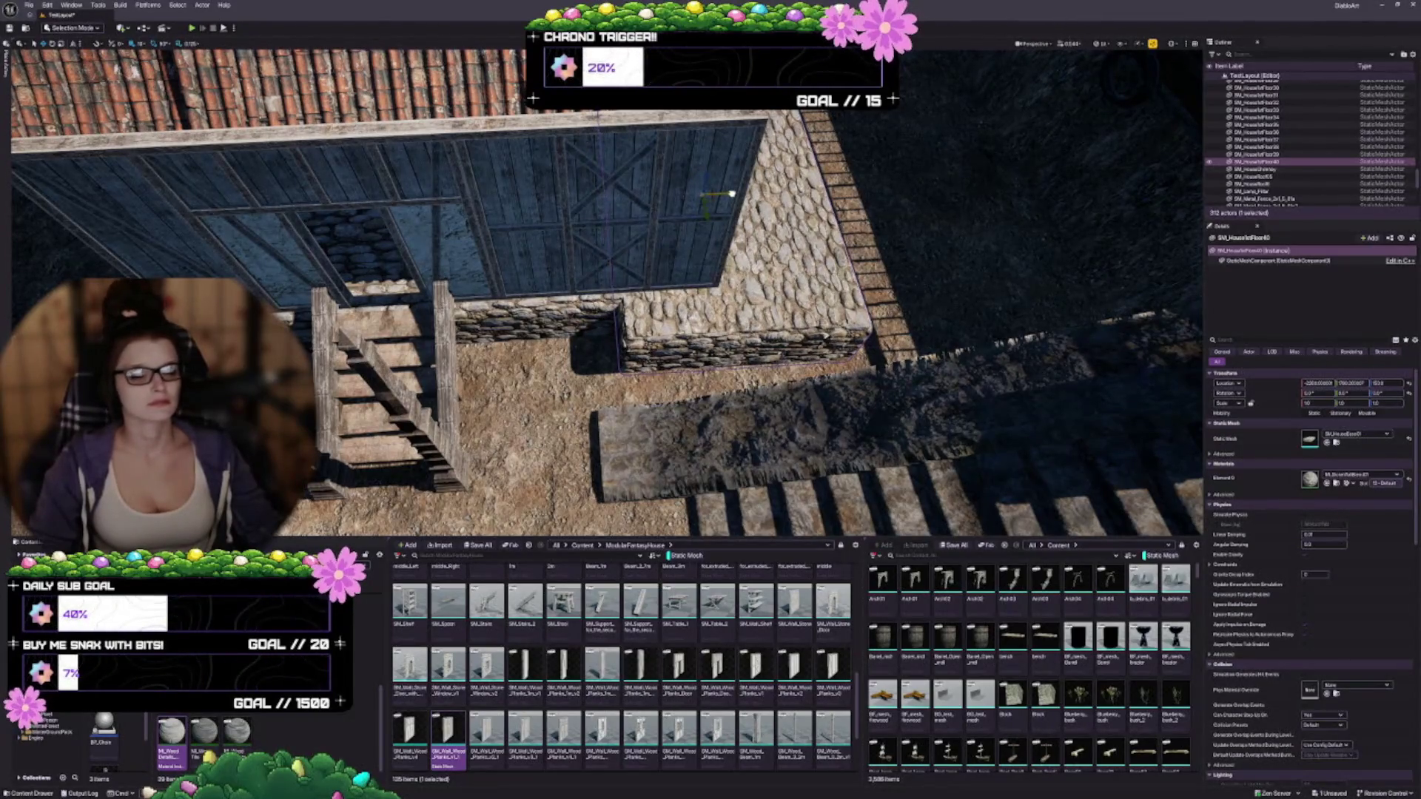
Step: Duplicate the floor slab right, delete the extra copy, and Alt-drag the X-braced plank wall rightward
mouse_move(546, 268)
mouse_down()
mouse_move(494, 268)
mouse_move(493, 304)
mouse_up()
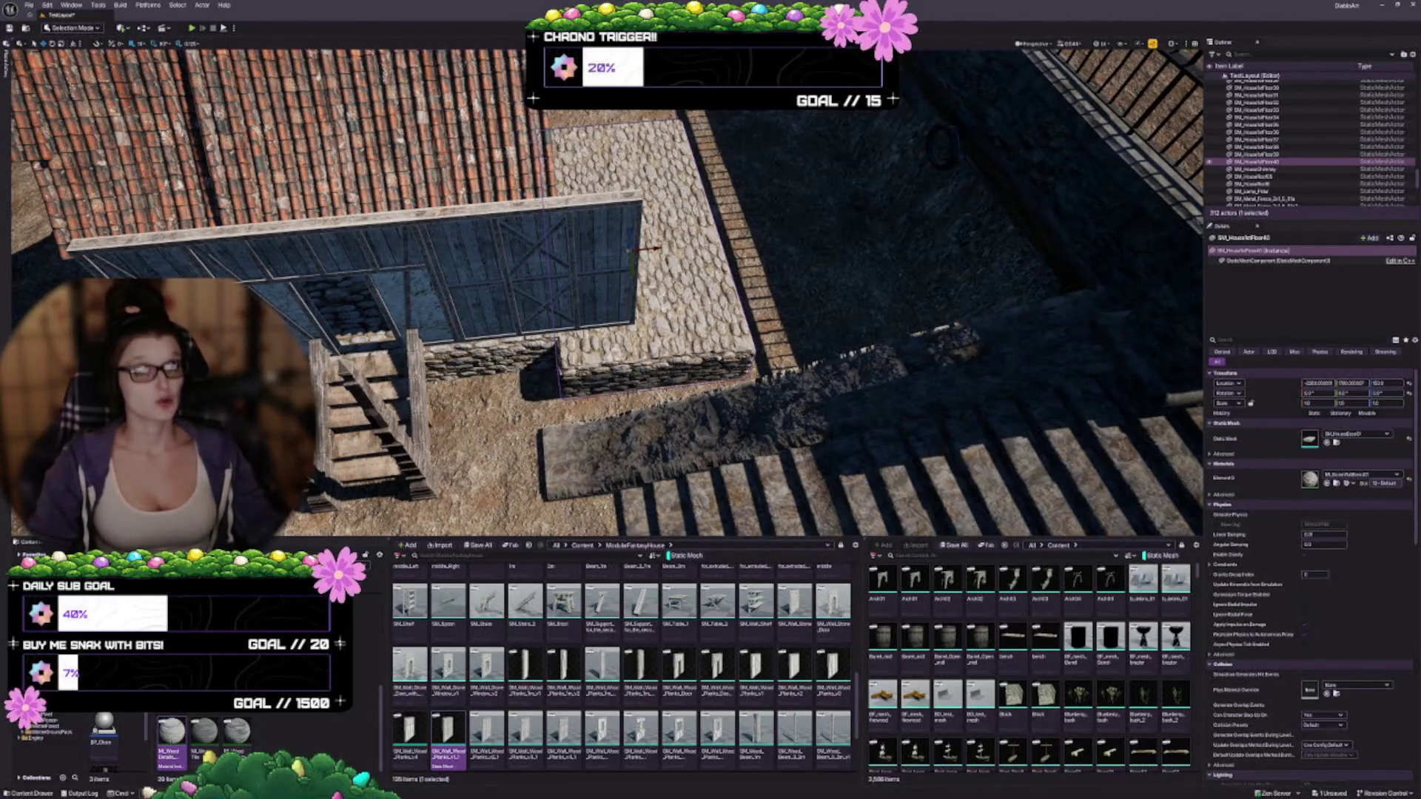
scroll(607, 293, up, 6)
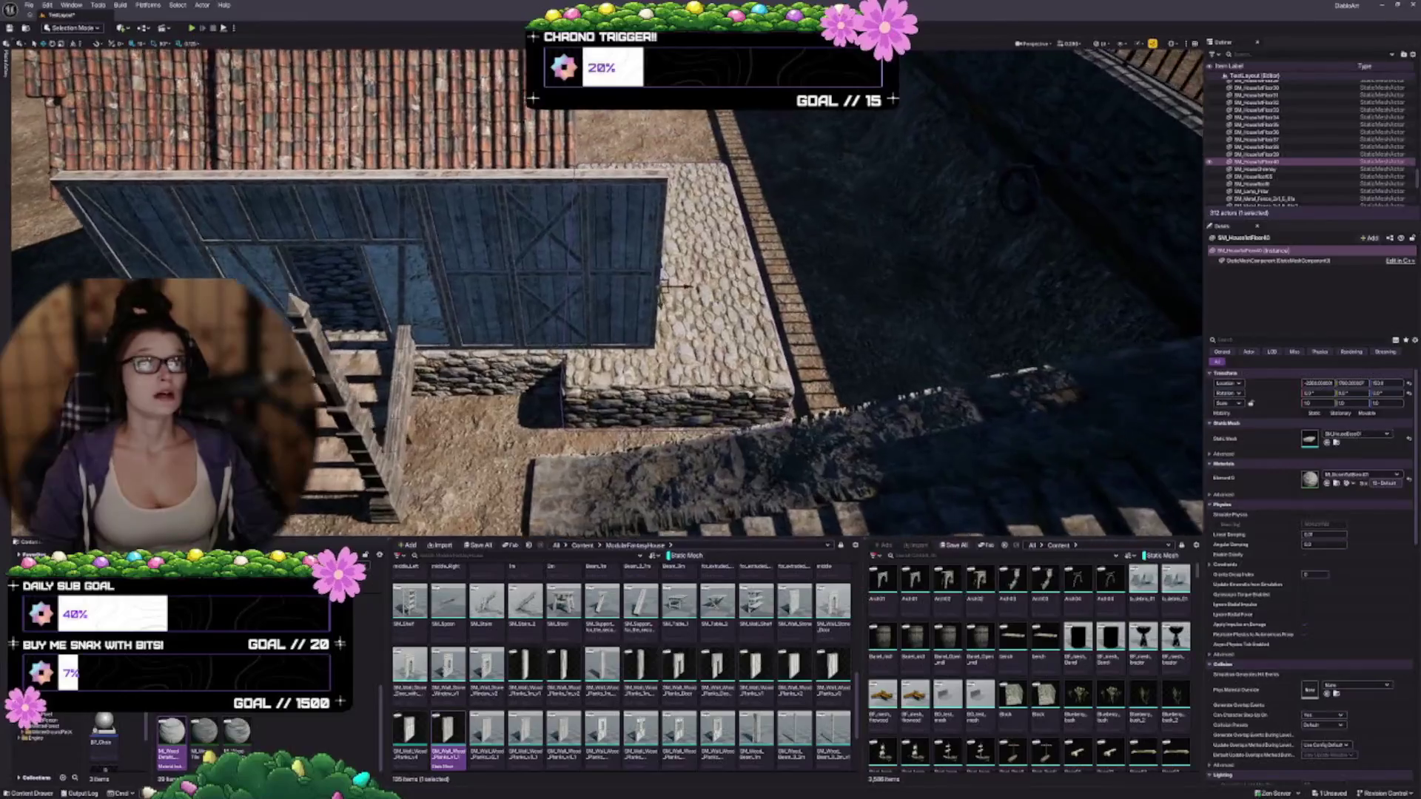
scroll(607, 292, up, 2)
scroll(607, 292, up, 2)
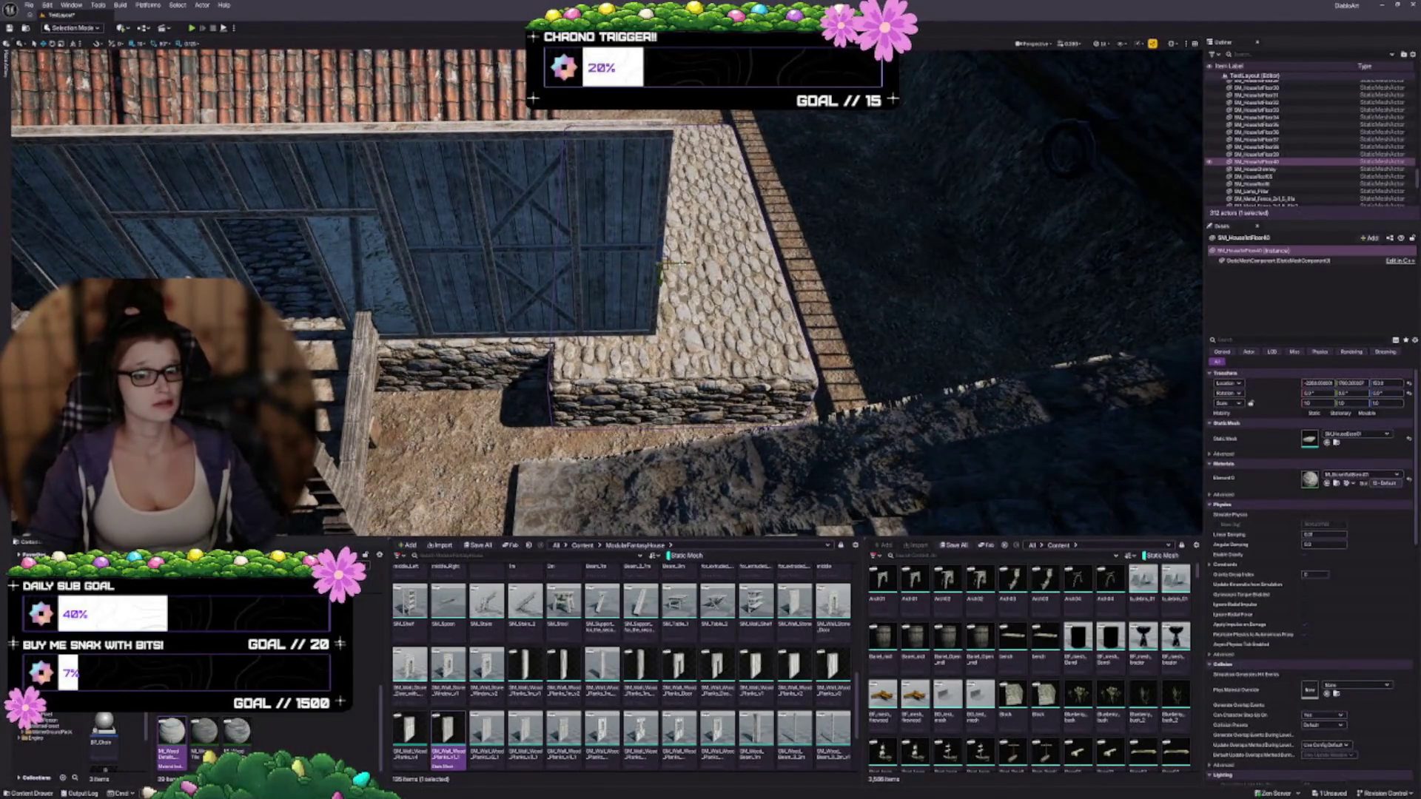
drag(682, 264, 907, 273)
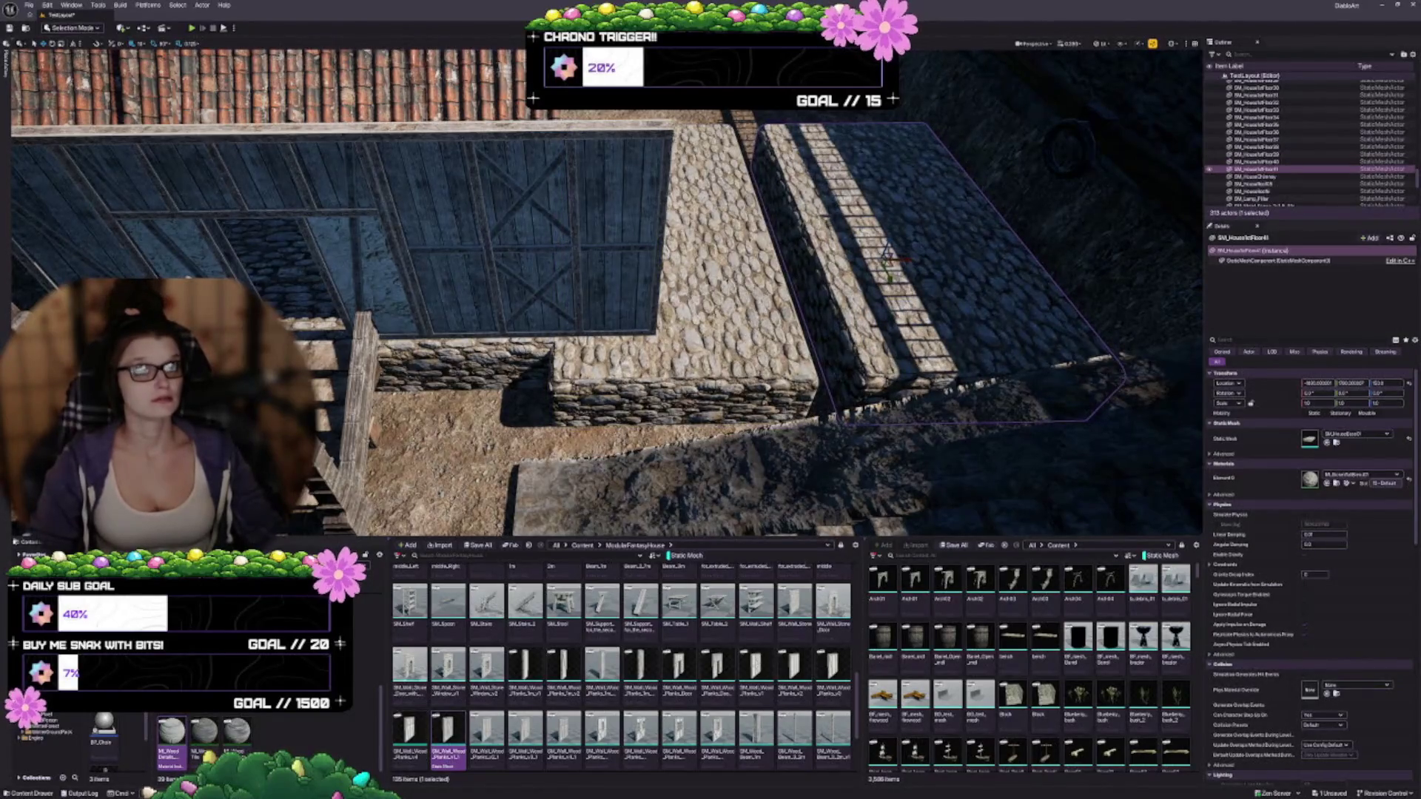
key(Delete)
click(529, 281)
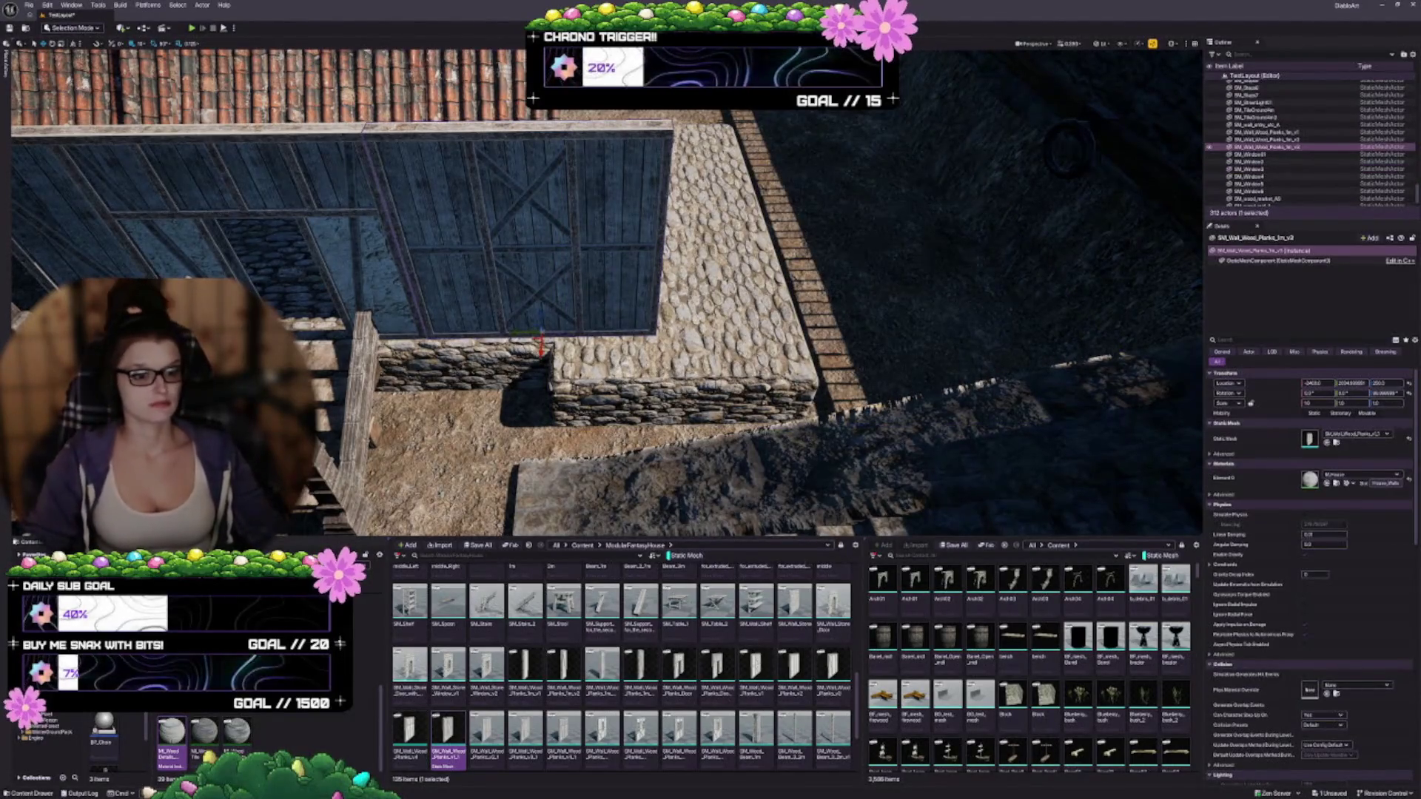
alt+drag(515, 335, 742, 324)
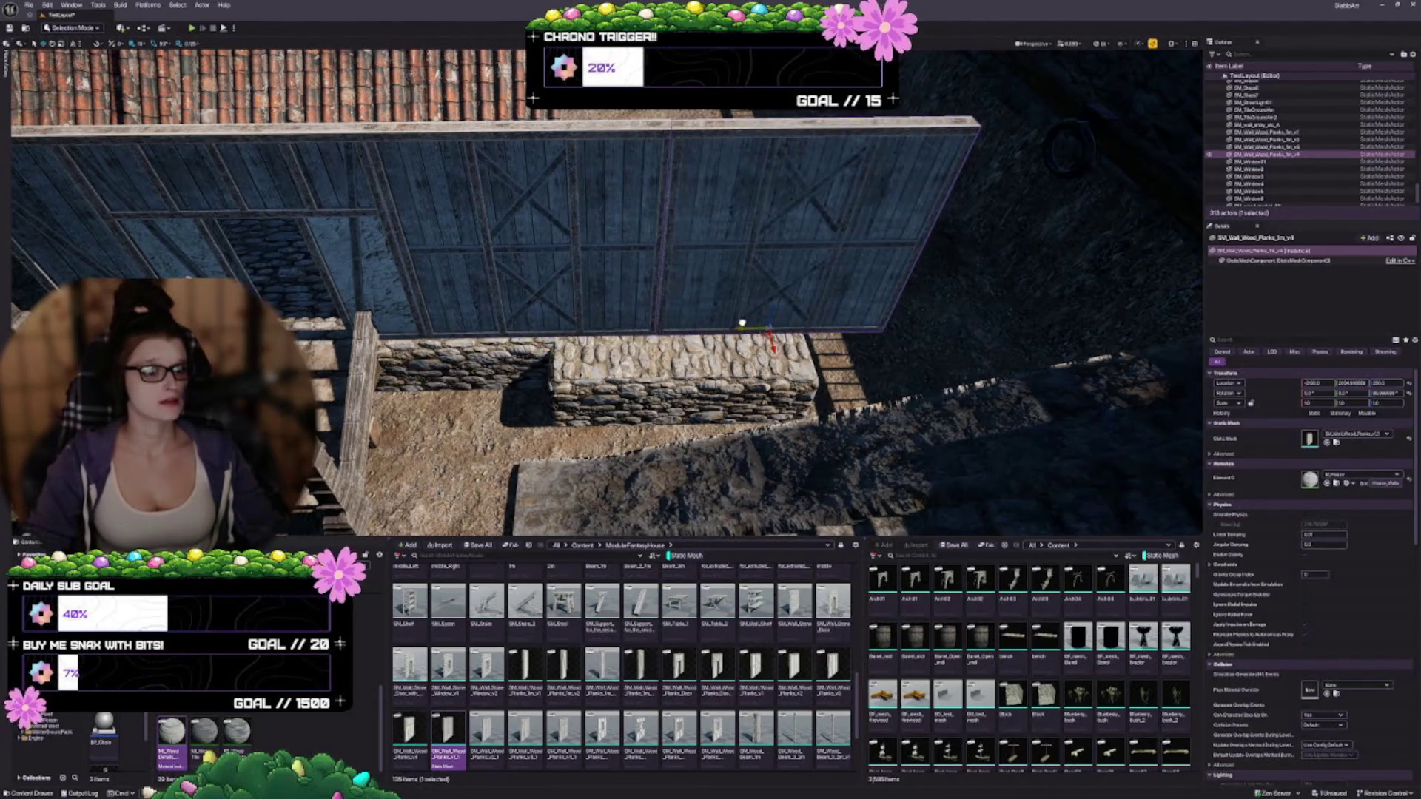